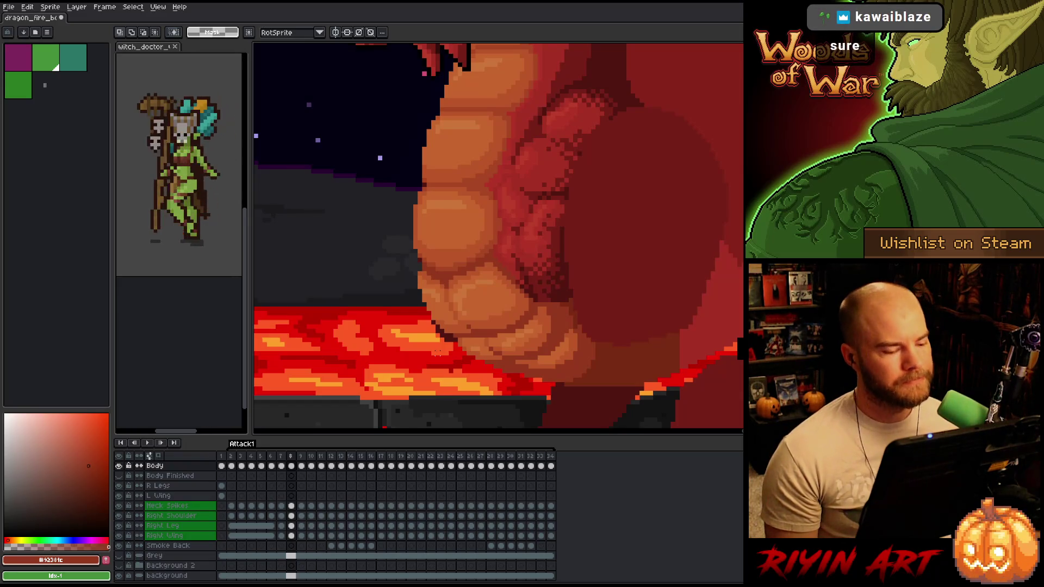
Zoom out from the dragon, pan across the lava scene and zoom in on the skull-faced tree.
{"action": "scroll", "coordinate": [438, 352], "scroll_direction": "down", "scroll_amount": 5}
{"action": "left_click_drag", "start_coordinate": [359, 267], "coordinate": [631, 267]}
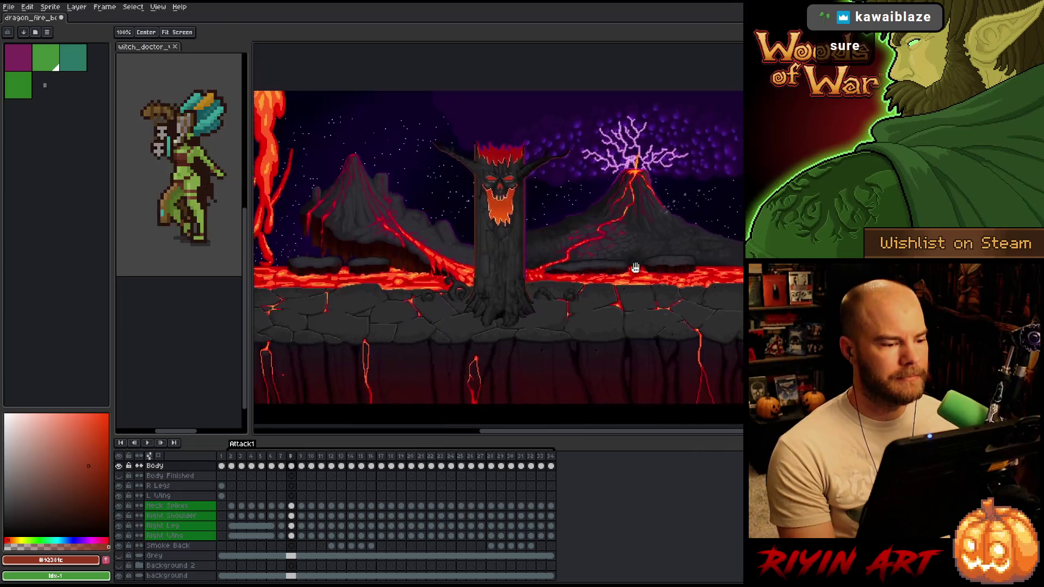
{"action": "scroll", "coordinate": [488, 205], "scroll_direction": "up", "scroll_amount": 3}
{"action": "scroll", "coordinate": [488, 205], "scroll_direction": "down", "scroll_amount": 2}
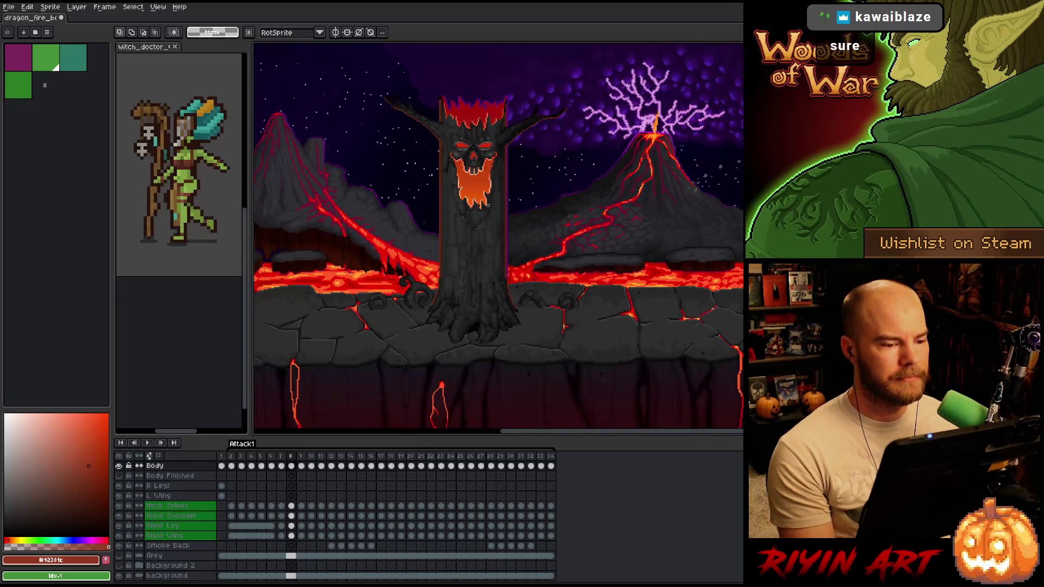
{"action": "scroll", "coordinate": [488, 205], "scroll_direction": "up", "scroll_amount": 2}
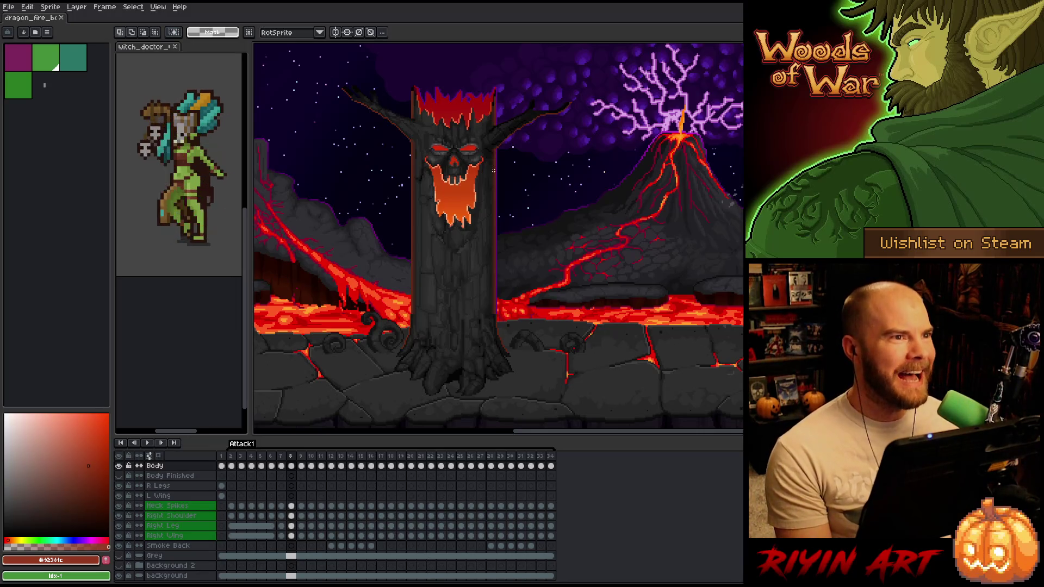
{"action": "left_click", "coordinate": [8, 7]}
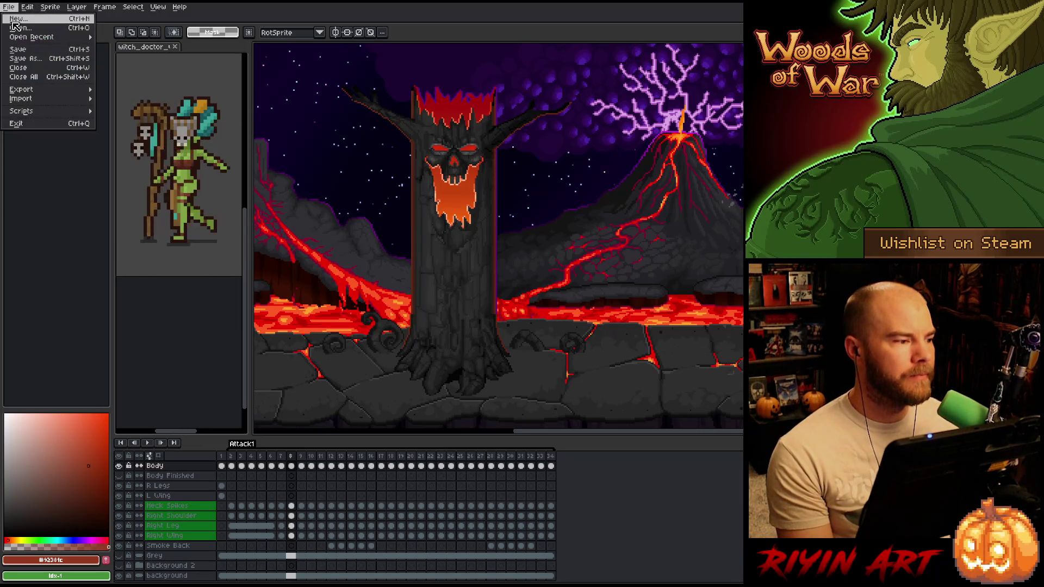
{"action": "left_click", "coordinate": [15, 29]}
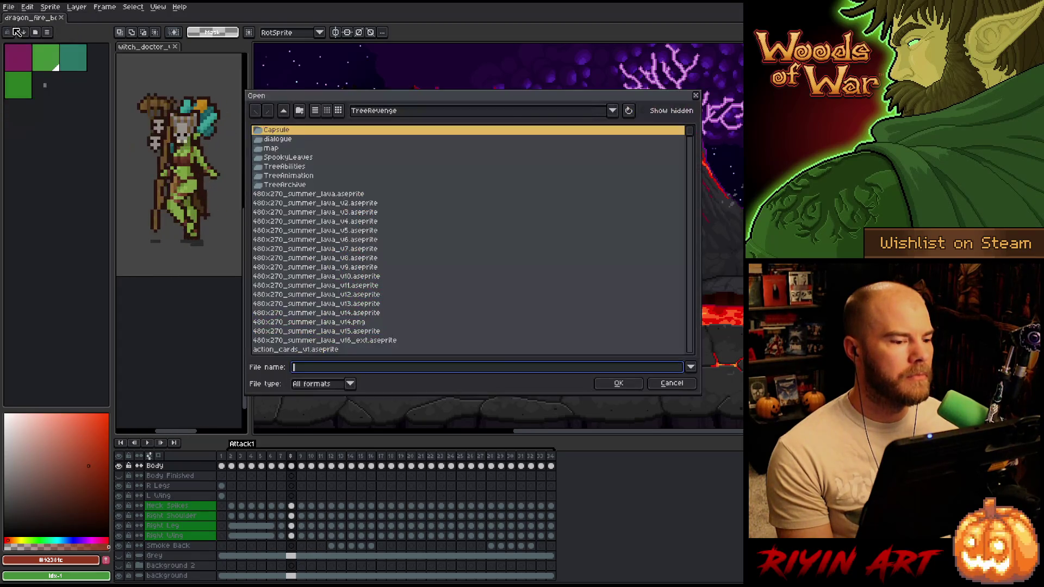
{"action": "left_click", "coordinate": [458, 110]}
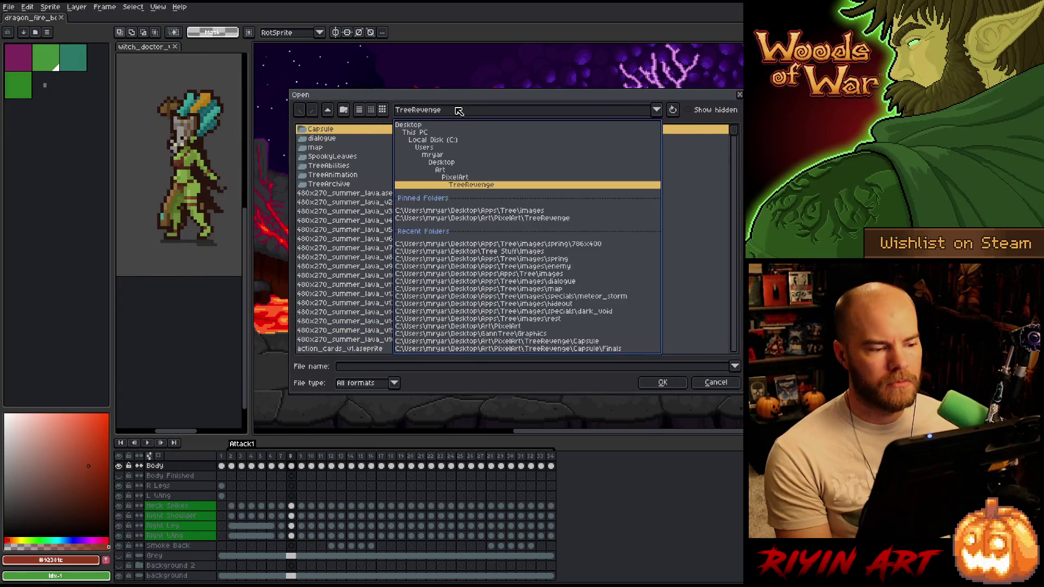
{"action": "left_click", "coordinate": [716, 382]}
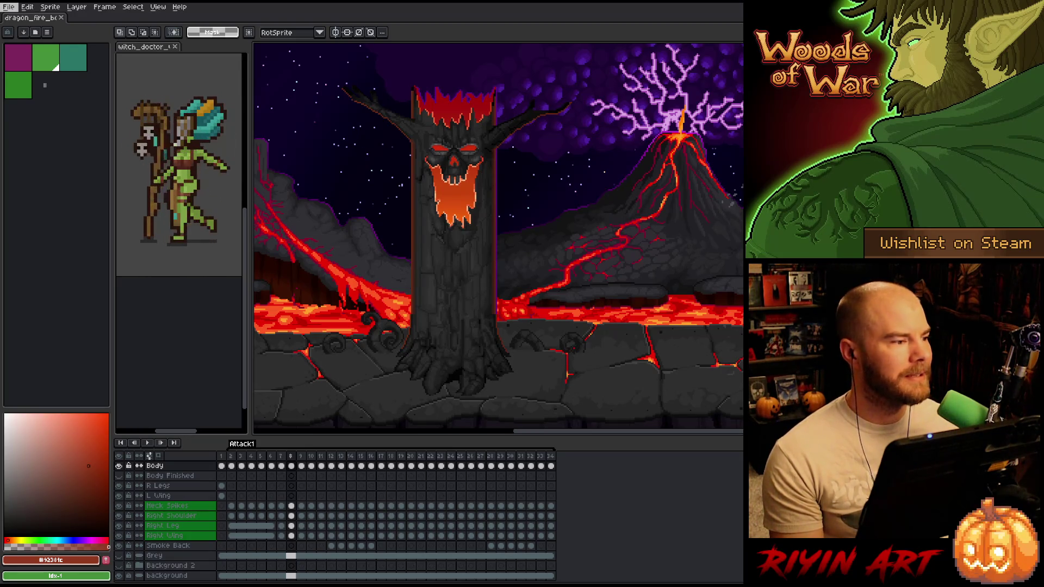
{"action": "left_click", "coordinate": [9, 7]}
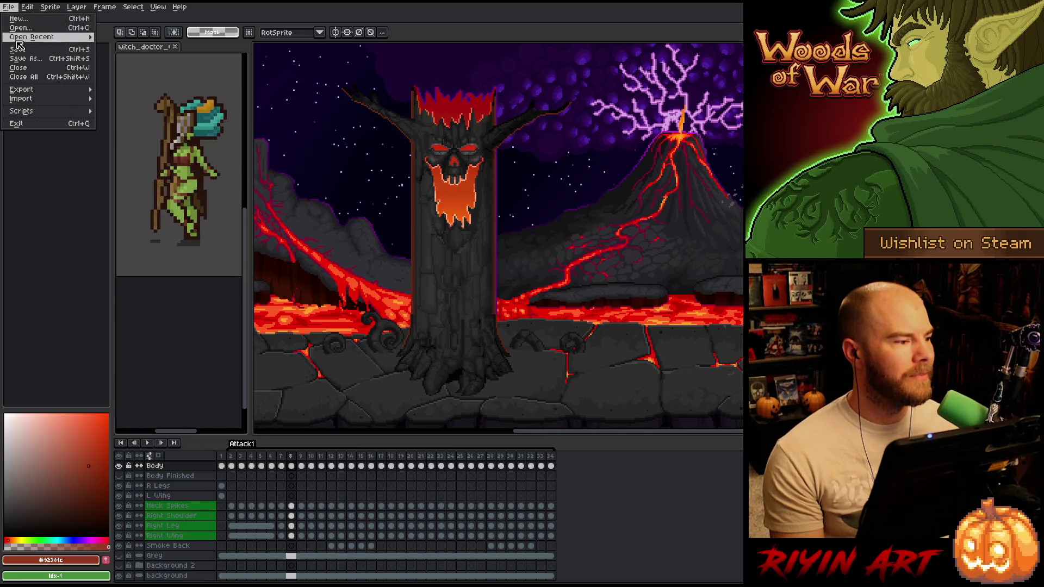
Bring up the File > Open dialog and scroll down through the file list.
{"action": "key", "text": "Escape"}
{"action": "left_click", "coordinate": [9, 7]}
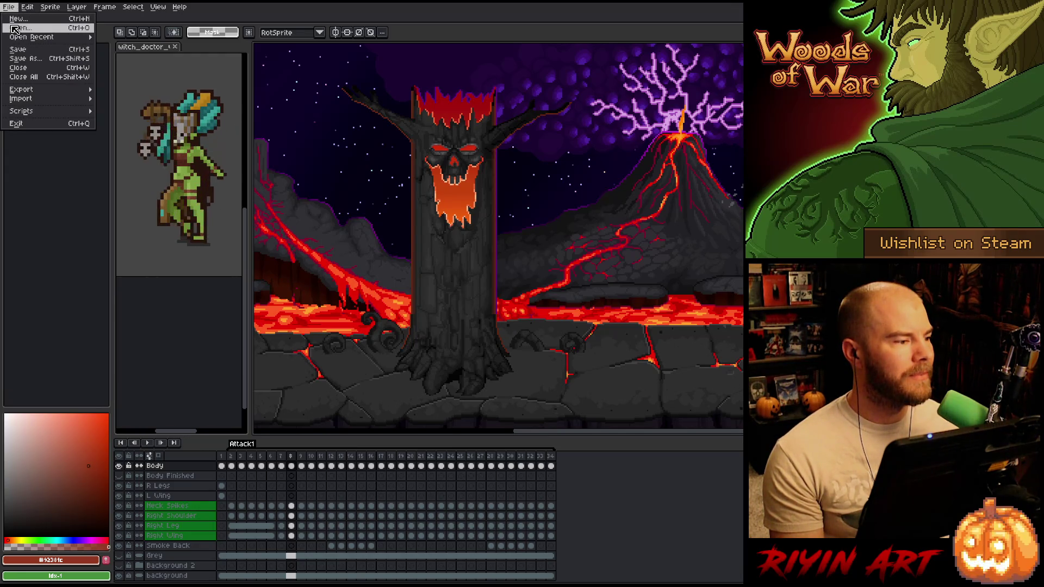
{"action": "left_click", "coordinate": [15, 28]}
{"action": "scroll", "coordinate": [371, 231], "scroll_direction": "down", "scroll_amount": 5}
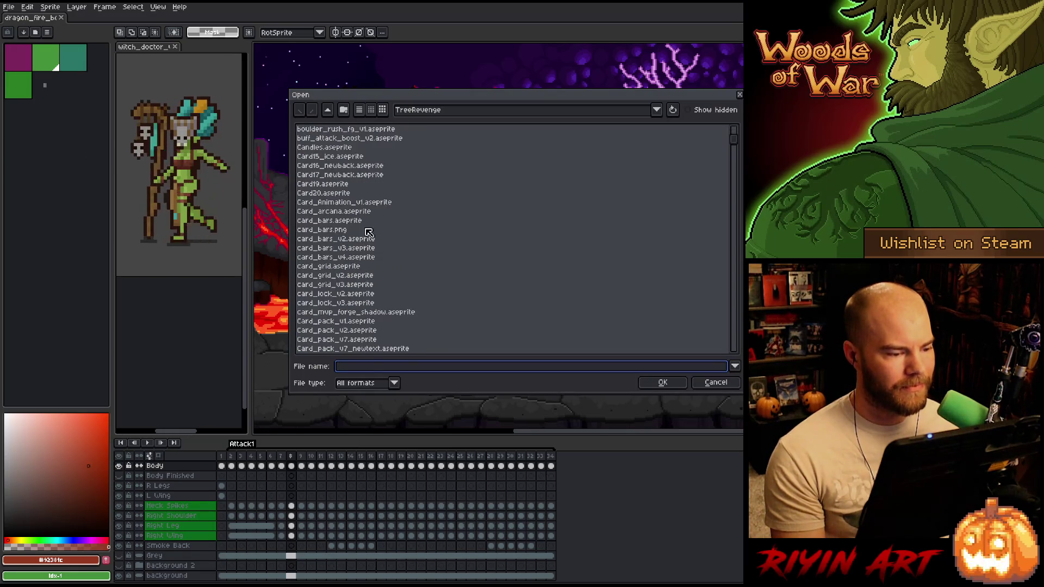
{"action": "left_click", "coordinate": [370, 238]}
{"action": "scroll", "coordinate": [365, 261], "scroll_direction": "down", "scroll_amount": 8}
{"action": "scroll", "coordinate": [363, 283], "scroll_direction": "down", "scroll_amount": 20}
{"action": "scroll", "coordinate": [365, 288], "scroll_direction": "down", "scroll_amount": 20}
{"action": "scroll", "coordinate": [364, 296], "scroll_direction": "down", "scroll_amount": 20}
{"action": "scroll", "coordinate": [364, 296], "scroll_direction": "down", "scroll_amount": 15}
Select HonorForest_480x270_v58_positioning.aseprite and open it.
{"action": "left_click", "coordinate": [394, 212]}
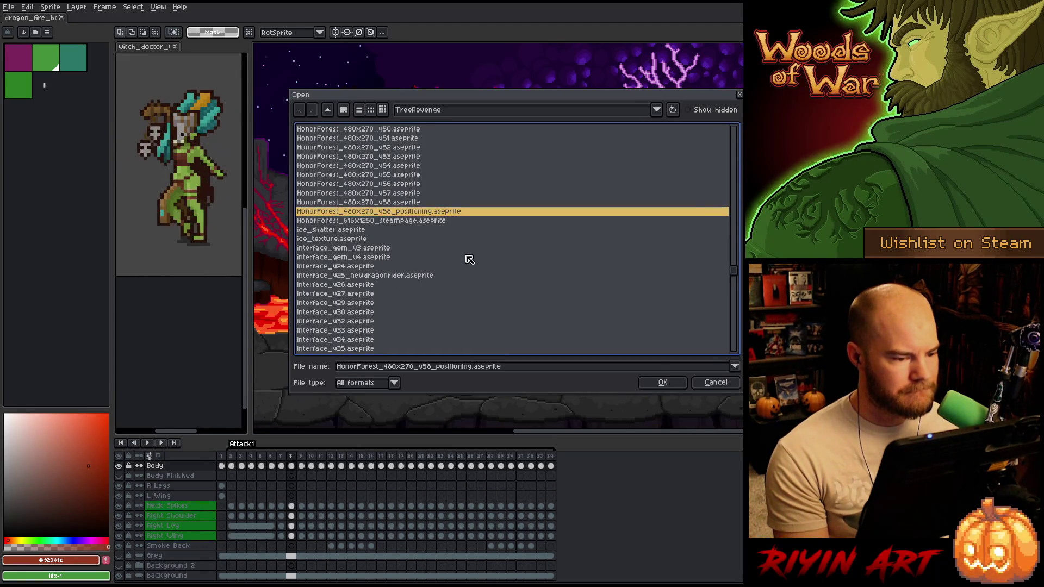
{"action": "left_click", "coordinate": [393, 222]}
{"action": "key", "text": "Up"}
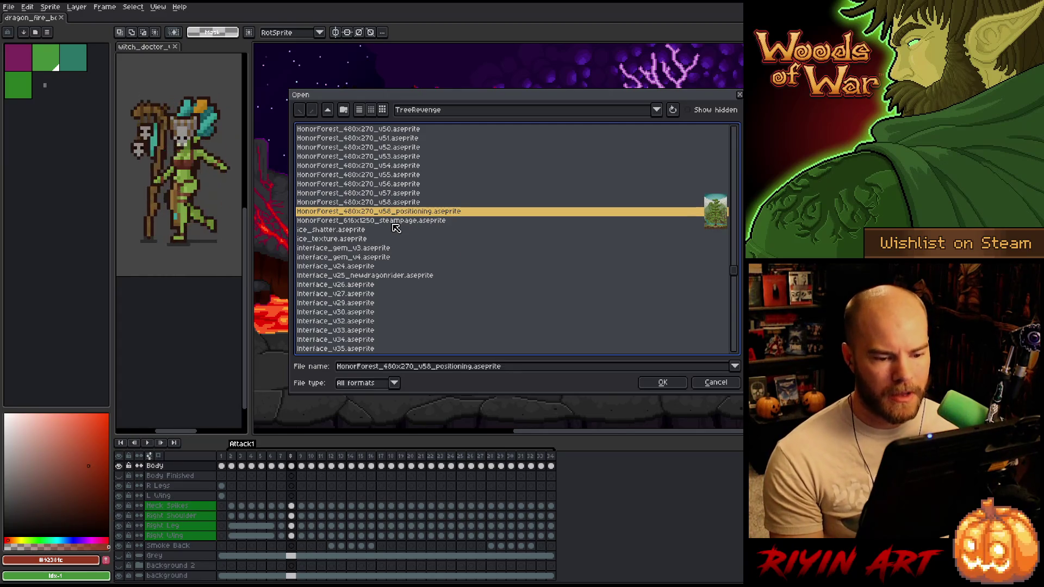
{"action": "key", "text": "Up"}
{"action": "key", "text": "Down"}
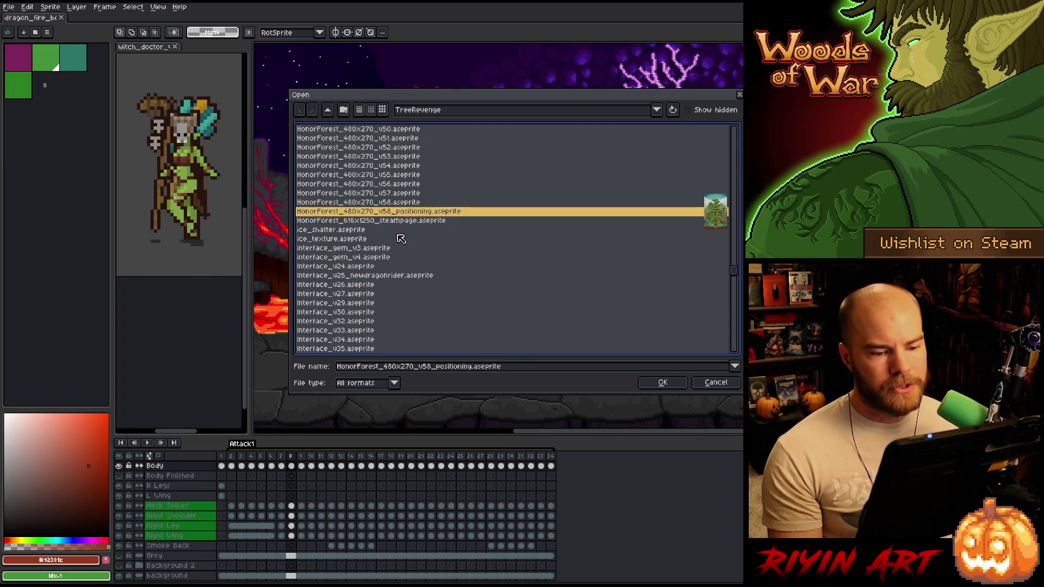
{"action": "key", "text": "Return"}
{"action": "scroll", "coordinate": [591, 224], "scroll_direction": "up", "scroll_amount": 4}
{"action": "scroll", "coordinate": [591, 224], "scroll_direction": "down", "scroll_amount": 3}
Hide the topmost overlay layers and the sword card group, collapsing the card group.
{"action": "scroll", "coordinate": [167, 515], "scroll_direction": "down", "scroll_amount": 5}
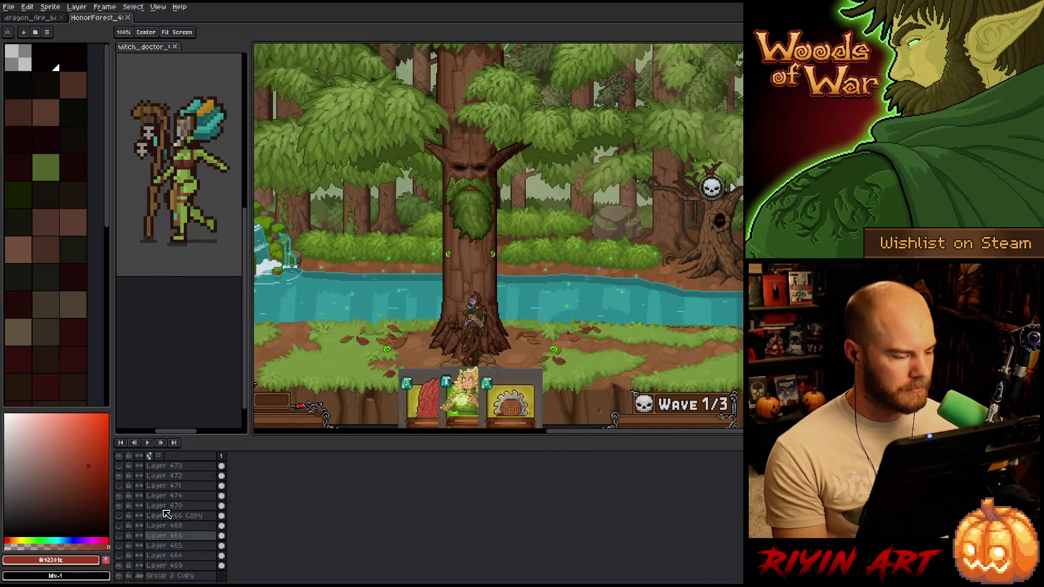
{"action": "left_click_drag", "start_coordinate": [119, 466], "coordinate": [121, 505]}
{"action": "scroll", "coordinate": [135, 523], "scroll_direction": "down", "scroll_amount": 2}
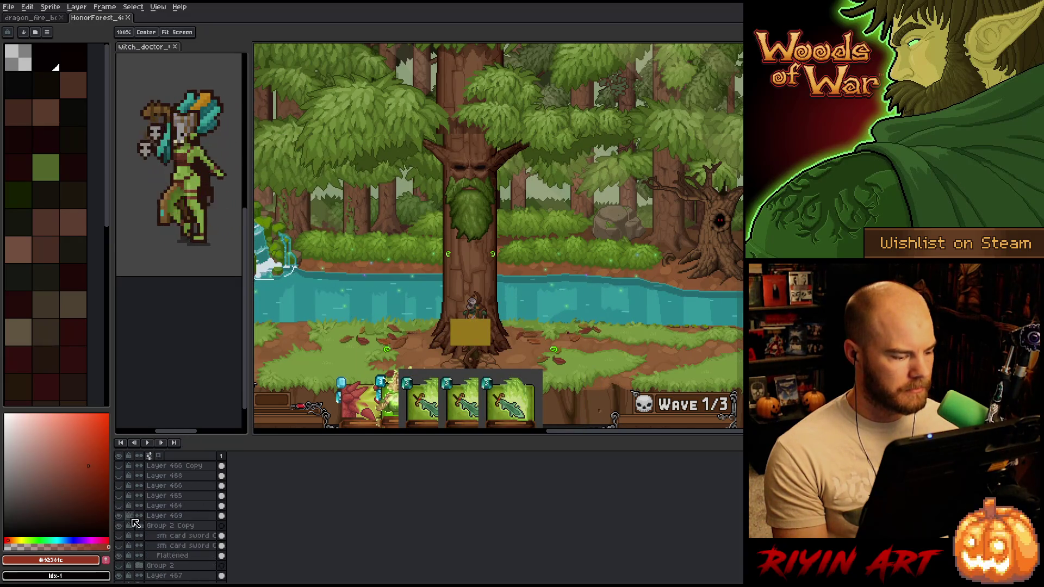
{"action": "left_click", "coordinate": [118, 525]}
{"action": "left_click", "coordinate": [140, 526]}
Hide the yellow box layer, Layer 467 and the Starting Hand card screen.
{"action": "scroll", "coordinate": [133, 530], "scroll_direction": "down", "scroll_amount": 2}
{"action": "left_click", "coordinate": [121, 477]}
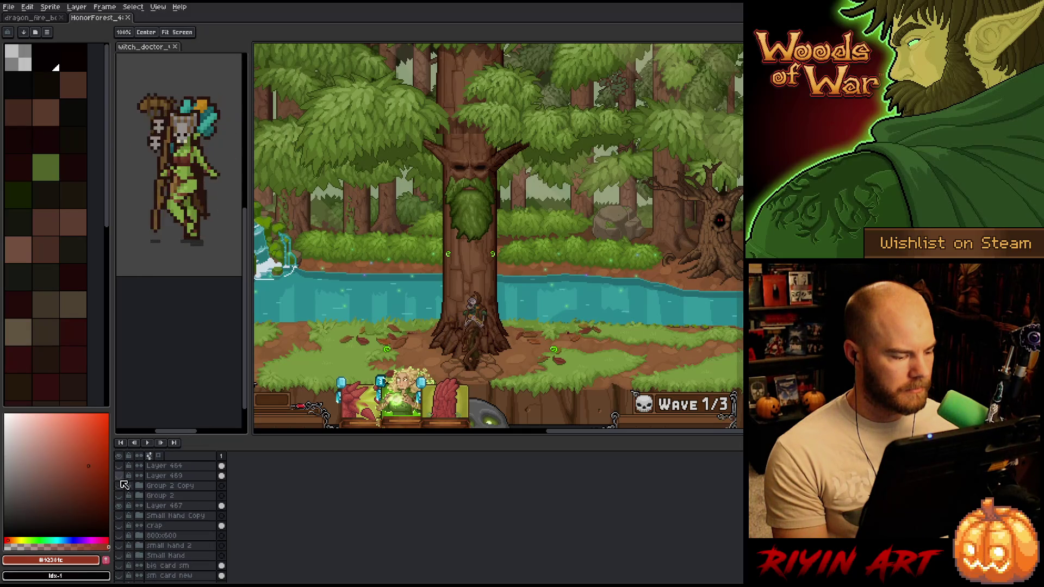
{"action": "left_click", "coordinate": [120, 505]}
{"action": "scroll", "coordinate": [134, 509], "scroll_direction": "down", "scroll_amount": 3}
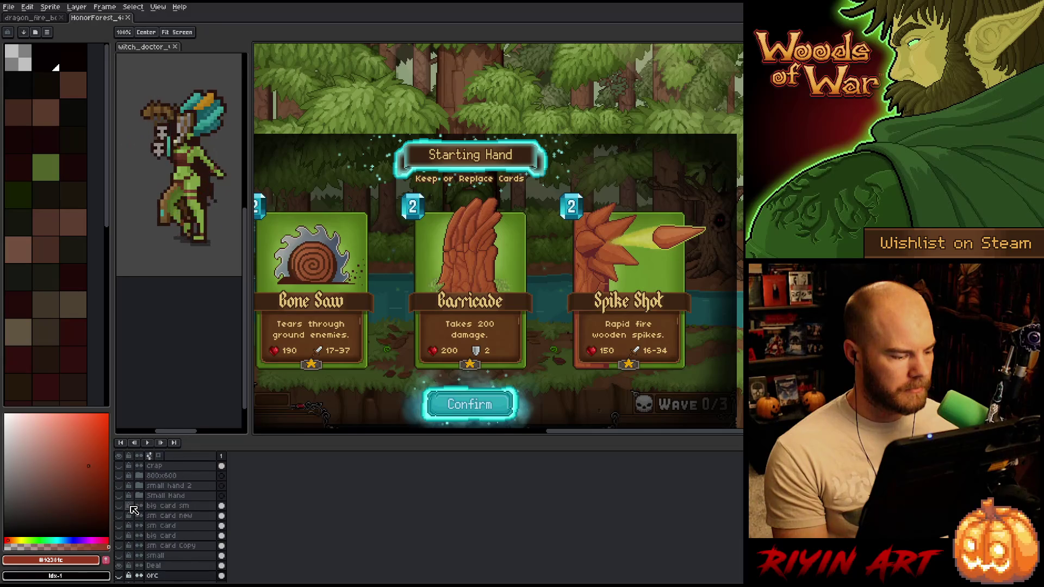
{"action": "scroll", "coordinate": [134, 510], "scroll_direction": "down", "scroll_amount": 3}
{"action": "left_click", "coordinate": [120, 506]}
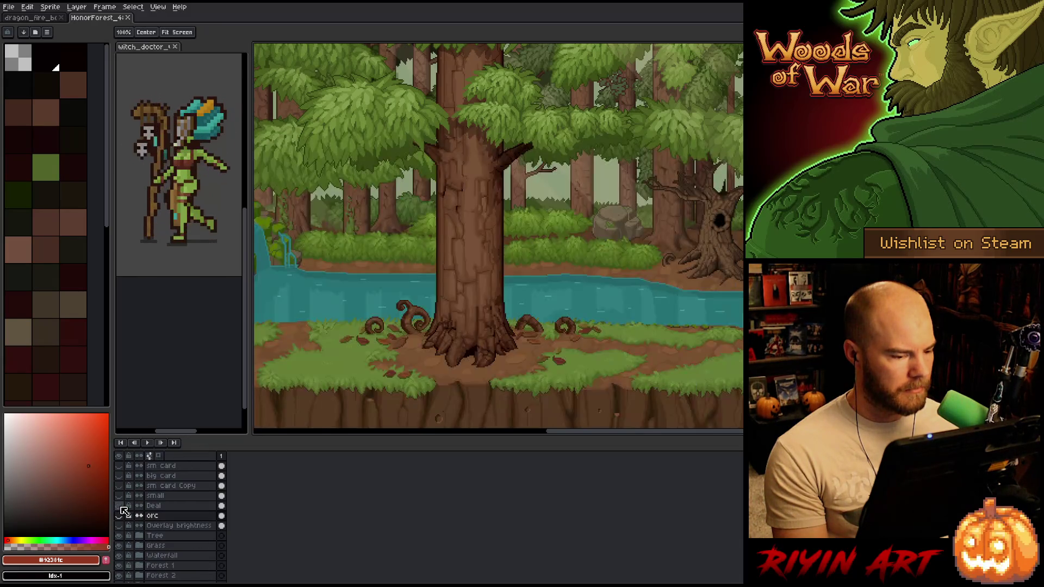
{"action": "scroll", "coordinate": [542, 214], "scroll_direction": "down", "scroll_amount": 2}
{"action": "key", "text": "m"}
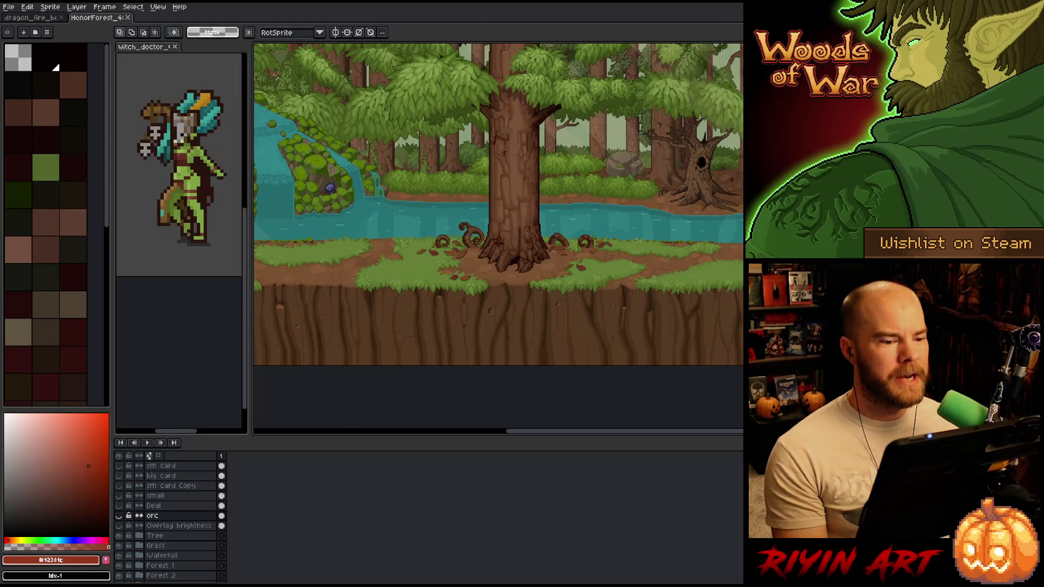
Nudge the forest view slightly right and down with the Hand tool and zoom.
{"action": "key", "text": "h"}
{"action": "scroll", "coordinate": [457, 289], "scroll_direction": "up", "scroll_amount": 3}
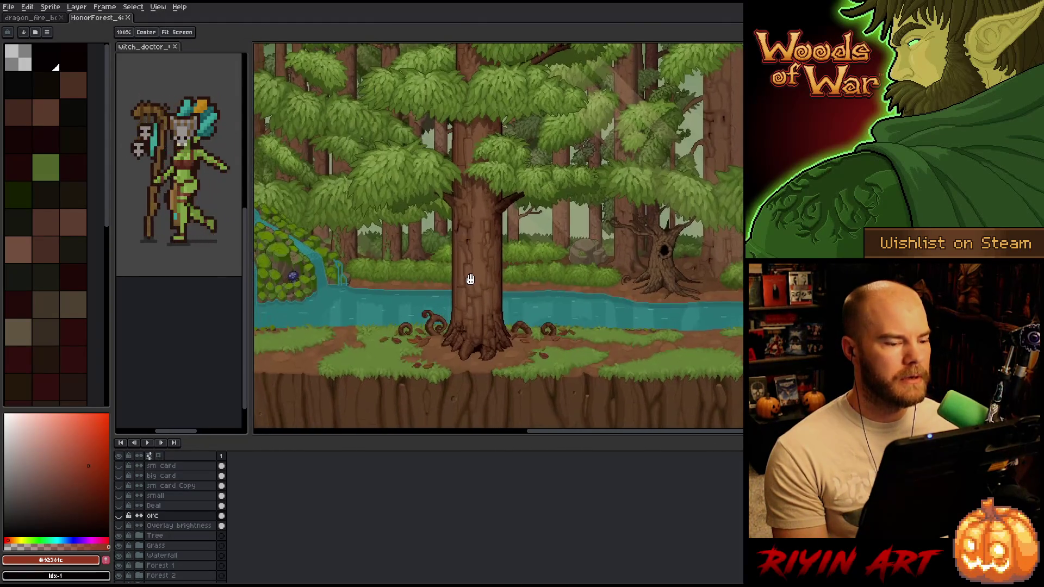
{"action": "scroll", "coordinate": [470, 279], "scroll_direction": "down", "scroll_amount": 2}
{"action": "left_click_drag", "start_coordinate": [506, 345], "coordinate": [522, 356]}
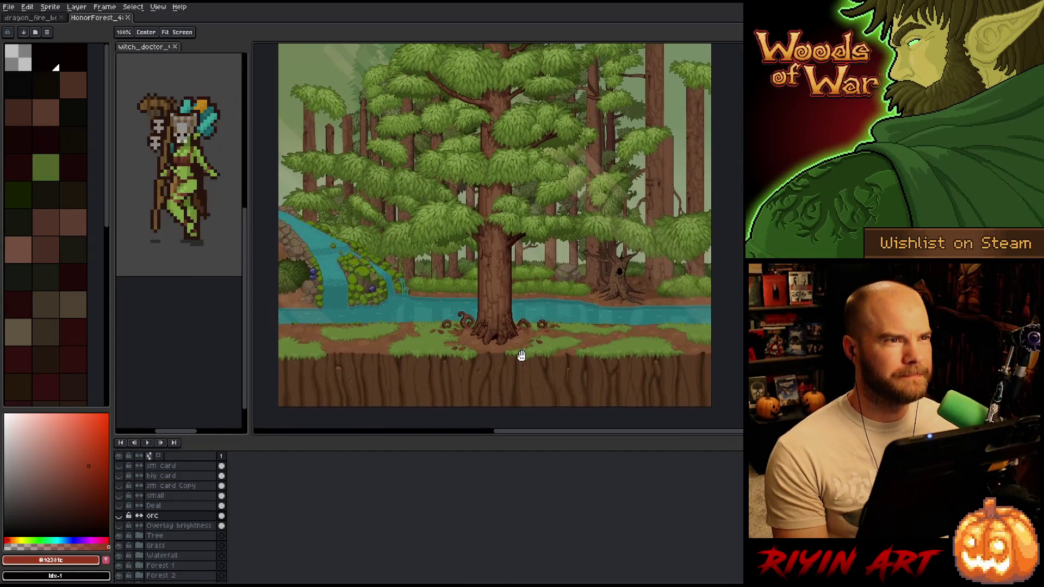
{"action": "key", "text": "m"}
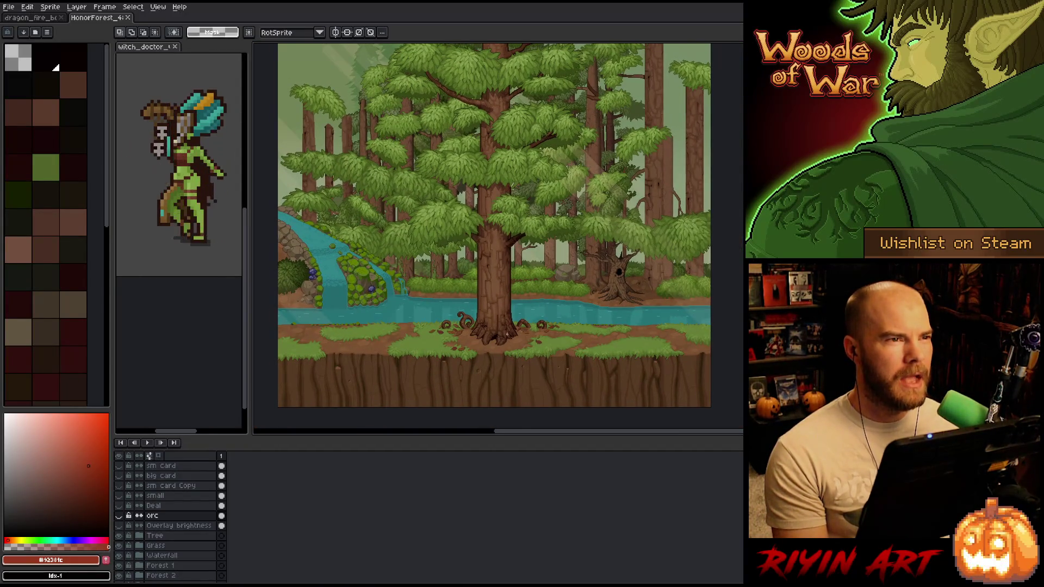
{"action": "key", "text": "h"}
{"action": "scroll", "coordinate": [511, 338], "scroll_direction": "up", "scroll_amount": 2}
{"action": "left_click_drag", "start_coordinate": [493, 344], "coordinate": [519, 351]}
{"action": "key", "text": "m"}
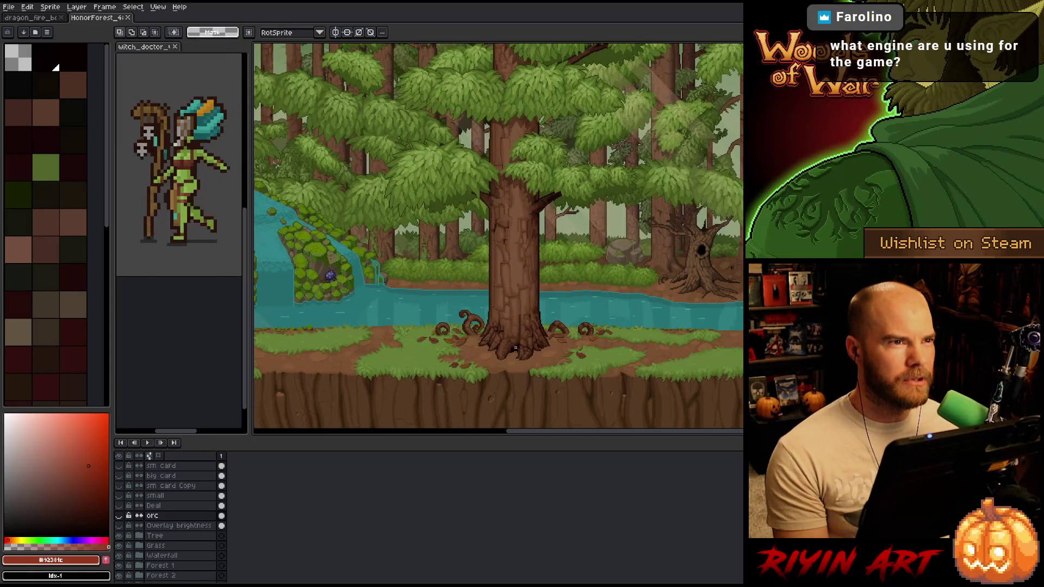
{"action": "scroll", "coordinate": [518, 312], "scroll_direction": "down", "scroll_amount": 1}
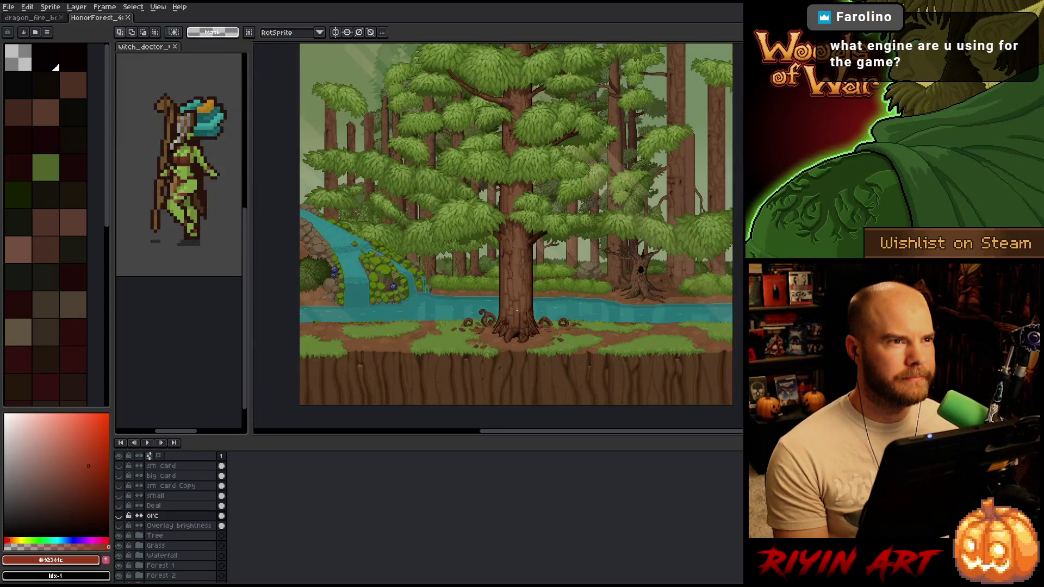
Dock the witch doctor preview as a regular tab and return to the forest scene without the timeline.
{"action": "left_click", "coordinate": [152, 49]}
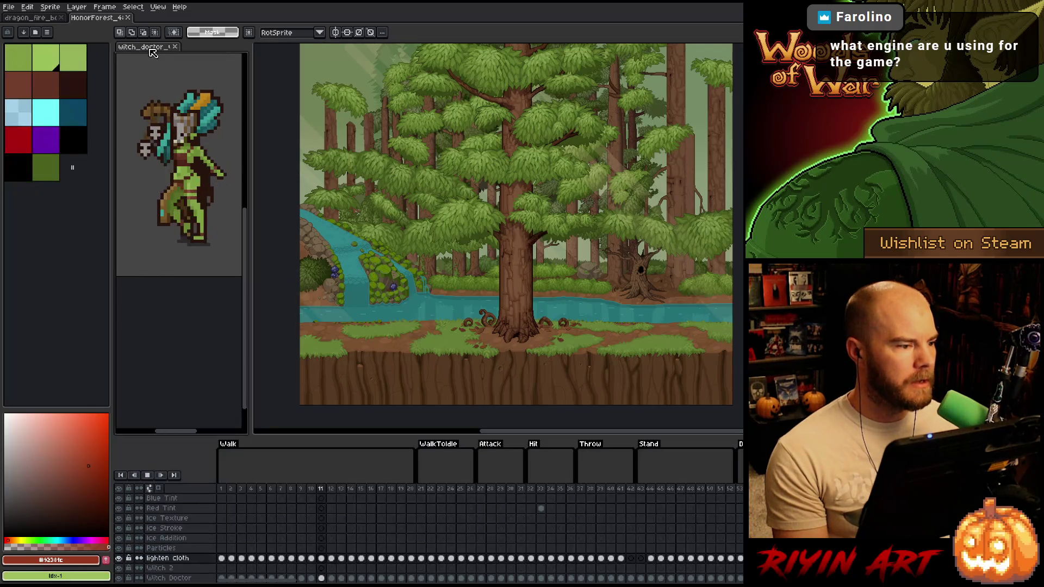
{"action": "left_click_drag", "start_coordinate": [148, 47], "coordinate": [160, 17]}
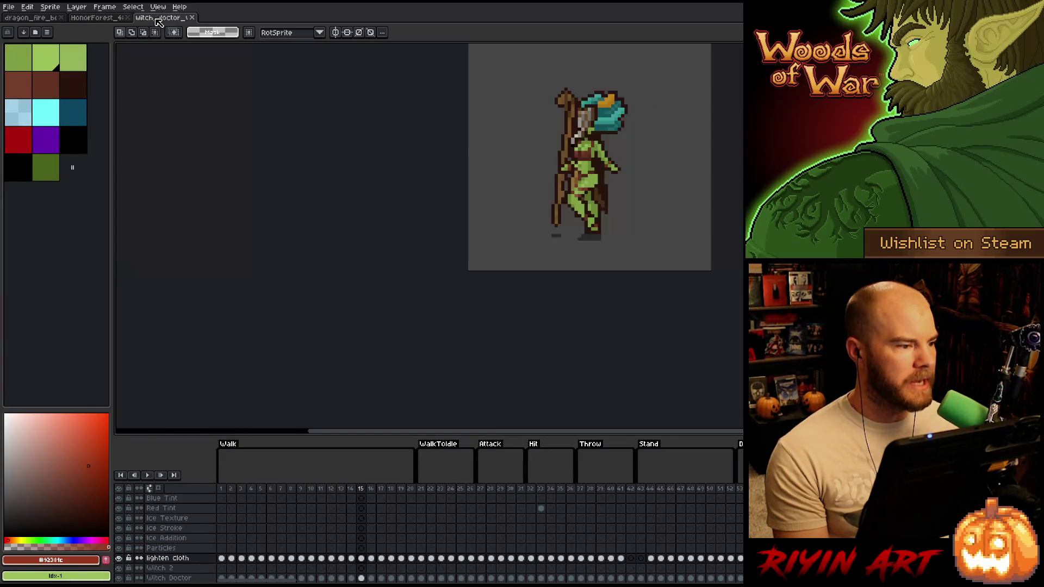
{"action": "left_click", "coordinate": [100, 17]}
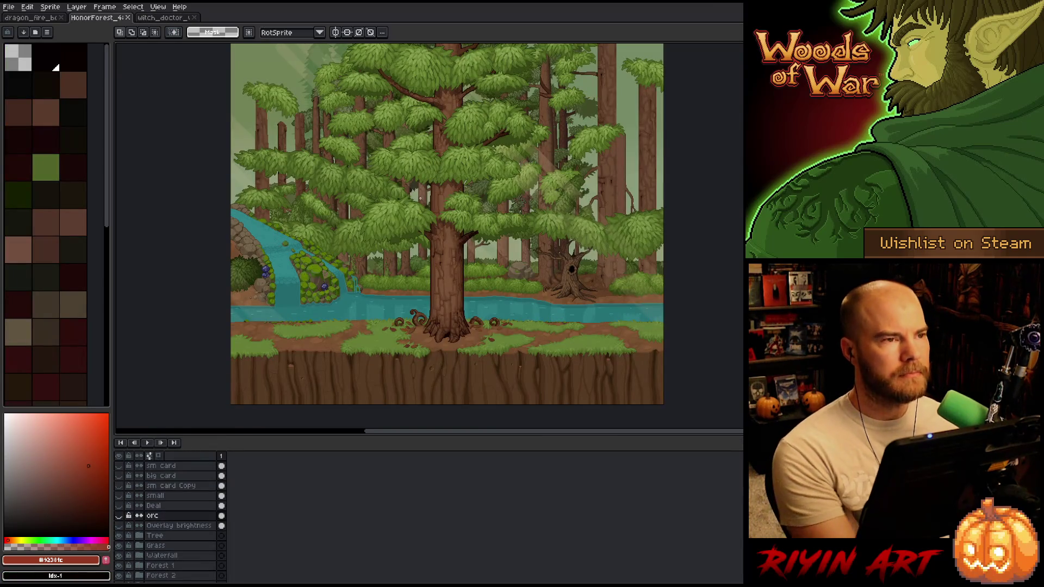
{"action": "key", "text": "Tab"}
View the forest scene without editor panels and pan across it to the right.
{"action": "key", "text": "ctrl+f"}
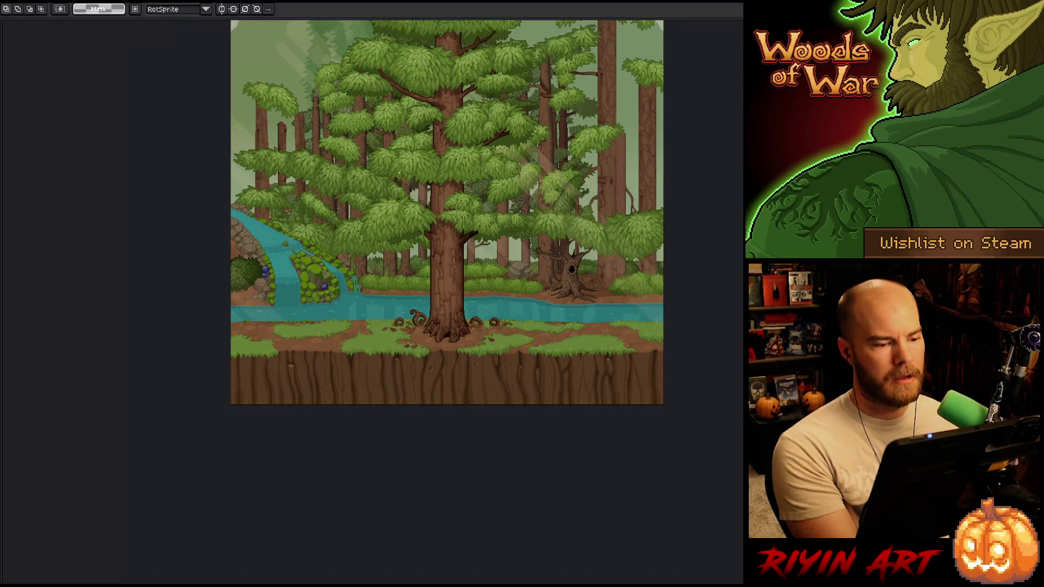
{"action": "scroll", "coordinate": [420, 199], "scroll_direction": "up", "scroll_amount": 3}
{"action": "mouse_move", "coordinate": [467, 248]}
{"action": "left_mouse_down"}
{"action": "mouse_move", "coordinate": [361, 141]}
{"action": "mouse_move", "coordinate": [377, 168]}
{"action": "left_mouse_up"}
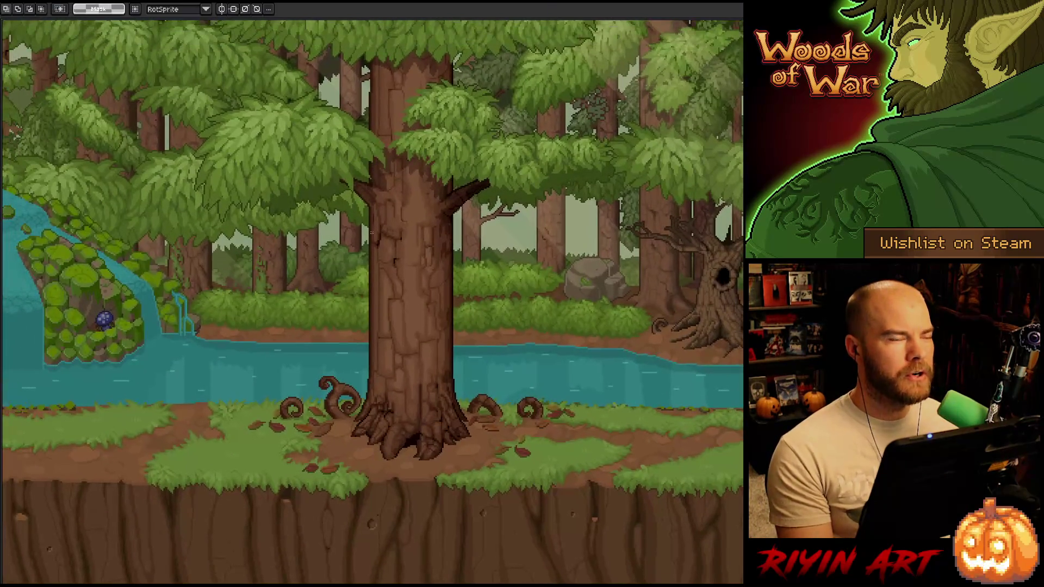
{"action": "scroll", "coordinate": [372, 233], "scroll_direction": "up", "scroll_amount": 1}
{"action": "scroll", "coordinate": [393, 219], "scroll_direction": "down", "scroll_amount": 1}
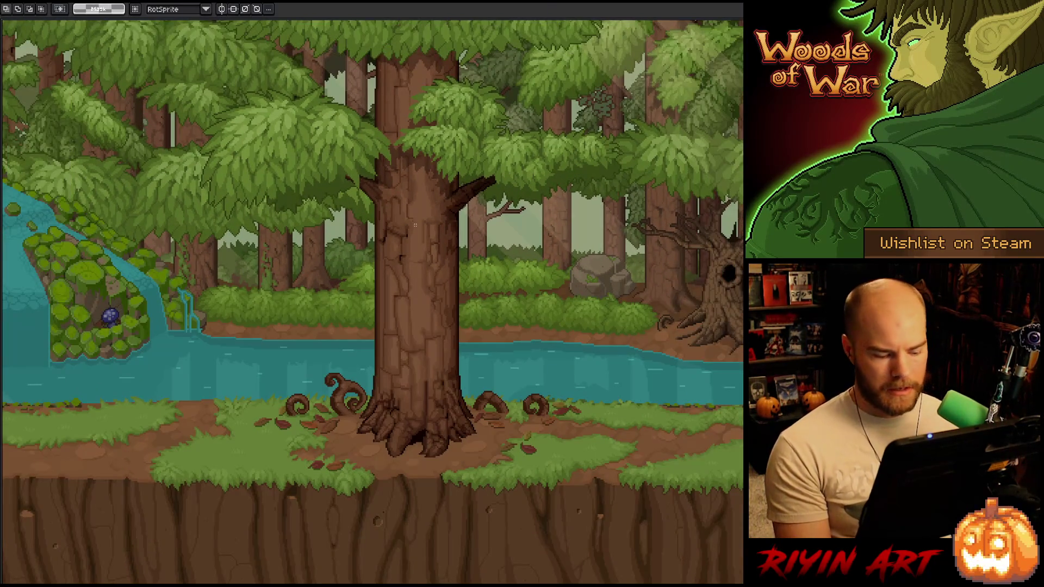
{"action": "key", "text": "space"}
{"action": "mouse_move", "coordinate": [392, 280]}
{"action": "left_mouse_down"}
{"action": "mouse_move", "coordinate": [494, 280]}
{"action": "mouse_move", "coordinate": [578, 298]}
{"action": "mouse_move", "coordinate": [145, 272]}
{"action": "left_mouse_up"}
Pan the preview past the hollow tree to centre the big trunk, then close it.
{"action": "scroll", "coordinate": [441, 284], "scroll_direction": "up", "scroll_amount": 2}
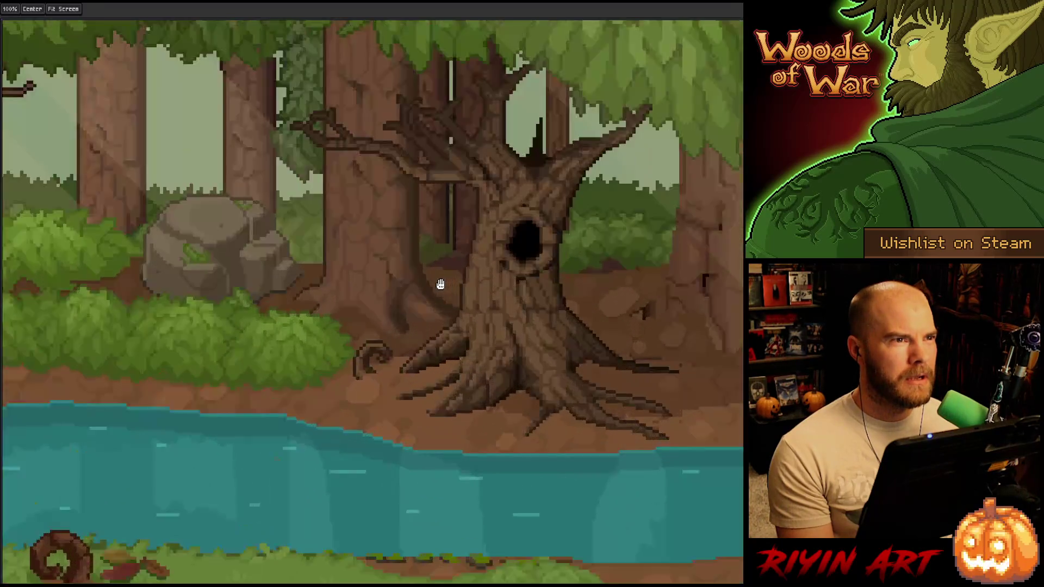
{"action": "scroll", "coordinate": [441, 284], "scroll_direction": "up", "scroll_amount": 2}
{"action": "mouse_move", "coordinate": [434, 282]}
{"action": "left_mouse_down"}
{"action": "mouse_move", "coordinate": [227, 366]}
{"action": "mouse_move", "coordinate": [518, 308]}
{"action": "mouse_move", "coordinate": [364, 298]}
{"action": "mouse_move", "coordinate": [351, 309]}
{"action": "mouse_move", "coordinate": [541, 142]}
{"action": "mouse_move", "coordinate": [469, 224]}
{"action": "left_mouse_up"}
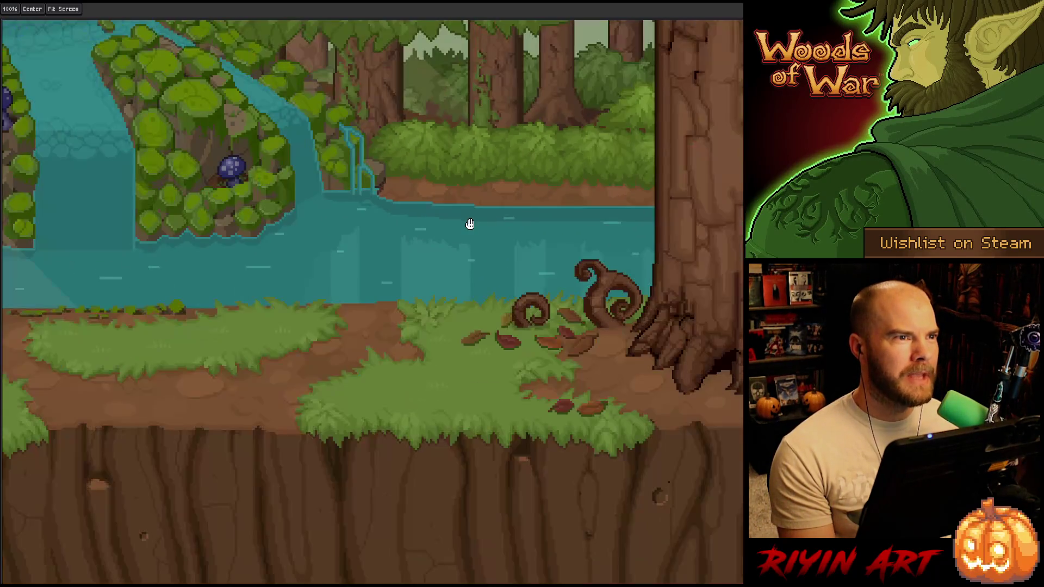
{"action": "left_click_drag", "start_coordinate": [511, 252], "coordinate": [321, 263]}
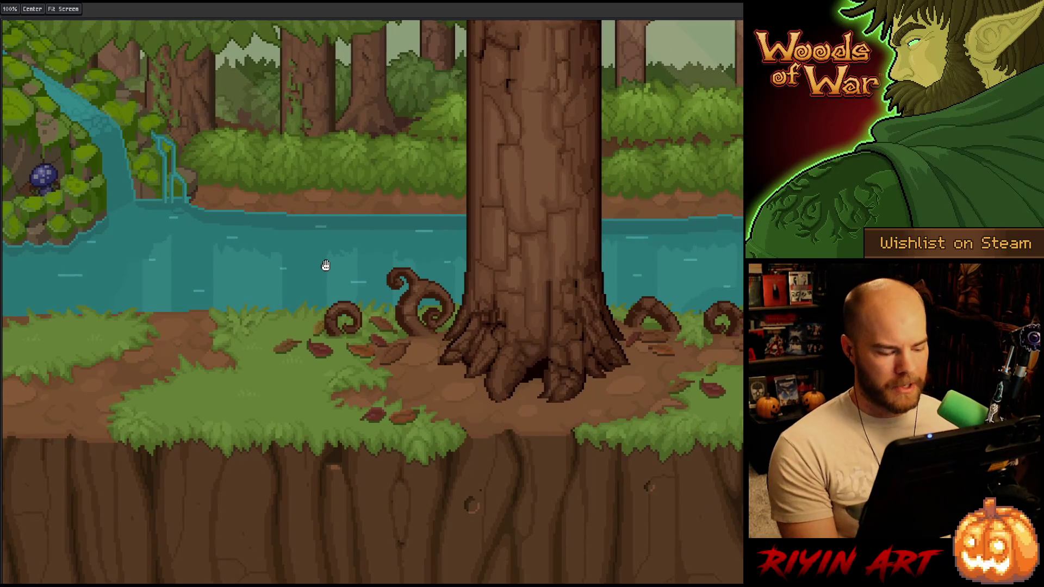
{"action": "scroll", "coordinate": [484, 215], "scroll_direction": "down", "scroll_amount": 1}
{"action": "scroll", "coordinate": [471, 252], "scroll_direction": "down", "scroll_amount": 1}
{"action": "mouse_move", "coordinate": [471, 252]}
{"action": "left_mouse_down"}
{"action": "mouse_move", "coordinate": [391, 261]}
{"action": "mouse_move", "coordinate": [422, 268]}
{"action": "mouse_move", "coordinate": [420, 260]}
{"action": "left_mouse_up"}
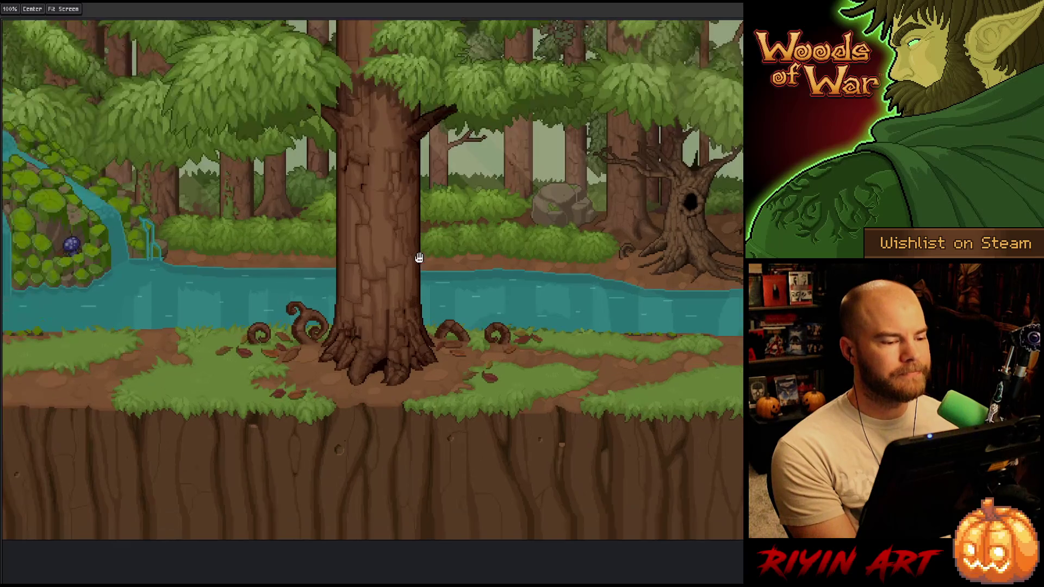
{"action": "scroll", "coordinate": [303, 242], "scroll_direction": "up", "scroll_amount": 1}
{"action": "key", "text": "Escape"}
{"action": "key", "text": "h"}
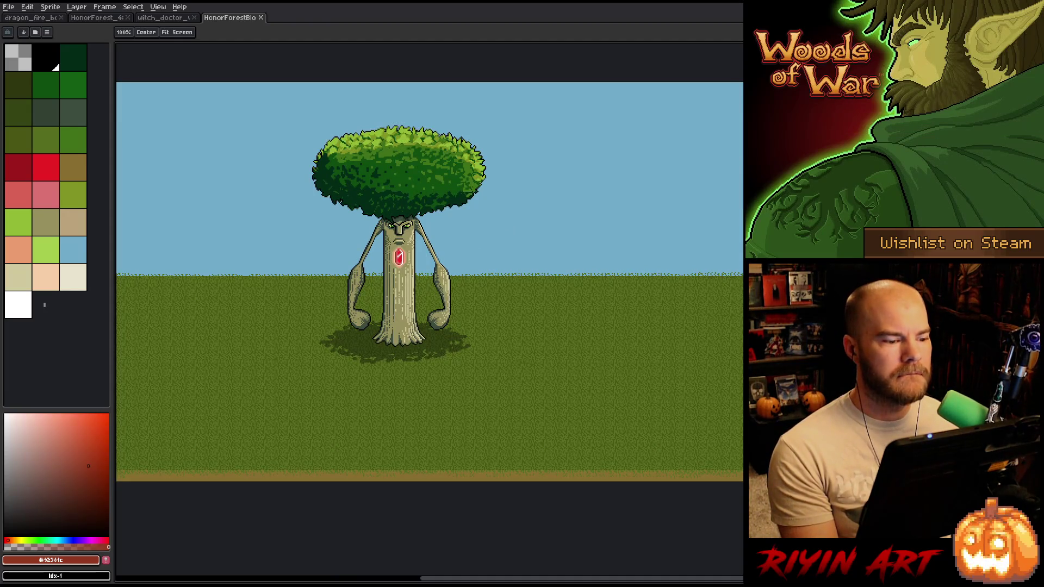
Centre and zoom the view on the enlarged tree creature.
{"action": "scroll", "coordinate": [329, 228], "scroll_direction": "up", "scroll_amount": 2}
{"action": "left_click_drag", "start_coordinate": [328, 228], "coordinate": [370, 290]}
{"action": "scroll", "coordinate": [371, 290], "scroll_direction": "up", "scroll_amount": 2}
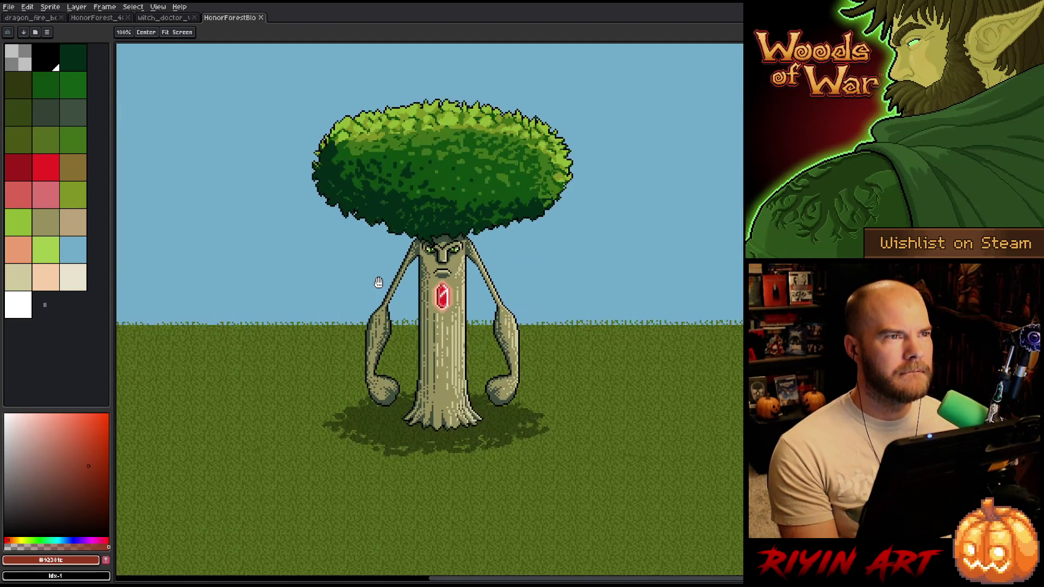
{"action": "left_click_drag", "start_coordinate": [508, 310], "coordinate": [469, 334]}
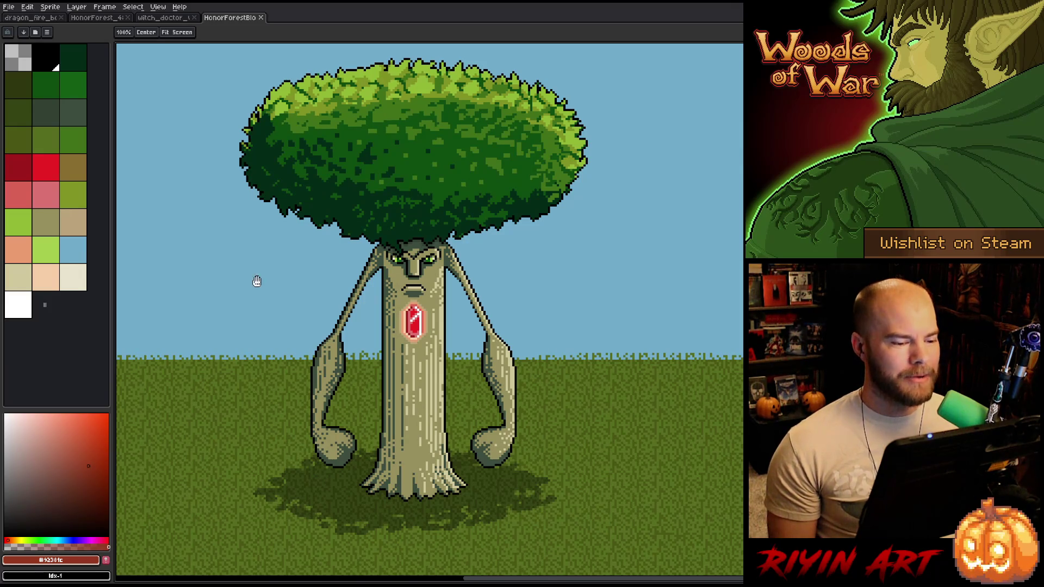
{"action": "scroll", "coordinate": [348, 356], "scroll_direction": "down", "scroll_amount": 2}
{"action": "scroll", "coordinate": [345, 354], "scroll_direction": "up", "scroll_amount": 1}
{"action": "scroll", "coordinate": [351, 364], "scroll_direction": "down", "scroll_amount": 3}
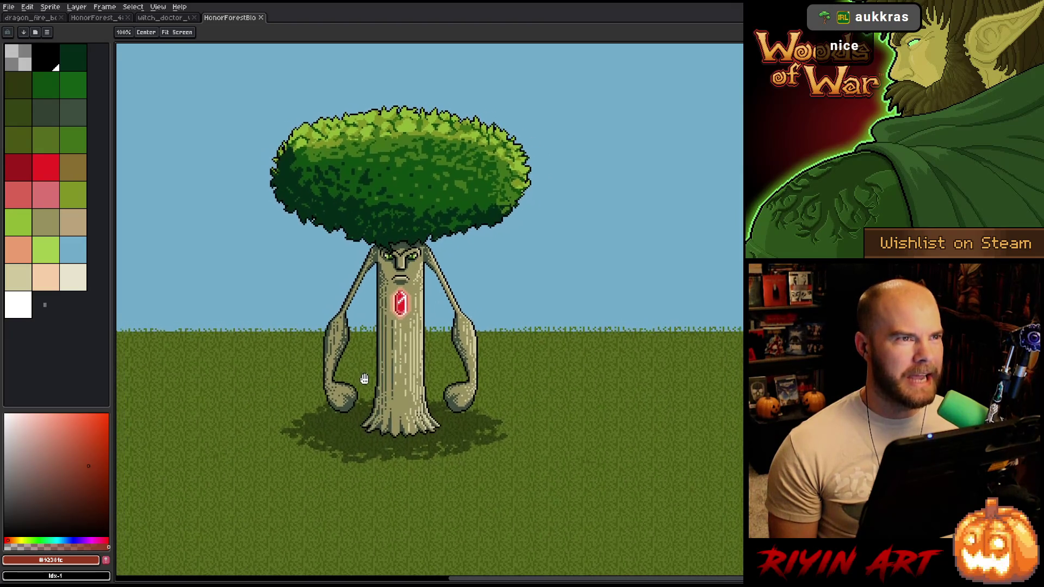
{"action": "scroll", "coordinate": [429, 370], "scroll_direction": "up", "scroll_amount": 2}
{"action": "scroll", "coordinate": [416, 339], "scroll_direction": "down", "scroll_amount": 1}
{"action": "scroll", "coordinate": [429, 373], "scroll_direction": "down", "scroll_amount": 2}
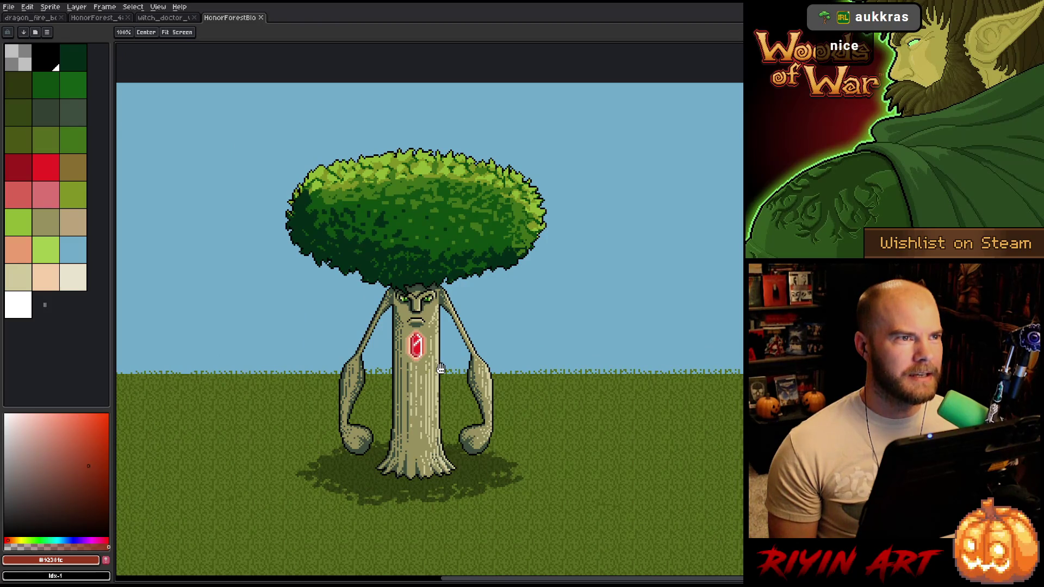
{"action": "scroll", "coordinate": [448, 367], "scroll_direction": "up", "scroll_amount": 1}
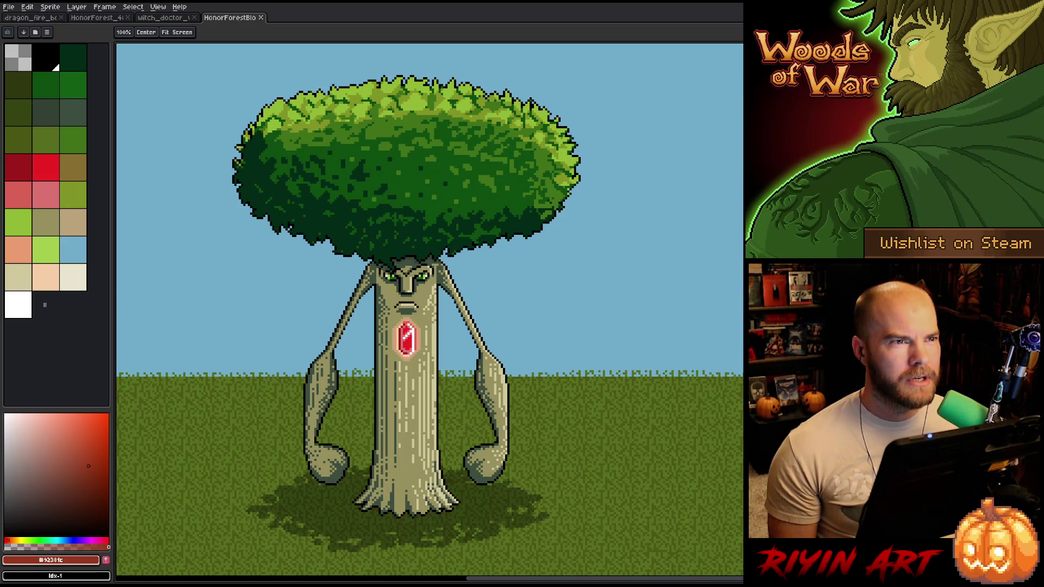
Open the forest-background version of the tree creature and centre the tree.
{"action": "right_click", "coordinate": [503, 266]}
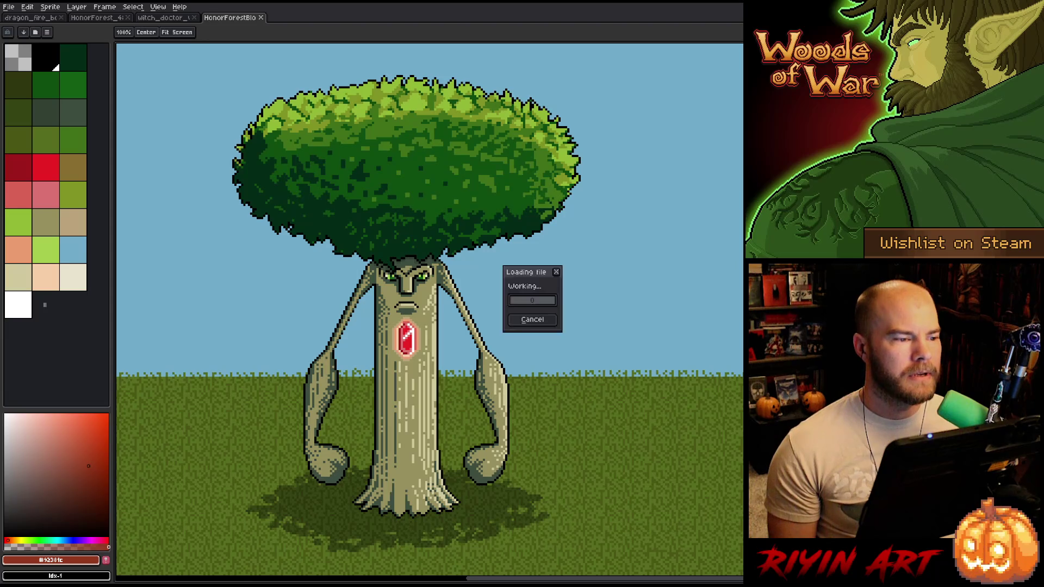
{"action": "left_click", "coordinate": [522, 321]}
{"action": "scroll", "coordinate": [368, 310], "scroll_direction": "up", "scroll_amount": 3}
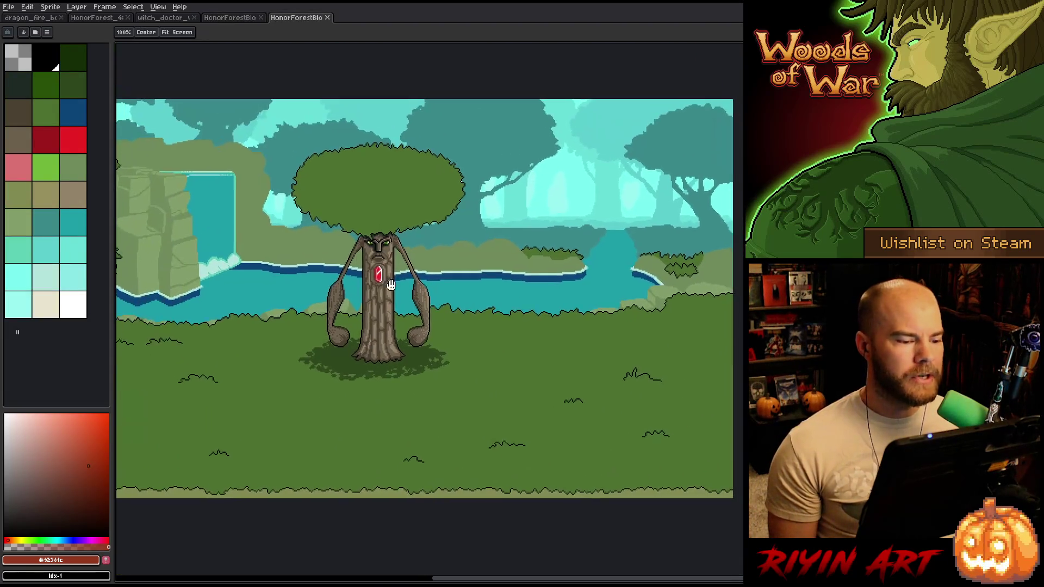
{"action": "scroll", "coordinate": [358, 326], "scroll_direction": "up", "scroll_amount": 1}
{"action": "scroll", "coordinate": [360, 324], "scroll_direction": "down", "scroll_amount": 1}
{"action": "left_click_drag", "start_coordinate": [512, 375], "coordinate": [589, 398]}
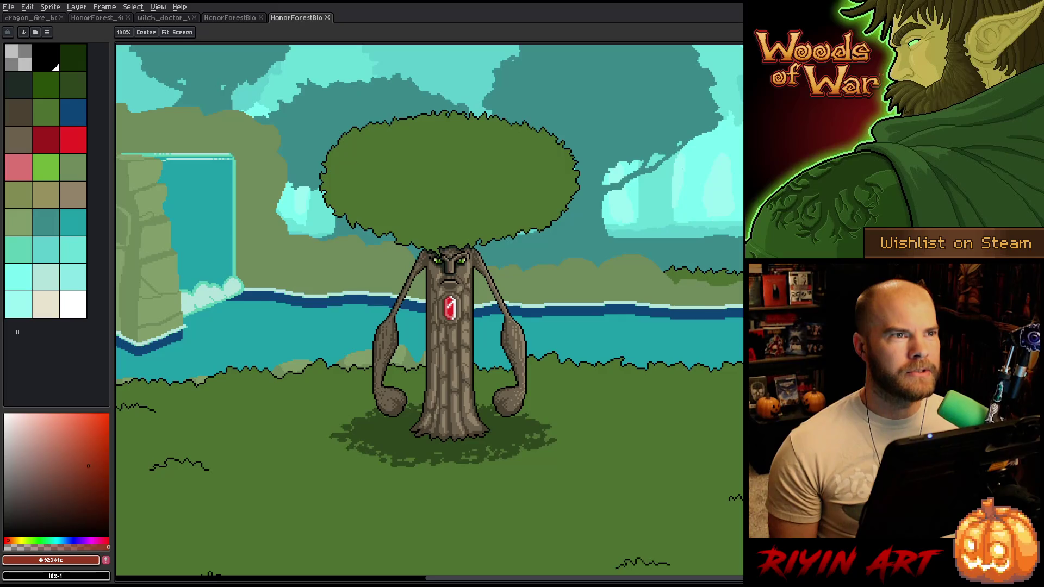
Compare with the previous tree-creature version, then centre the tree and clearing.
{"action": "left_click", "coordinate": [224, 18]}
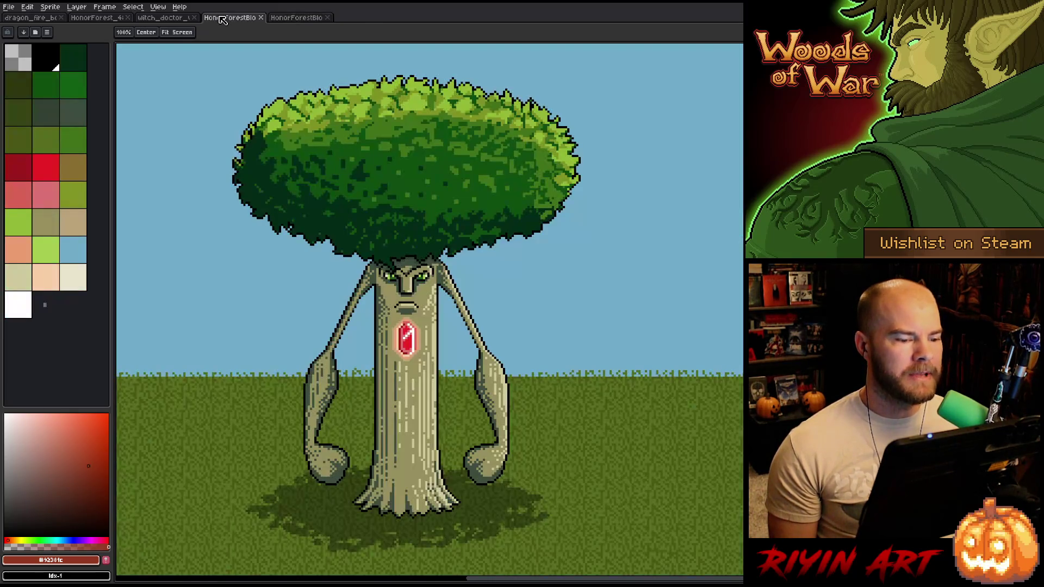
{"action": "left_click", "coordinate": [303, 17]}
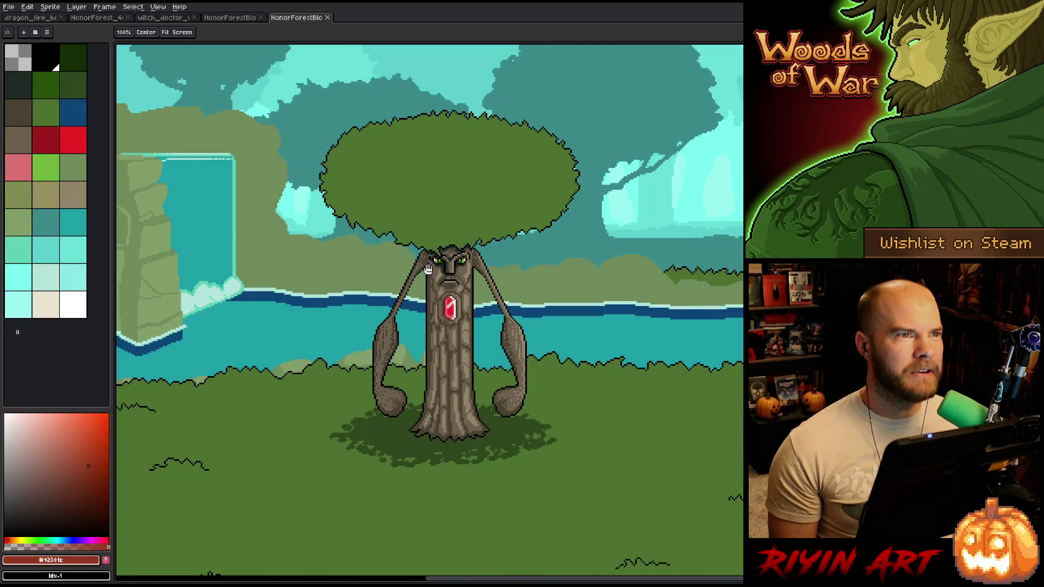
{"action": "left_click_drag", "start_coordinate": [427, 344], "coordinate": [465, 340]}
{"action": "scroll", "coordinate": [442, 338], "scroll_direction": "left", "scroll_amount": 3}
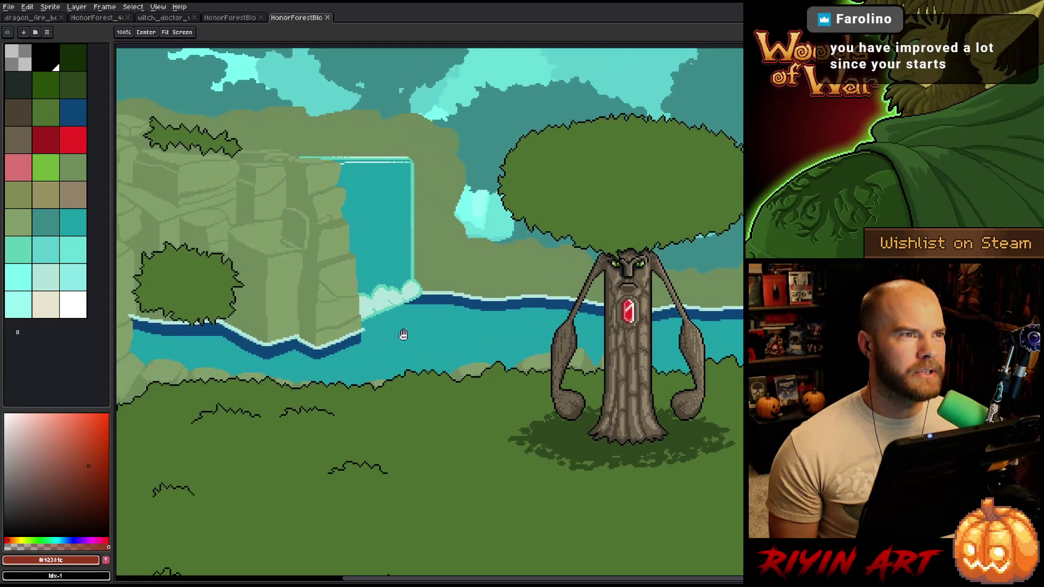
{"action": "scroll", "coordinate": [438, 289], "scroll_direction": "up", "scroll_amount": 2}
{"action": "scroll", "coordinate": [538, 295], "scroll_direction": "down", "scroll_amount": 2}
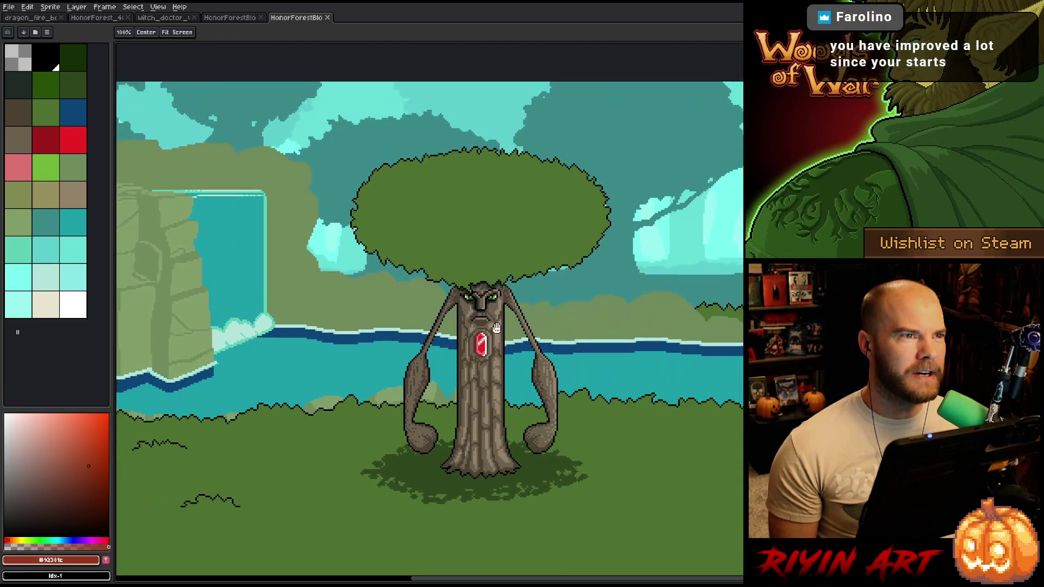
{"action": "left_click_drag", "start_coordinate": [538, 294], "coordinate": [390, 317]}
{"action": "scroll", "coordinate": [465, 279], "scroll_direction": "up", "scroll_amount": 2}
{"action": "left_click_drag", "start_coordinate": [465, 278], "coordinate": [641, 272]}
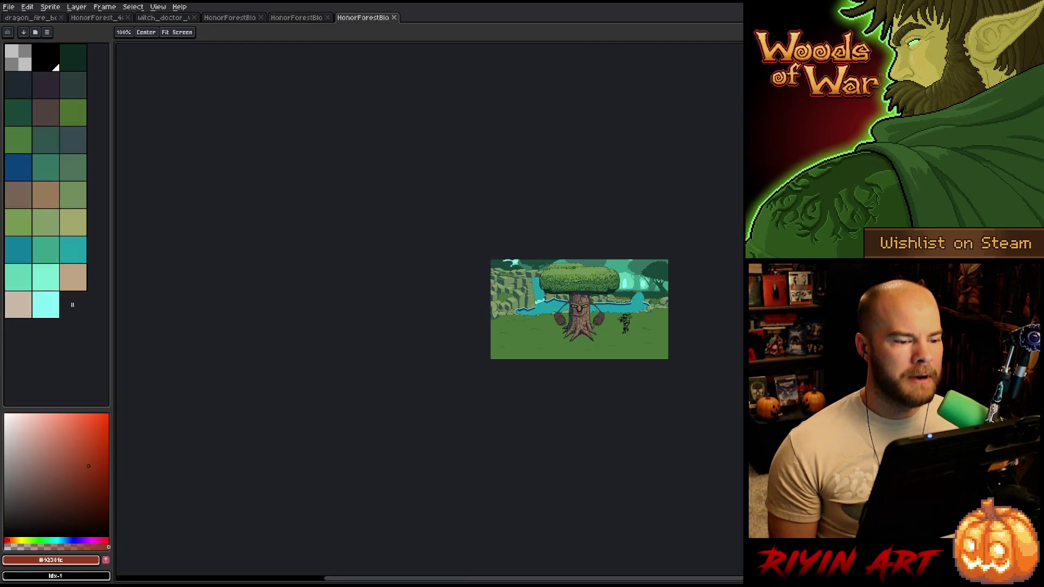
{"action": "scroll", "coordinate": [330, 369], "scroll_direction": "up", "scroll_amount": 3}
{"action": "scroll", "coordinate": [348, 353], "scroll_direction": "up", "scroll_amount": 1}
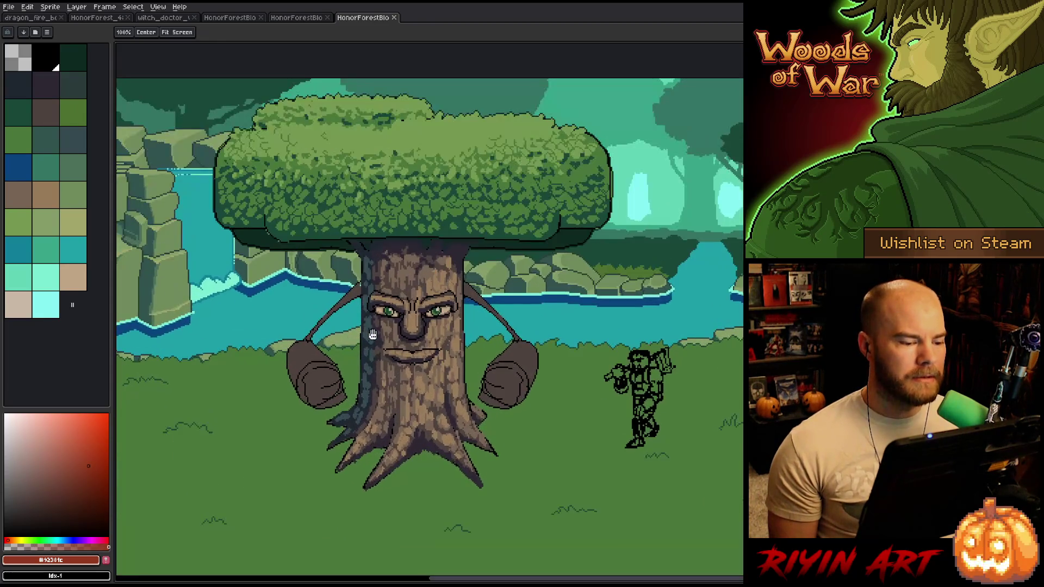
{"action": "scroll", "coordinate": [435, 360], "scroll_direction": "up", "scroll_amount": 1}
{"action": "scroll", "coordinate": [439, 368], "scroll_direction": "up", "scroll_amount": 1}
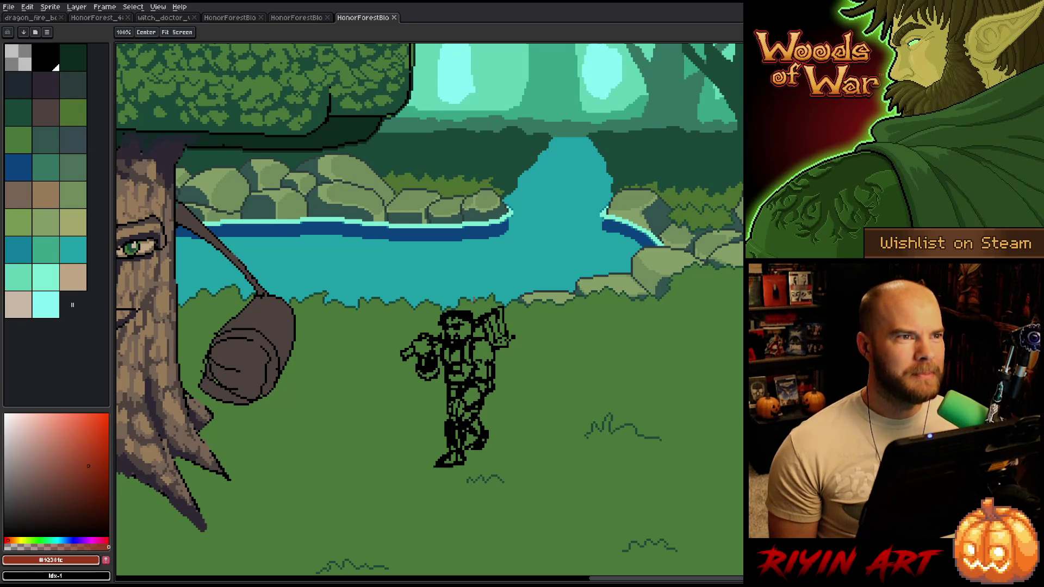
{"action": "scroll", "coordinate": [474, 300], "scroll_direction": "down", "scroll_amount": 2}
{"action": "scroll", "coordinate": [419, 299], "scroll_direction": "up", "scroll_amount": 1}
{"action": "scroll", "coordinate": [589, 236], "scroll_direction": "up", "scroll_amount": 1}
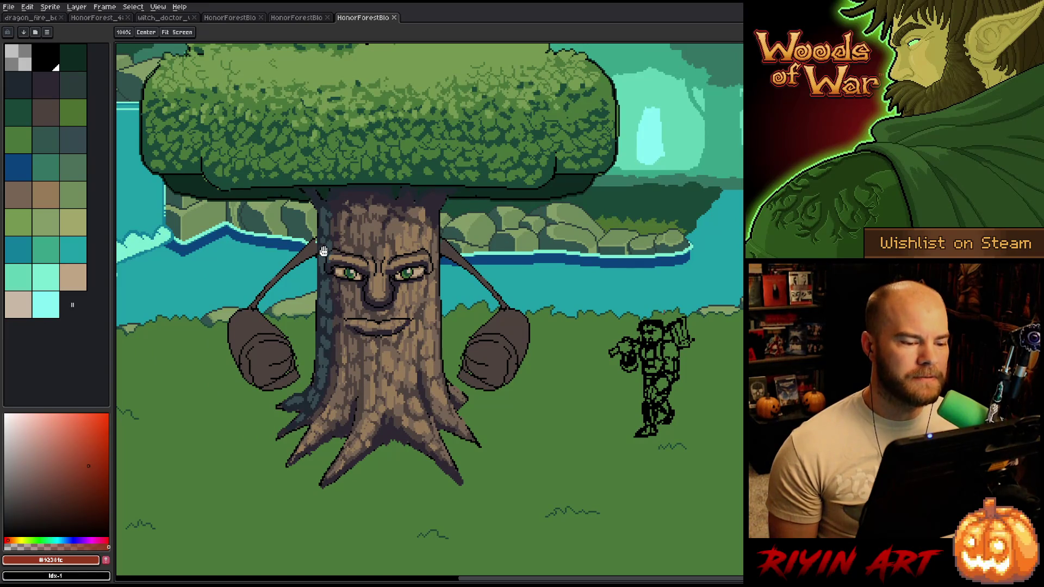
{"action": "left_click_drag", "start_coordinate": [204, 232], "coordinate": [453, 258]}
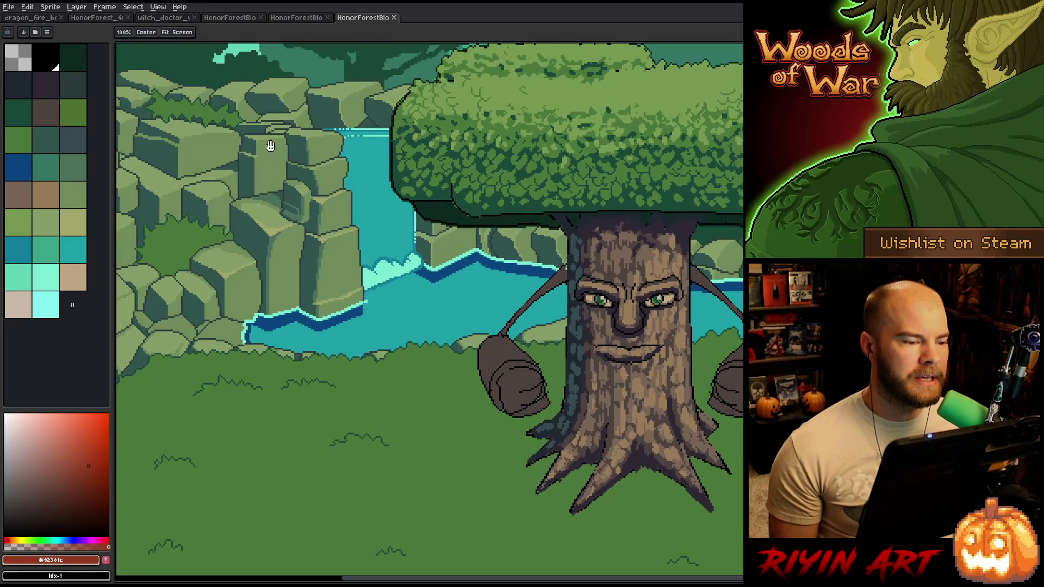
{"action": "scroll", "coordinate": [283, 161], "scroll_direction": "down", "scroll_amount": 1}
{"action": "scroll", "coordinate": [274, 163], "scroll_direction": "up", "scroll_amount": 1}
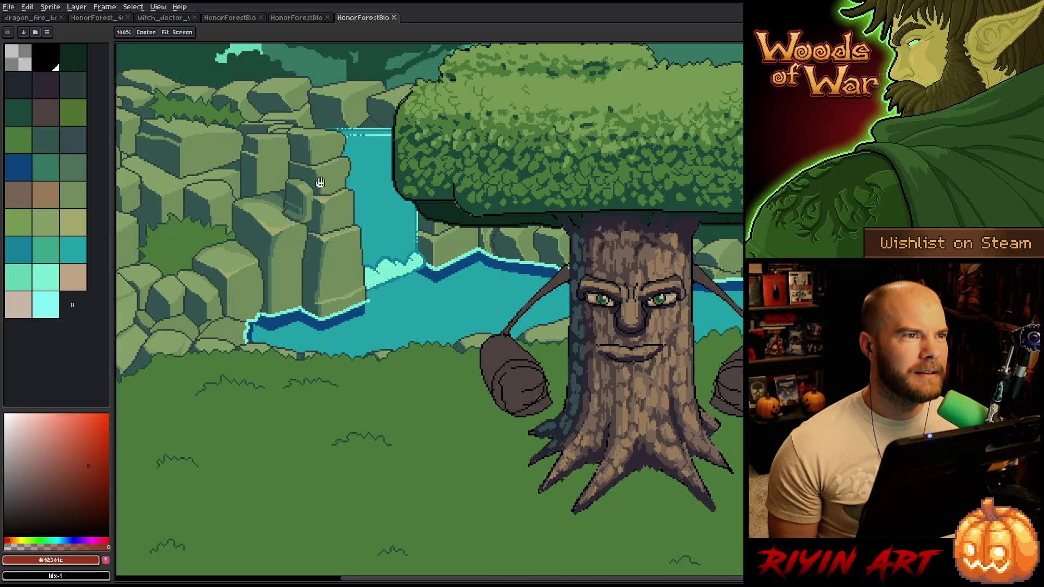
{"action": "scroll", "coordinate": [430, 246], "scroll_direction": "down", "scroll_amount": 2}
{"action": "scroll", "coordinate": [383, 305], "scroll_direction": "up", "scroll_amount": 1}
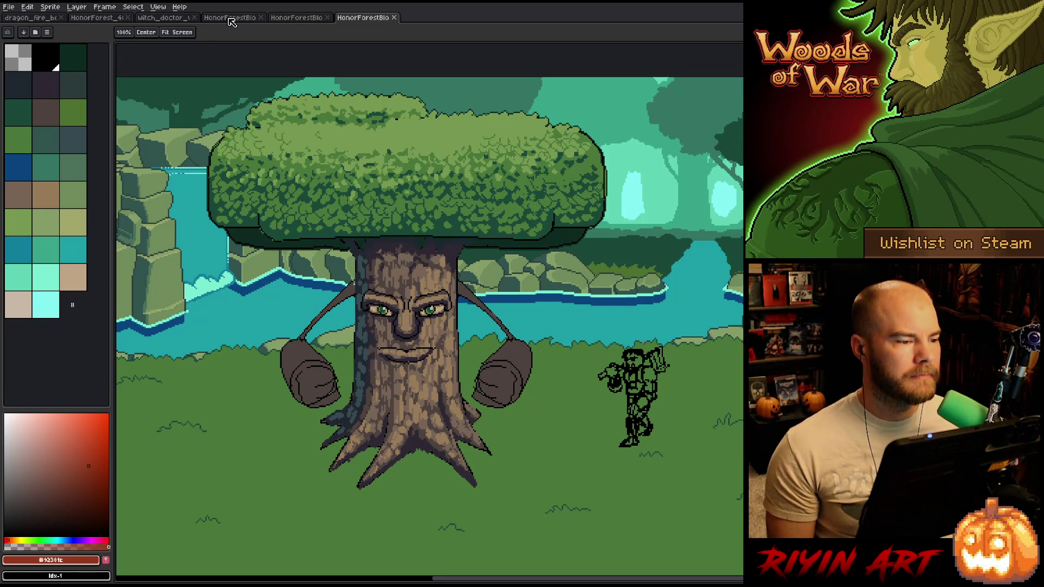
Compare the finished forest scene's waterfall and rocks with the tree-creature artwork, then close the forest tab.
{"action": "left_click", "coordinate": [100, 17]}
{"action": "mouse_move", "coordinate": [468, 298]}
{"action": "left_mouse_down"}
{"action": "mouse_move", "coordinate": [466, 321]}
{"action": "mouse_move", "coordinate": [431, 345]}
{"action": "left_mouse_up"}
{"action": "mouse_move", "coordinate": [497, 355]}
{"action": "left_mouse_down"}
{"action": "mouse_move", "coordinate": [473, 359]}
{"action": "mouse_move", "coordinate": [741, 363]}
{"action": "mouse_move", "coordinate": [386, 368]}
{"action": "left_mouse_up"}
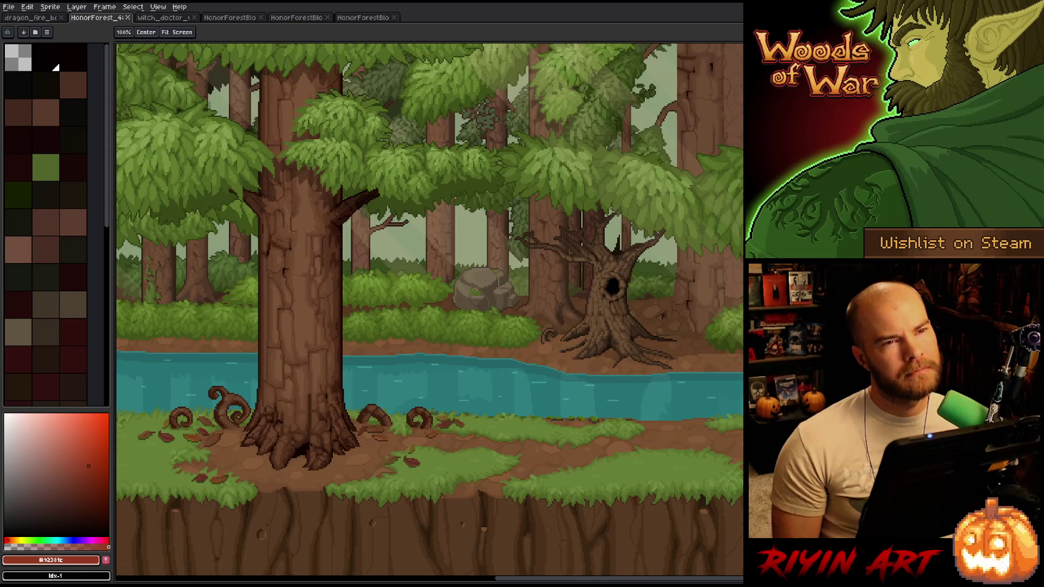
{"action": "left_click", "coordinate": [228, 18]}
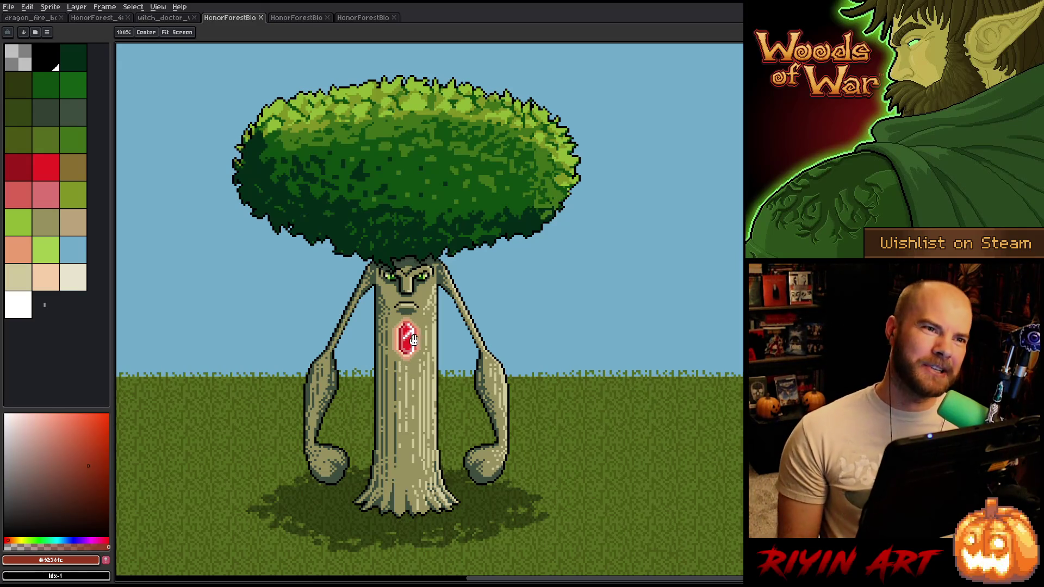
{"action": "left_click", "coordinate": [109, 20]}
{"action": "left_click_drag", "start_coordinate": [303, 373], "coordinate": [435, 392]}
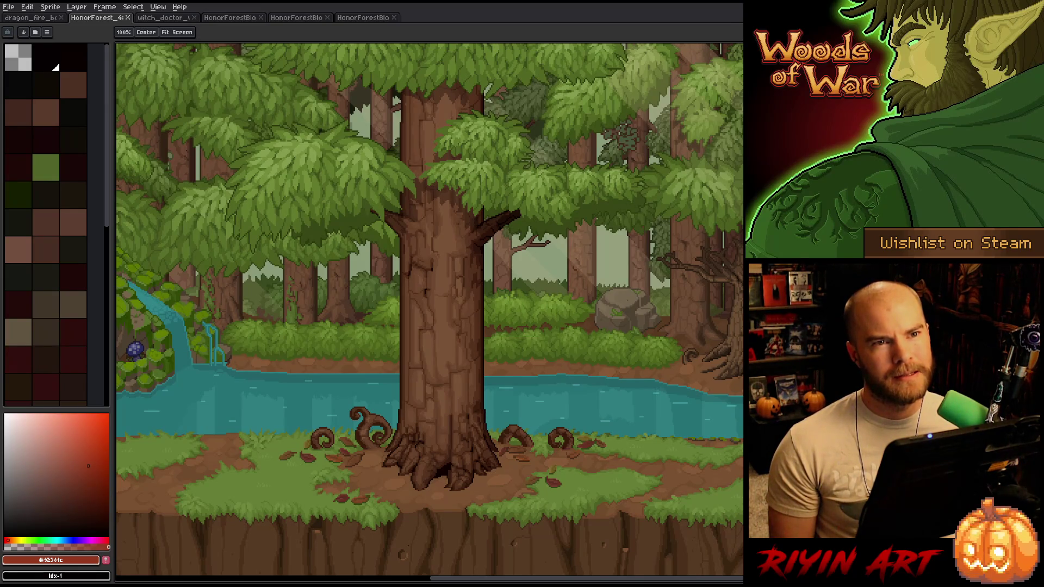
{"action": "left_click", "coordinate": [127, 18]}
Close the three tree-creature version tabs.
{"action": "left_click", "coordinate": [174, 17]}
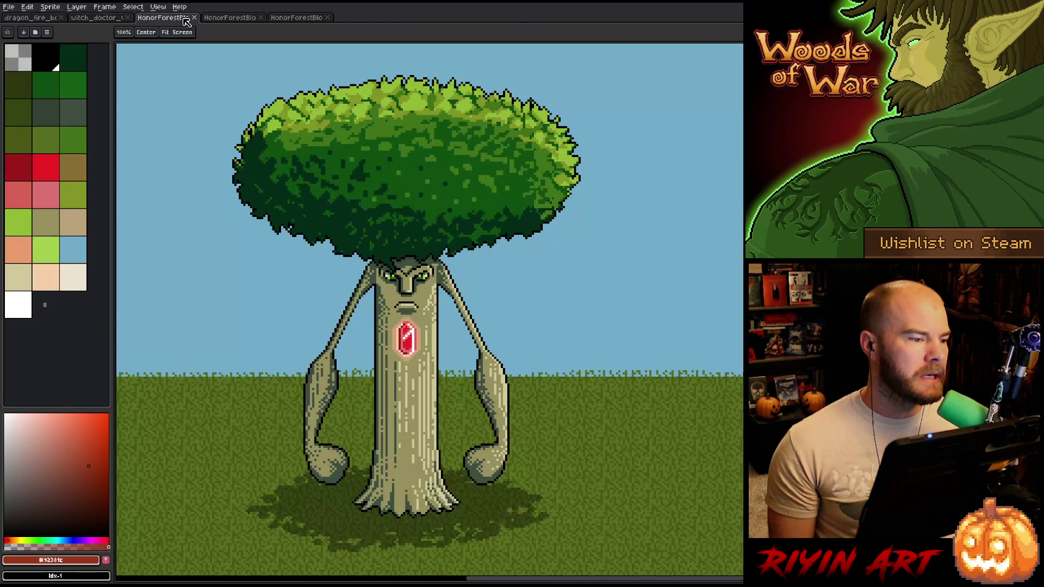
{"action": "left_click", "coordinate": [195, 18]}
{"action": "left_click", "coordinate": [194, 18]}
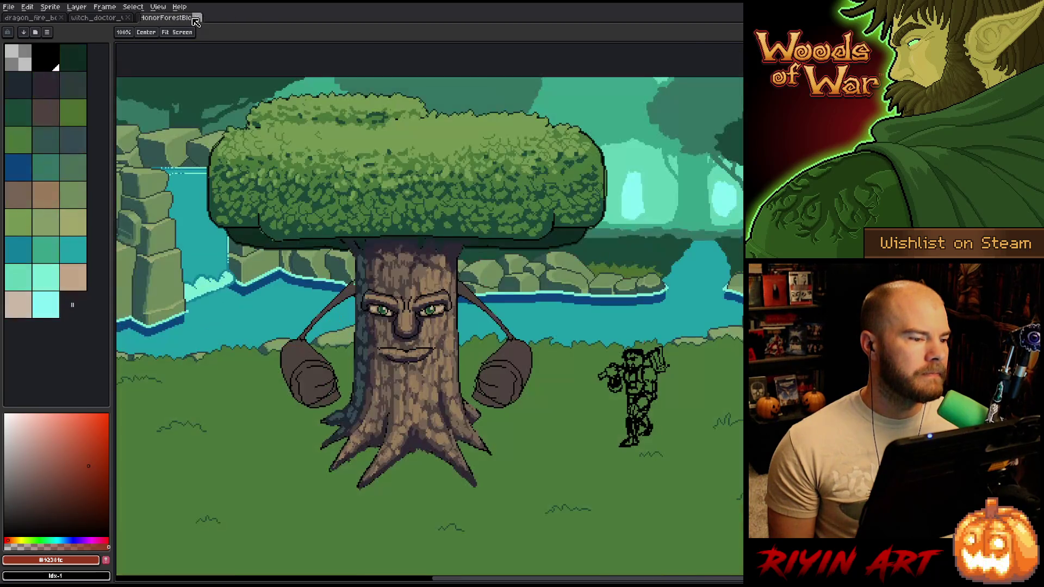
{"action": "left_click", "coordinate": [195, 18]}
Set the witch doctor sprite beside, widen the canvas, and show dragon_fire with its timeline.
{"action": "left_click_drag", "start_coordinate": [96, 17], "coordinate": [125, 69]}
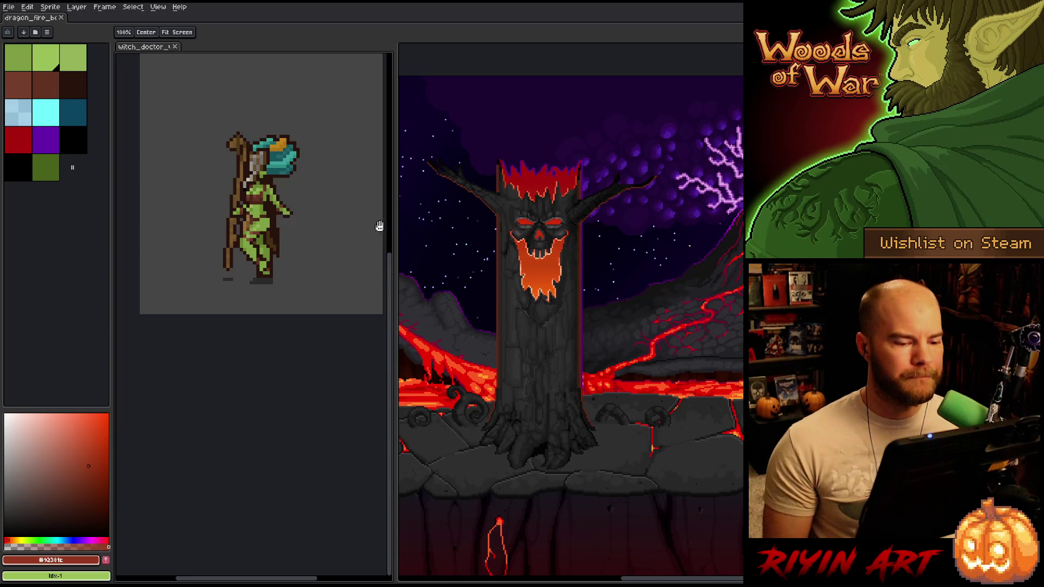
{"action": "scroll", "coordinate": [315, 163], "scroll_direction": "up", "scroll_amount": 2}
{"action": "scroll", "coordinate": [266, 205], "scroll_direction": "down", "scroll_amount": 2}
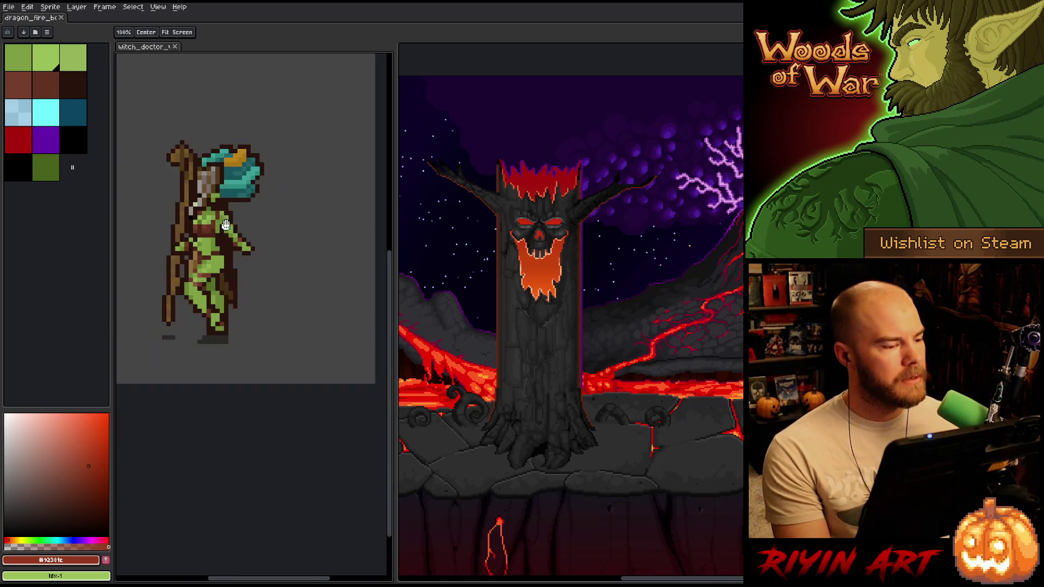
{"action": "scroll", "coordinate": [238, 176], "scroll_direction": "up", "scroll_amount": 1}
{"action": "scroll", "coordinate": [239, 176], "scroll_direction": "right", "scroll_amount": 2}
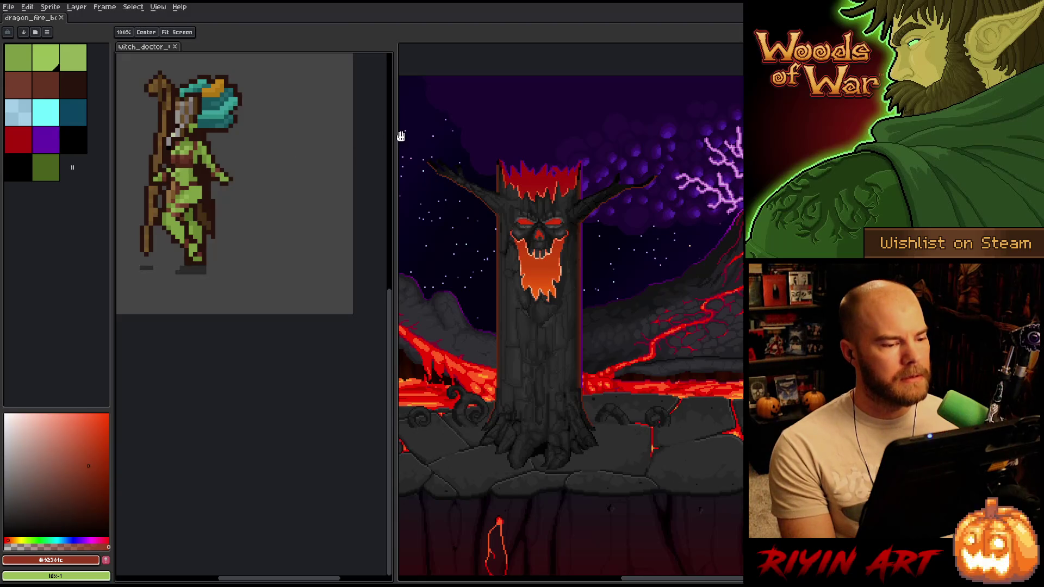
{"action": "mouse_move", "coordinate": [395, 137]}
{"action": "left_mouse_down"}
{"action": "mouse_move", "coordinate": [245, 137]}
{"action": "mouse_move", "coordinate": [263, 137]}
{"action": "left_mouse_up"}
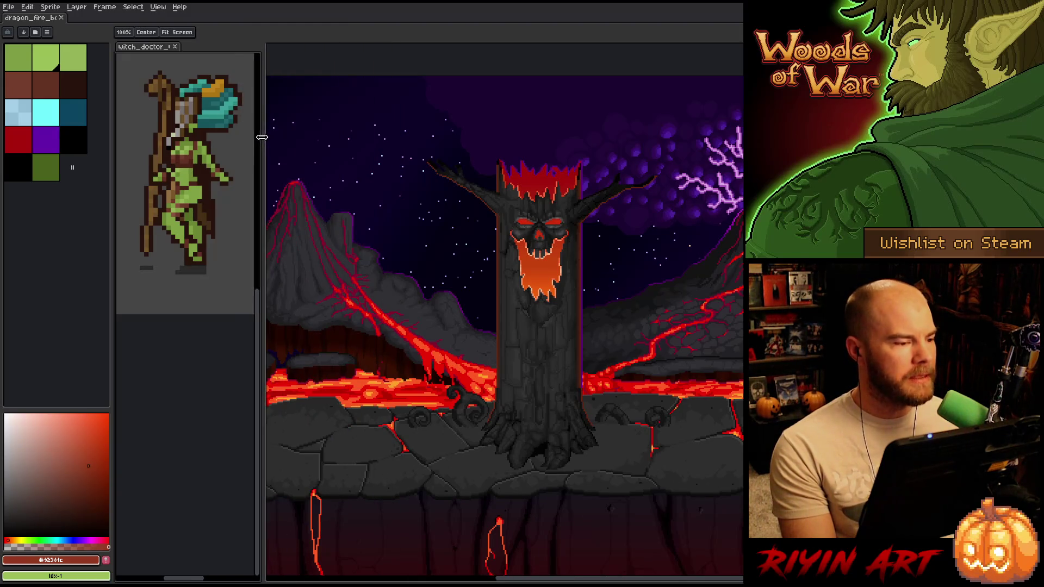
{"action": "left_click", "coordinate": [36, 18]}
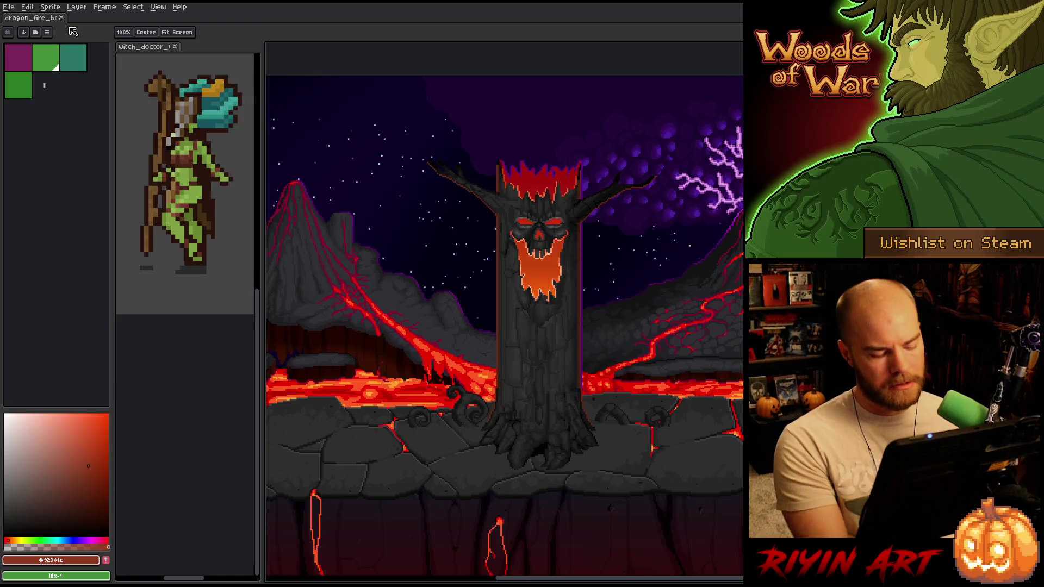
{"action": "key", "text": "Tab"}
{"action": "left_click_drag", "start_coordinate": [612, 310], "coordinate": [334, 303]}
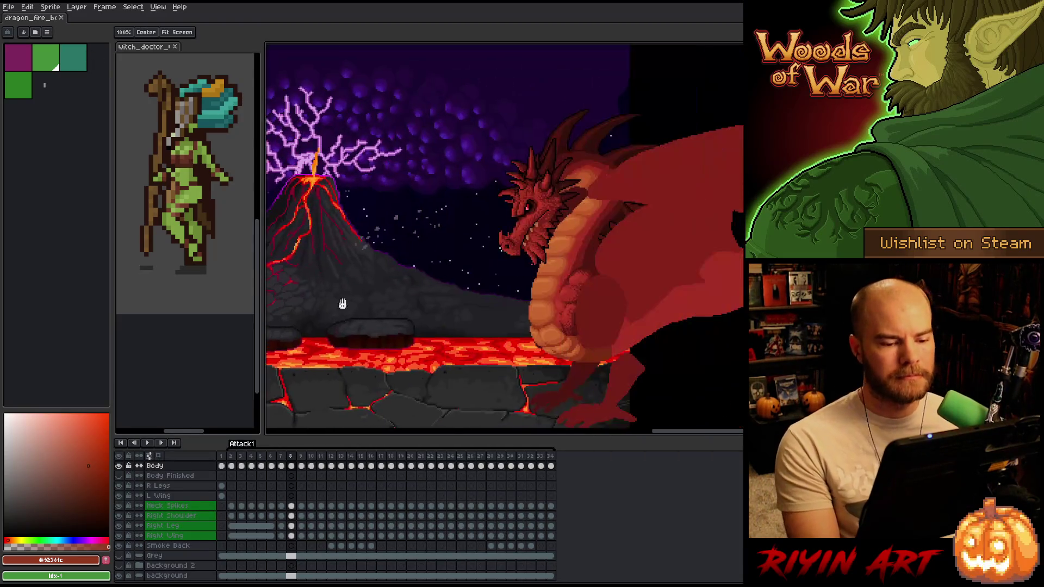
Centre the view on the red dragon and zoom in on its segmented belly scales.
{"action": "scroll", "coordinate": [589, 276], "scroll_direction": "up", "scroll_amount": 2}
{"action": "left_click_drag", "start_coordinate": [589, 276], "coordinate": [454, 253]}
{"action": "scroll", "coordinate": [433, 282], "scroll_direction": "up", "scroll_amount": 1}
{"action": "scroll", "coordinate": [492, 269], "scroll_direction": "up", "scroll_amount": 1}
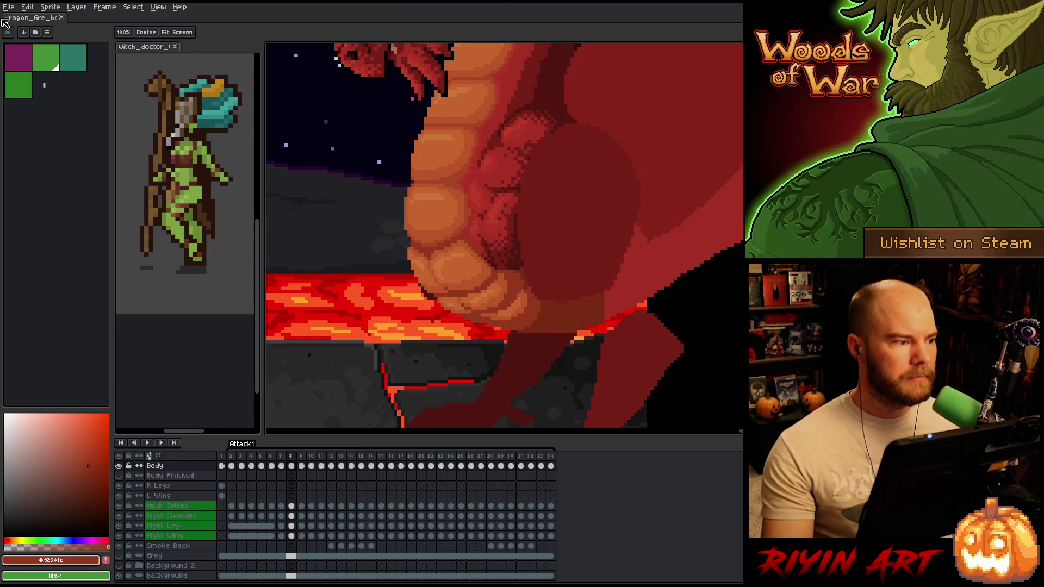
{"action": "left_click", "coordinate": [12, 8]}
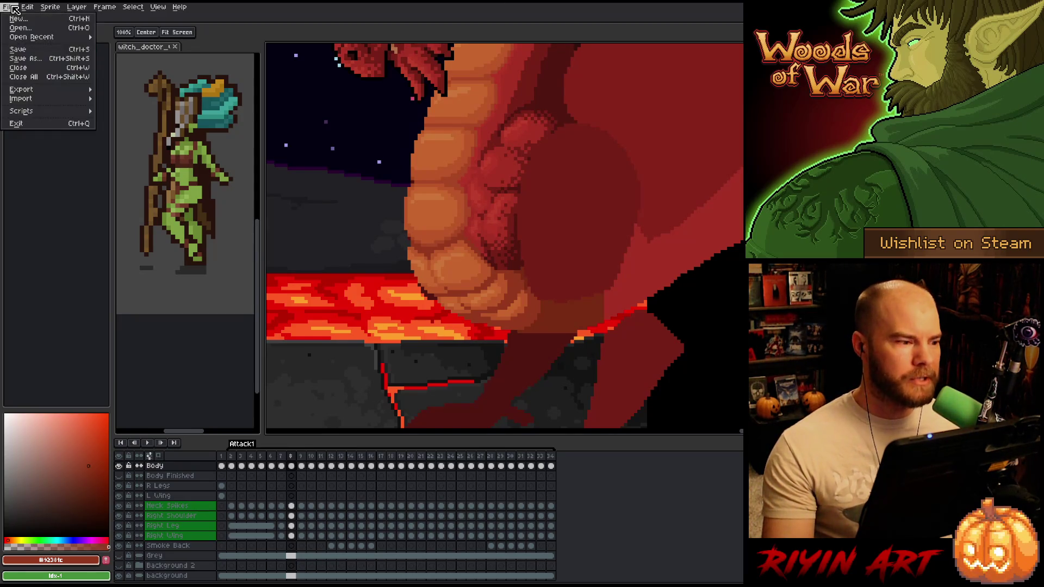
Open waterfall_splash1_v2.aseprite, chosen two rows above waterfall_splash2, and play it.
{"action": "left_click", "coordinate": [13, 32]}
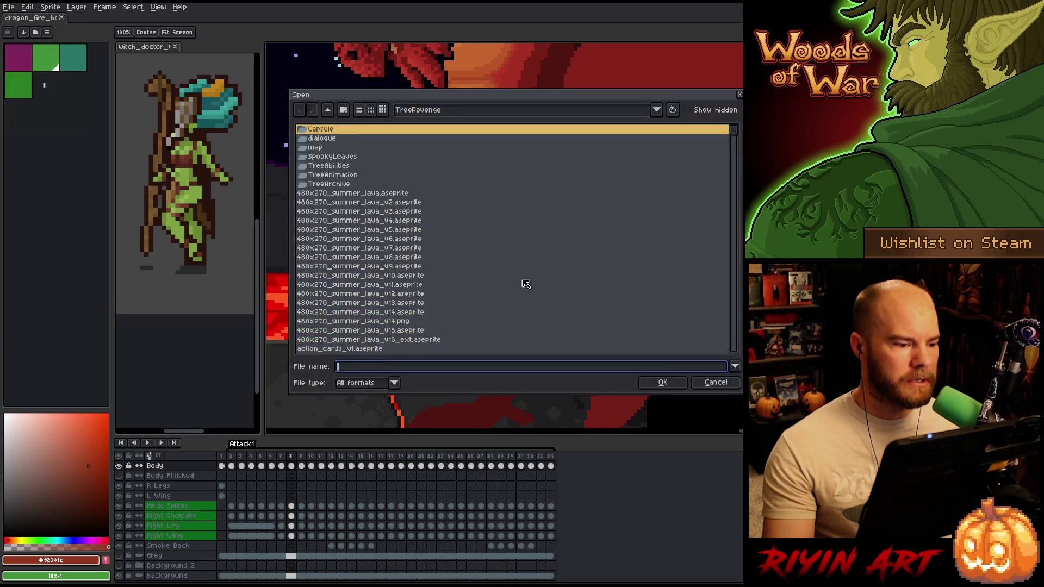
{"action": "scroll", "coordinate": [520, 283], "scroll_direction": "down", "scroll_amount": 5}
{"action": "left_click_drag", "start_coordinate": [733, 140], "coordinate": [733, 282]}
{"action": "scroll", "coordinate": [368, 302], "scroll_direction": "down", "scroll_amount": 15}
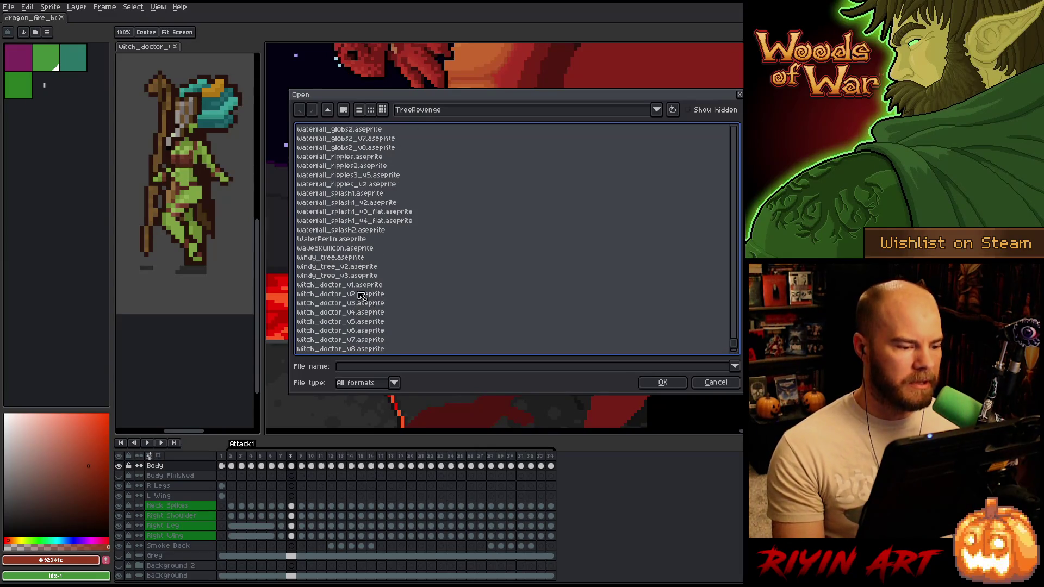
{"action": "left_click", "coordinate": [356, 230]}
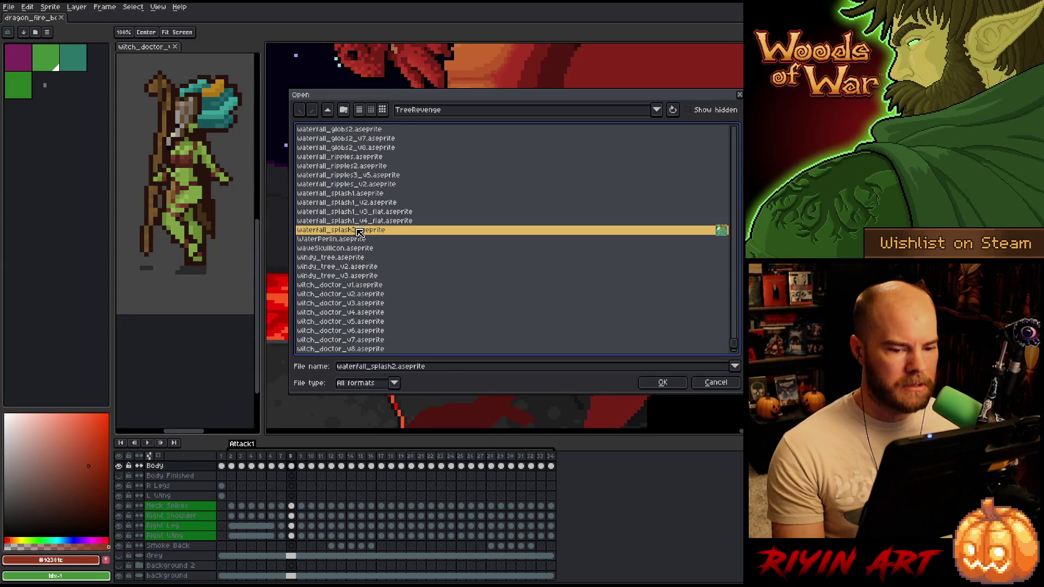
{"action": "key", "text": "Up"}
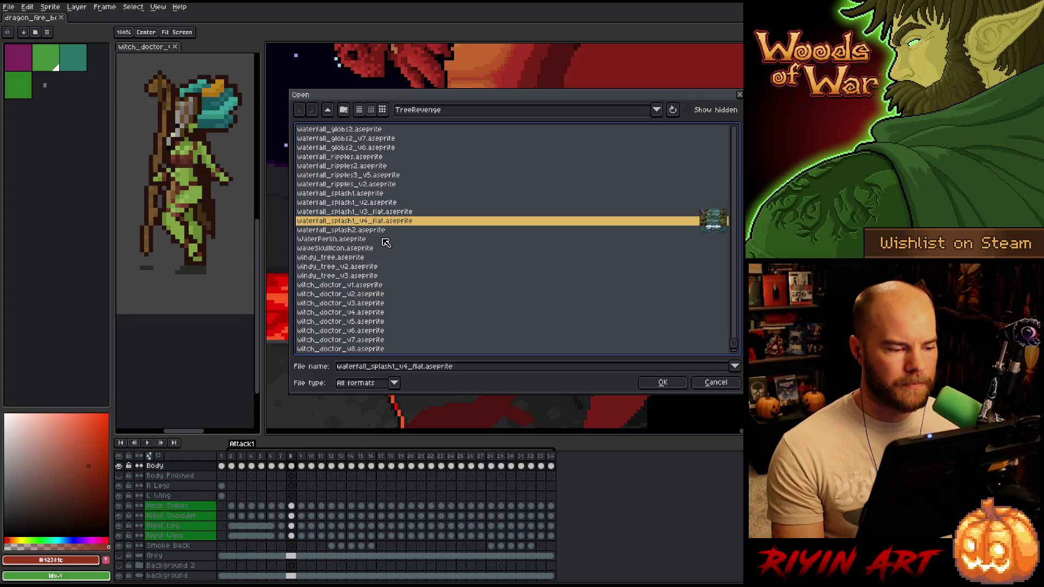
{"action": "scroll", "coordinate": [386, 243], "scroll_direction": "up", "scroll_amount": 2}
{"action": "key", "text": "Up"}
{"action": "key", "text": "Up"}
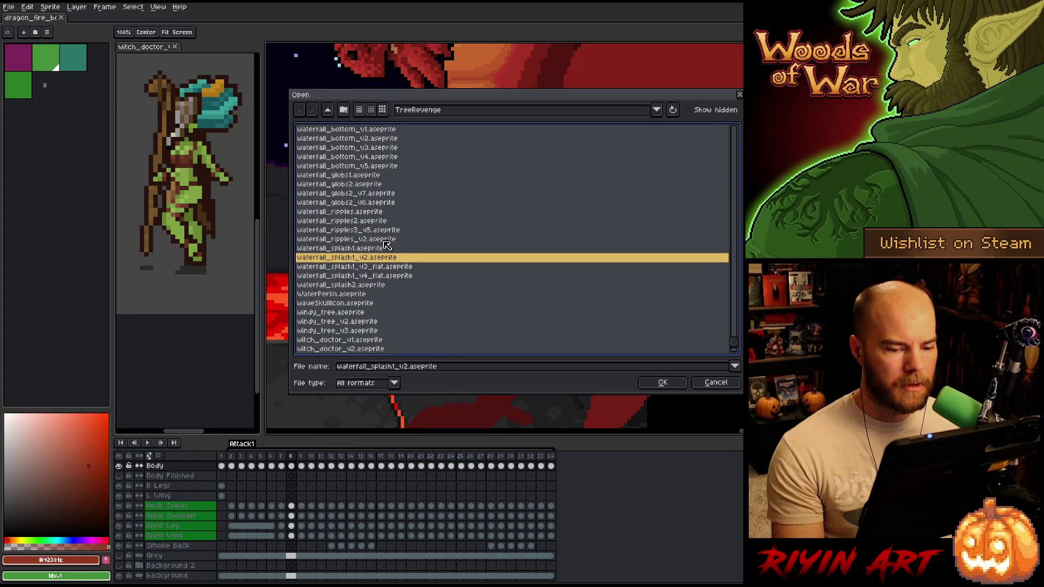
{"action": "key", "text": "Return"}
{"action": "scroll", "coordinate": [655, 235], "scroll_direction": "up", "scroll_amount": 8}
{"action": "key", "text": "Return"}
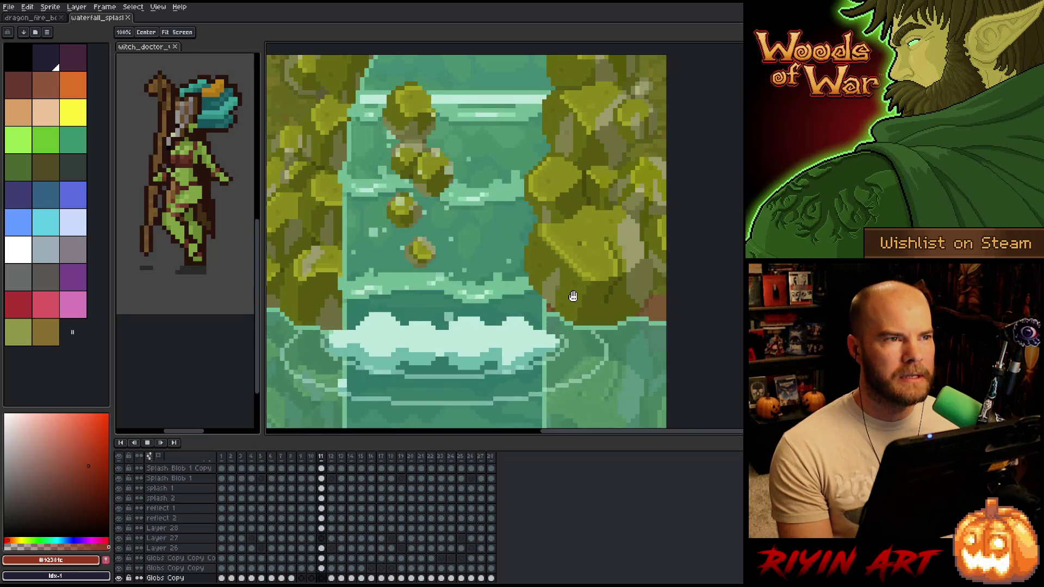
Stop the waterfall_splash playback and close that document.
{"action": "key", "text": "Return"}
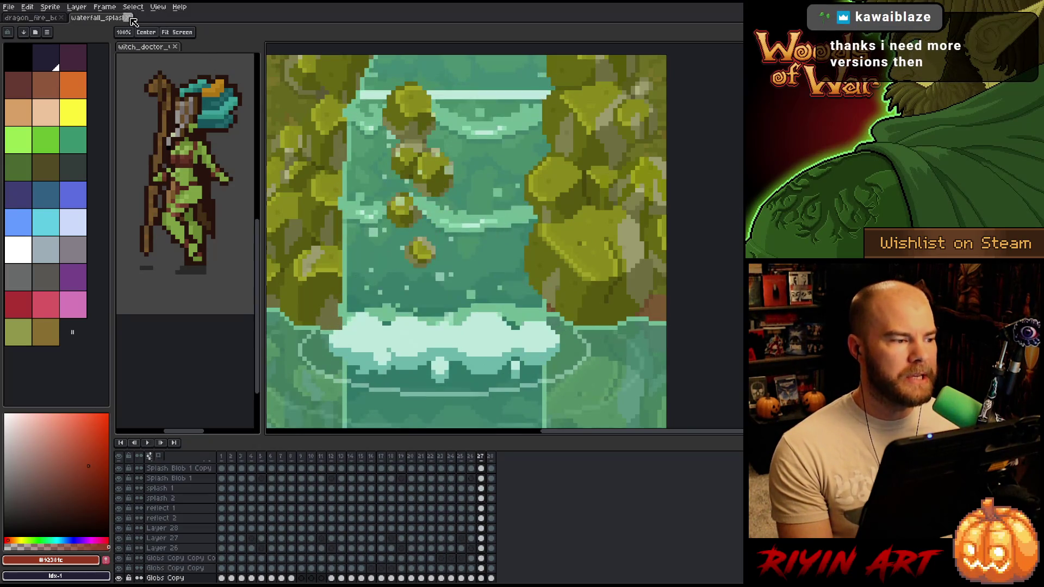
{"action": "left_click", "coordinate": [128, 18]}
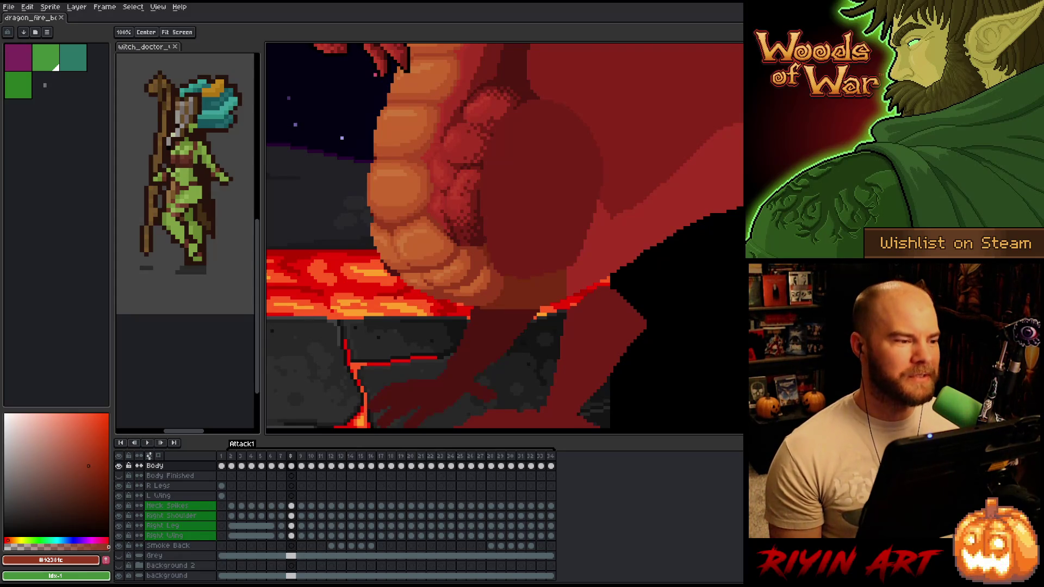
Select the Body cel in frame 8 and flip between frames 7 and 8 to compare.
{"action": "scroll", "coordinate": [553, 176], "scroll_direction": "down", "scroll_amount": 2}
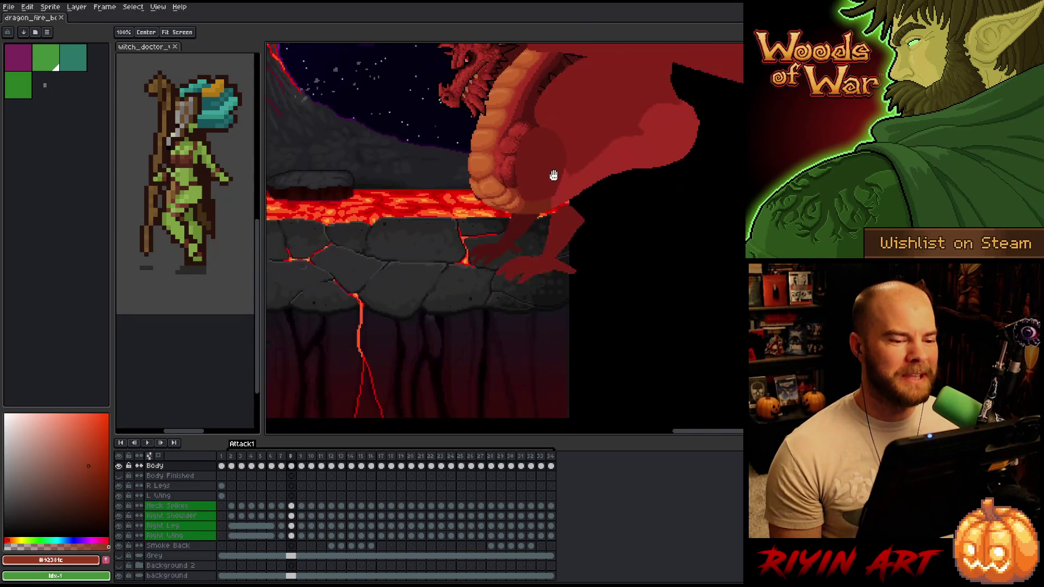
{"action": "scroll", "coordinate": [553, 176], "scroll_direction": "up", "scroll_amount": 2}
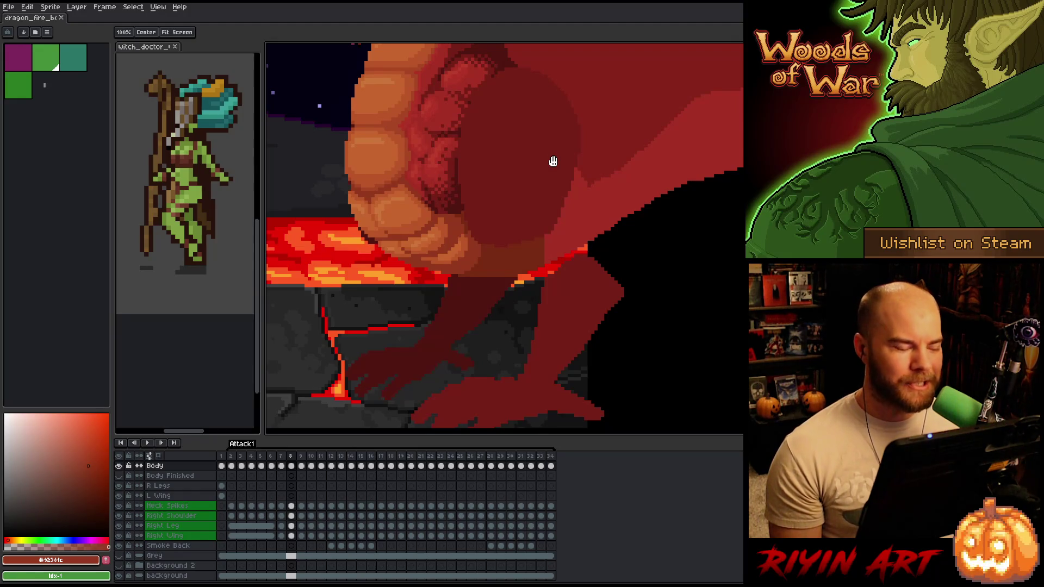
{"action": "scroll", "coordinate": [552, 183], "scroll_direction": "down", "scroll_amount": 1}
{"action": "scroll", "coordinate": [501, 172], "scroll_direction": "up", "scroll_amount": 1}
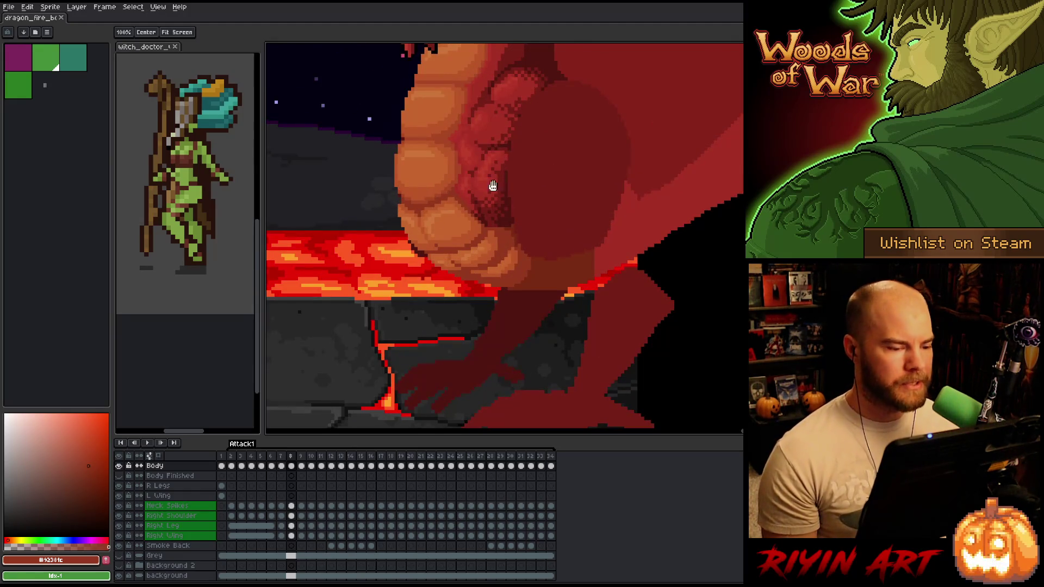
{"action": "scroll", "coordinate": [288, 486], "scroll_direction": "up", "scroll_amount": 1}
{"action": "left_click", "coordinate": [292, 486]}
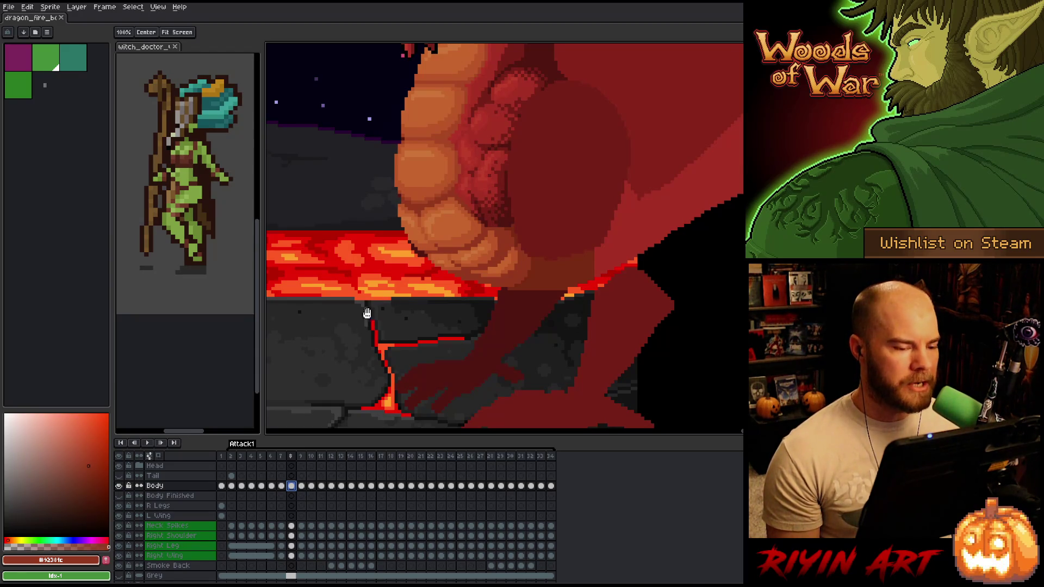
{"action": "key", "text": "comma"}
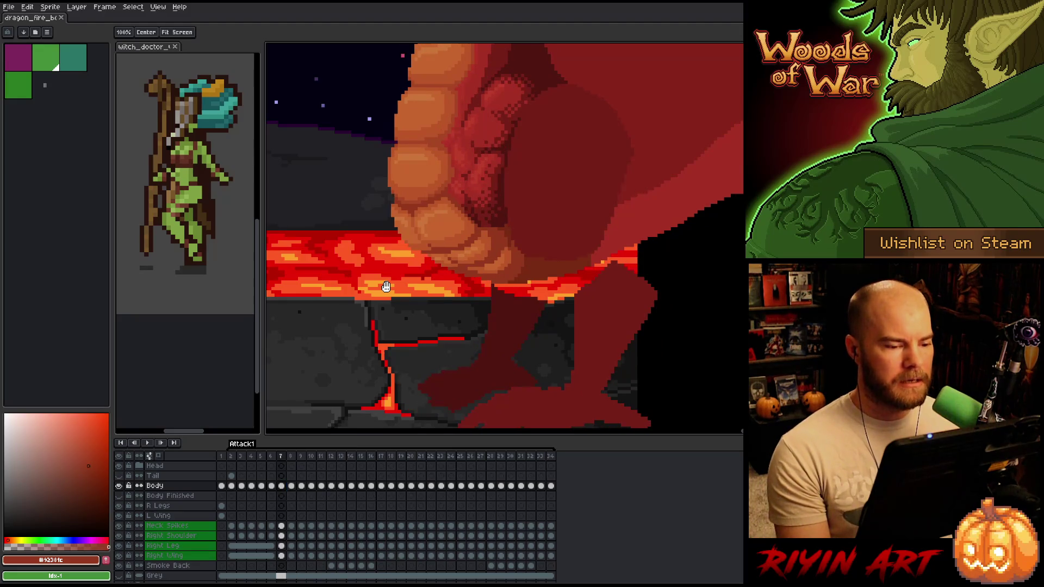
{"action": "key", "text": "period"}
{"action": "key", "text": "comma"}
{"action": "key", "text": "period"}
{"action": "key", "text": "comma"}
{"action": "key", "text": "period"}
{"action": "key", "text": "comma"}
{"action": "key", "text": "period"}
{"action": "key", "text": "comma"}
{"action": "key", "text": "period"}
{"action": "scroll", "coordinate": [430, 206], "scroll_direction": "up", "scroll_amount": 1}
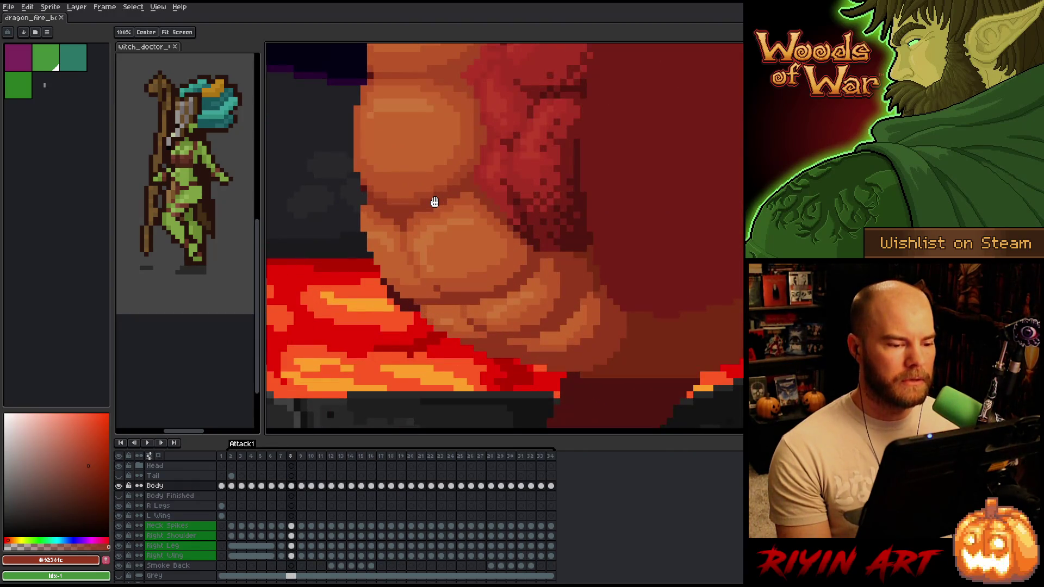
{"action": "scroll", "coordinate": [434, 201], "scroll_direction": "down", "scroll_amount": 1}
Advance to frame 9 and flip between frames 9 and 10 comparing belly scales.
{"action": "key", "text": "period"}
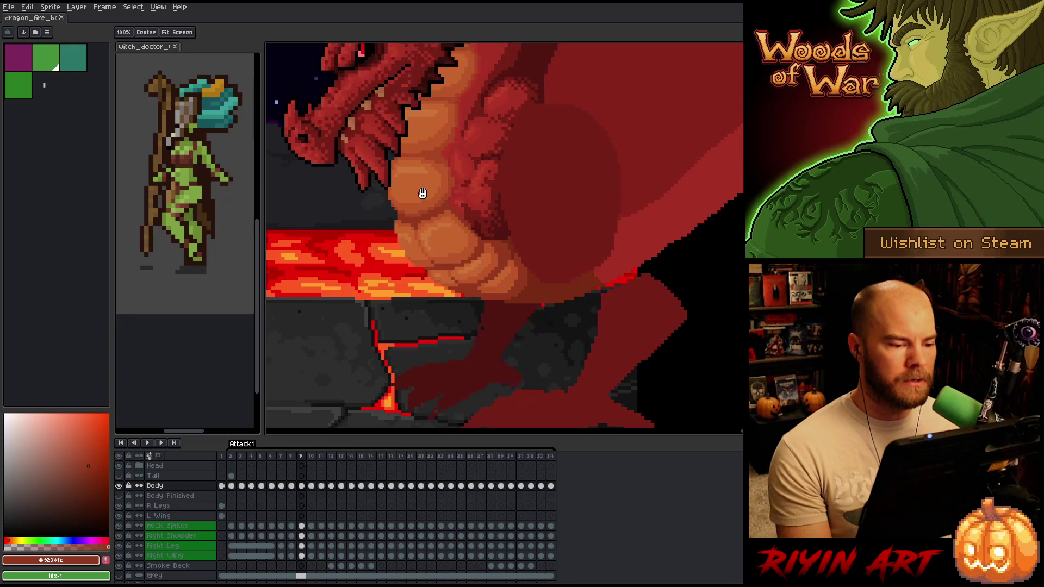
{"action": "scroll", "coordinate": [406, 190], "scroll_direction": "up", "scroll_amount": 2}
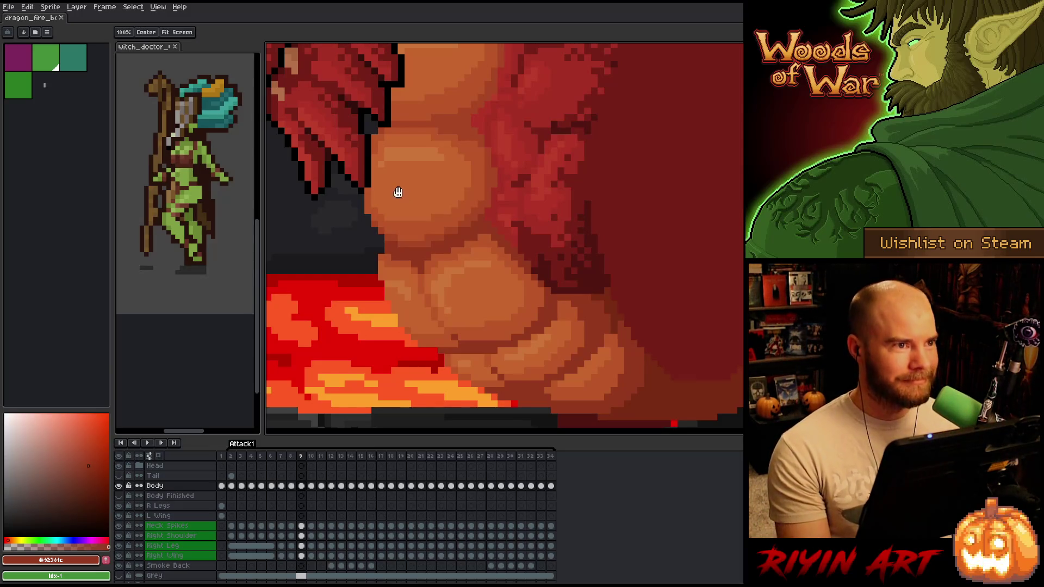
{"action": "scroll", "coordinate": [394, 342], "scroll_direction": "down", "scroll_amount": 1}
{"action": "scroll", "coordinate": [419, 341], "scroll_direction": "up", "scroll_amount": 1}
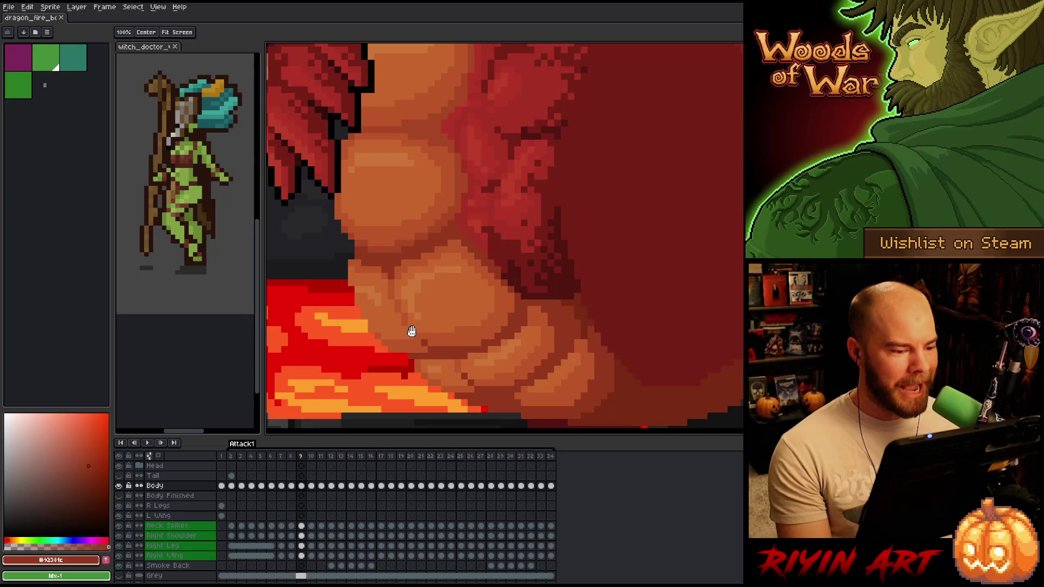
{"action": "scroll", "coordinate": [415, 340], "scroll_direction": "down", "scroll_amount": 1}
{"action": "scroll", "coordinate": [418, 334], "scroll_direction": "up", "scroll_amount": 1}
{"action": "key", "text": "period"}
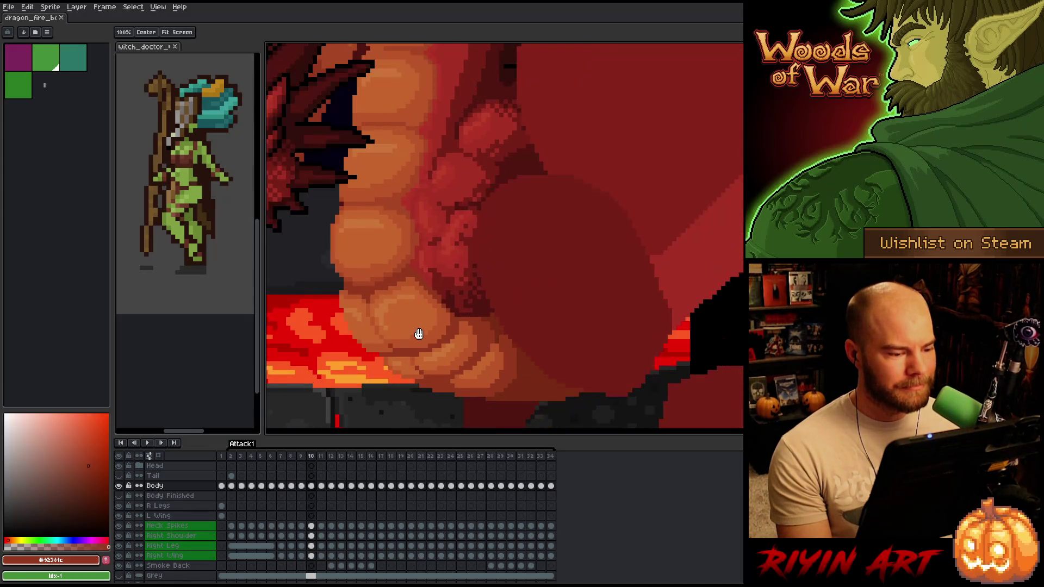
{"action": "key", "text": "comma"}
{"action": "key", "text": "period"}
{"action": "key", "text": "comma"}
{"action": "key", "text": "period"}
{"action": "key", "text": "comma"}
{"action": "key", "text": "period"}
{"action": "key", "text": "comma"}
{"action": "key", "text": "period"}
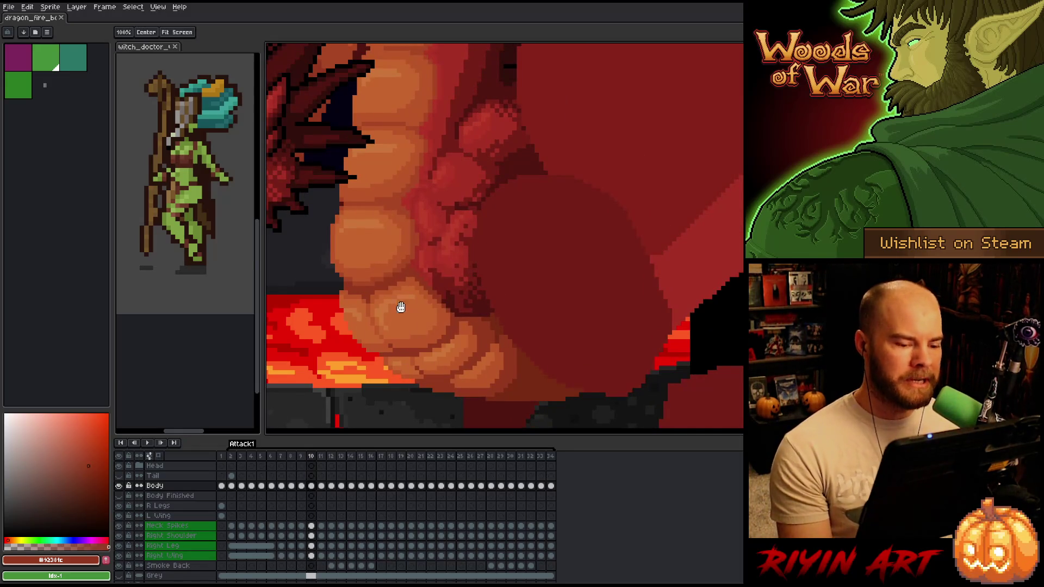
{"action": "scroll", "coordinate": [389, 309], "scroll_direction": "down", "scroll_amount": 2}
{"action": "scroll", "coordinate": [389, 309], "scroll_direction": "up", "scroll_amount": 3}
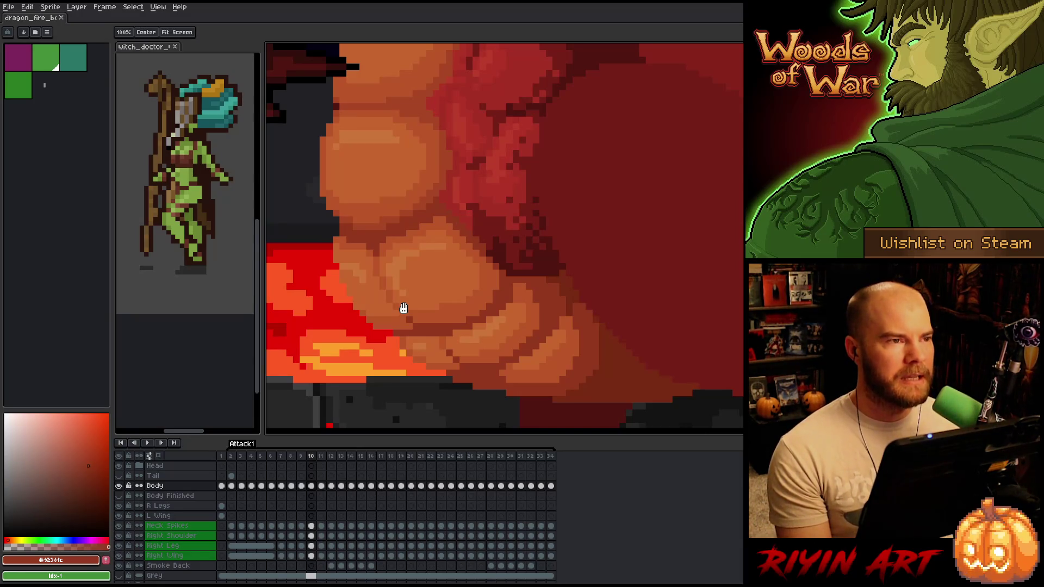
Flip between frames 11 and 12 comparing belly scales, then sample the orange belly shade.
{"action": "key", "text": "Right"}
{"action": "key", "text": "Left"}
{"action": "key", "text": "Right"}
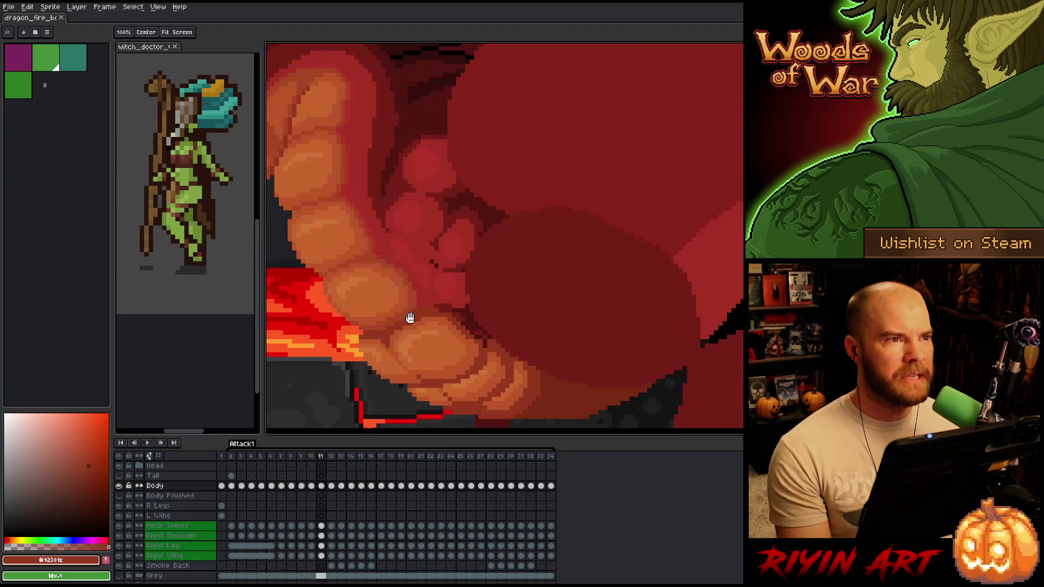
{"action": "key", "text": "Right"}
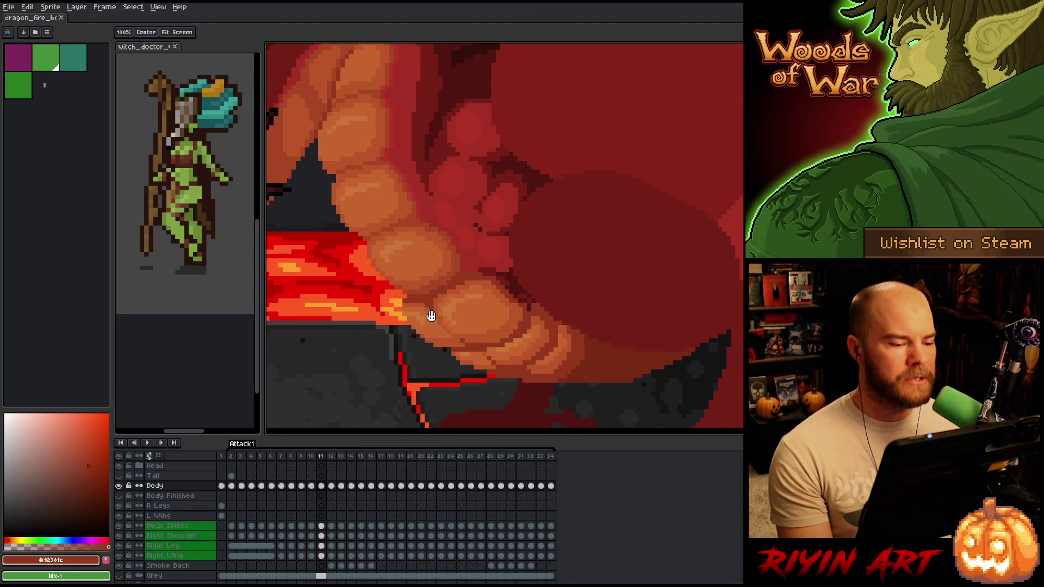
{"action": "key", "text": "Left"}
{"action": "key", "text": "Right"}
{"action": "key", "text": "Left"}
{"action": "key", "text": "Right"}
{"action": "key", "text": "Left"}
{"action": "key", "text": "Right"}
{"action": "key", "text": "Left"}
{"action": "key", "text": "Right"}
{"action": "key", "text": "Left"}
{"action": "key", "text": "Right"}
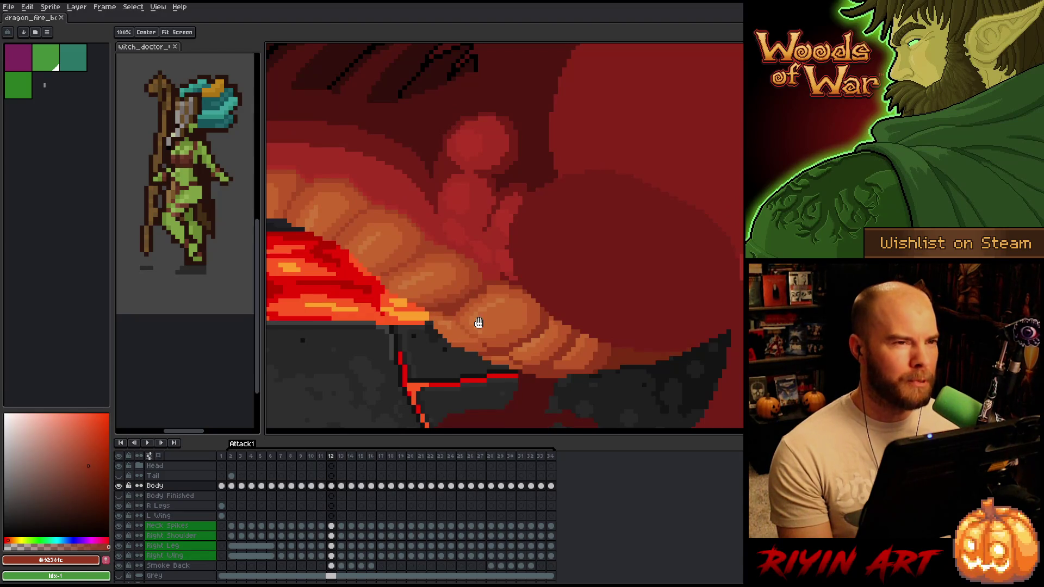
{"action": "key", "text": "Left"}
{"action": "key", "text": "Right"}
{"action": "key", "text": "Left"}
{"action": "key", "text": "Right"}
{"action": "key", "text": "Left"}
{"action": "key", "text": "Right"}
{"action": "key", "text": "Left"}
{"action": "key", "text": "Right"}
{"action": "key", "text": "Left"}
{"action": "key", "text": "Right"}
{"action": "key", "text": "Left"}
{"action": "key", "text": "Right"}
{"action": "key", "text": "Left"}
{"action": "key", "text": "Right"}
{"action": "key", "text": "Left"}
{"action": "key", "text": "Right"}
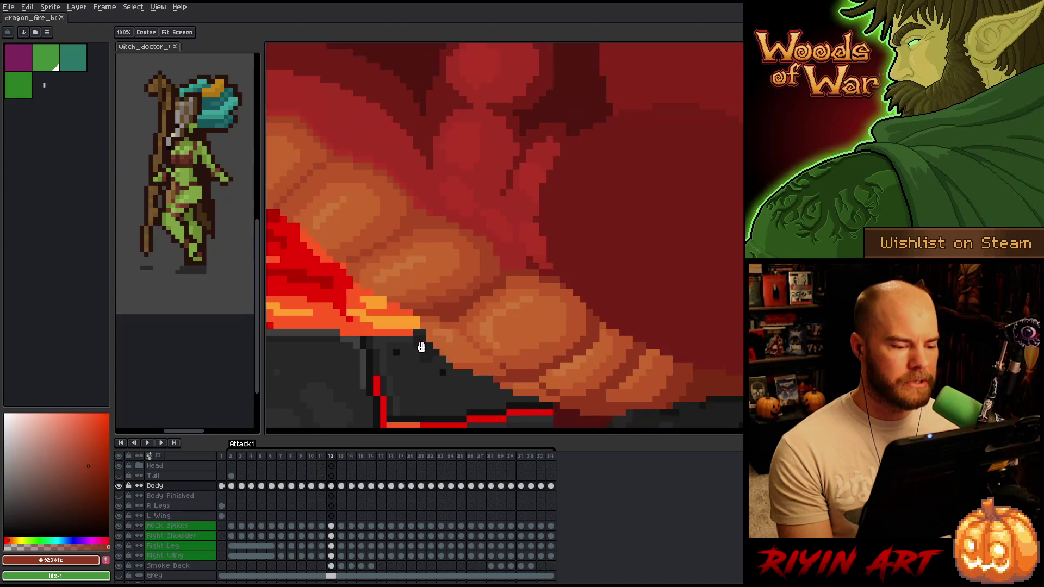
{"action": "key", "text": "Left"}
{"action": "key", "text": "Right"}
{"action": "key", "text": "Left"}
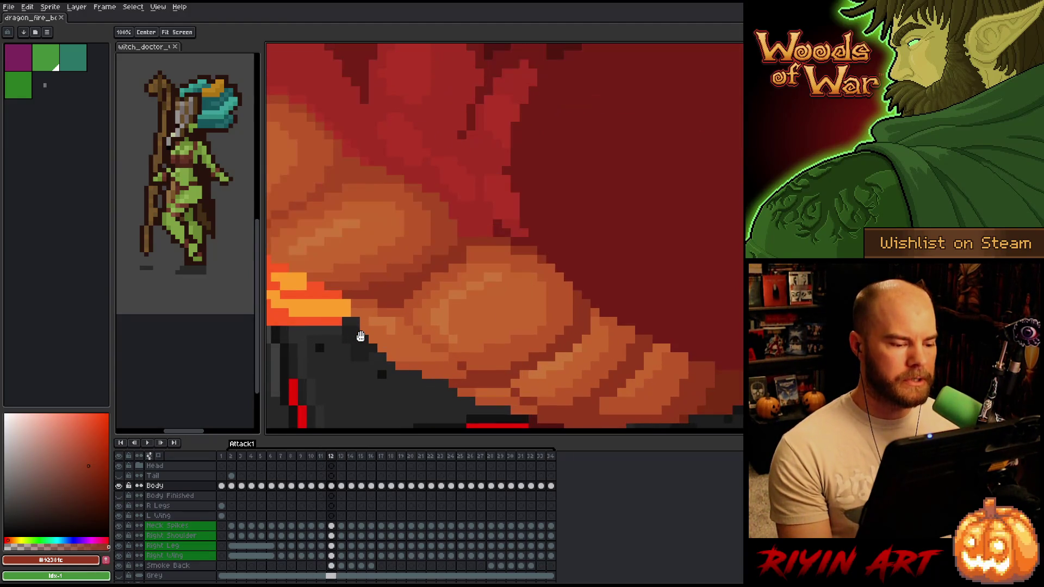
{"action": "left_click", "coordinate": [384, 297], "text": "alt"}
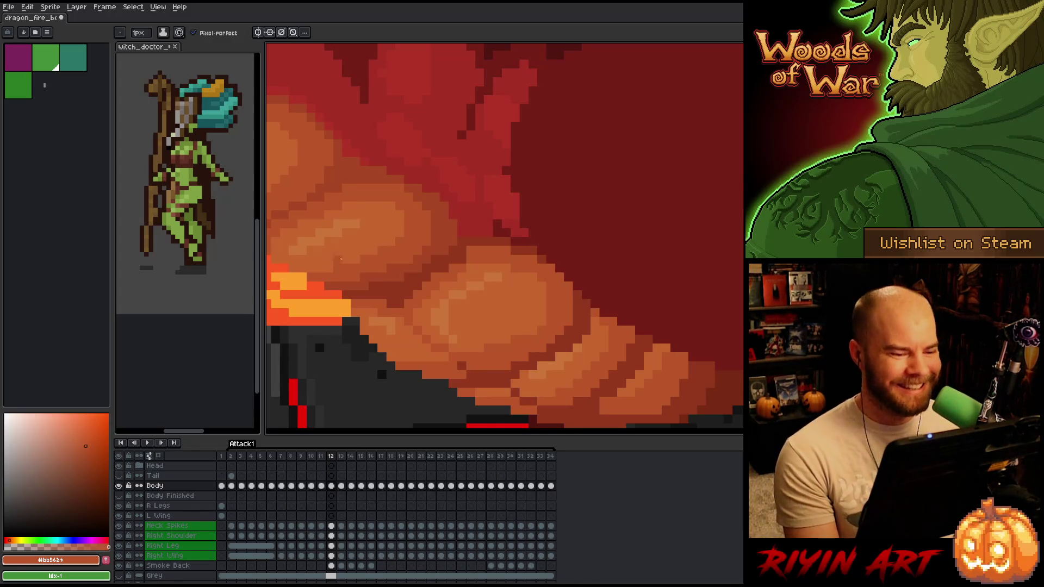
Recolour a few belly-scale shading pixels on frame 12 with the sampled orange.
{"action": "scroll", "coordinate": [421, 279], "scroll_direction": "down", "scroll_amount": 1}
{"action": "scroll", "coordinate": [421, 279], "scroll_direction": "up", "scroll_amount": 1}
{"action": "scroll", "coordinate": [413, 278], "scroll_direction": "down", "scroll_amount": 1}
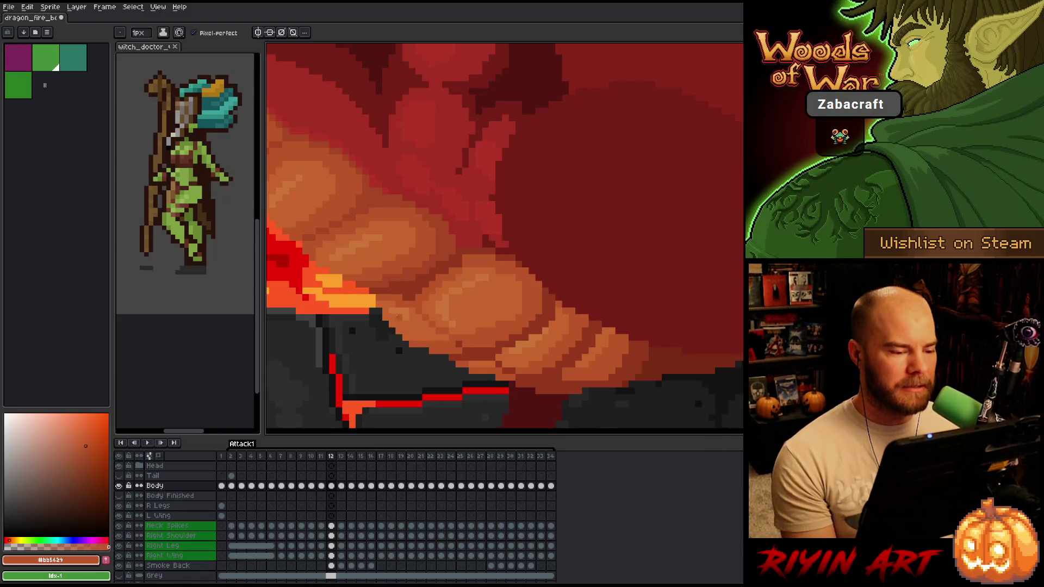
{"action": "scroll", "coordinate": [397, 301], "scroll_direction": "up", "scroll_amount": 1}
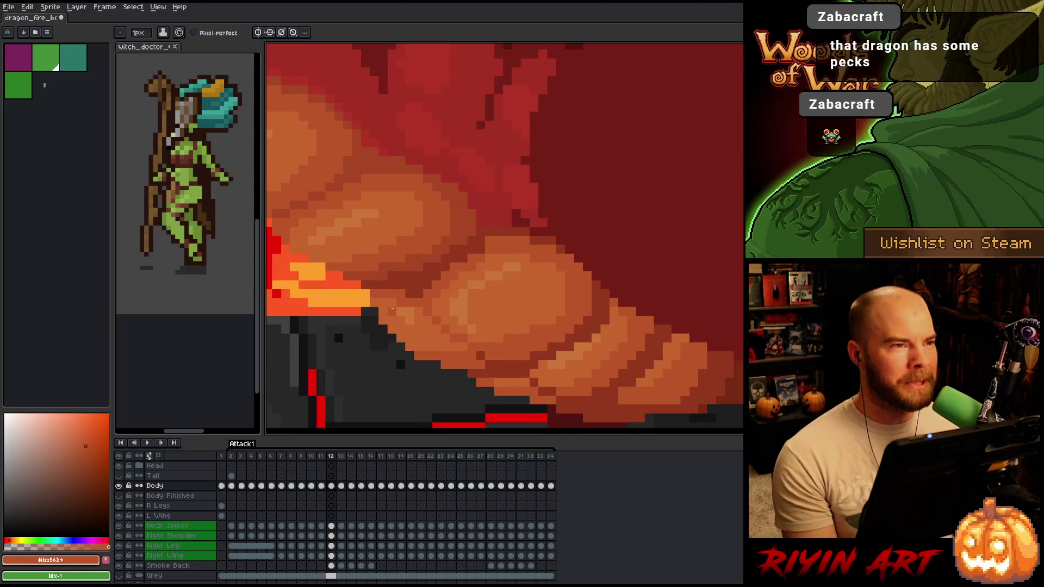
{"action": "left_click", "coordinate": [410, 312]}
{"action": "left_click", "coordinate": [409, 321]}
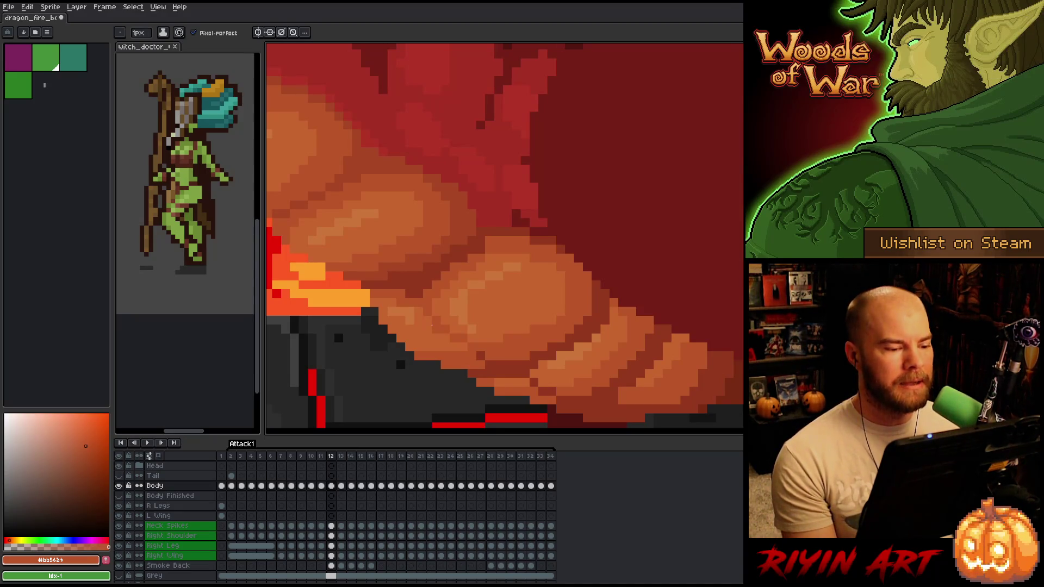
Pan to the lower belly and add an orange ember pixel to the dark rock edge.
{"action": "scroll", "coordinate": [432, 325], "scroll_direction": "down", "scroll_amount": 1}
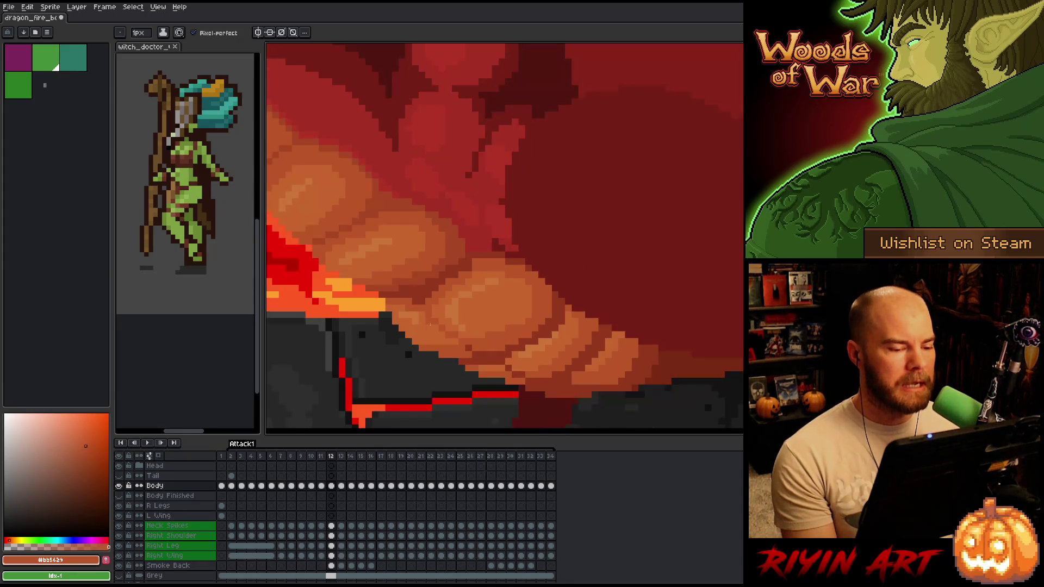
{"action": "left_click_drag", "start_coordinate": [401, 305], "coordinate": [416, 308]}
{"action": "key", "text": "b"}
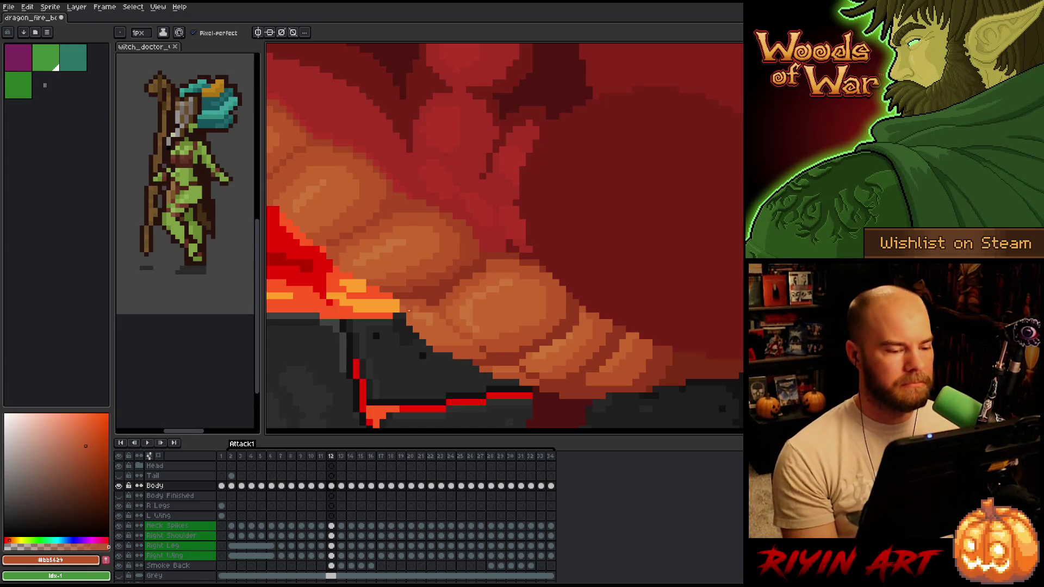
{"action": "scroll", "coordinate": [409, 310], "scroll_direction": "up", "scroll_amount": 1}
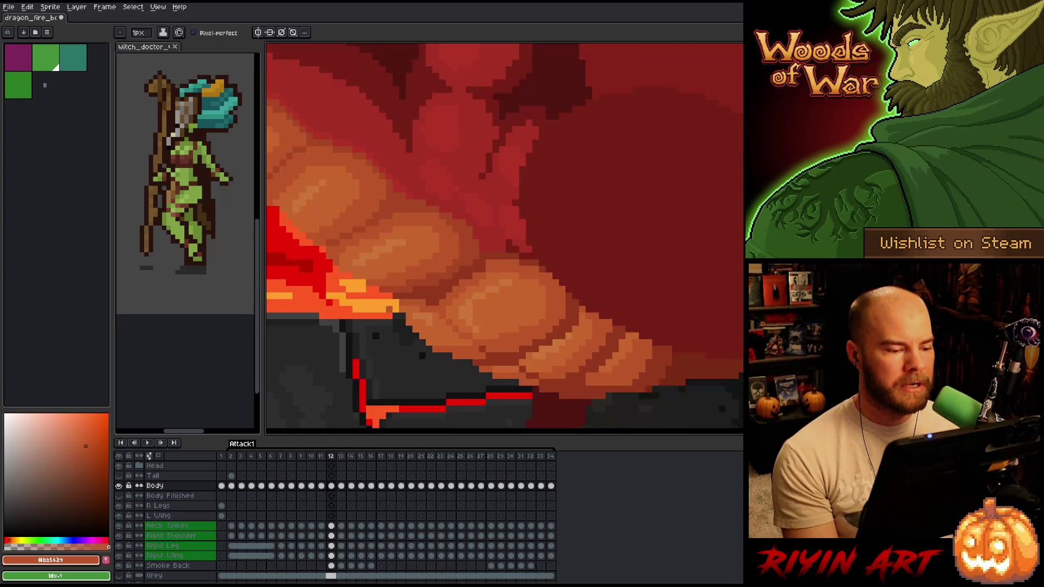
{"action": "left_click_drag", "start_coordinate": [350, 310], "coordinate": [367, 321]}
{"action": "key", "text": "b"}
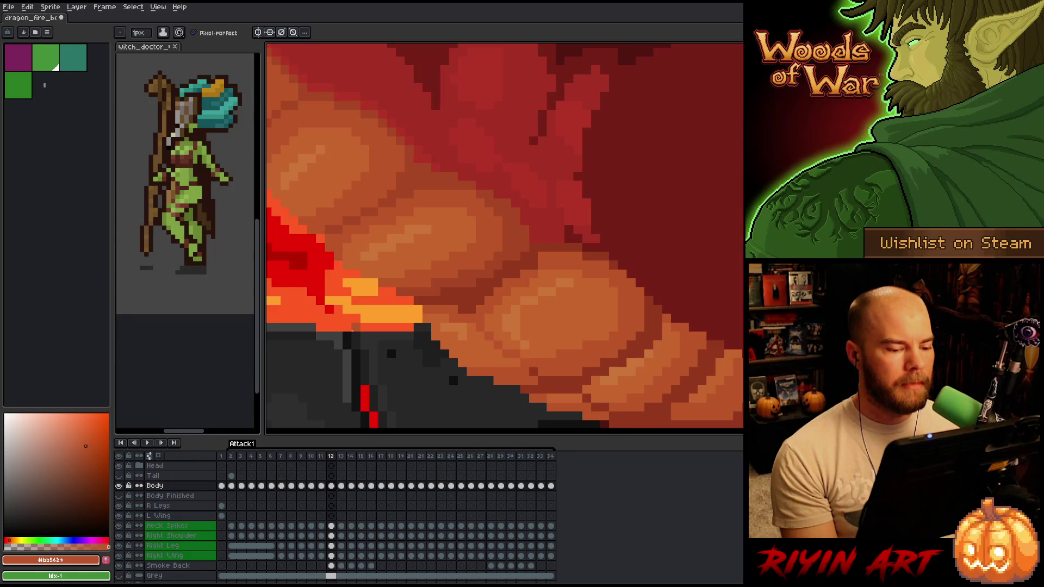
{"action": "left_click", "coordinate": [391, 354]}
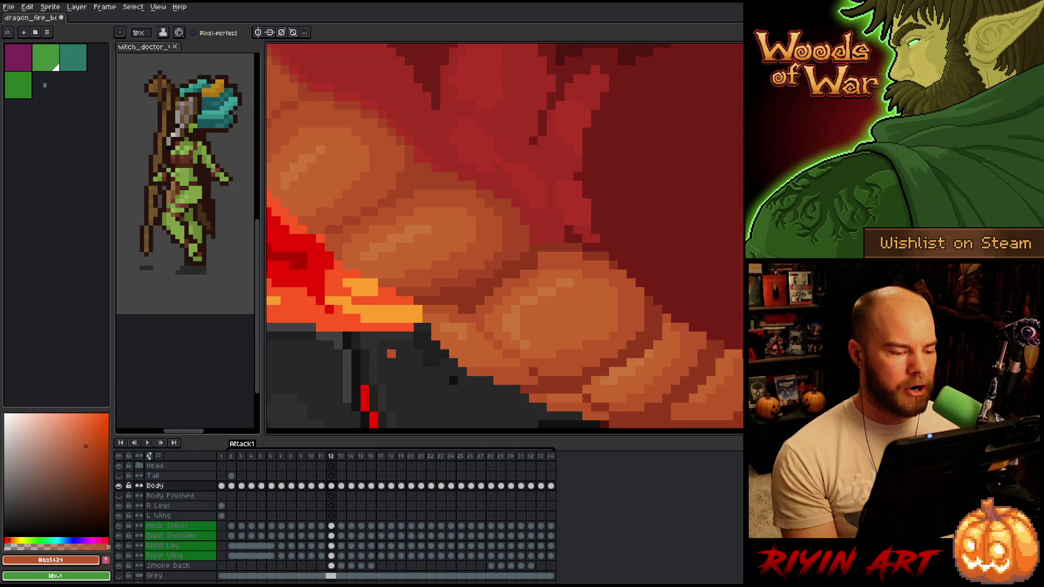
{"action": "scroll", "coordinate": [400, 354], "scroll_direction": "down", "scroll_amount": 2}
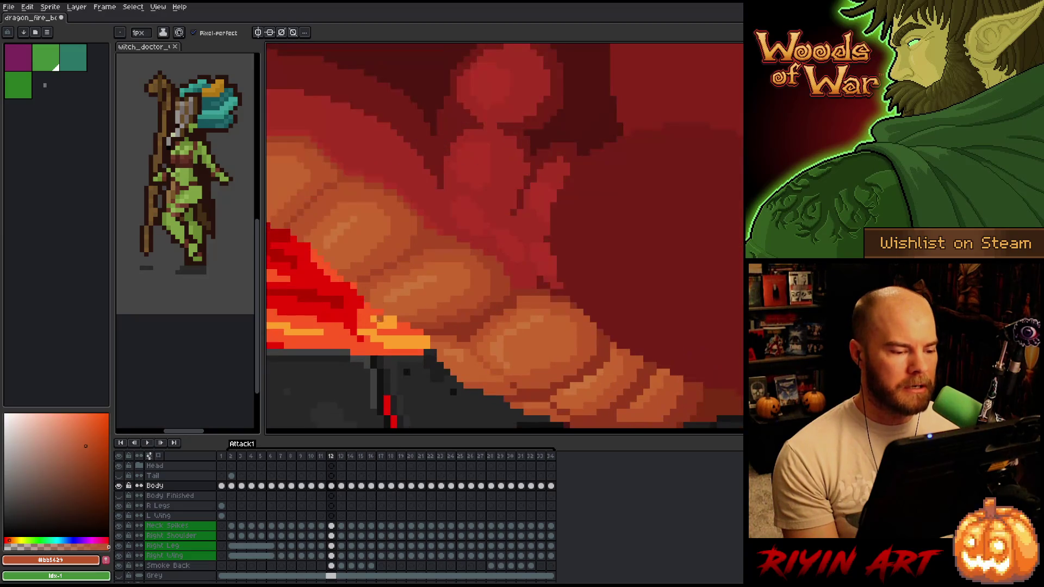
{"action": "key", "text": "space"}
{"action": "scroll", "coordinate": [416, 339], "scroll_direction": "up", "scroll_amount": 2}
{"action": "left_click_drag", "start_coordinate": [416, 339], "coordinate": [407, 345]}
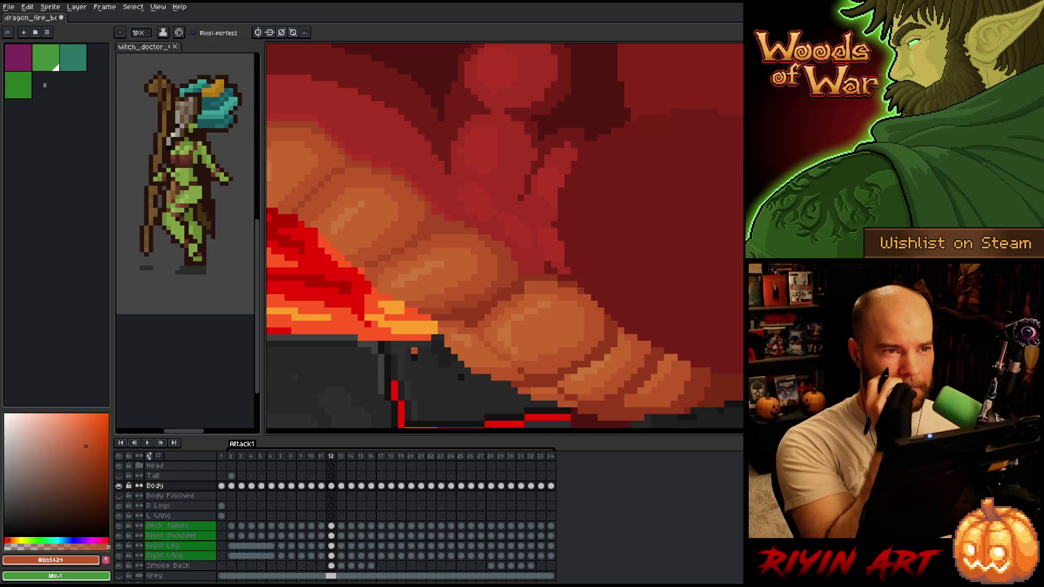
{"action": "key", "text": "space"}
{"action": "left_click_drag", "start_coordinate": [513, 344], "coordinate": [487, 348]}
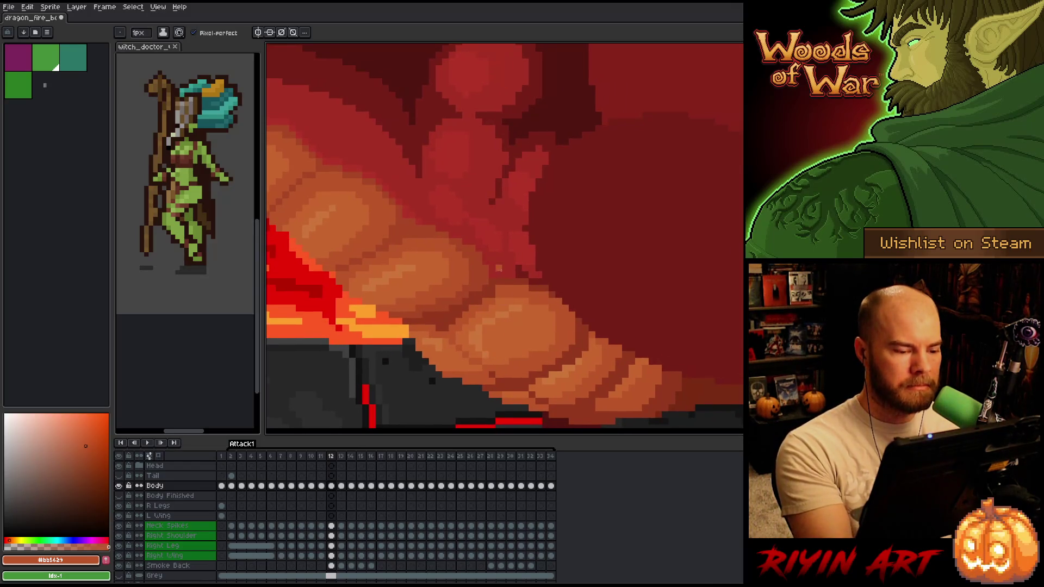
{"action": "key", "text": "Left"}
{"action": "key", "text": "Right"}
{"action": "key", "text": "Left"}
{"action": "key", "text": "Right"}
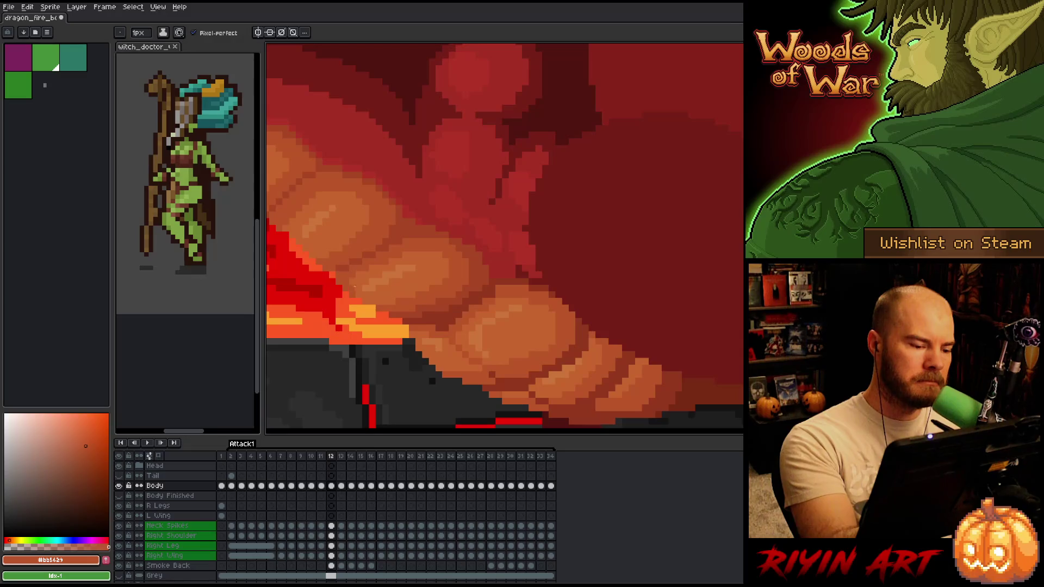
{"action": "key", "text": "space"}
{"action": "left_click_drag", "start_coordinate": [512, 281], "coordinate": [559, 277]}
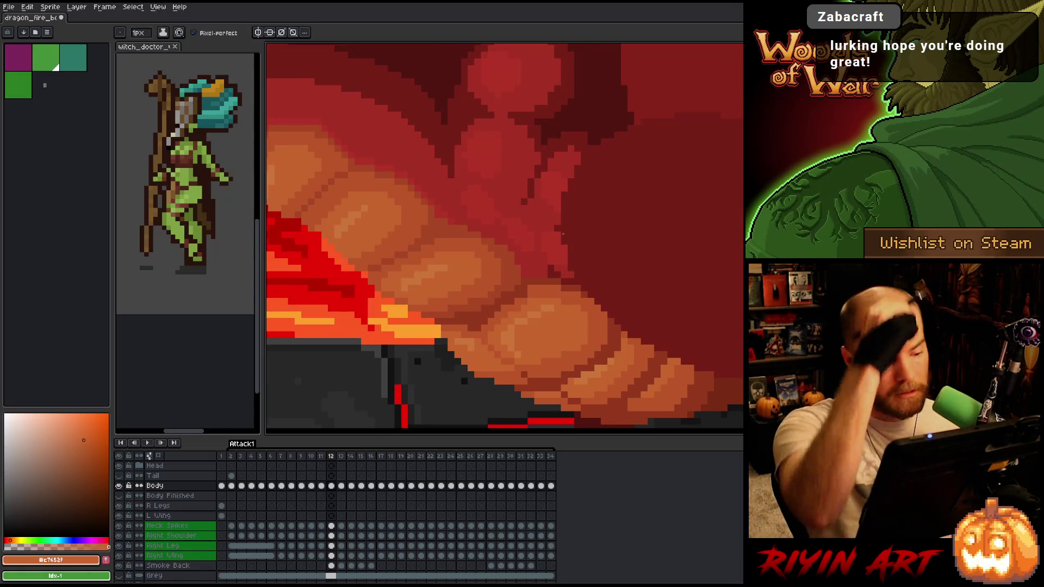
{"action": "left_click", "coordinate": [375, 267], "text": "alt"}
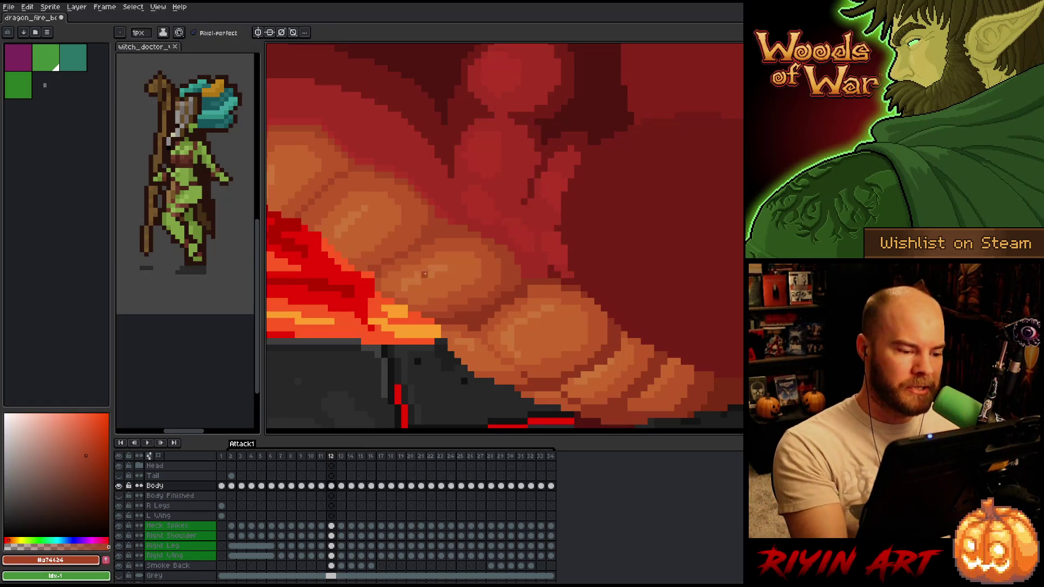
{"action": "left_click", "coordinate": [392, 265], "text": "alt"}
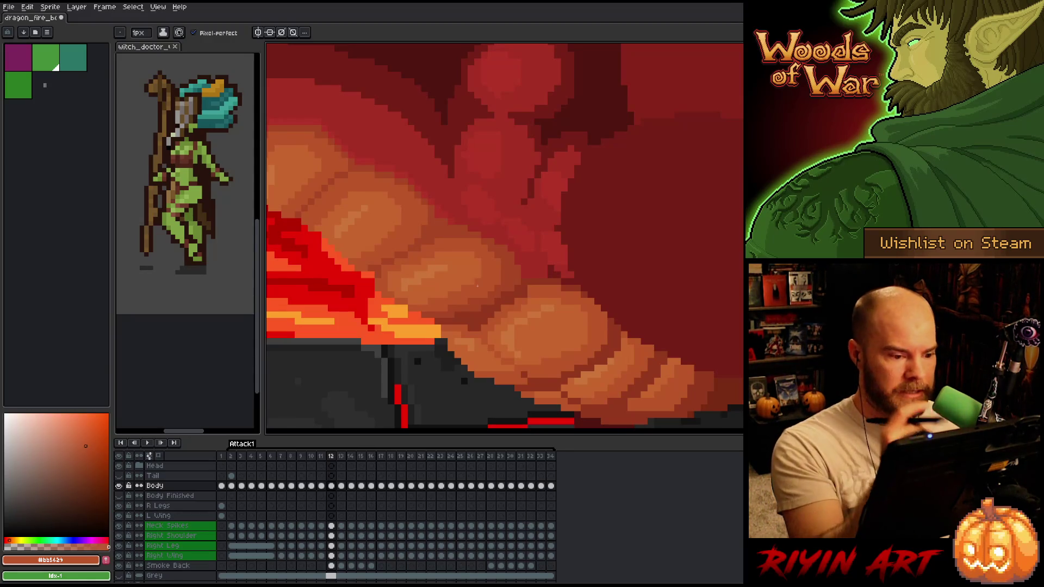
{"action": "left_click", "coordinate": [517, 268], "text": "alt"}
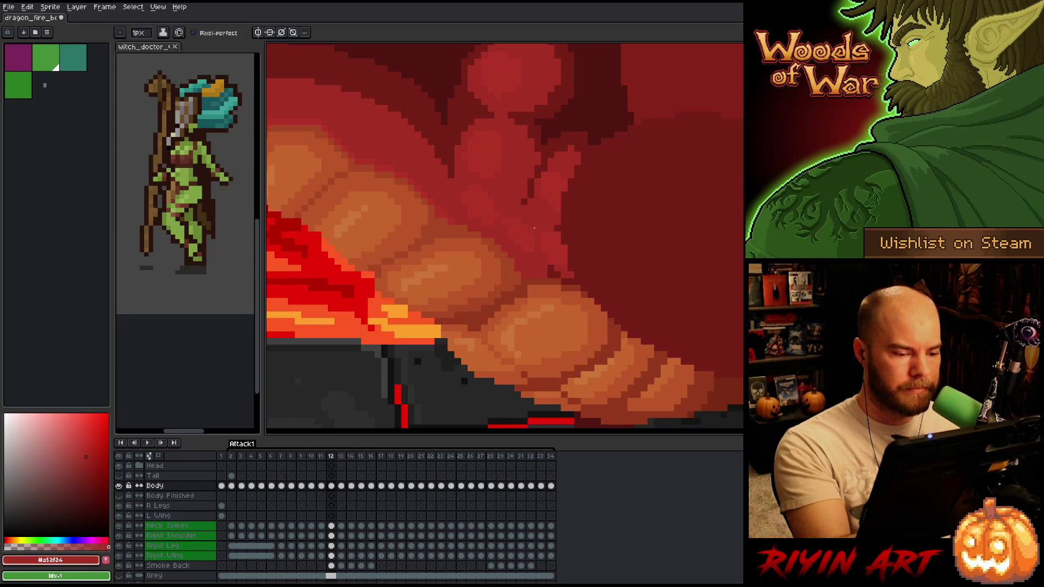
{"action": "right_click", "coordinate": [558, 294]}
{"action": "left_click", "coordinate": [557, 314]}
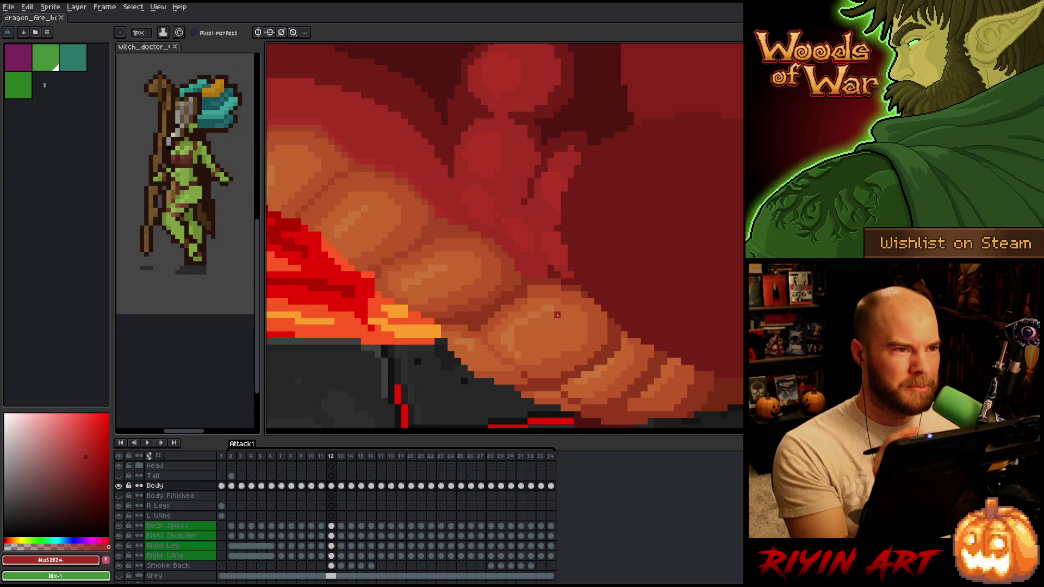
{"action": "left_click_drag", "start_coordinate": [595, 296], "coordinate": [605, 280]}
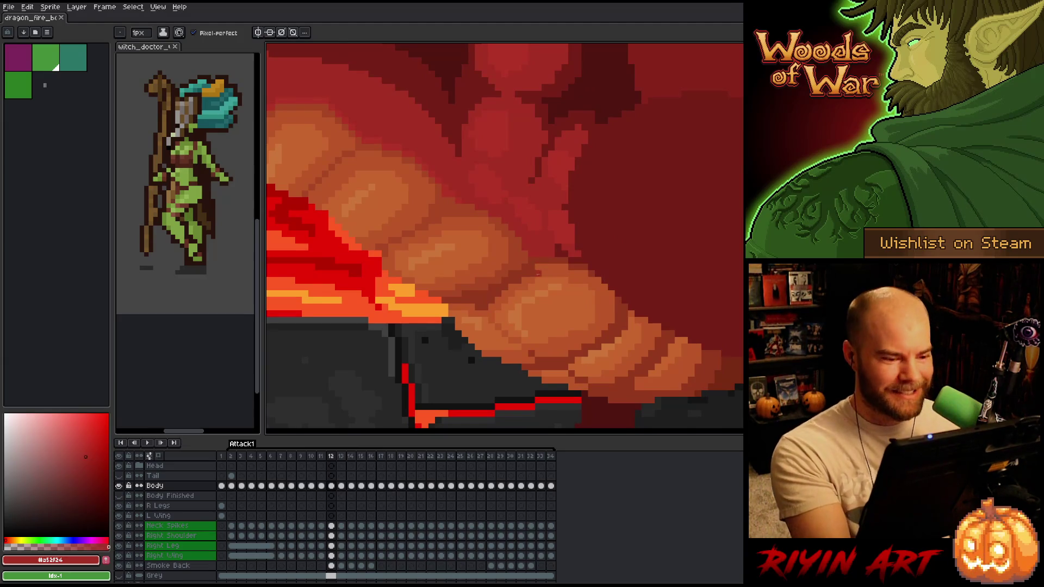
{"action": "left_click", "coordinate": [539, 270], "text": "alt"}
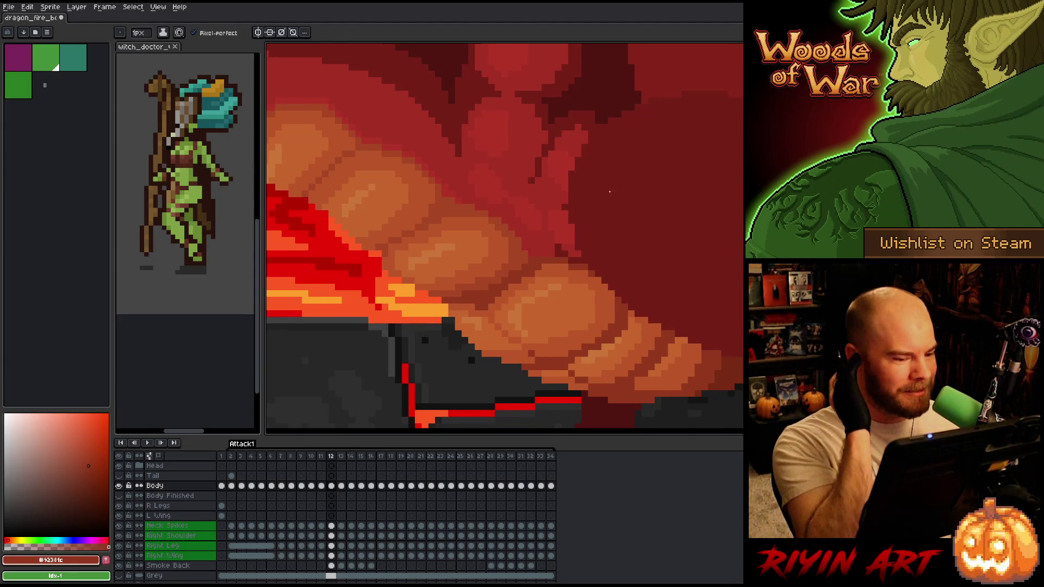
{"action": "left_click", "coordinate": [552, 267], "text": "alt"}
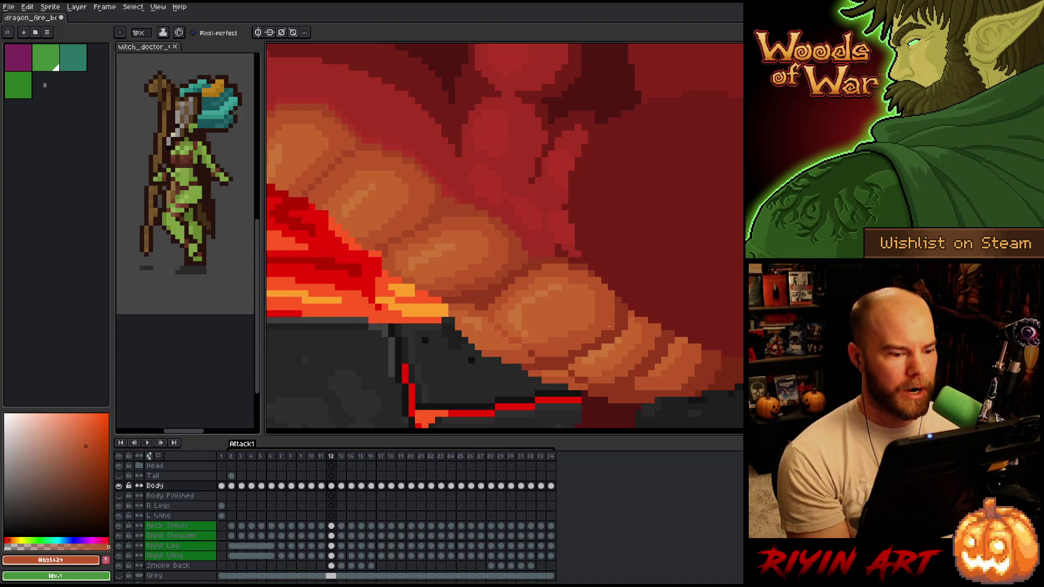
{"action": "key", "text": "Left"}
Compare frames 11 and 12, picking the deep brown shadow and mid orange scale colours.
{"action": "key", "text": "Right"}
{"action": "key", "text": "Left"}
{"action": "key", "text": "Right"}
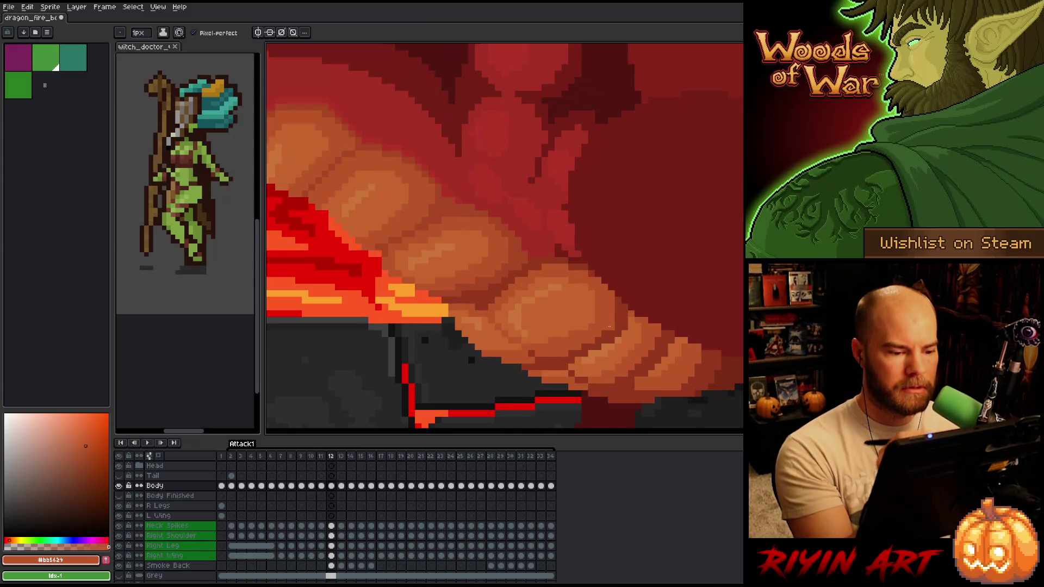
{"action": "left_click", "coordinate": [491, 314], "text": "alt"}
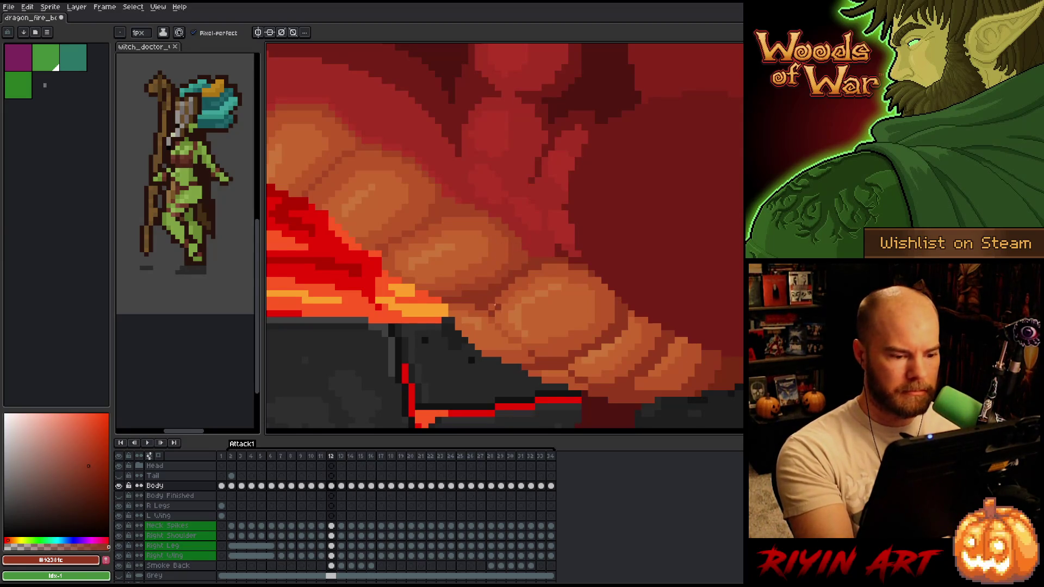
{"action": "key", "text": "Left"}
{"action": "key", "text": "Right"}
{"action": "key", "text": "Left"}
{"action": "key", "text": "Right"}
{"action": "key", "text": "Left"}
{"action": "key", "text": "Right"}
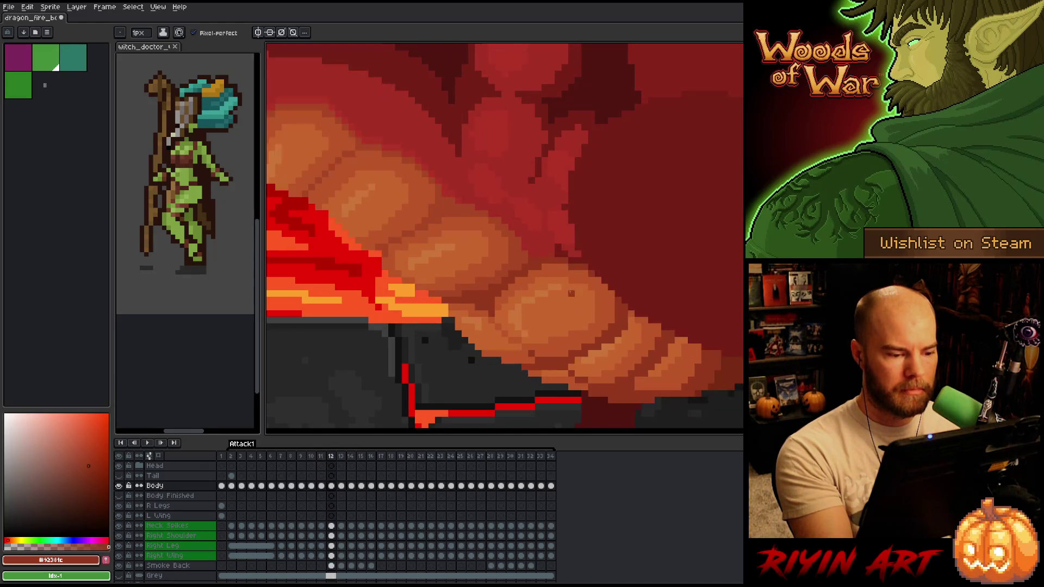
{"action": "left_click", "coordinate": [497, 316], "text": "alt"}
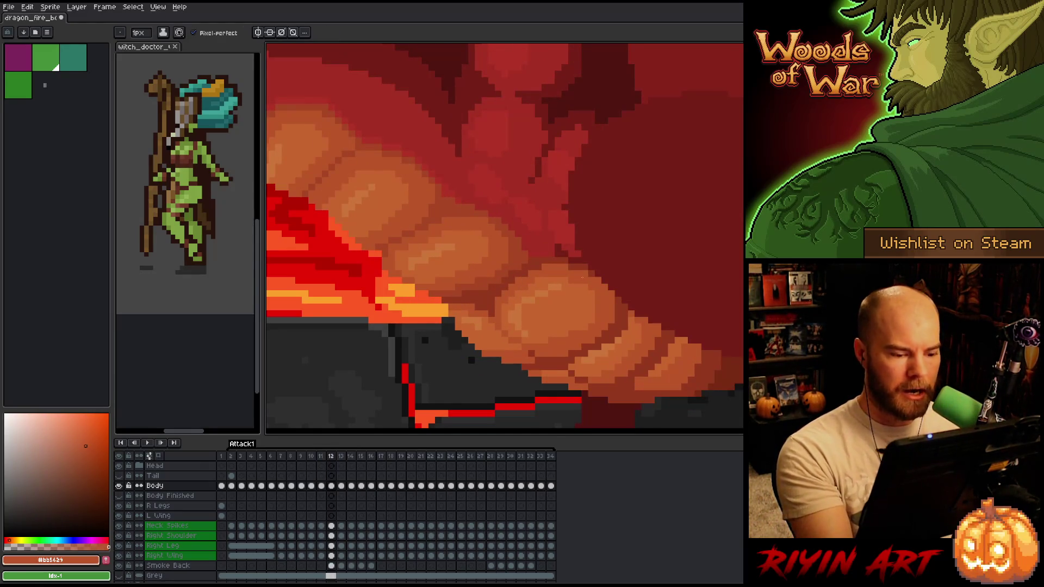
Flip between frames 11 and 12 again and pick the light orange highlight colour.
{"action": "key", "text": "Left"}
{"action": "key", "text": "Right"}
{"action": "key", "text": "Left"}
{"action": "key", "text": "Right"}
{"action": "key", "text": "Left"}
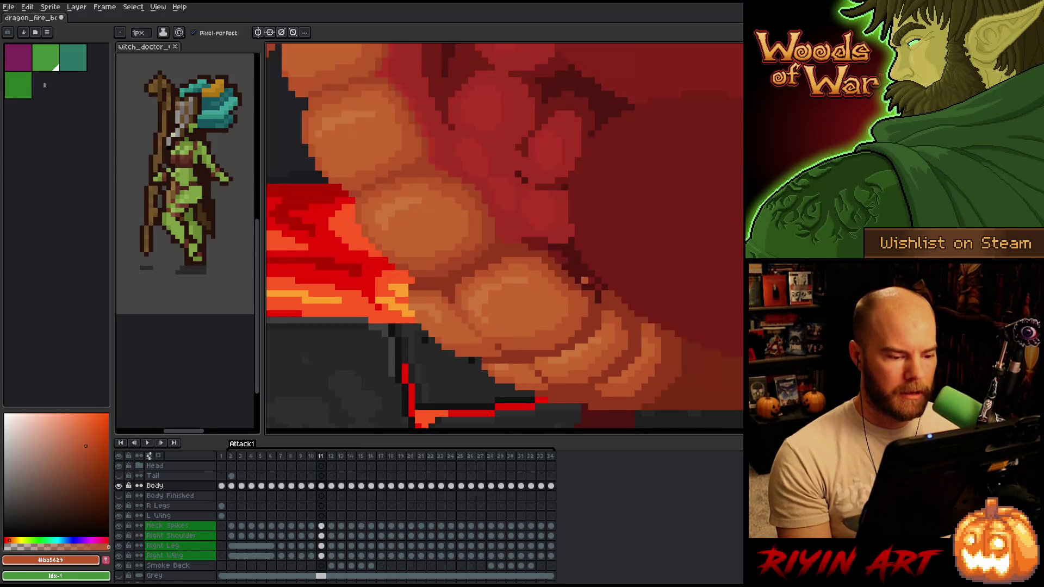
{"action": "key", "text": "Right"}
{"action": "key", "text": "Left"}
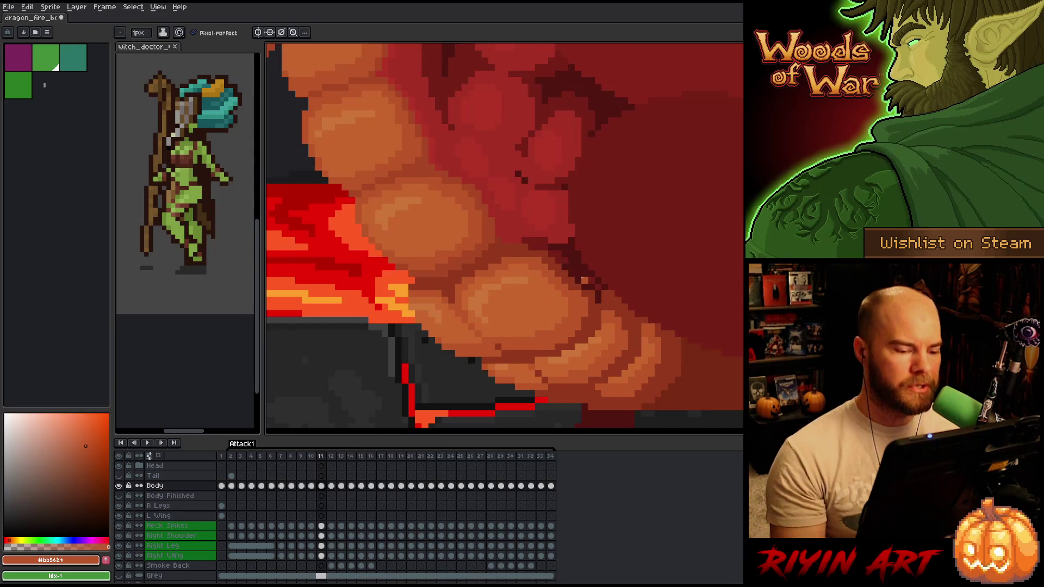
{"action": "left_click", "coordinate": [525, 240], "text": "alt"}
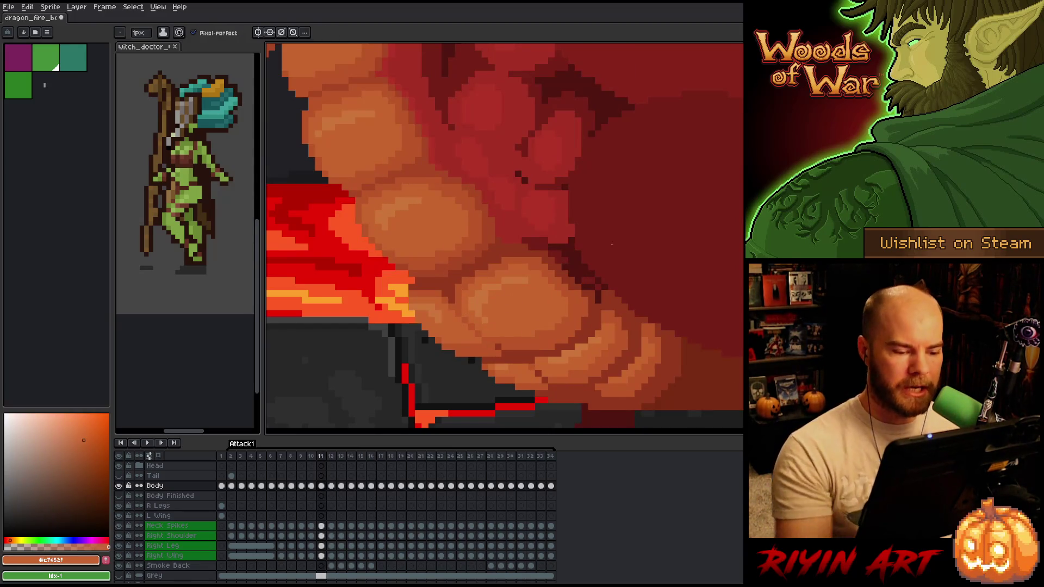
Step back and forth across frames 10, 11 and 12, settling on frame 11 to check the belly.
{"action": "key", "text": "Right"}
{"action": "key", "text": "Left"}
{"action": "key", "text": "Right"}
{"action": "key", "text": "Left"}
{"action": "key", "text": "Right"}
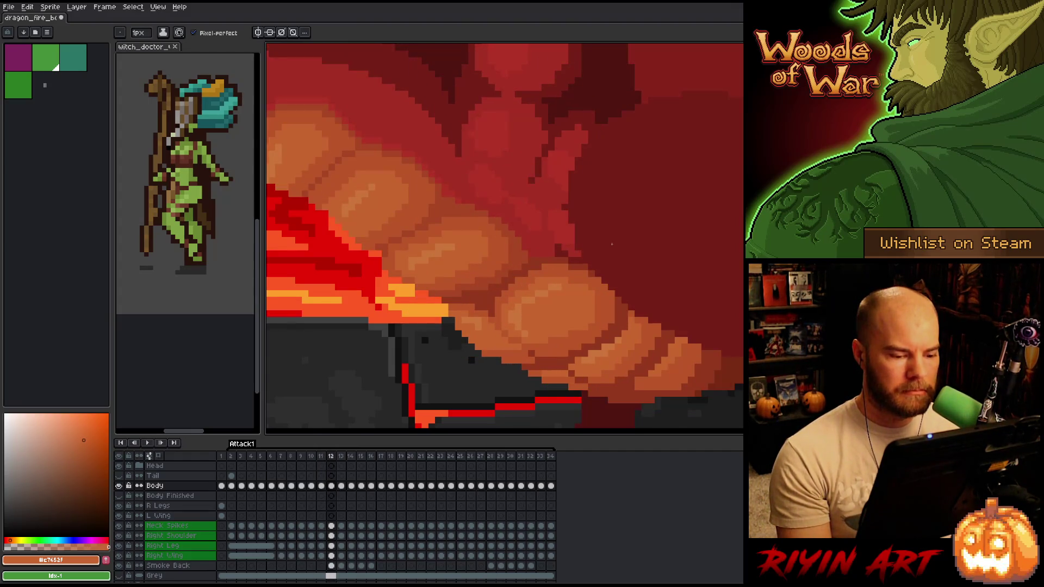
{"action": "key", "text": "Left"}
{"action": "key", "text": "Left"}
{"action": "key", "text": "Right"}
{"action": "key", "text": "Left"}
{"action": "key", "text": "Right"}
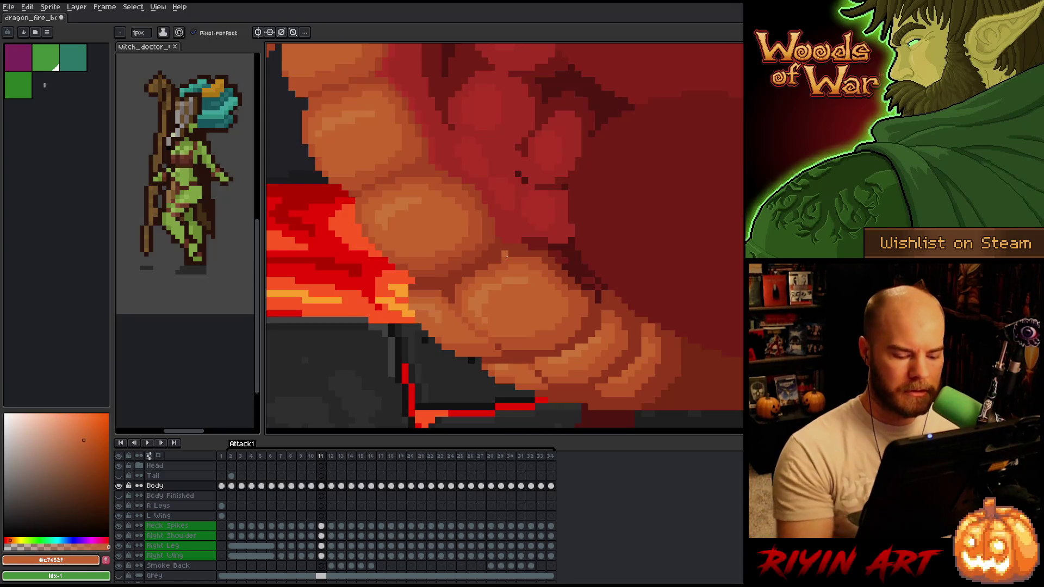
{"action": "key", "text": "Left"}
{"action": "key", "text": "Right"}
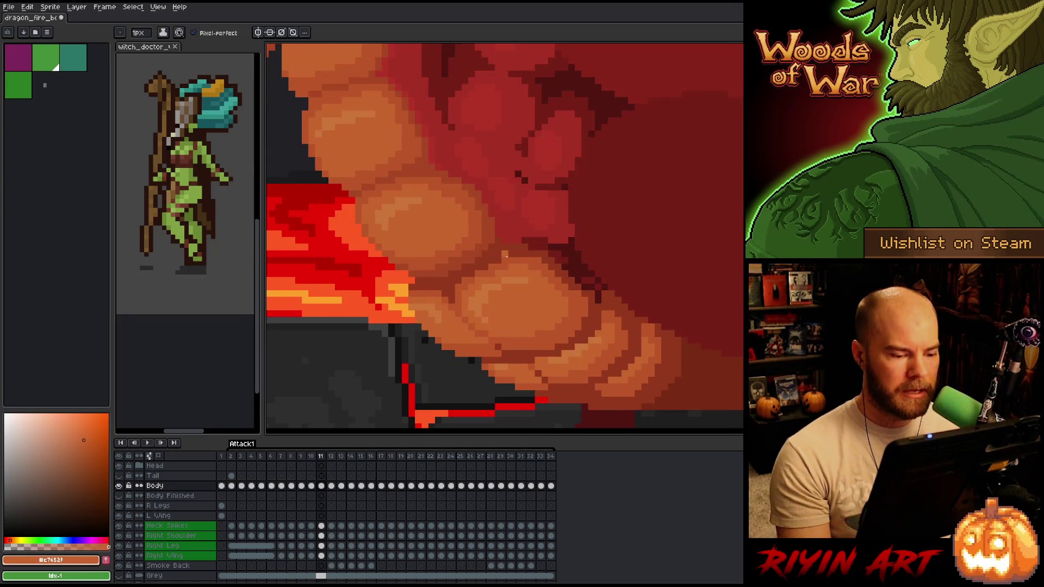
{"action": "key", "text": "Left"}
{"action": "key", "text": "Right"}
{"action": "key", "text": "Left"}
{"action": "key", "text": "Right"}
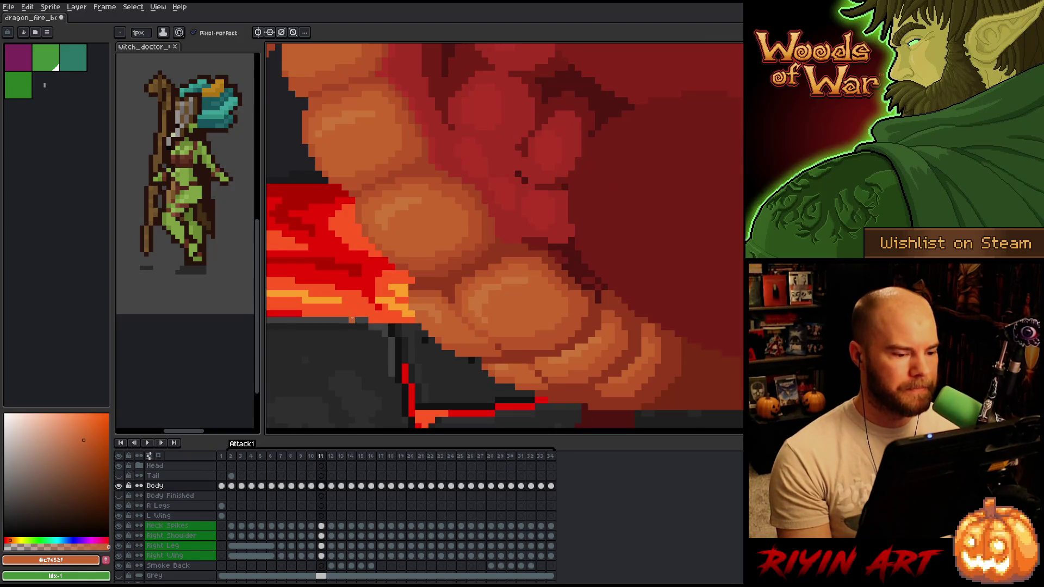
{"action": "key", "text": "Left"}
{"action": "key", "text": "Right"}
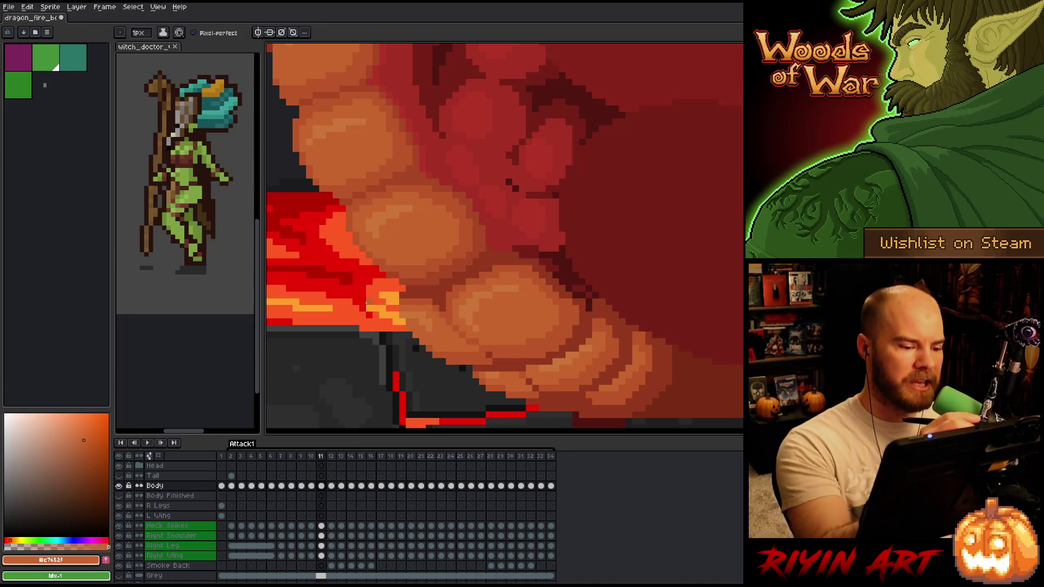
Switch painting tools, work on frame 11's belly, and pan down over the scales.
{"action": "key", "text": "comma"}
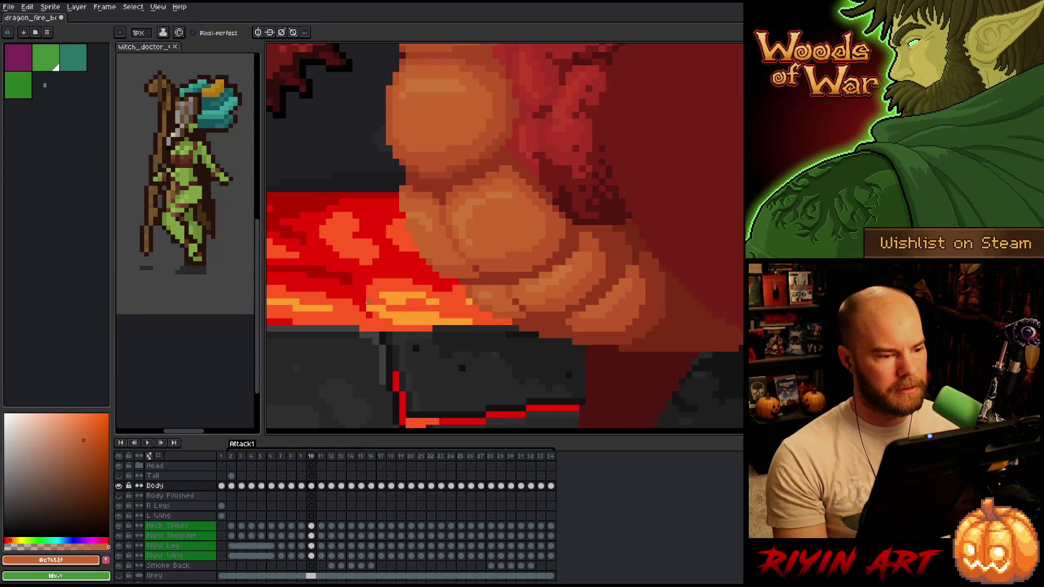
{"action": "key", "text": "period"}
{"action": "key", "text": "e"}
{"action": "left_click", "coordinate": [402, 296]}
{"action": "key", "text": "comma"}
{"action": "key", "text": "period"}
{"action": "key", "text": "comma"}
{"action": "key", "text": "period"}
{"action": "key", "text": "comma"}
{"action": "key", "text": "period"}
{"action": "key", "text": "comma"}
{"action": "key", "text": "period"}
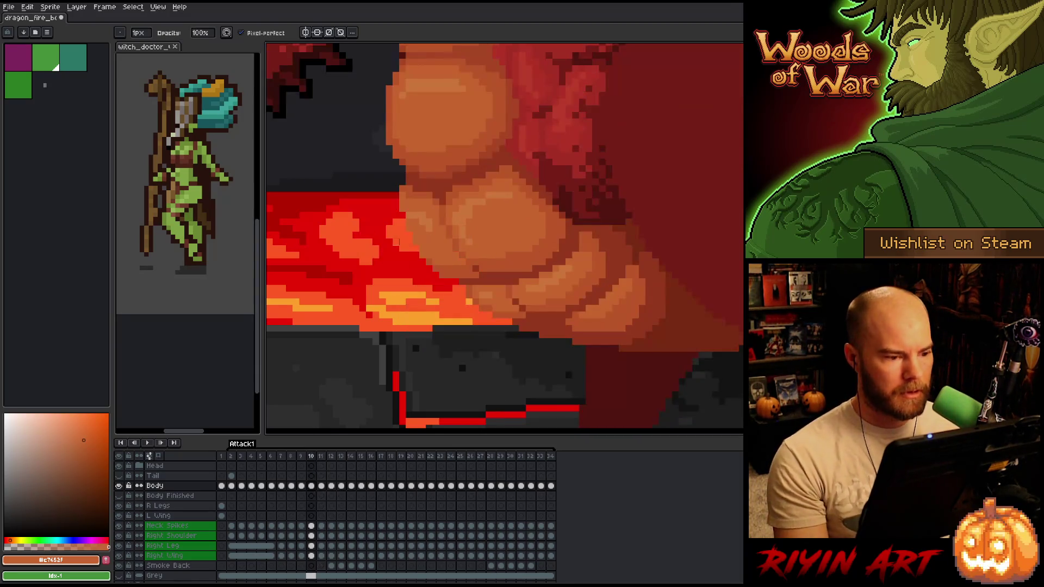
{"action": "key", "text": "comma"}
{"action": "key", "text": "period"}
{"action": "key", "text": "comma"}
{"action": "key", "text": "period"}
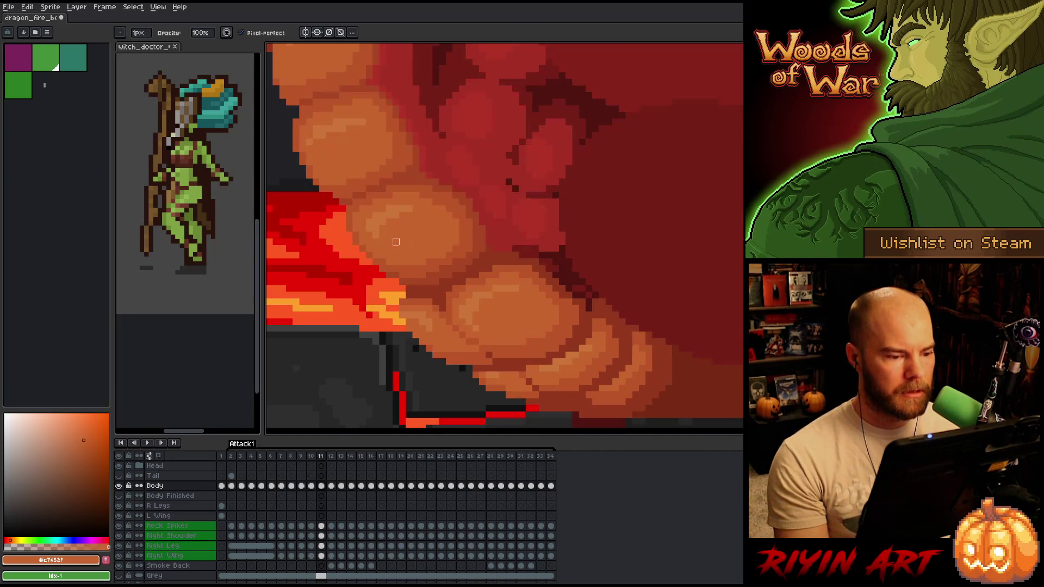
{"action": "scroll", "coordinate": [527, 261], "scroll_direction": "down", "scroll_amount": 5}
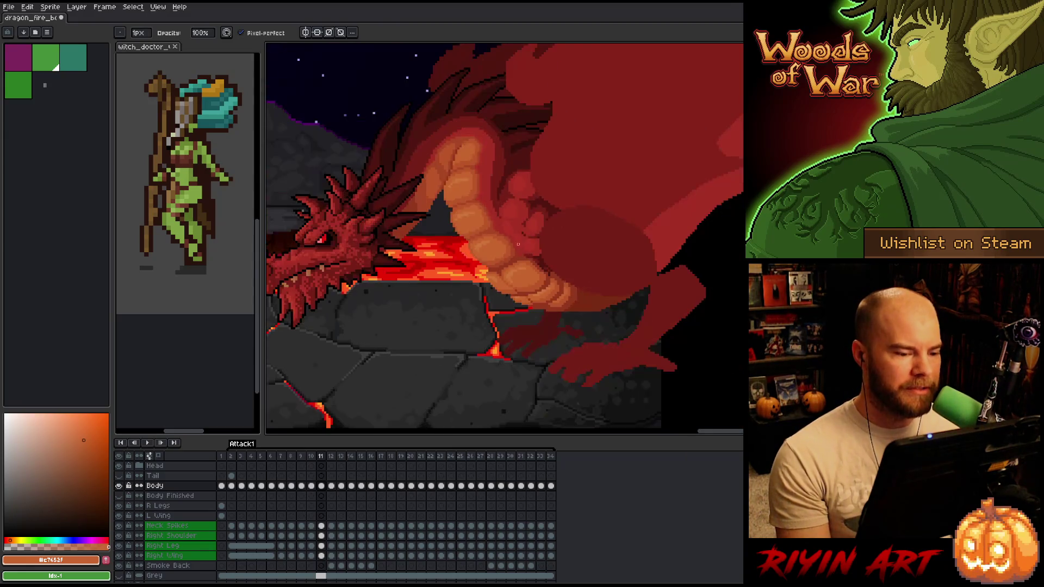
{"action": "scroll", "coordinate": [524, 232], "scroll_direction": "up", "scroll_amount": 5}
{"action": "mouse_move", "coordinate": [499, 258]}
{"action": "left_mouse_down"}
{"action": "mouse_move", "coordinate": [502, 290]}
{"action": "mouse_move", "coordinate": [496, 282]}
{"action": "left_mouse_up"}
Toggle repeatedly between frames 10 and 11 to check the belly scale shading flows, ending on 11.
{"action": "key", "text": "comma"}
{"action": "key", "text": "comma"}
{"action": "key", "text": "period"}
{"action": "key", "text": "period"}
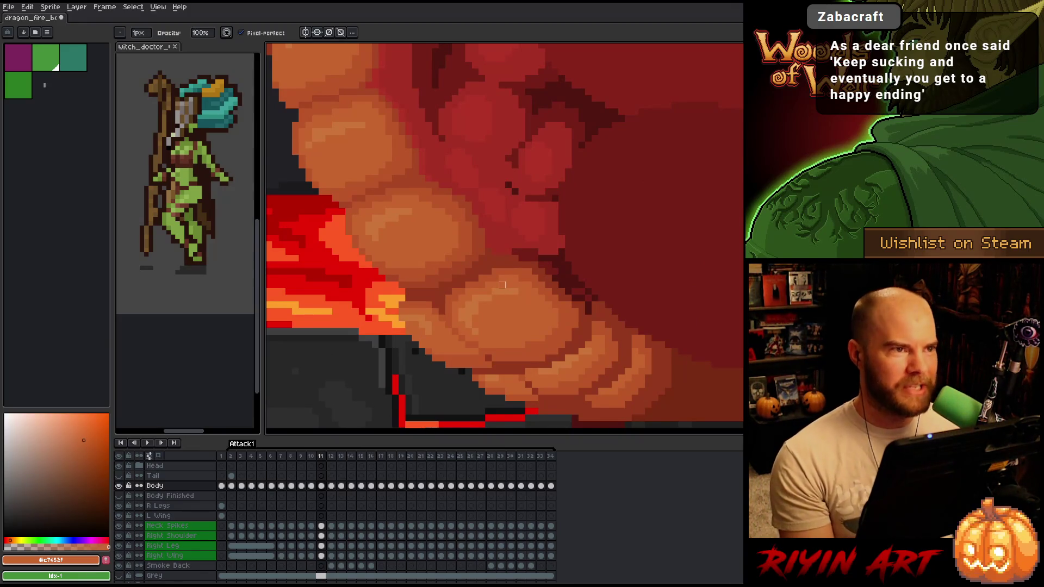
{"action": "key", "text": "comma"}
{"action": "key", "text": "period"}
{"action": "key", "text": "comma"}
{"action": "scroll", "coordinate": [498, 261], "scroll_direction": "down", "scroll_amount": 3}
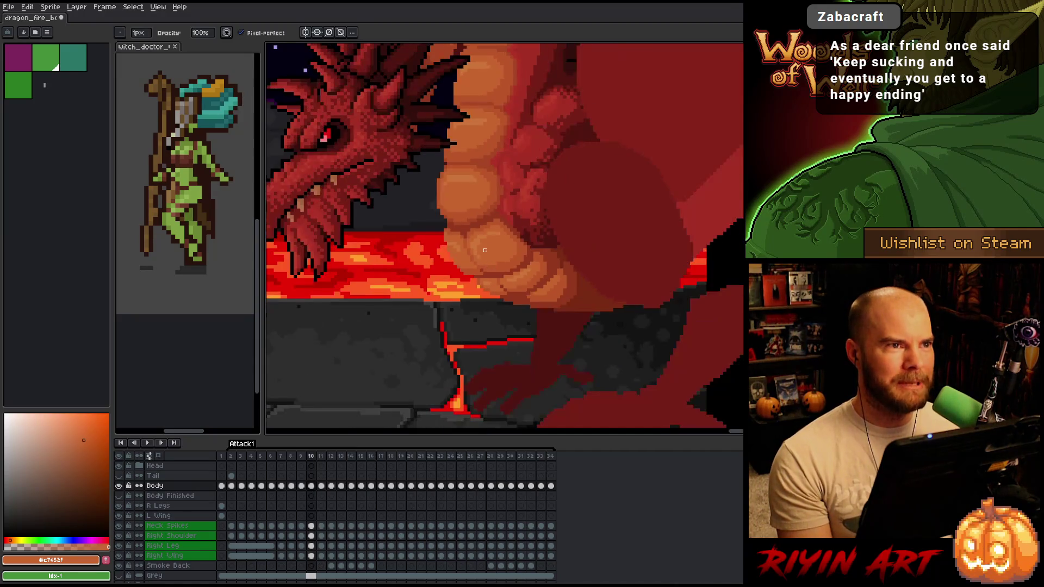
{"action": "scroll", "coordinate": [493, 237], "scroll_direction": "up", "scroll_amount": 3}
{"action": "key", "text": "period"}
{"action": "key", "text": "comma"}
{"action": "key", "text": "period"}
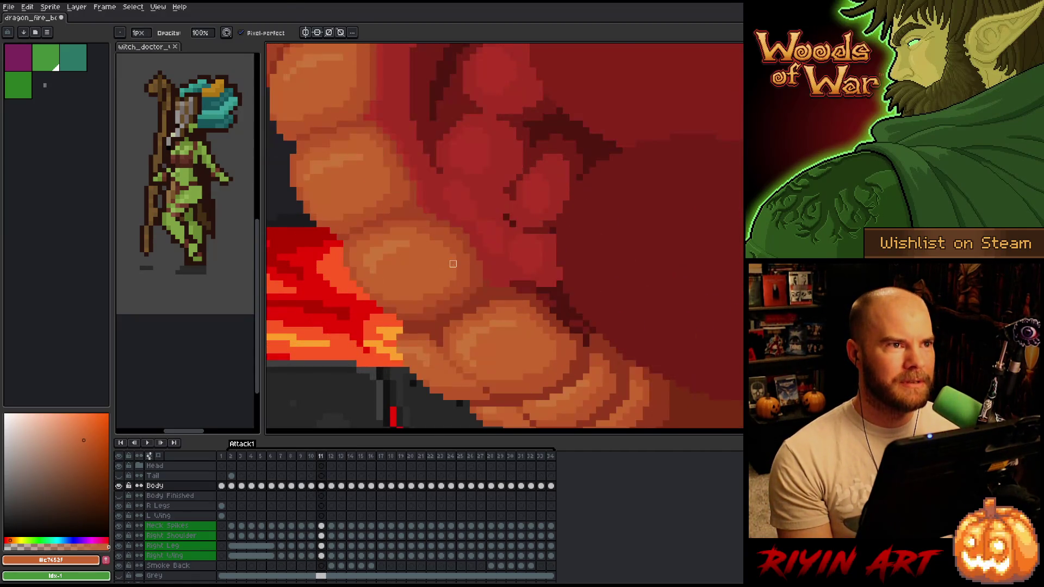
{"action": "key", "text": "comma"}
{"action": "key", "text": "period"}
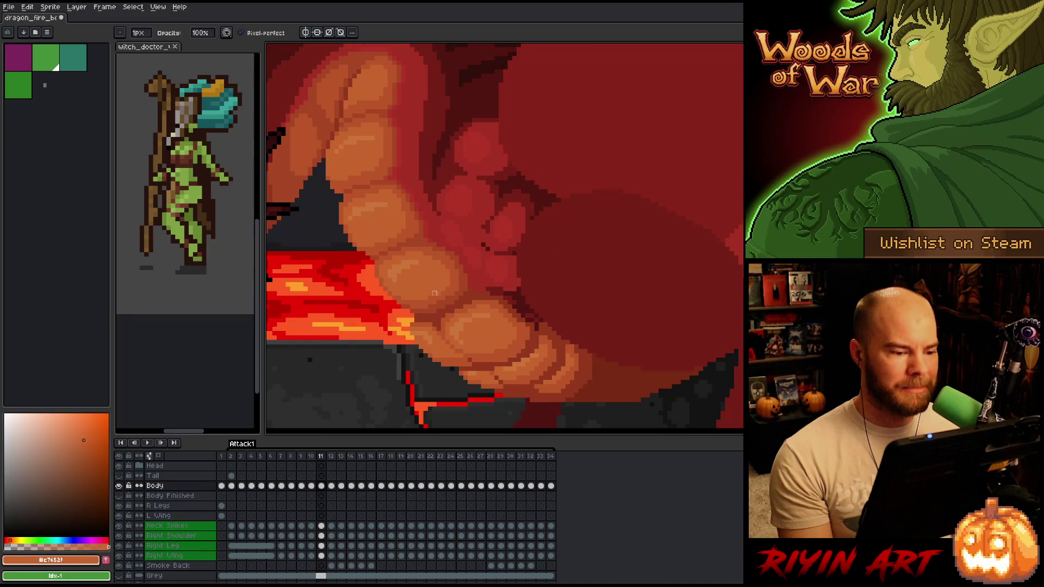
{"action": "key", "text": "comma"}
{"action": "key", "text": "period"}
{"action": "key", "text": "comma"}
{"action": "key", "text": "period"}
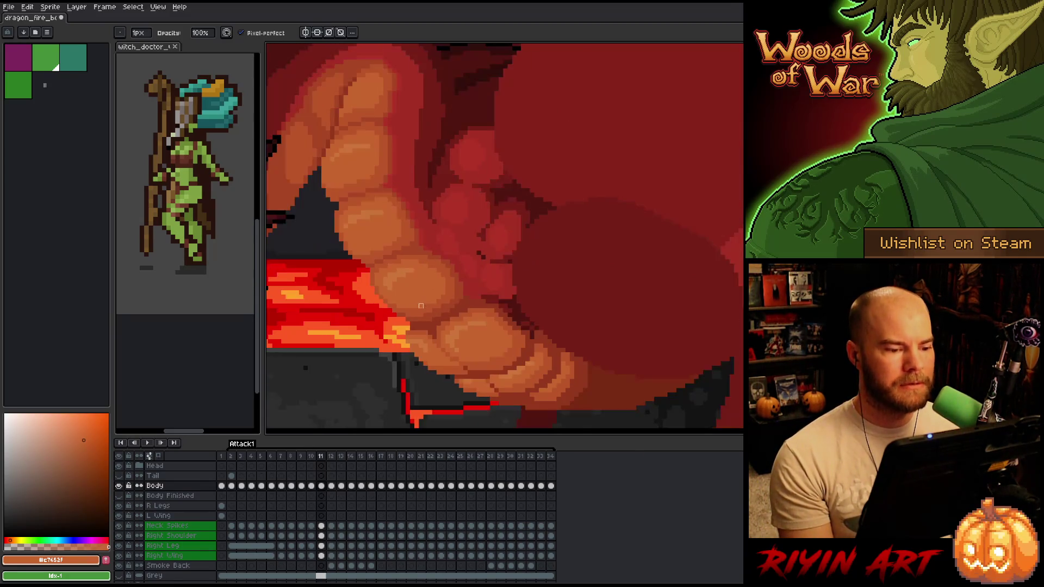
{"action": "key", "text": "comma"}
{"action": "key", "text": "period"}
{"action": "key", "text": "comma"}
{"action": "key", "text": "period"}
{"action": "key", "text": "comma"}
{"action": "key", "text": "period"}
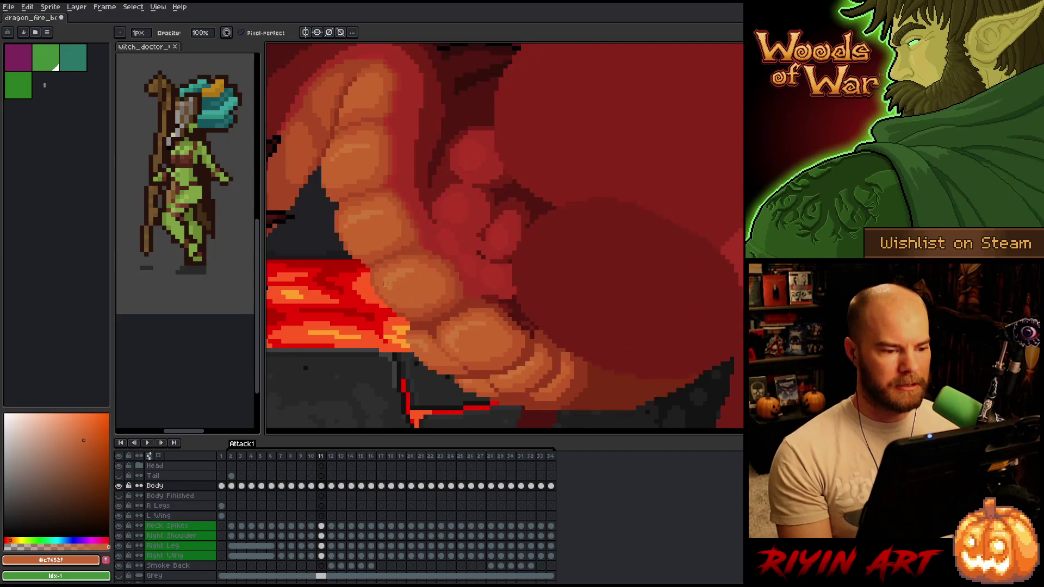
{"action": "key", "text": "comma"}
{"action": "key", "text": "period"}
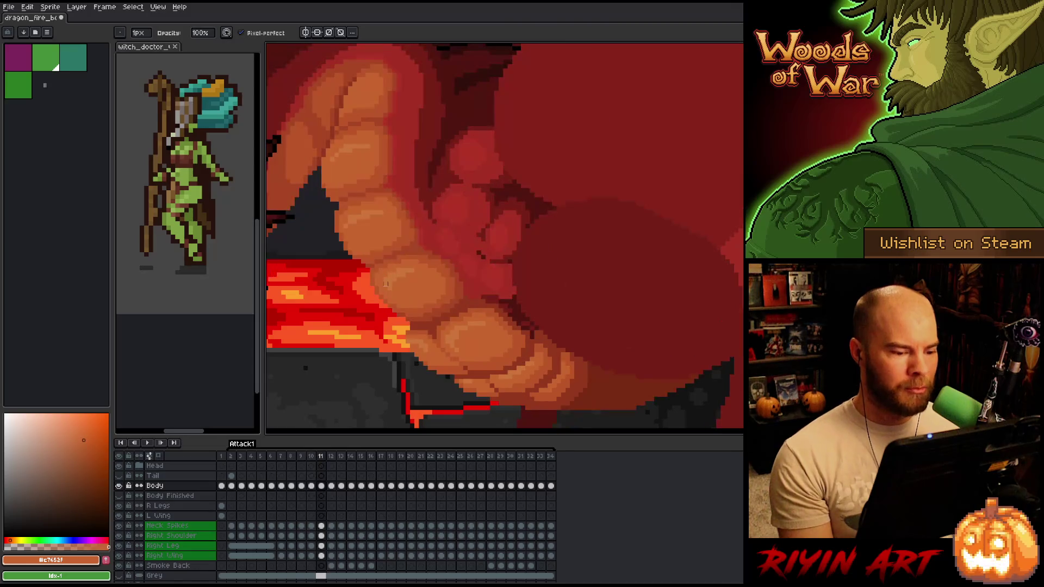
{"action": "key", "text": "comma"}
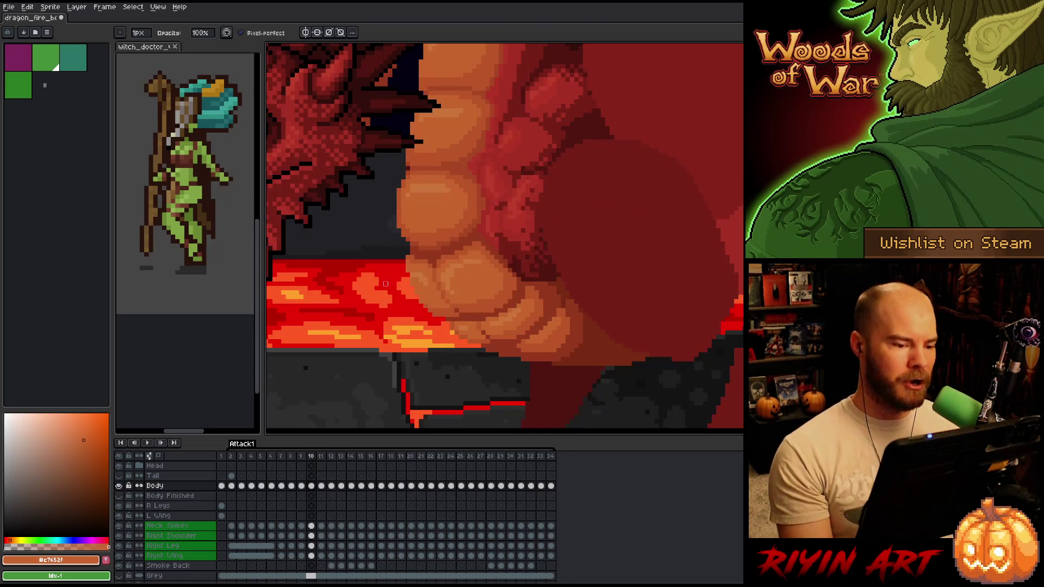
{"action": "key", "text": "period"}
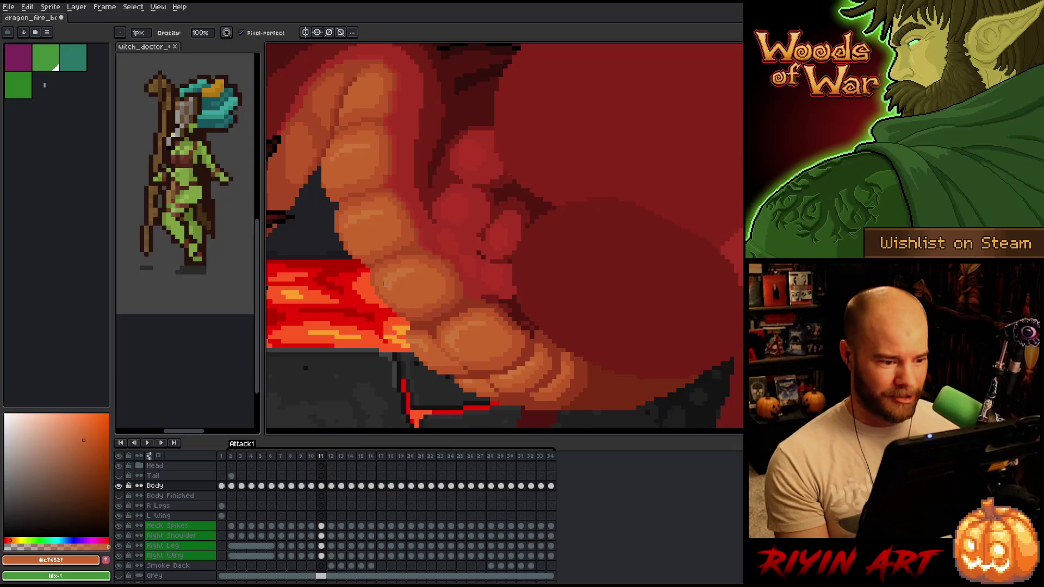
Pick the belly shadow's dark red for the pencil and compare frame 11 against frame 10.
{"action": "left_click", "coordinate": [477, 288], "text": "alt"}
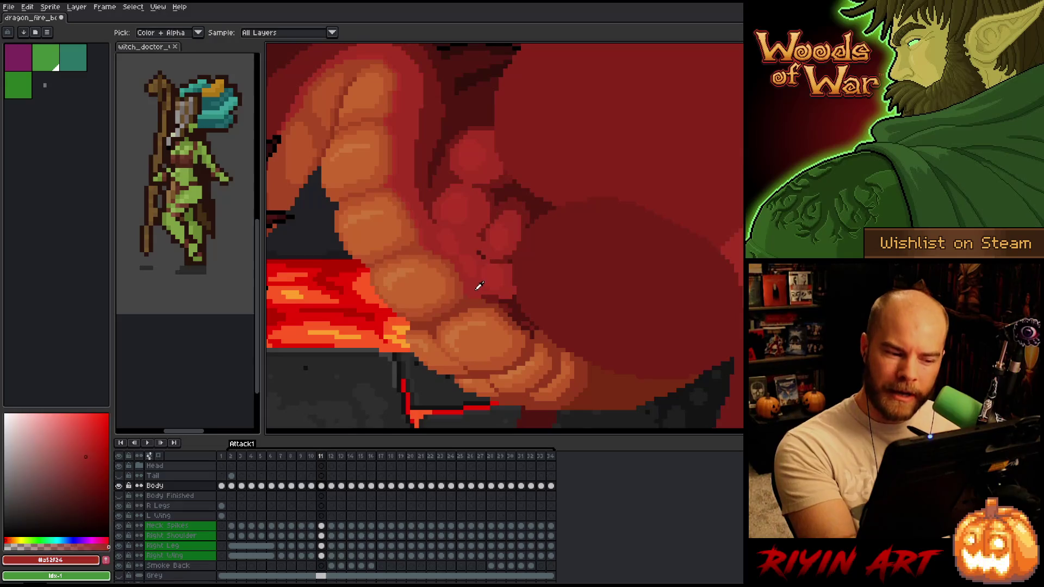
{"action": "key", "text": "e"}
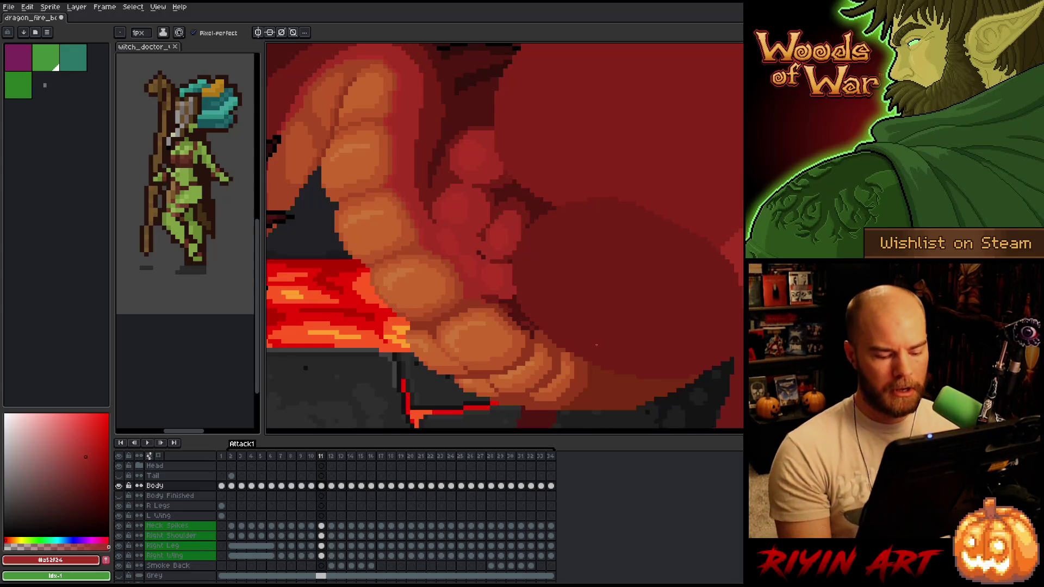
{"action": "key", "text": "Left"}
{"action": "key", "text": "Right"}
{"action": "key", "text": "Left"}
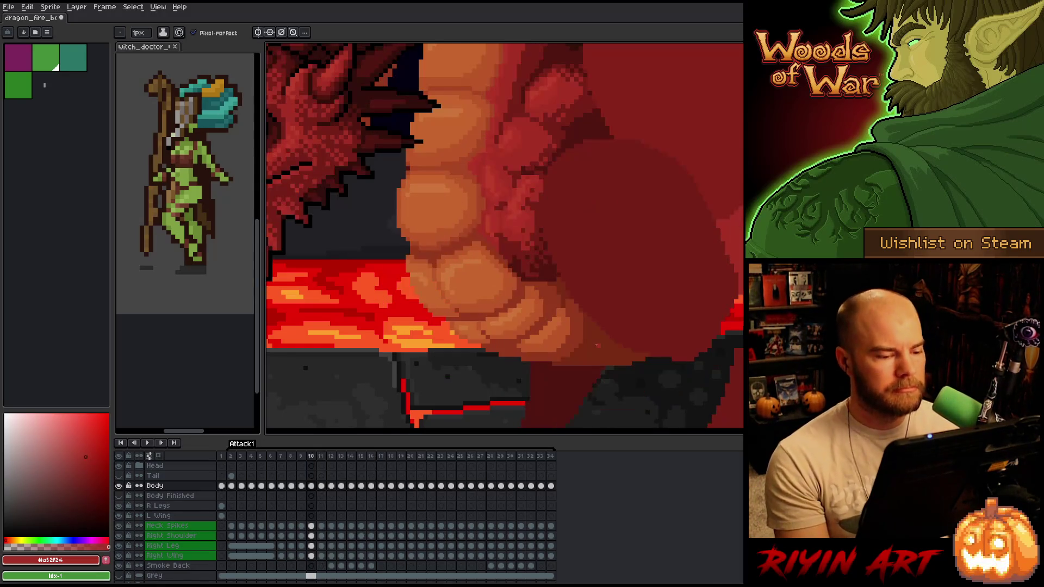
{"action": "key", "text": "Right"}
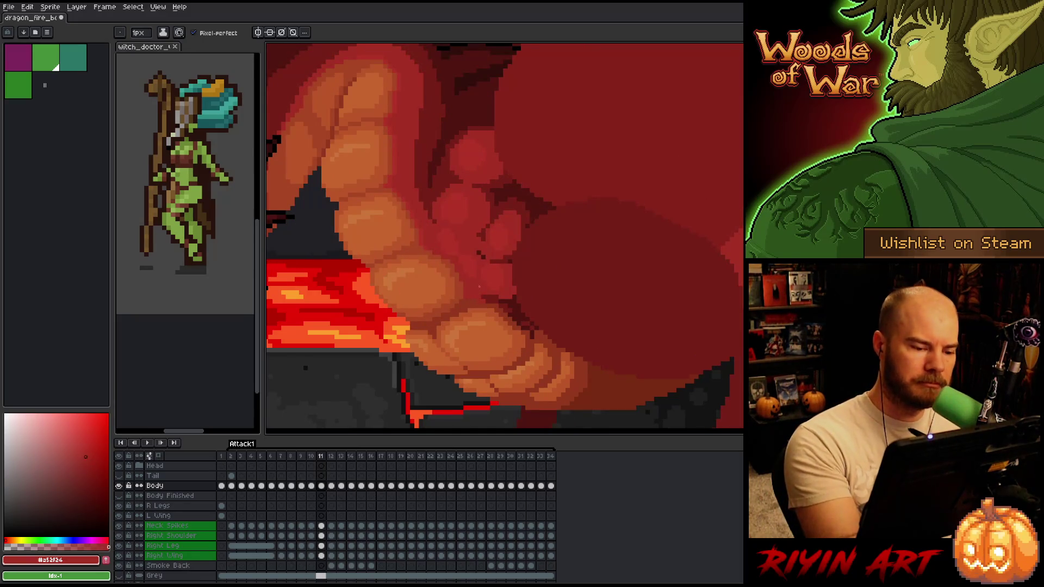
Save the sprite, undo the last change and re-save, then pick darker red #761f18.
{"action": "key", "text": "ctrl+s"}
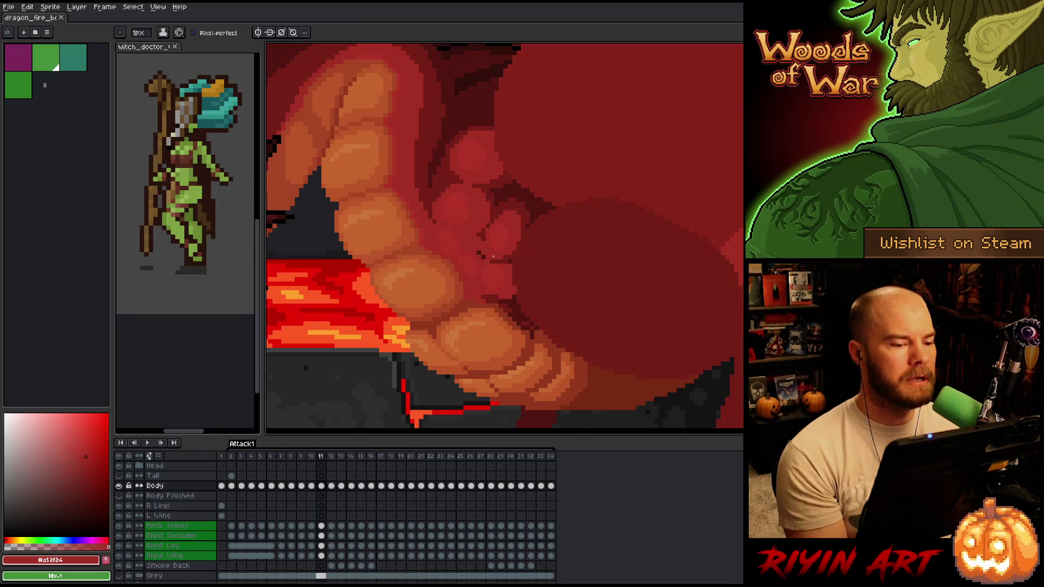
{"action": "key", "text": "ctrl+z"}
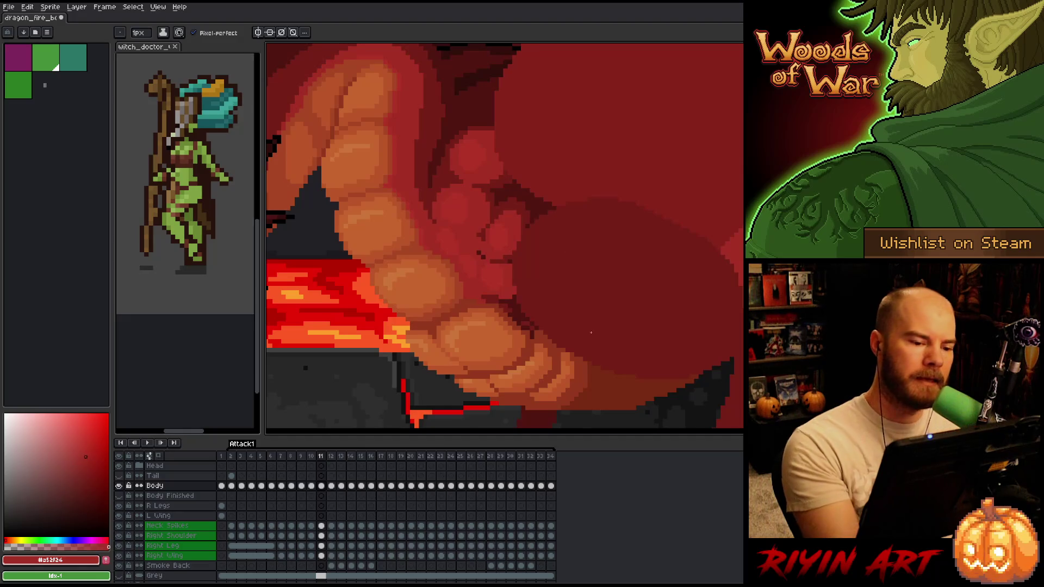
{"action": "key", "text": "ctrl+s"}
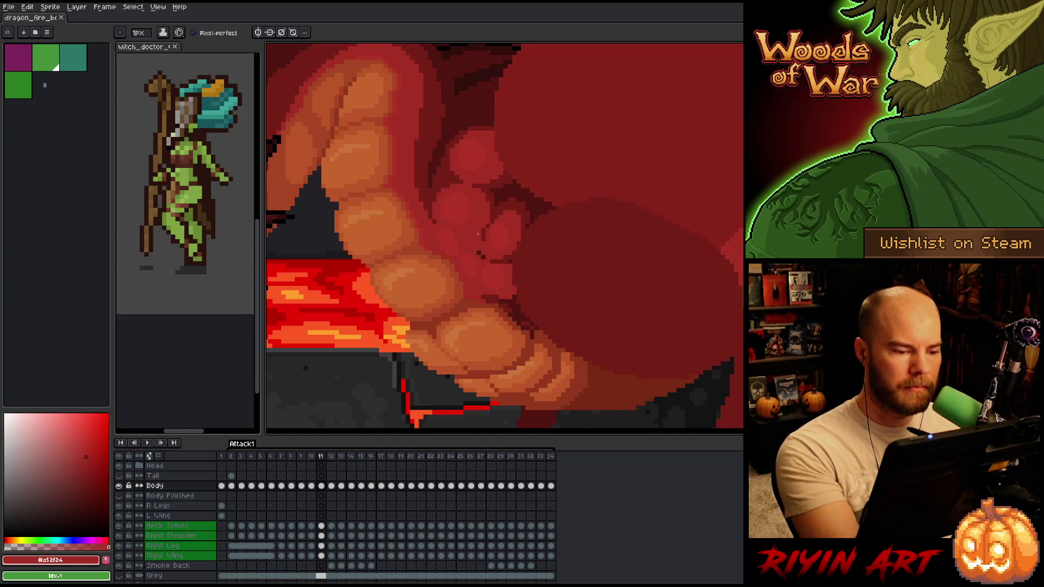
{"action": "left_click", "coordinate": [478, 237], "text": "alt"}
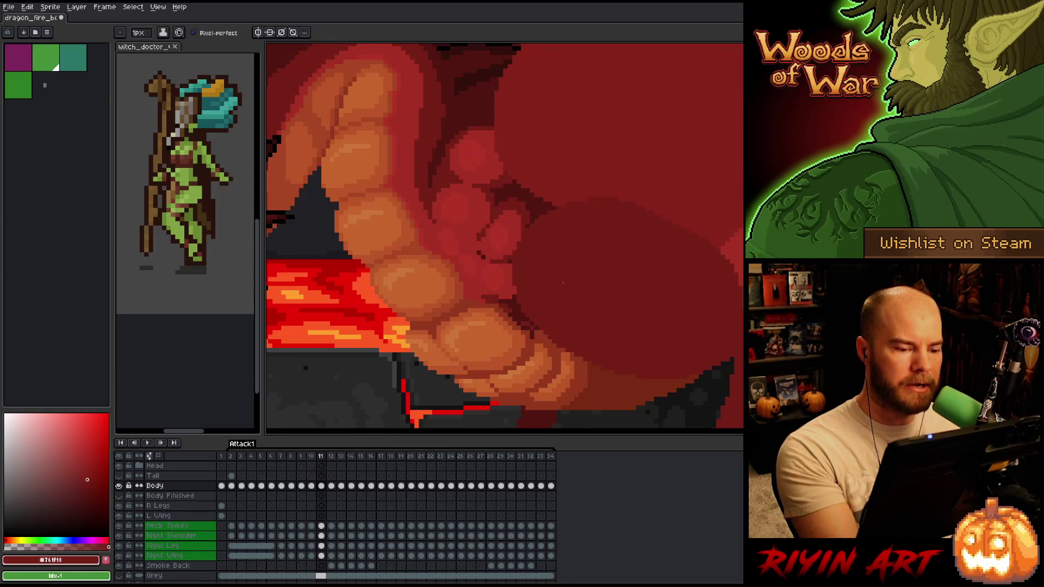
{"action": "left_click_drag", "start_coordinate": [536, 342], "coordinate": [562, 295]}
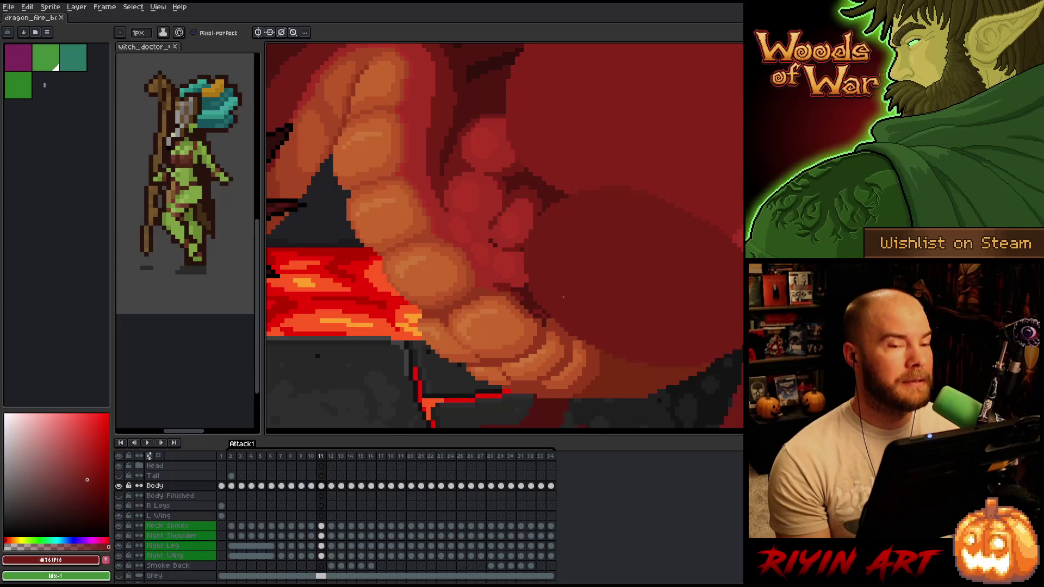
{"action": "left_click", "coordinate": [143, 49]}
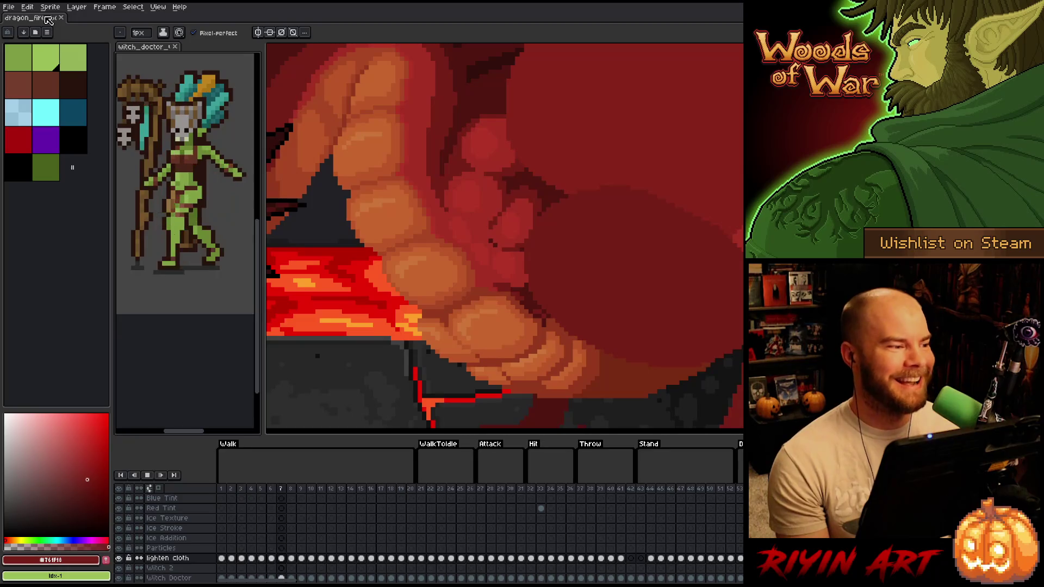
{"action": "key", "text": "ctrl+Tab"}
{"action": "scroll", "coordinate": [459, 294], "scroll_direction": "down", "scroll_amount": 2}
{"action": "scroll", "coordinate": [459, 294], "scroll_direction": "up", "scroll_amount": 3}
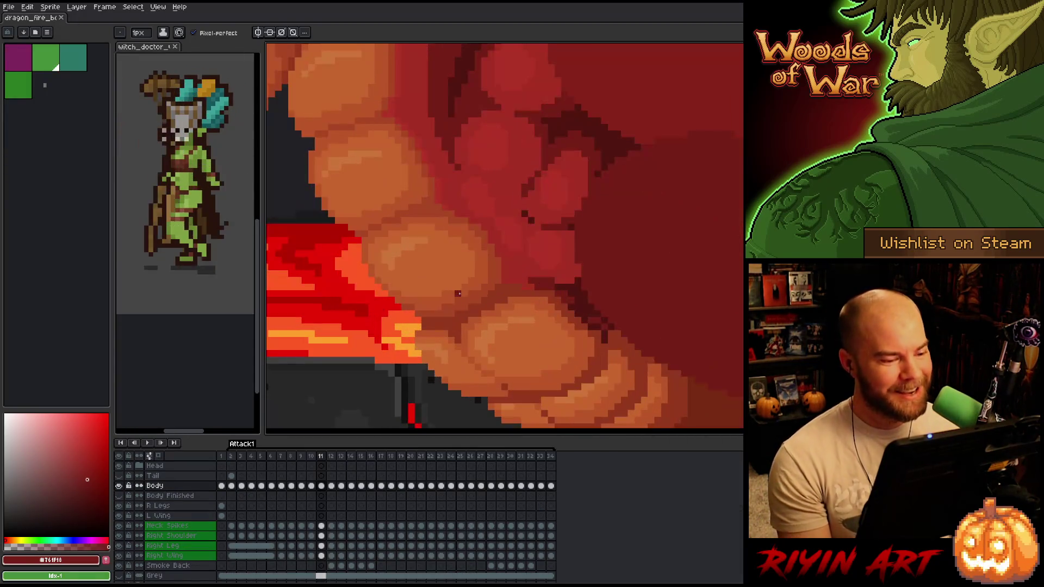
{"action": "scroll", "coordinate": [462, 321], "scroll_direction": "down", "scroll_amount": 1}
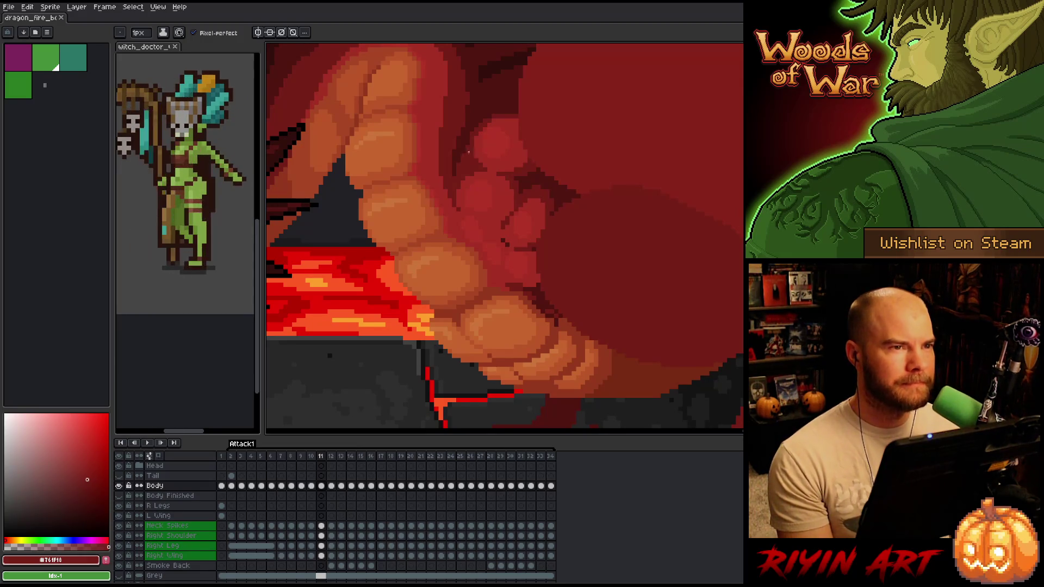
Eyedrop the orange-red #a74624 from the dragon's belly scales.
{"action": "scroll", "coordinate": [461, 333], "scroll_direction": "up", "scroll_amount": 1}
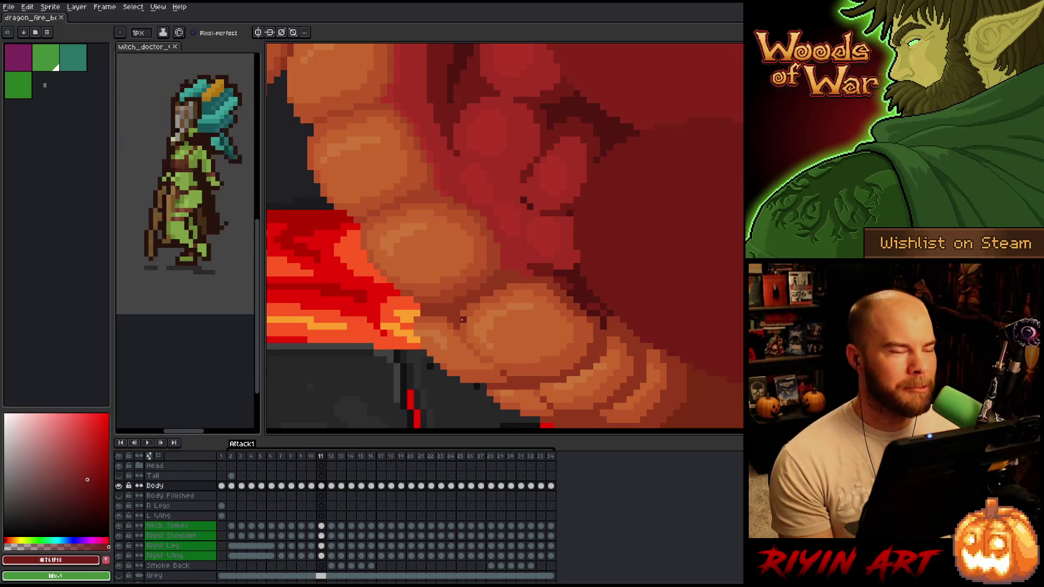
{"action": "left_click", "coordinate": [491, 259], "text": "alt"}
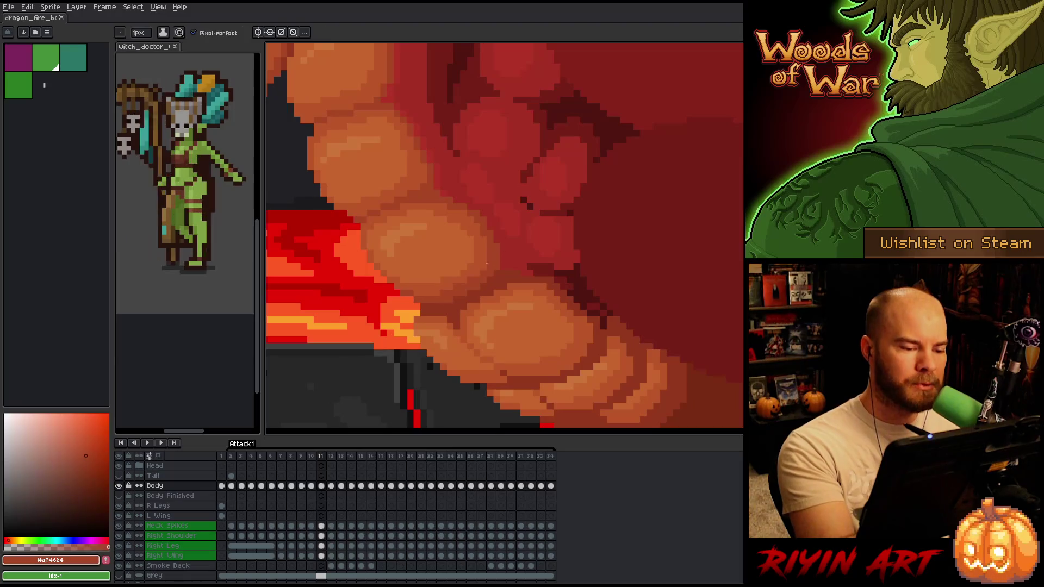
{"action": "left_click", "coordinate": [482, 266]}
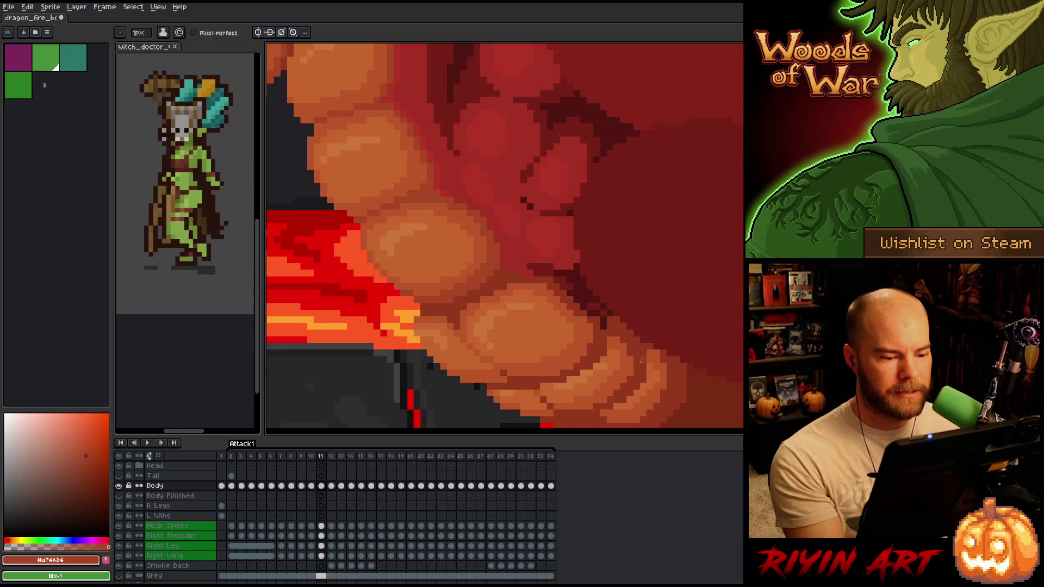
Flip repeatedly between frames 10 and 11 to compare the lower belly shading.
{"action": "left_click_drag", "start_coordinate": [592, 342], "coordinate": [603, 285]}
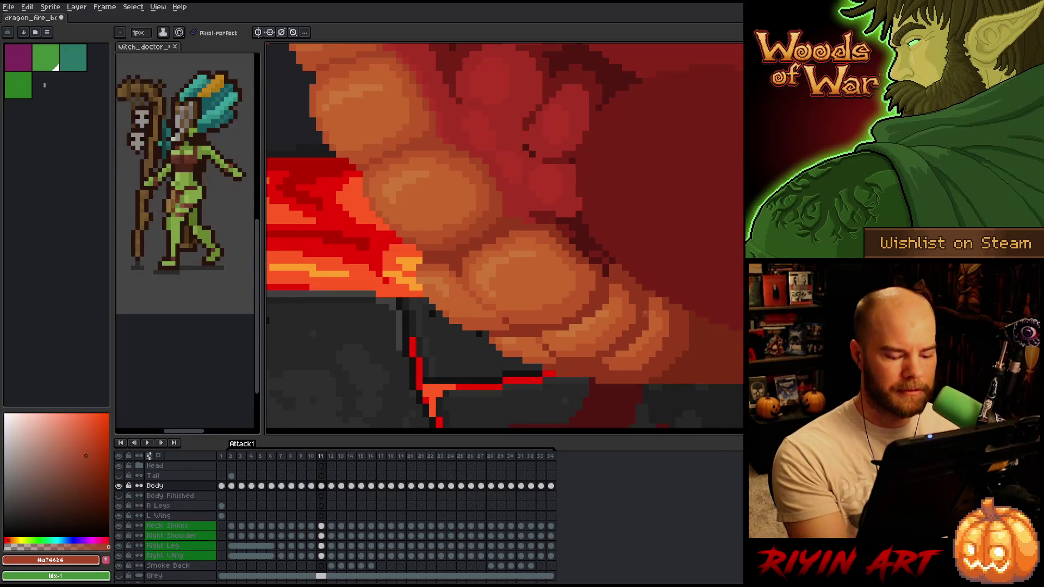
{"action": "key", "text": "Left"}
{"action": "key", "text": "Right"}
{"action": "key", "text": "Left"}
{"action": "key", "text": "Right"}
{"action": "key", "text": "Left"}
{"action": "key", "text": "Right"}
{"action": "key", "text": "Left"}
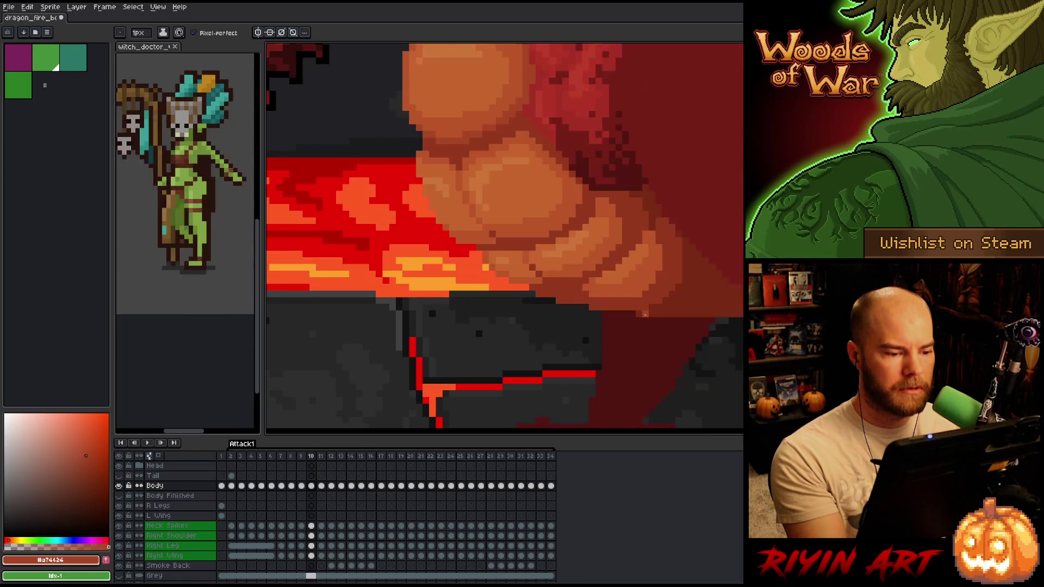
{"action": "key", "text": "Right"}
{"action": "key", "text": "Left"}
{"action": "key", "text": "Right"}
{"action": "key", "text": "Left"}
{"action": "key", "text": "Right"}
{"action": "key", "text": "Left"}
{"action": "key", "text": "Right"}
{"action": "key", "text": "Left"}
{"action": "key", "text": "Right"}
{"action": "key", "text": "Left"}
{"action": "key", "text": "Right"}
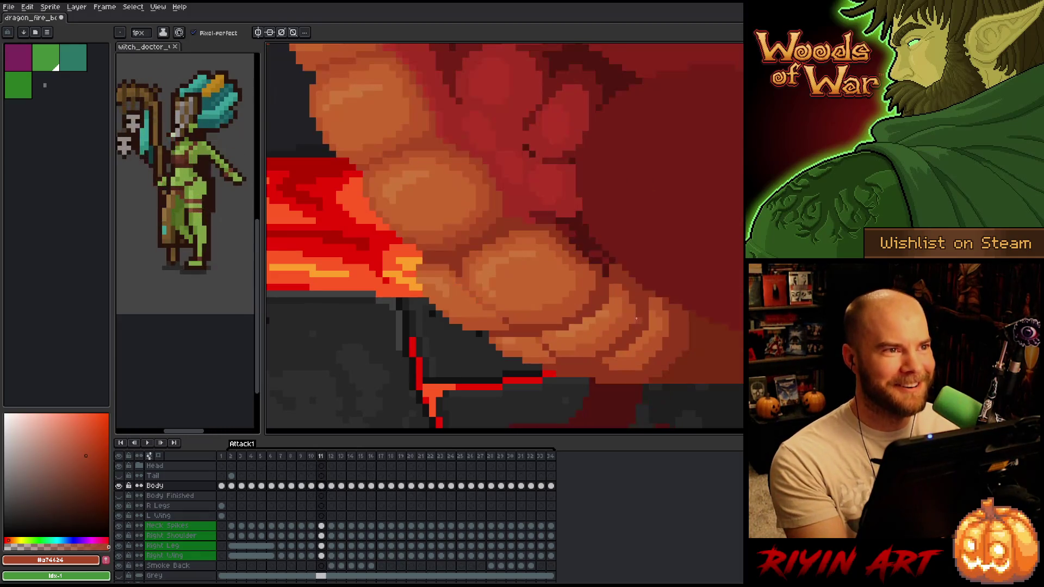
{"action": "key", "text": "Left"}
{"action": "key", "text": "Right"}
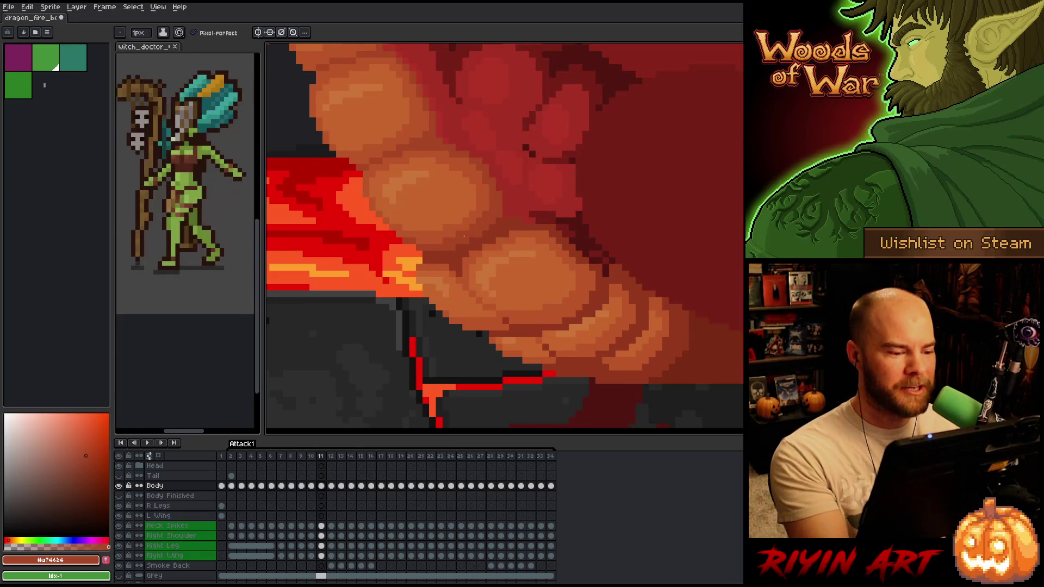
{"action": "scroll", "coordinate": [413, 260], "scroll_direction": "down", "scroll_amount": 5}
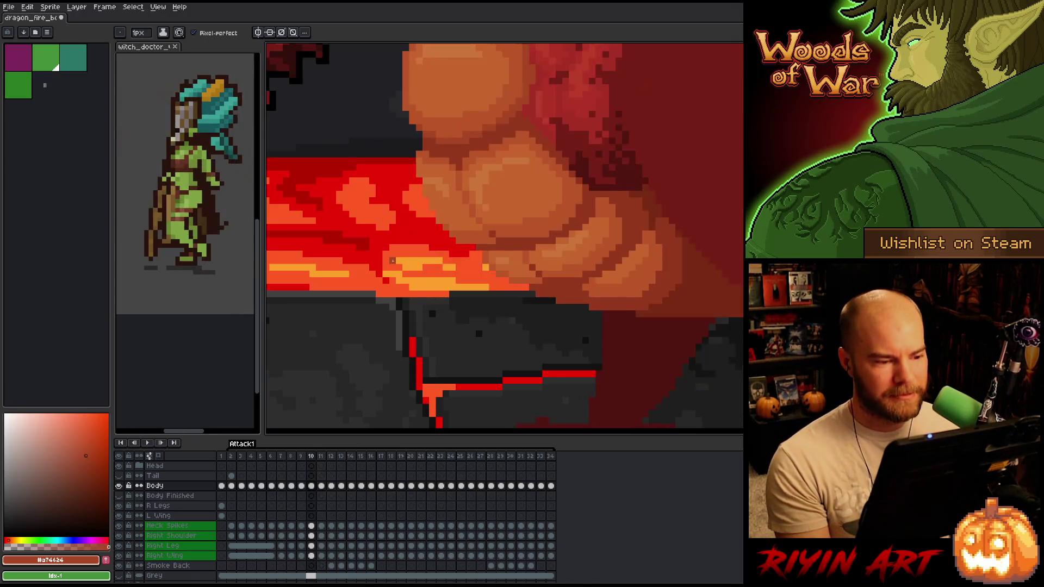
{"action": "key", "text": "Left"}
{"action": "key", "text": "Right"}
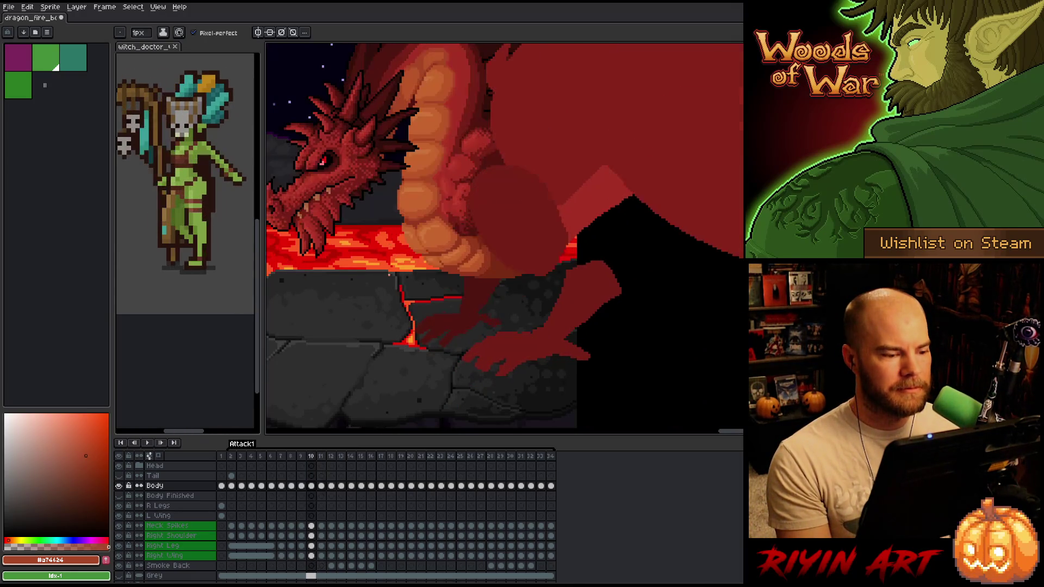
{"action": "key", "text": "Left"}
{"action": "key", "text": "Right"}
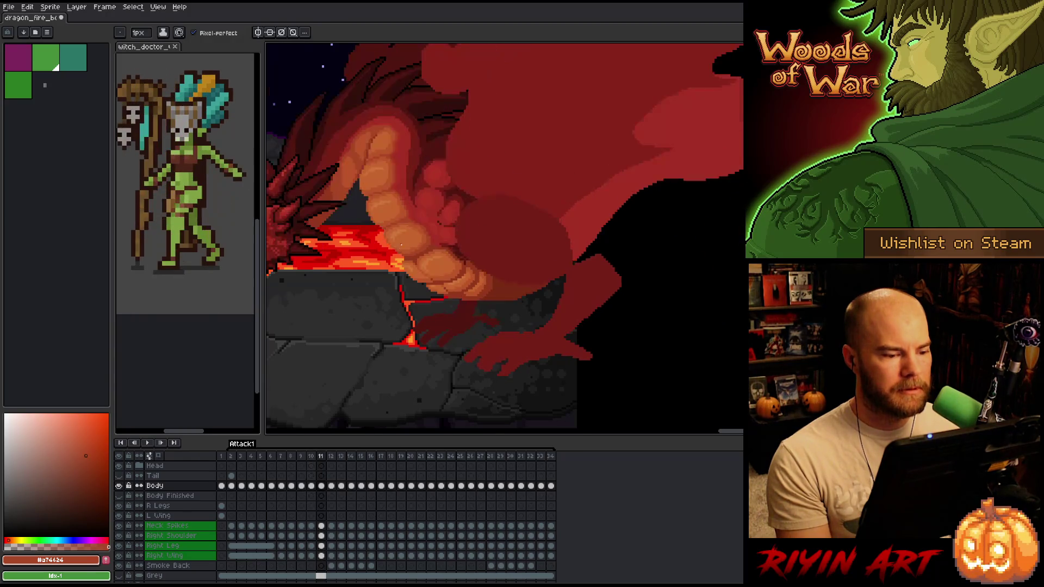
{"action": "scroll", "coordinate": [402, 242], "scroll_direction": "up", "scroll_amount": 5}
{"action": "key", "text": "Left"}
{"action": "key", "text": "Right"}
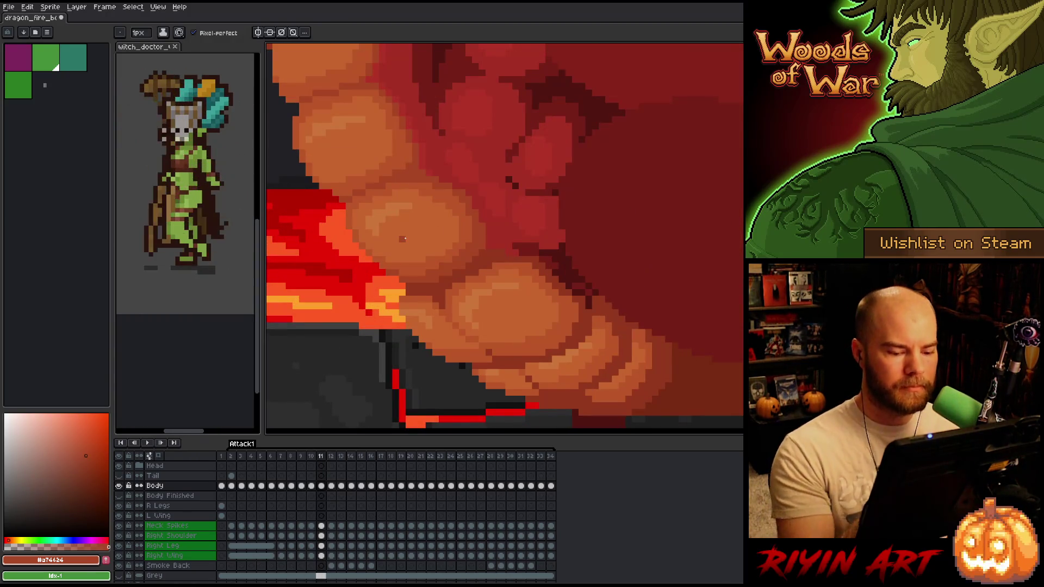
{"action": "key", "text": "Left"}
{"action": "key", "text": "Left"}
{"action": "key", "text": "Right"}
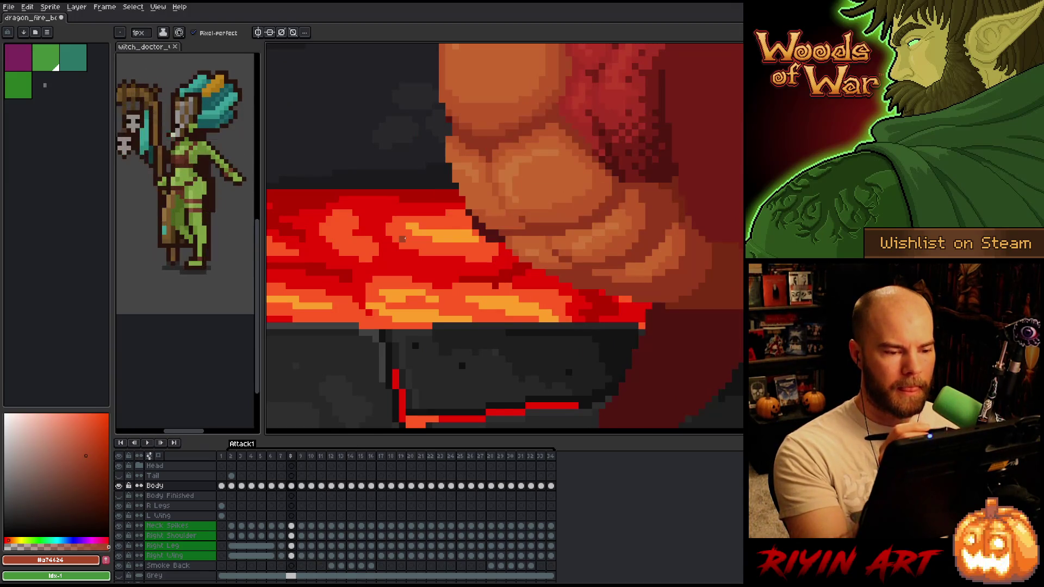
{"action": "key", "text": "Left"}
{"action": "key", "text": "Right"}
{"action": "key", "text": "Right"}
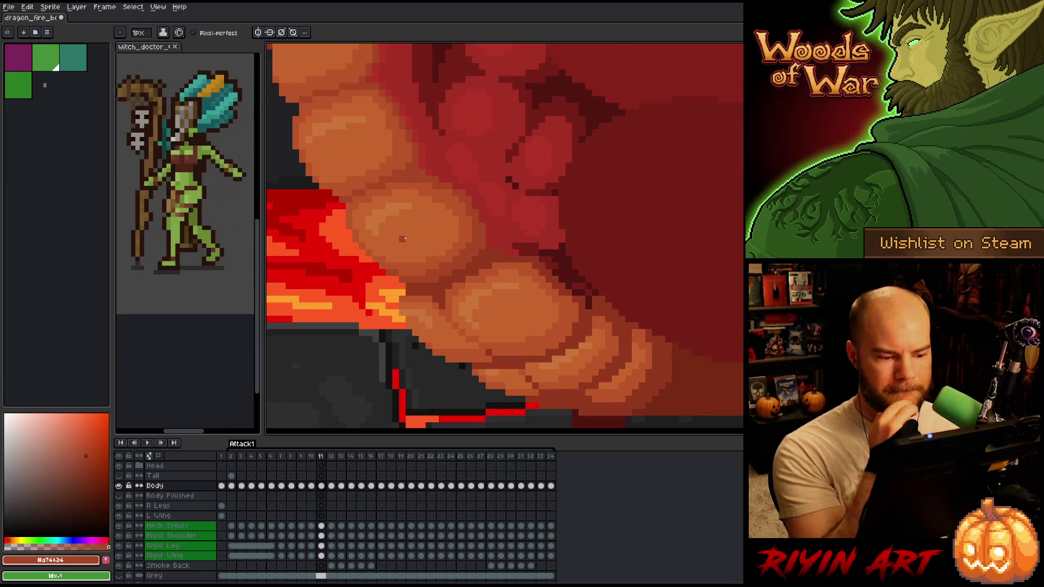
{"action": "key", "text": "Left"}
{"action": "key", "text": "Right"}
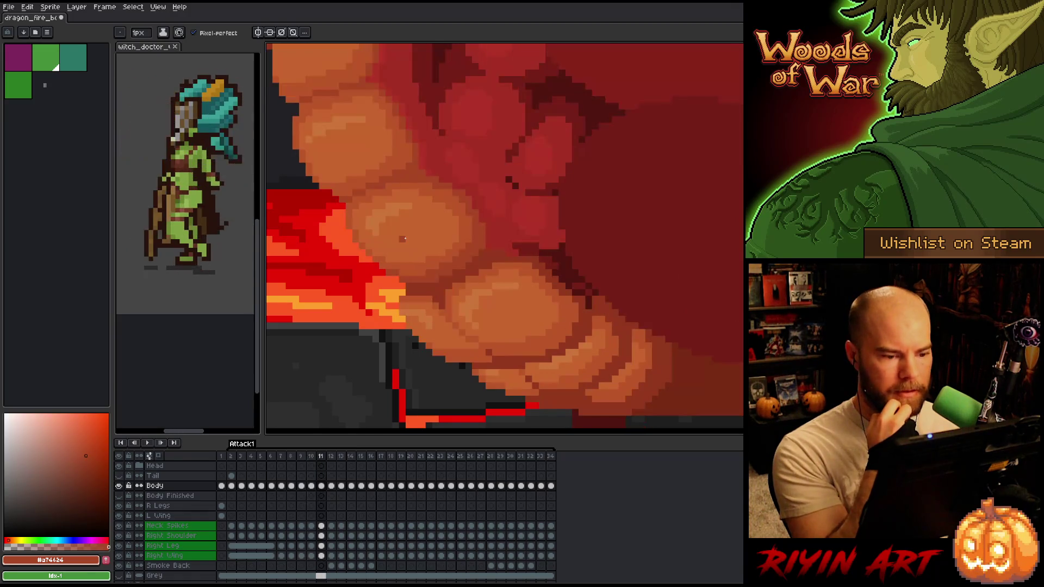
{"action": "key", "text": "Left"}
{"action": "key", "text": "Right"}
{"action": "key", "text": "Left"}
{"action": "key", "text": "Right"}
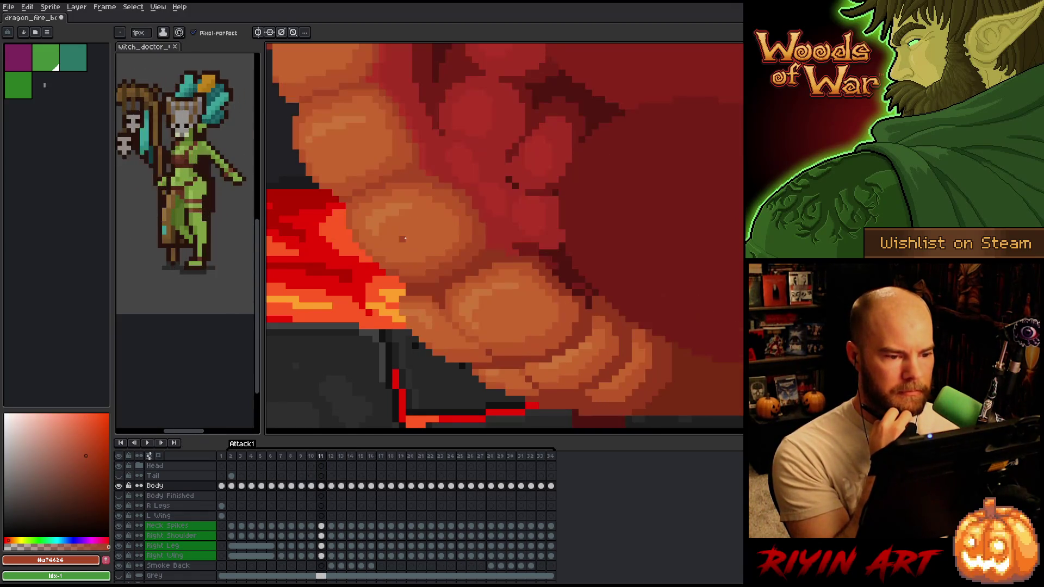
Eyedrop the dark red and orange belly scale colours, then save the dragon animation.
{"action": "left_click", "coordinate": [509, 237], "text": "alt"}
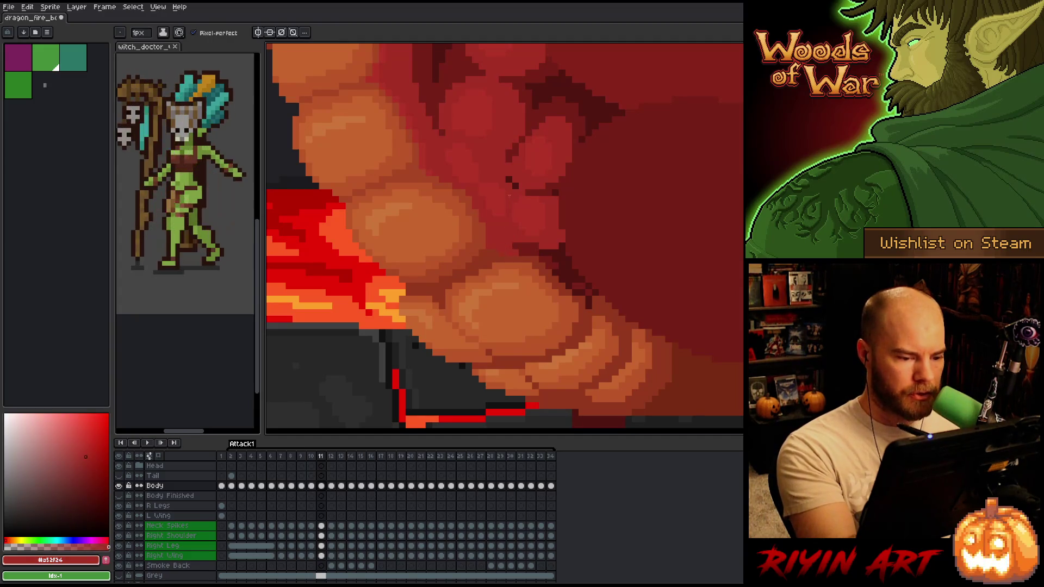
{"action": "left_click_drag", "start_coordinate": [514, 158], "coordinate": [590, 180]}
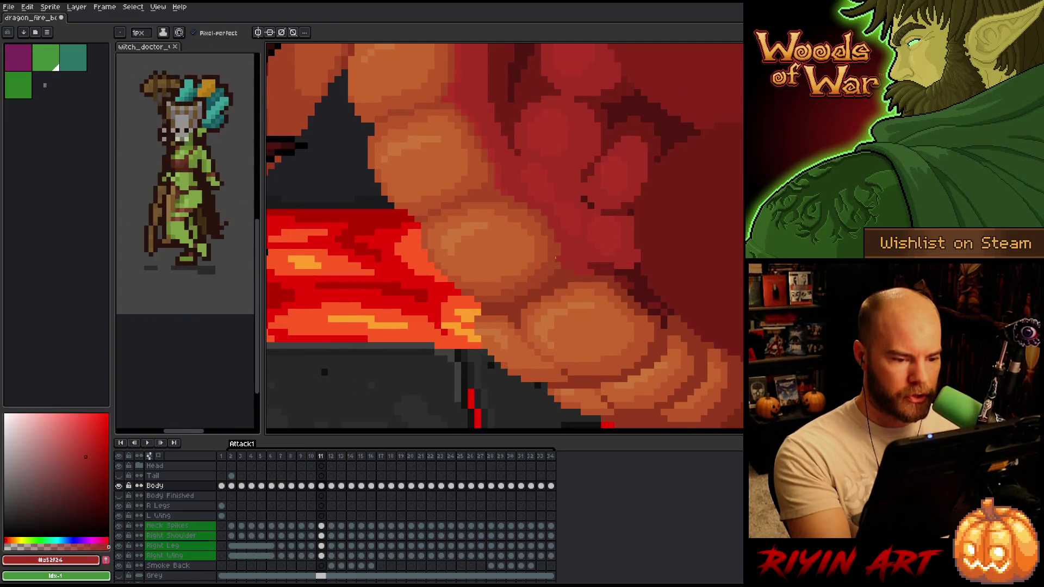
{"action": "left_click", "coordinate": [532, 239], "text": "alt"}
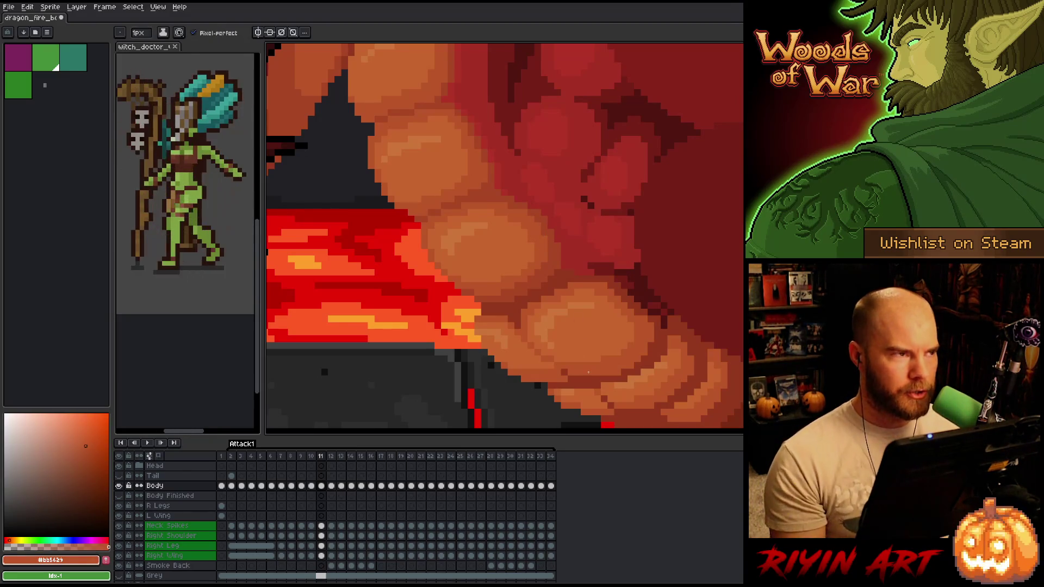
{"action": "key", "text": "ctrl+s"}
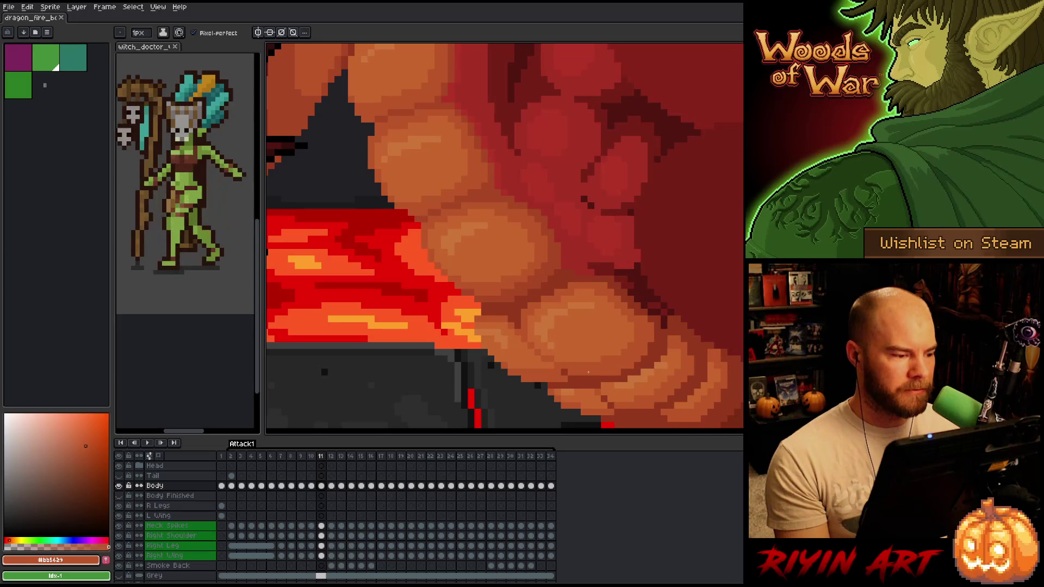
Step through frames 10 to 12 to compare the belly scales.
{"action": "key", "text": "Right"}
{"action": "key", "text": "Right"}
{"action": "key", "text": "Right"}
{"action": "key", "text": "Left"}
{"action": "key", "text": "Left"}
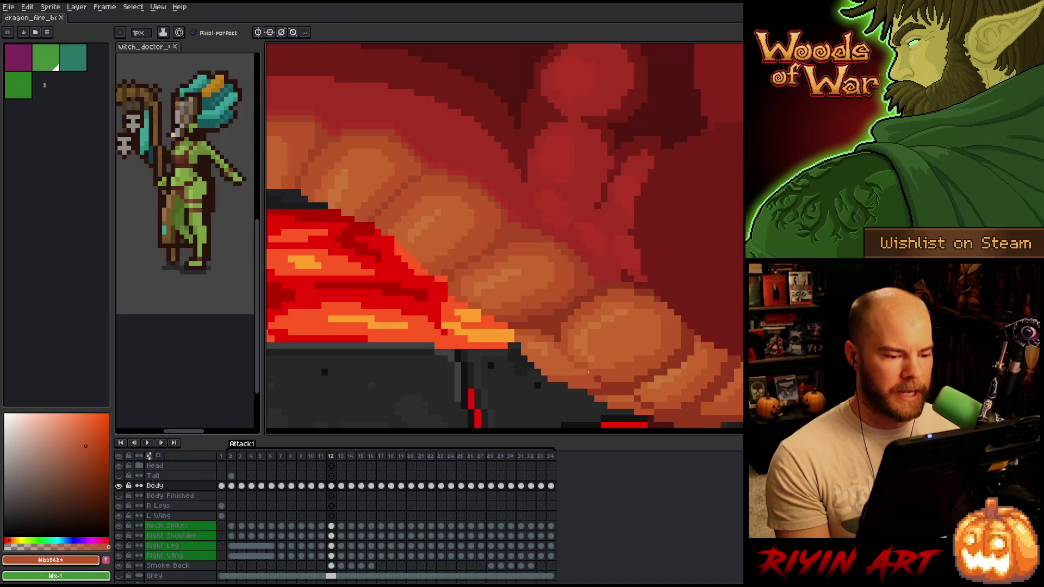
{"action": "key", "text": "Right"}
{"action": "key", "text": "Left"}
{"action": "key", "text": "Left"}
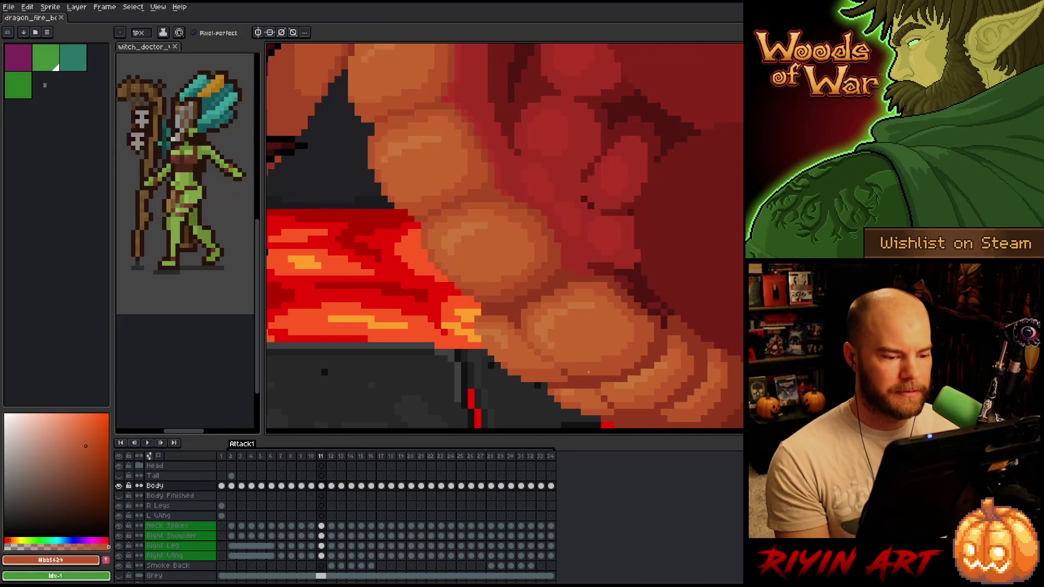
{"action": "key", "text": "Right"}
{"action": "key", "text": "Right"}
{"action": "key", "text": "Left"}
{"action": "key", "text": "Right"}
{"action": "key", "text": "Left"}
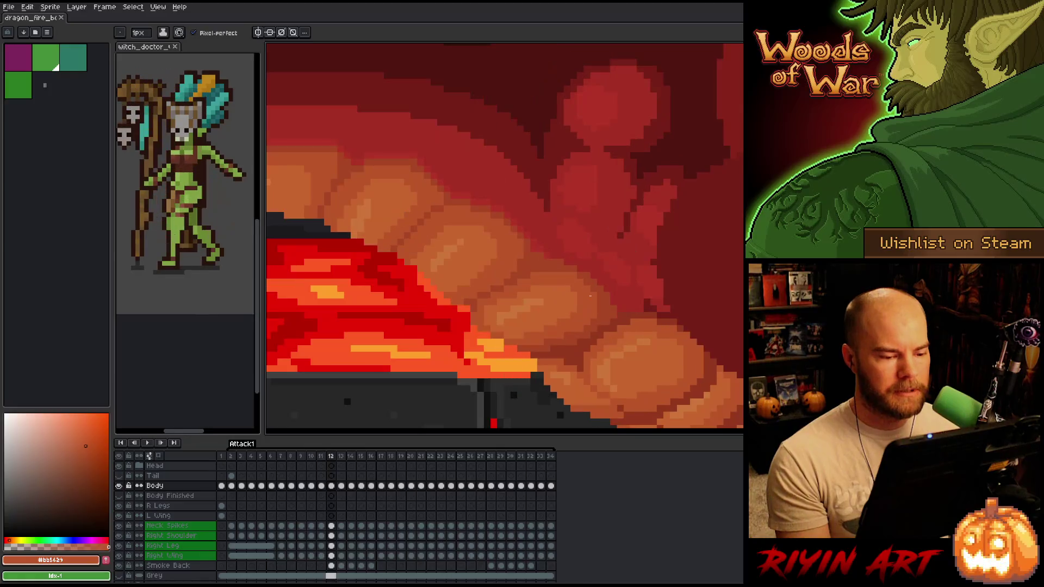
{"action": "key", "text": "Left"}
{"action": "key", "text": "Left"}
{"action": "key", "text": "Right"}
{"action": "key", "text": "Right"}
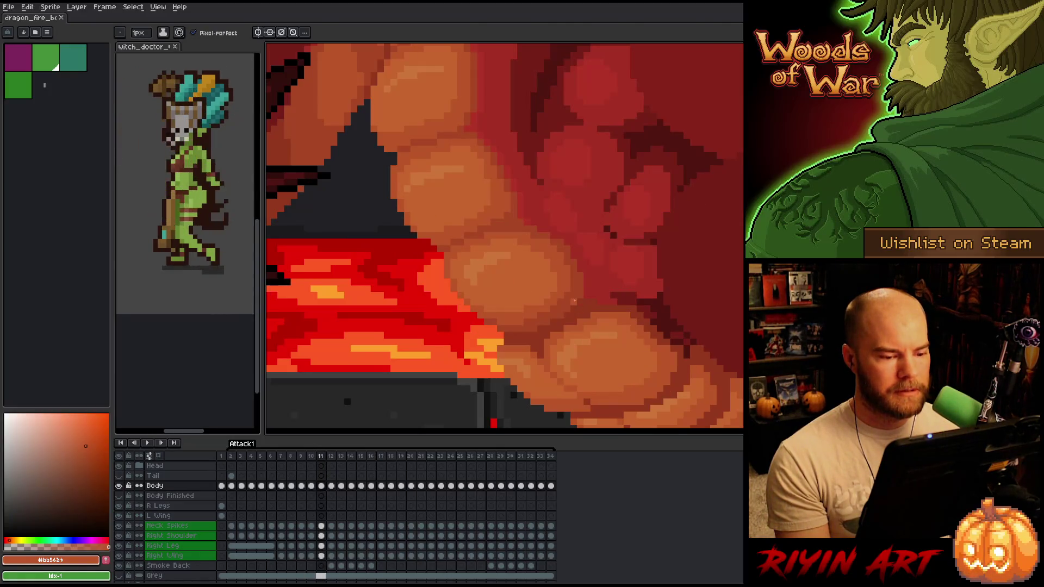
{"action": "key", "text": "Left"}
Return to the pencil and recheck frame 10 against frame 11, close up and zoomed out.
{"action": "key", "text": "i"}
{"action": "key", "text": "b"}
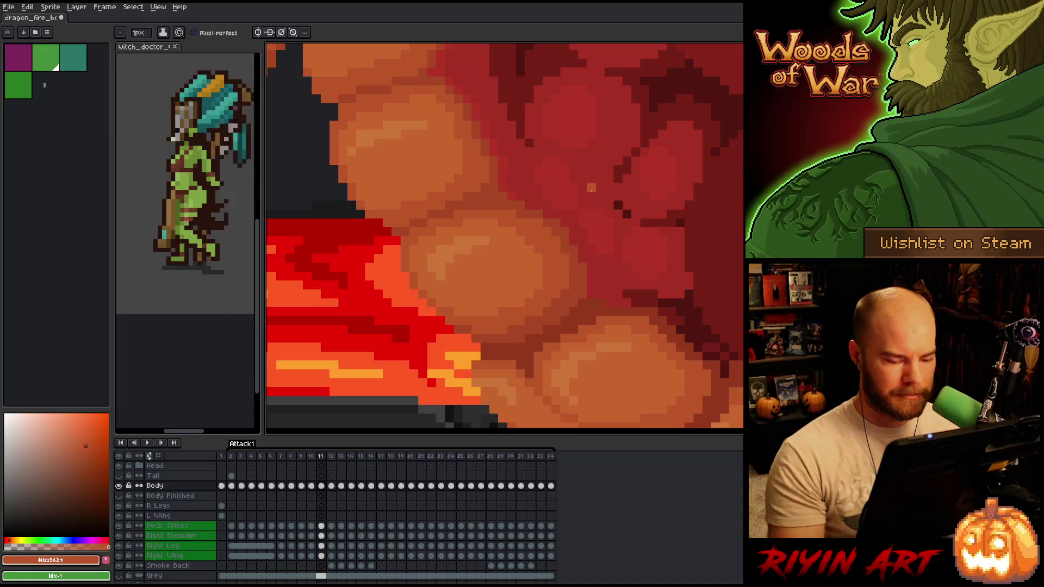
{"action": "key", "text": "Left"}
{"action": "key", "text": "Right"}
{"action": "key", "text": "Left"}
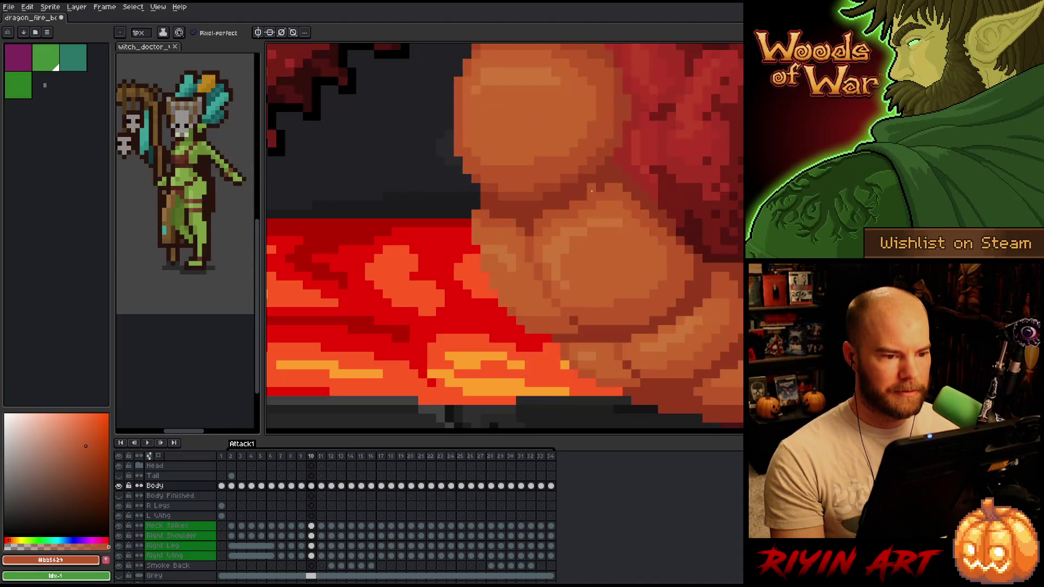
{"action": "key", "text": "Right"}
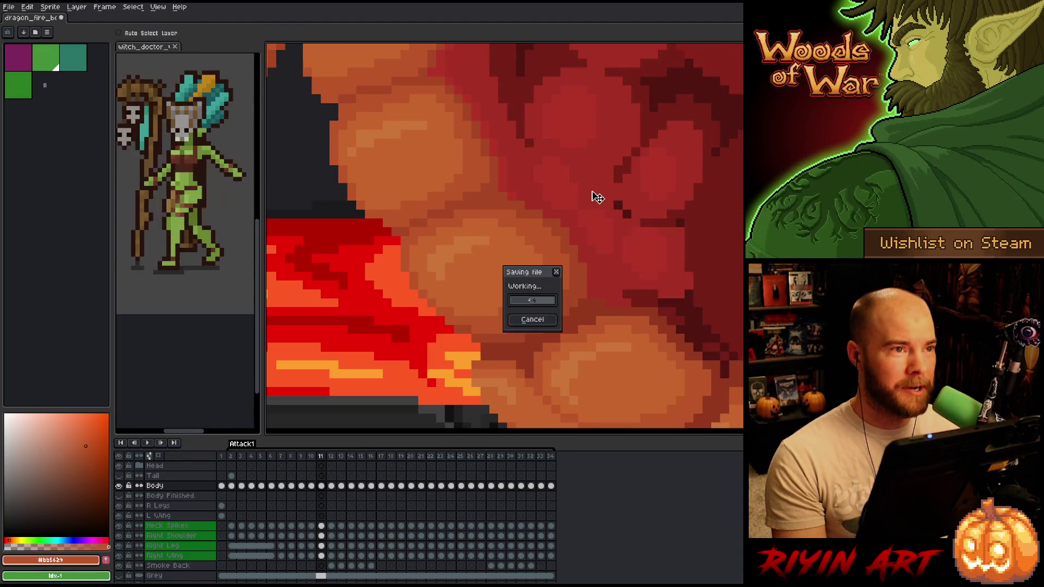
{"action": "key", "text": "Left"}
{"action": "key", "text": "Right"}
{"action": "key", "text": "Left"}
{"action": "key", "text": "Right"}
{"action": "key", "text": "Left"}
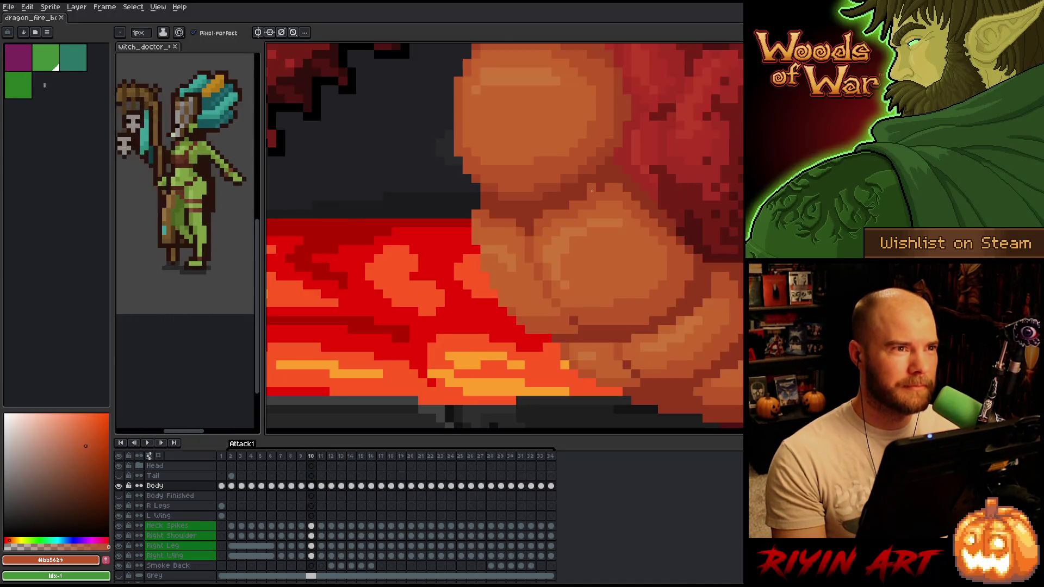
{"action": "key", "text": "Right"}
{"action": "key", "text": "Left"}
{"action": "key", "text": "Right"}
{"action": "key", "text": "Left"}
{"action": "key", "text": "Right"}
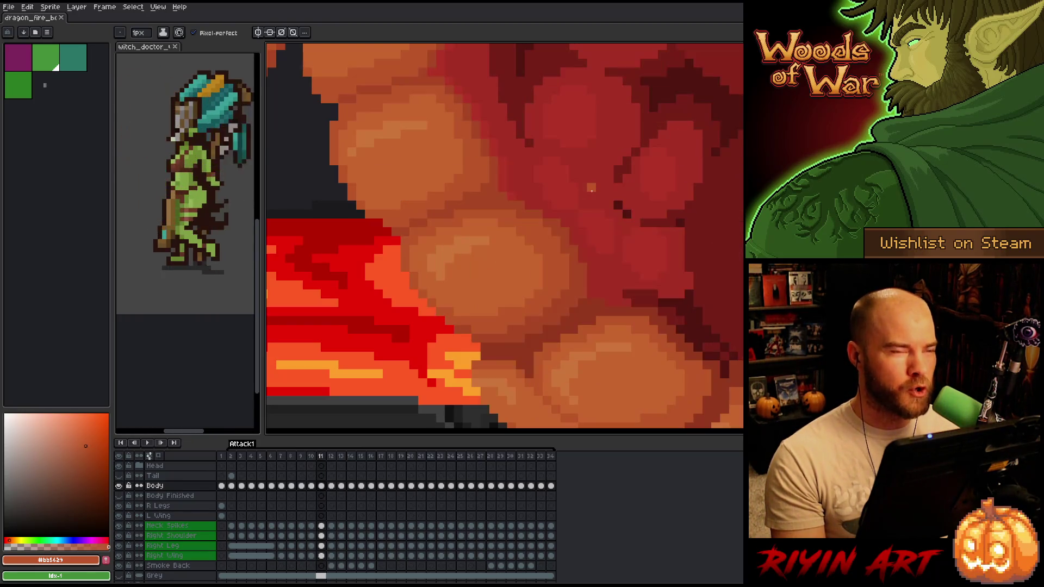
{"action": "key", "text": "Left"}
{"action": "key", "text": "Right"}
{"action": "scroll", "coordinate": [592, 188], "scroll_direction": "down", "scroll_amount": 2}
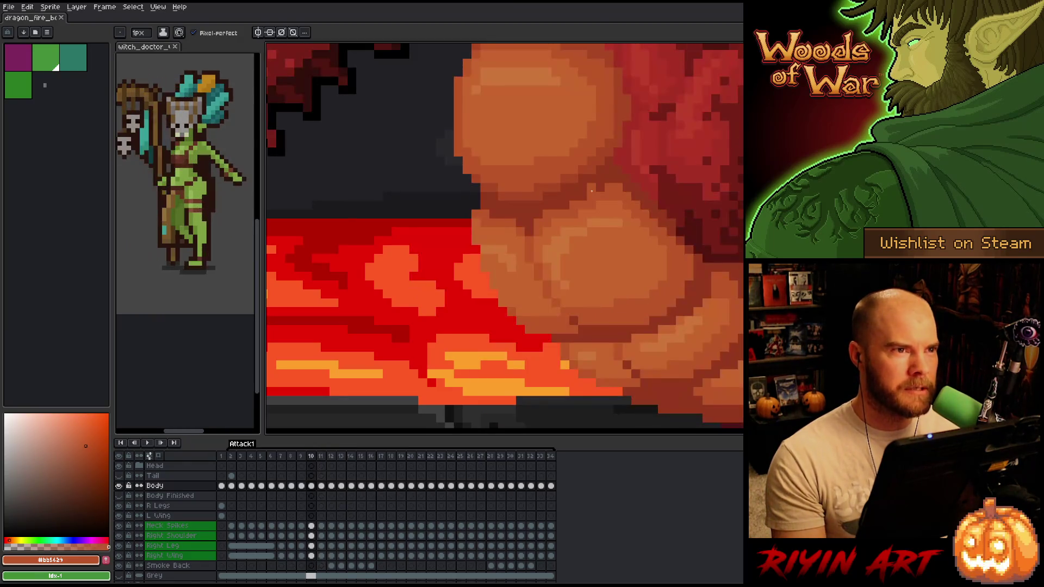
{"action": "key", "text": "Left"}
{"action": "key", "text": "Right"}
{"action": "key", "text": "Left"}
{"action": "key", "text": "Right"}
{"action": "scroll", "coordinate": [539, 222], "scroll_direction": "up", "scroll_amount": 1}
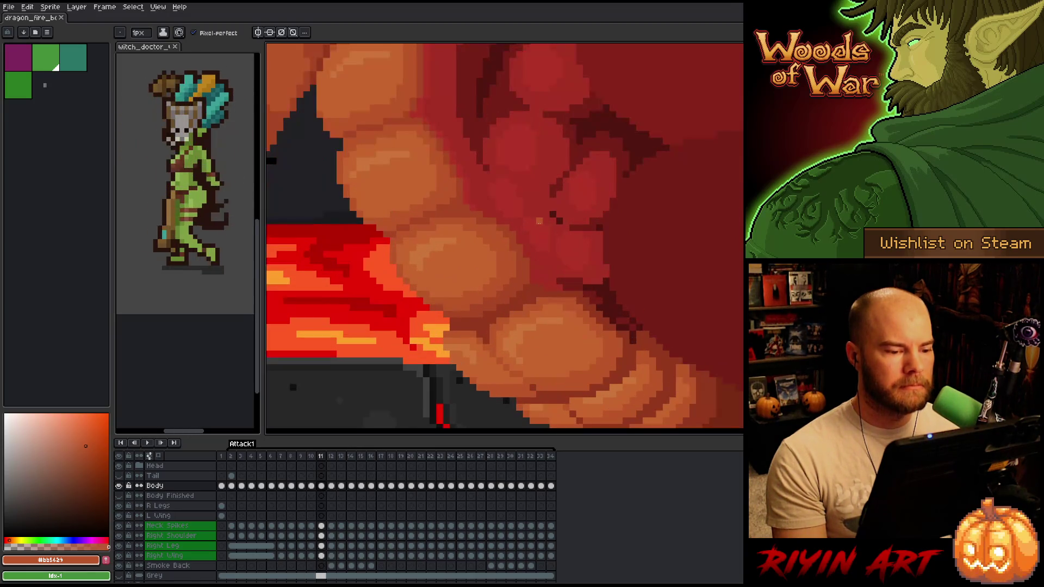
{"action": "mouse_move", "coordinate": [516, 279]}
{"action": "left_mouse_down"}
{"action": "mouse_move", "coordinate": [443, 251]}
{"action": "mouse_move", "coordinate": [402, 280]}
{"action": "mouse_move", "coordinate": [449, 278]}
{"action": "left_mouse_up"}
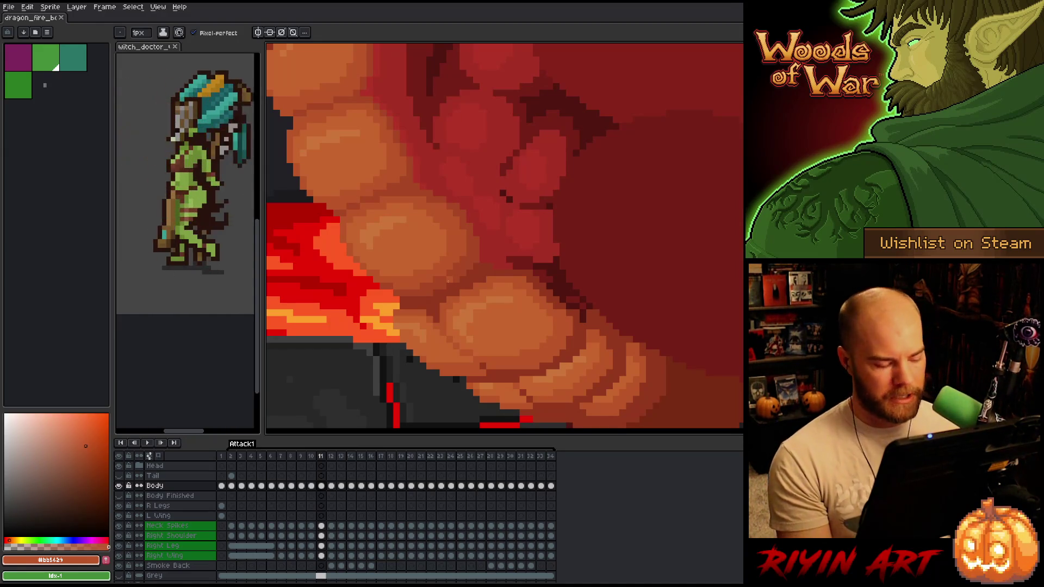
Toggle between frames 11 and 12 to compare the belly, ending on frame 12.
{"action": "key", "text": "Right"}
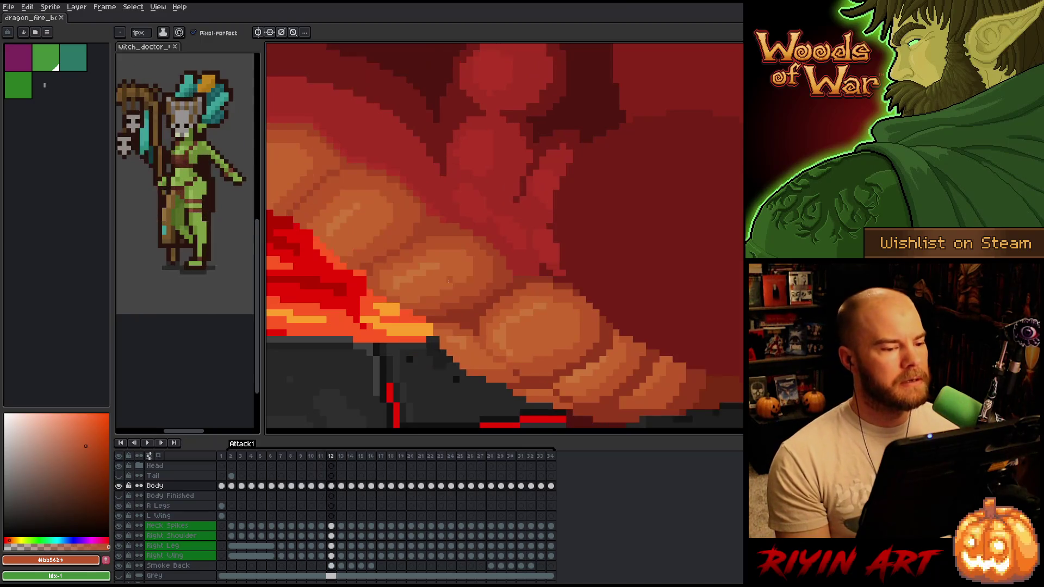
{"action": "key", "text": "Left"}
{"action": "key", "text": "Left"}
{"action": "key", "text": "Right"}
{"action": "key", "text": "Right"}
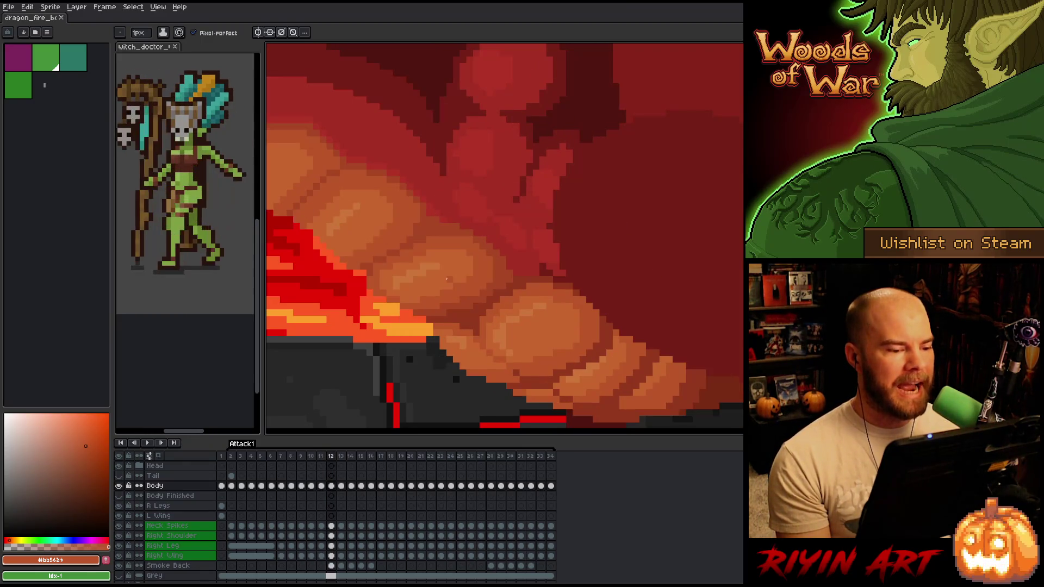
{"action": "key", "text": "Left"}
{"action": "key", "text": "Right"}
{"action": "key", "text": "Left"}
{"action": "key", "text": "Right"}
{"action": "left_click_drag", "start_coordinate": [452, 257], "coordinate": [494, 268]}
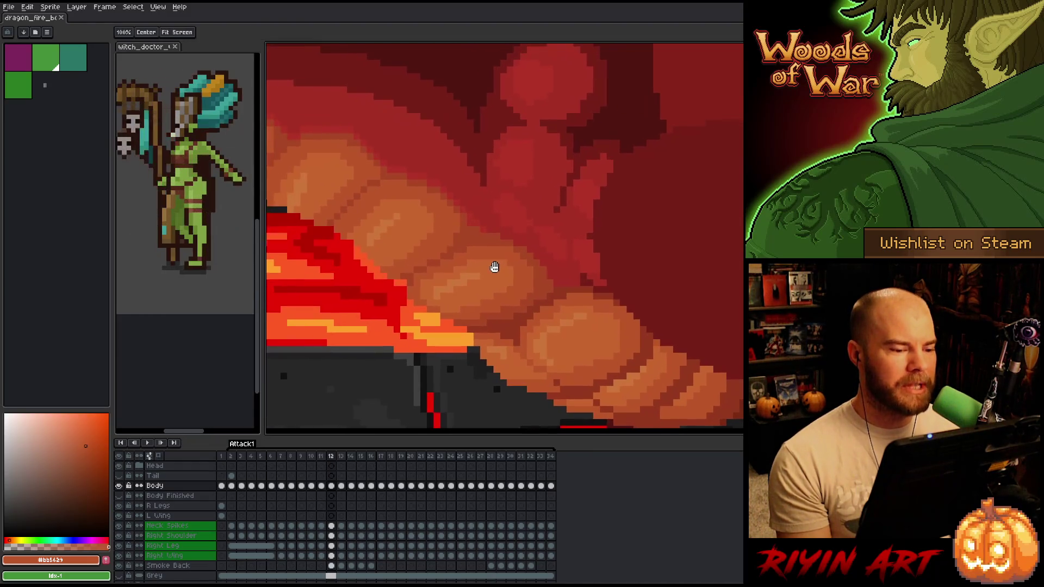
Eyedrop the dark red, then the mid orange from the belly scales on frame 12.
{"action": "key", "text": "Right"}
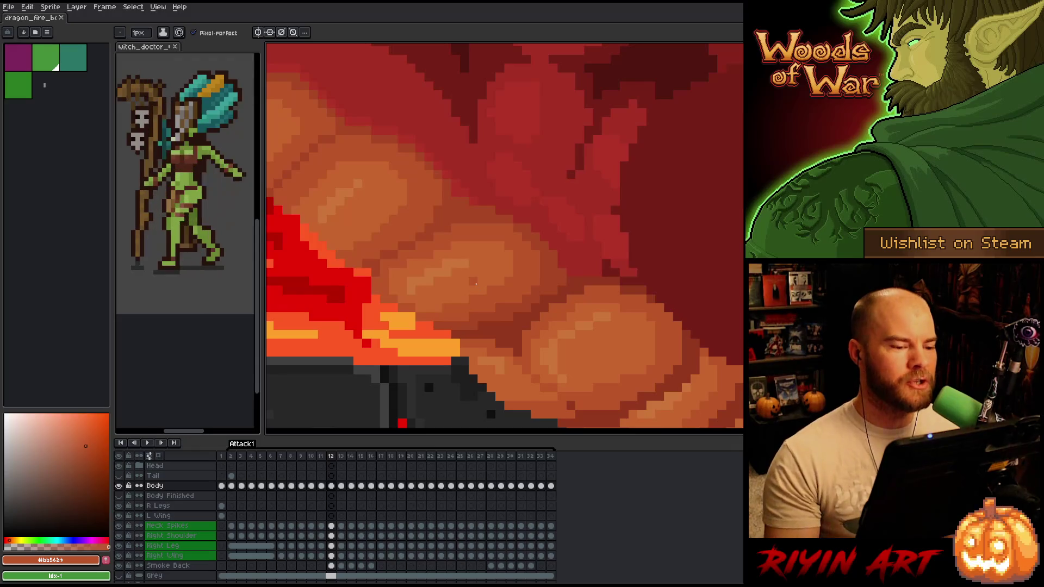
{"action": "left_click", "coordinate": [466, 187], "text": "alt"}
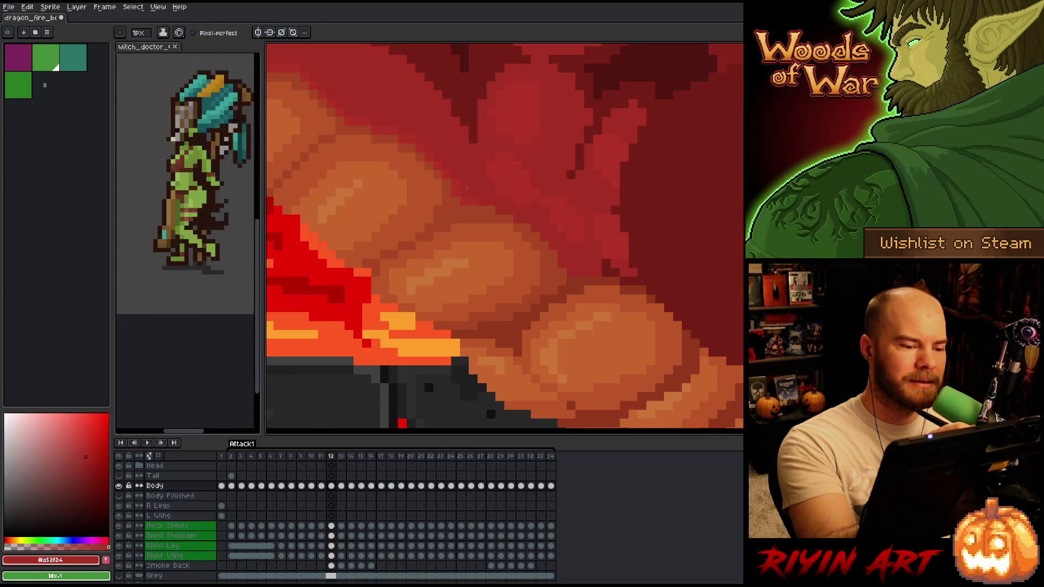
{"action": "left_click_drag", "start_coordinate": [589, 334], "coordinate": [576, 316]}
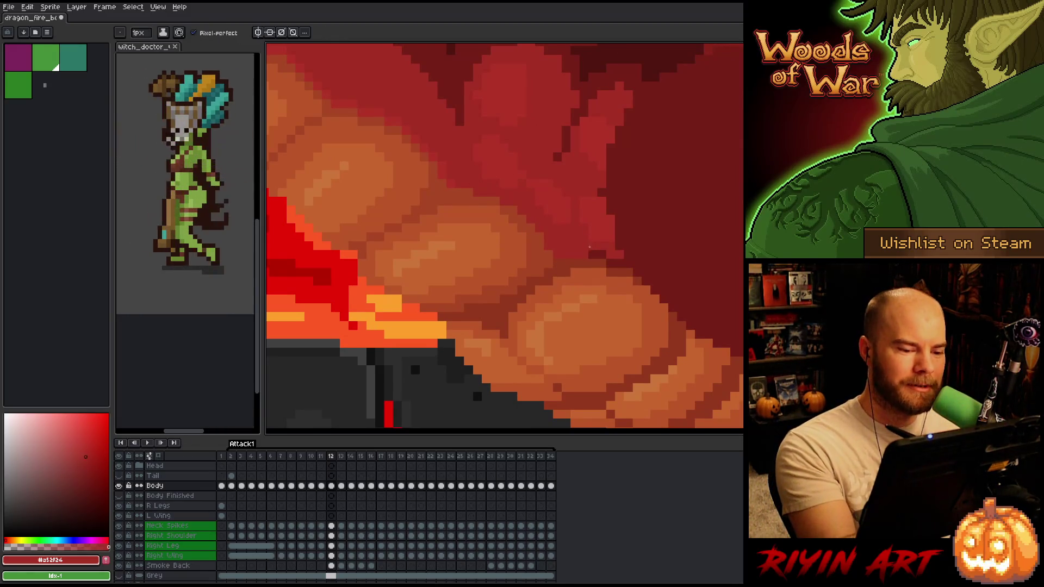
{"action": "scroll", "coordinate": [657, 338], "scroll_direction": "down", "scroll_amount": 2}
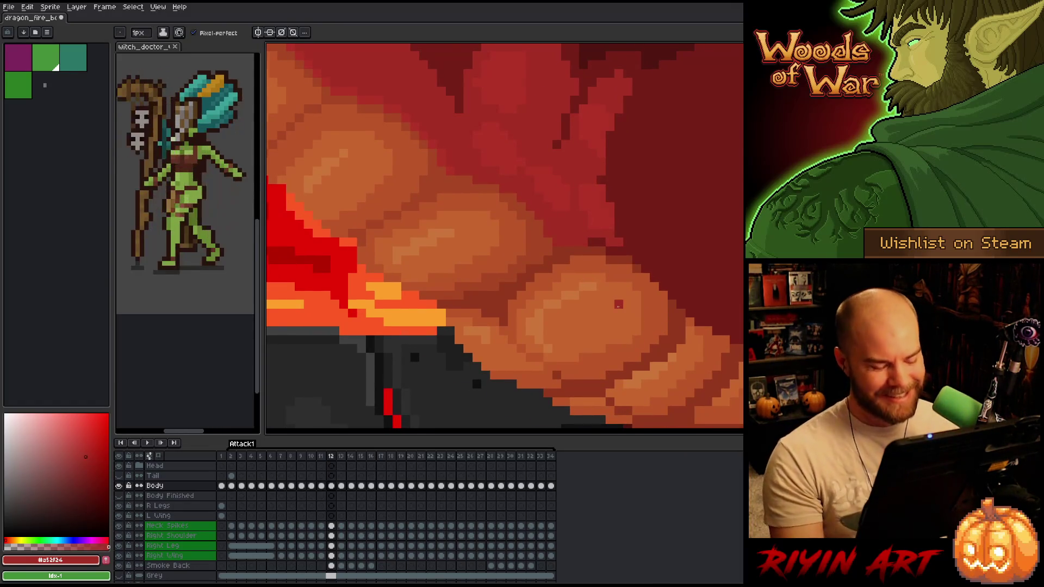
{"action": "key", "text": "comma"}
{"action": "key", "text": "period"}
{"action": "left_click", "coordinate": [468, 288], "text": "alt"}
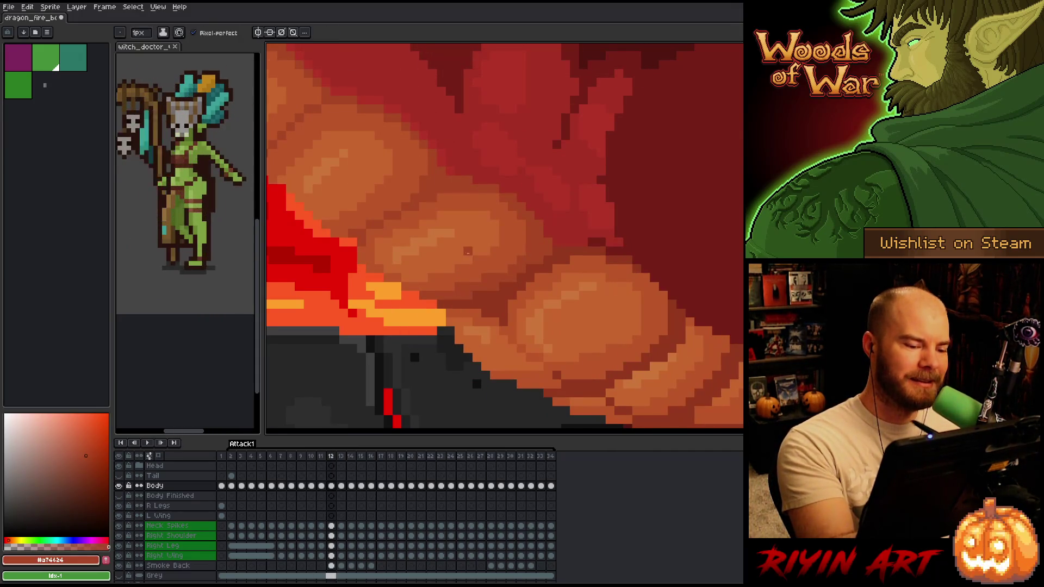
{"action": "left_click", "coordinate": [427, 278], "text": "alt"}
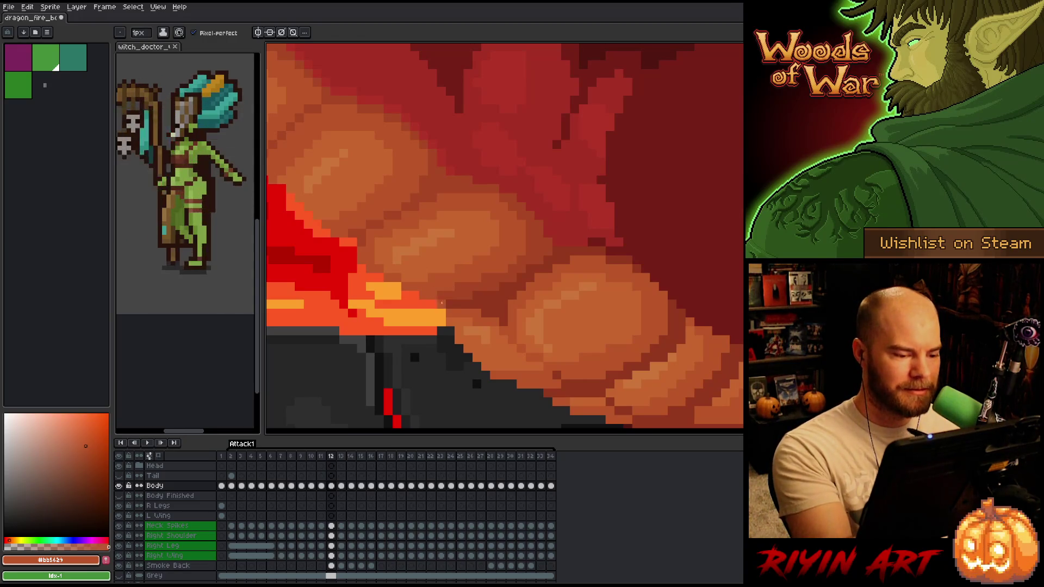
Switch to the pencil and flick between frames 11 and 12 to compare belly motion.
{"action": "key", "text": "b"}
{"action": "key", "text": "comma"}
{"action": "key", "text": "period"}
{"action": "key", "text": "comma"}
{"action": "key", "text": "period"}
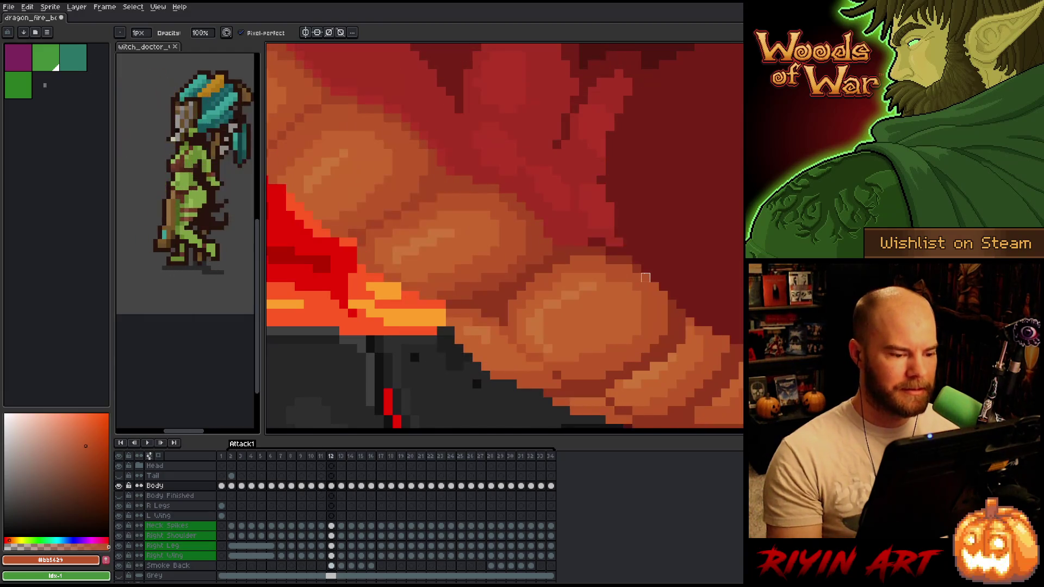
{"action": "key", "text": "comma"}
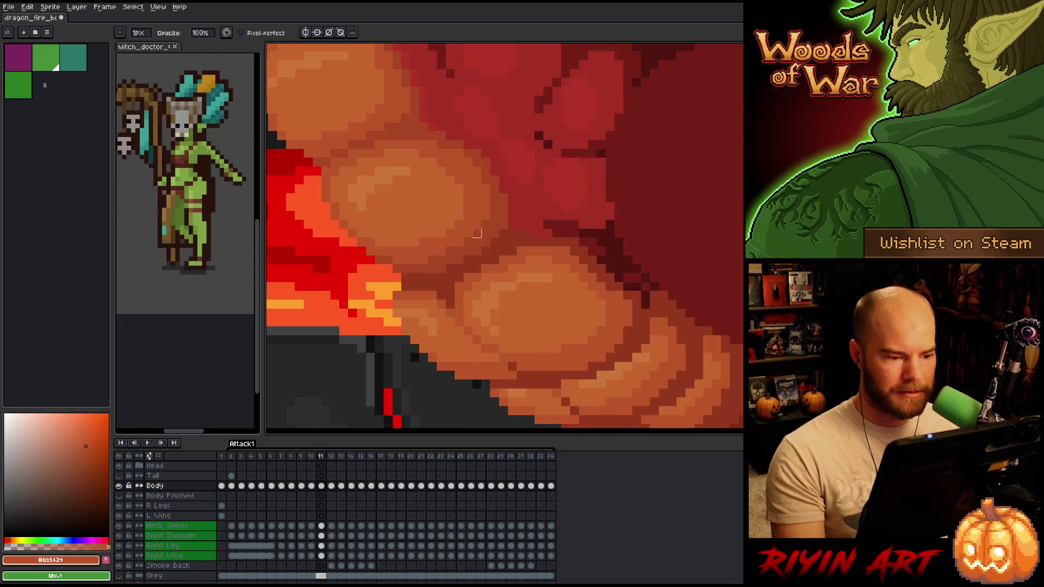
{"action": "key", "text": "period"}
{"action": "scroll", "coordinate": [477, 233], "scroll_direction": "down", "scroll_amount": 1}
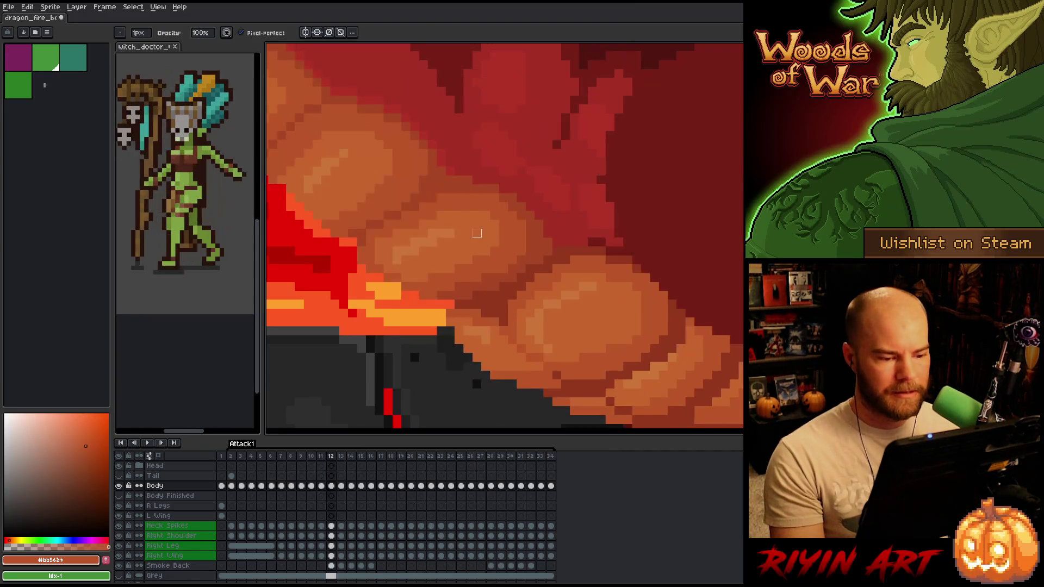
{"action": "scroll", "coordinate": [478, 244], "scroll_direction": "down", "scroll_amount": 1}
{"action": "key", "text": "comma"}
{"action": "key", "text": "period"}
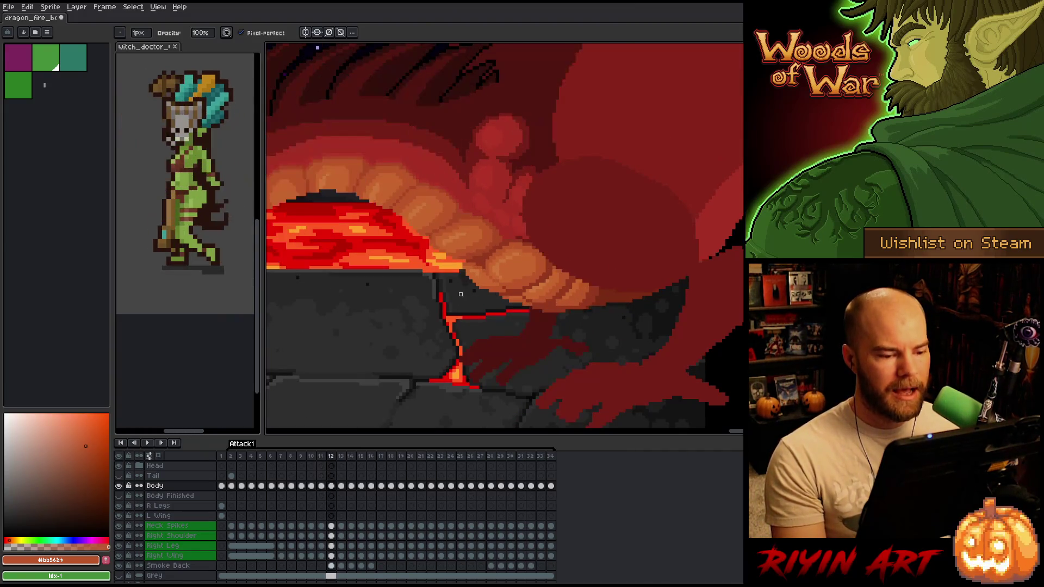
{"action": "key", "text": "comma"}
{"action": "key", "text": "period"}
{"action": "key", "text": "Right"}
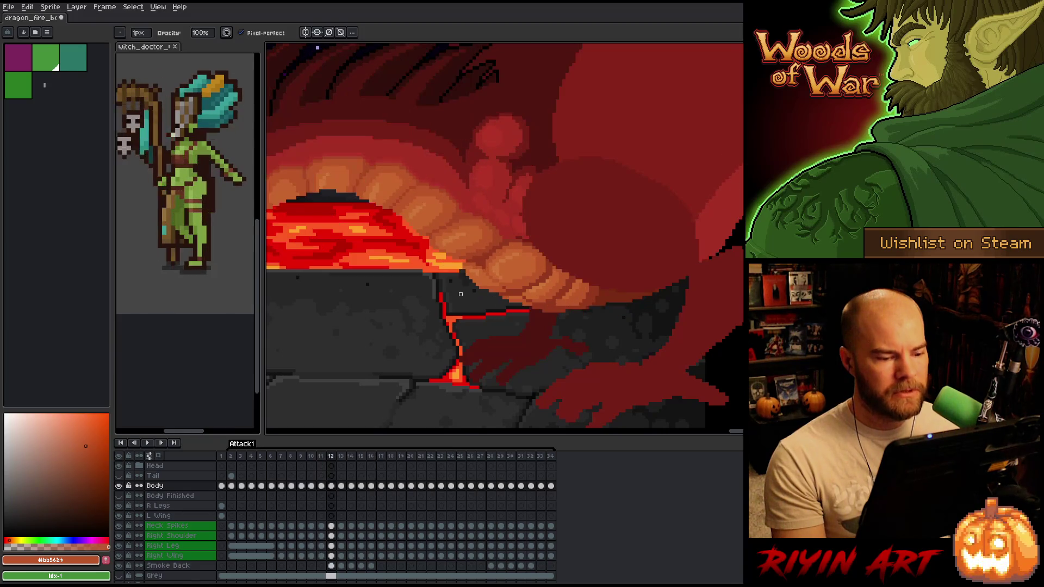
{"action": "key", "text": "Right"}
{"action": "key", "text": "Left"}
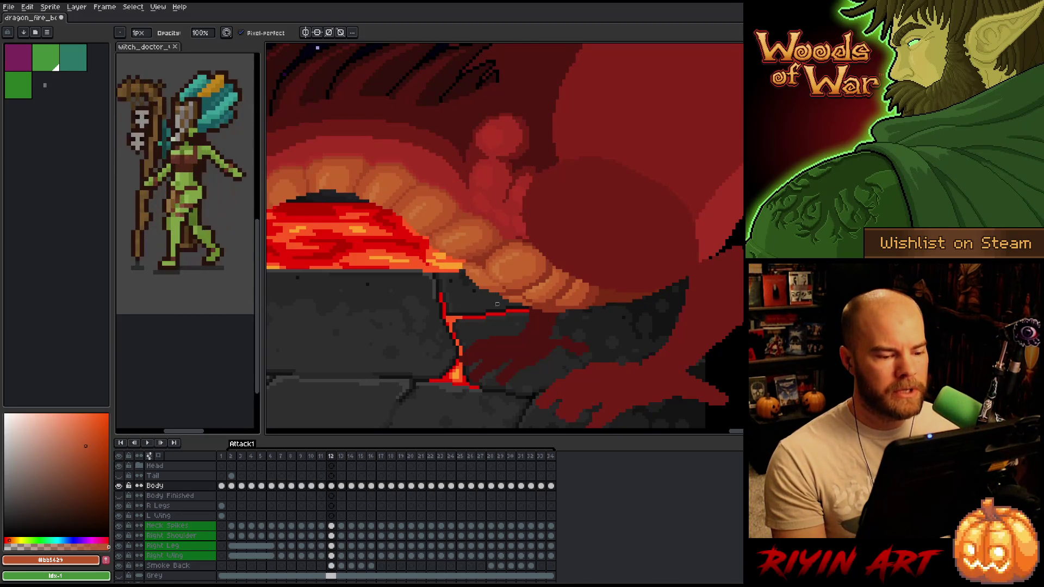
{"action": "scroll", "coordinate": [491, 304], "scroll_direction": "up", "scroll_amount": 2}
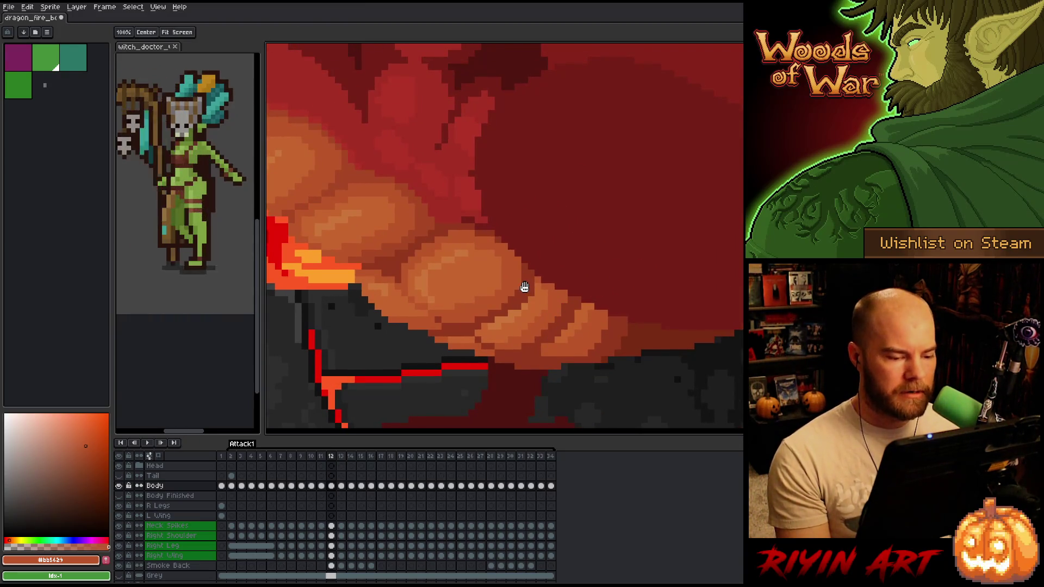
{"action": "key", "text": "Left"}
{"action": "key", "text": "Right"}
{"action": "key", "text": "Left"}
{"action": "key", "text": "Right"}
{"action": "key", "text": "Left"}
{"action": "key", "text": "Right"}
{"action": "key", "text": "Left"}
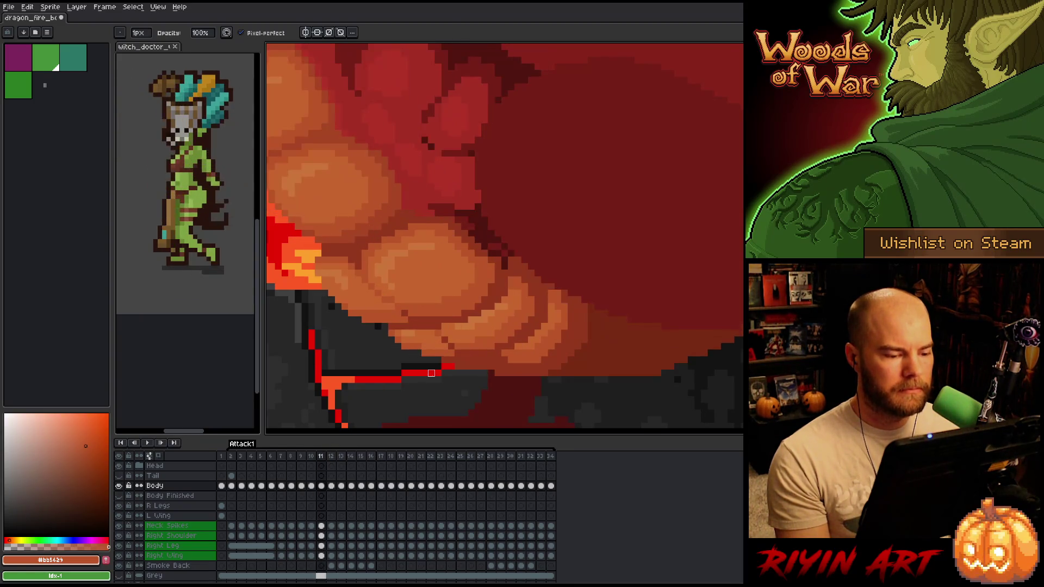
{"action": "key", "text": "Right"}
{"action": "key", "text": "Left"}
{"action": "key", "text": "Right"}
{"action": "key", "text": "Left"}
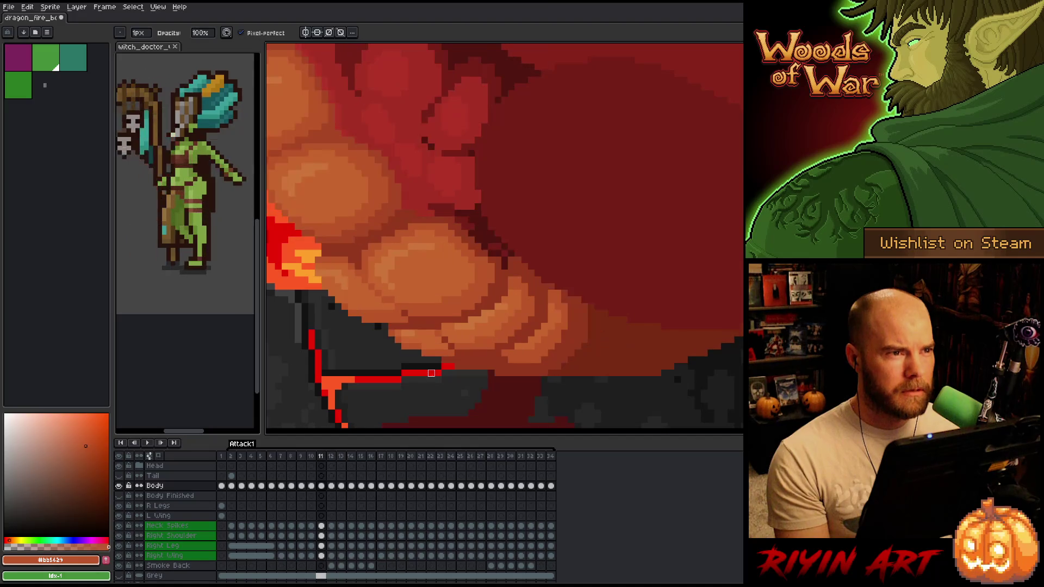
{"action": "key", "text": "Right"}
{"action": "key", "text": "Left"}
{"action": "key", "text": "Right"}
{"action": "key", "text": "Left"}
{"action": "key", "text": "Right"}
{"action": "key", "text": "Left"}
{"action": "key", "text": "Right"}
{"action": "key", "text": "Left"}
{"action": "key", "text": "Right"}
{"action": "key", "text": "Left"}
{"action": "key", "text": "Right"}
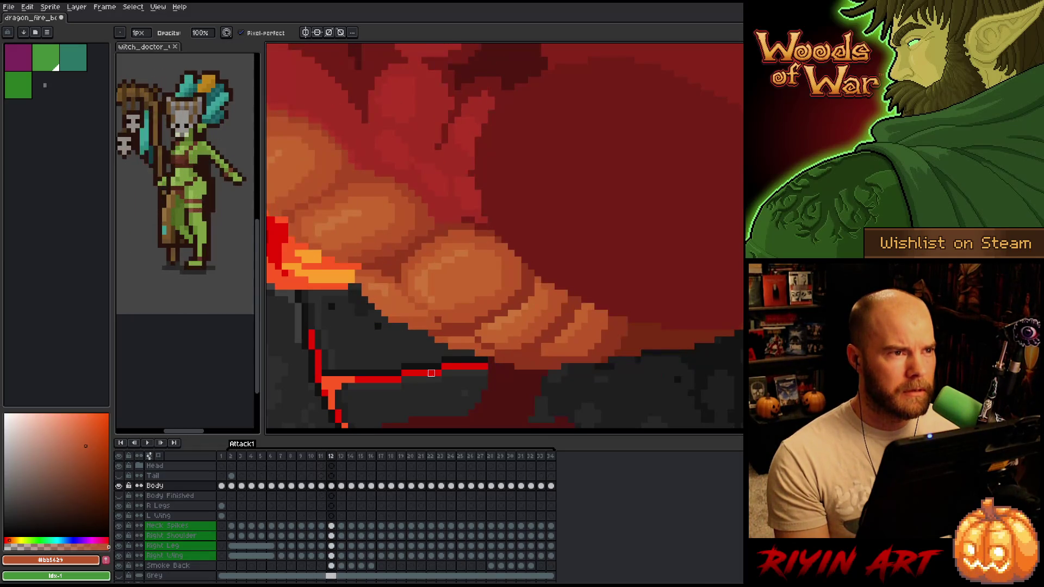
{"action": "key", "text": "Left"}
{"action": "key", "text": "Right"}
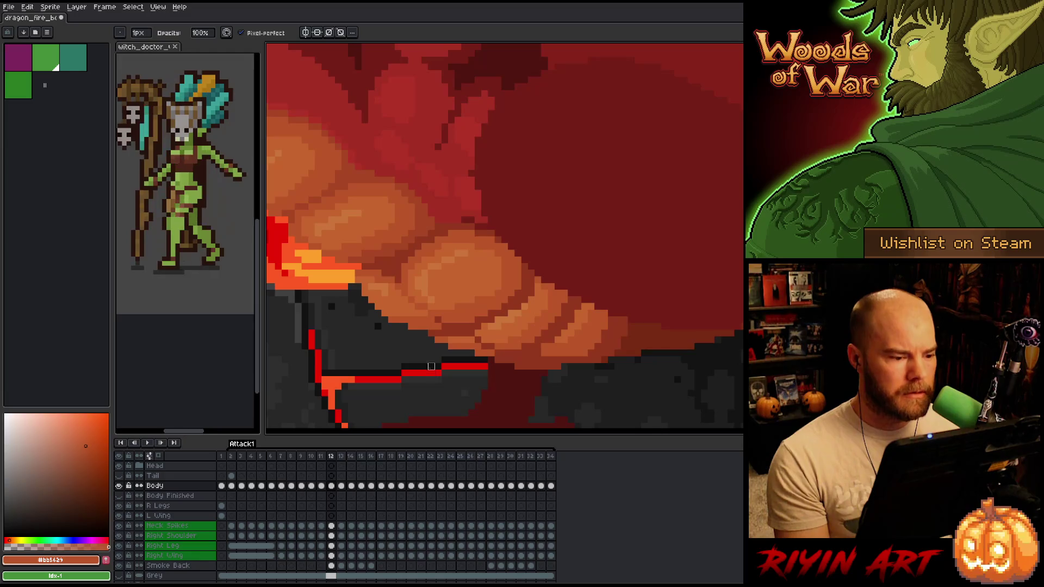
{"action": "key", "text": "e"}
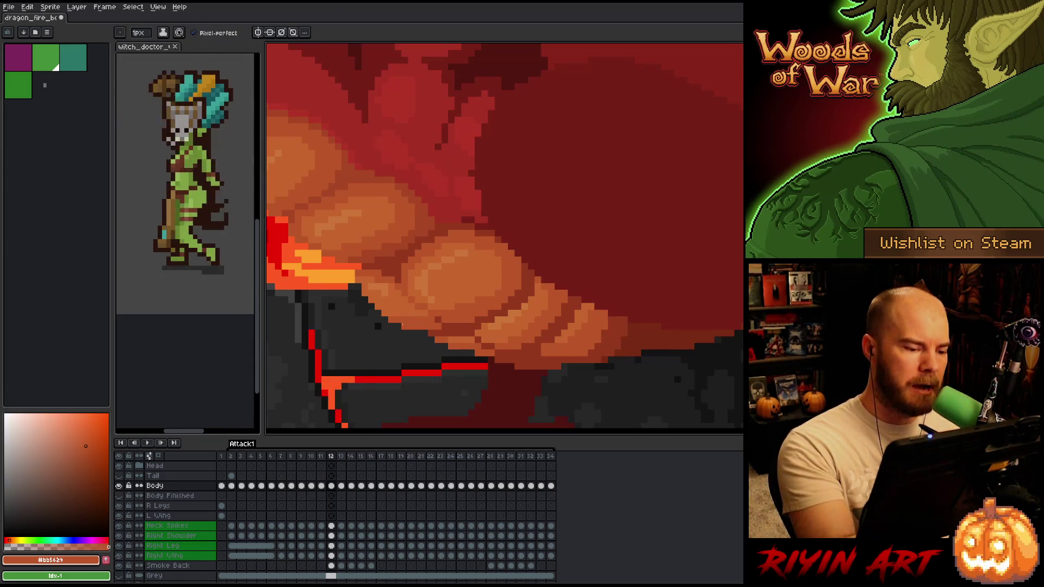
{"action": "key", "text": "Left"}
{"action": "key", "text": "Right"}
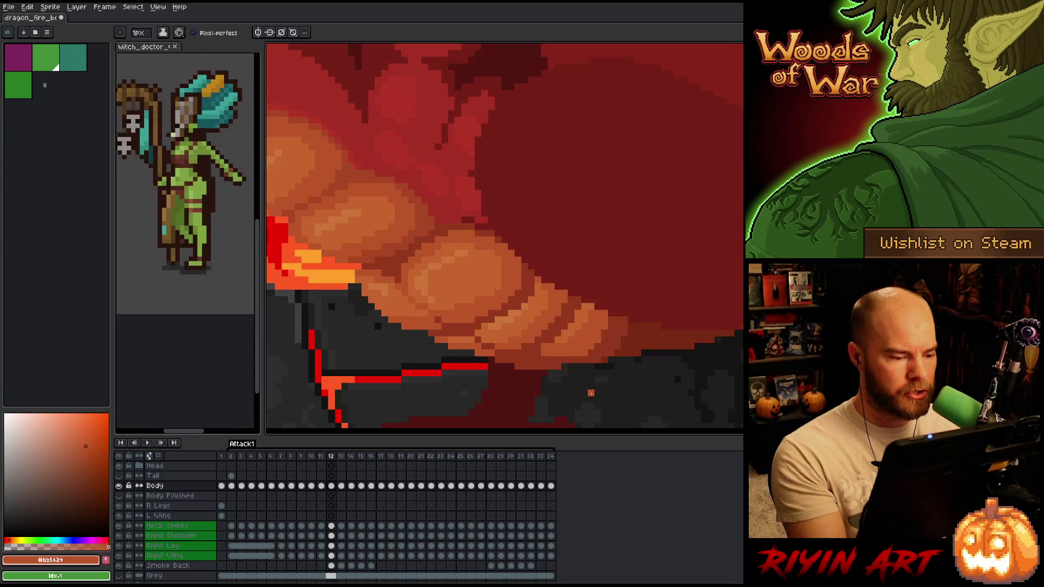
{"action": "key", "text": "Left"}
{"action": "key", "text": "Right"}
{"action": "key", "text": "Left"}
{"action": "key", "text": "Right"}
{"action": "key", "text": "Left"}
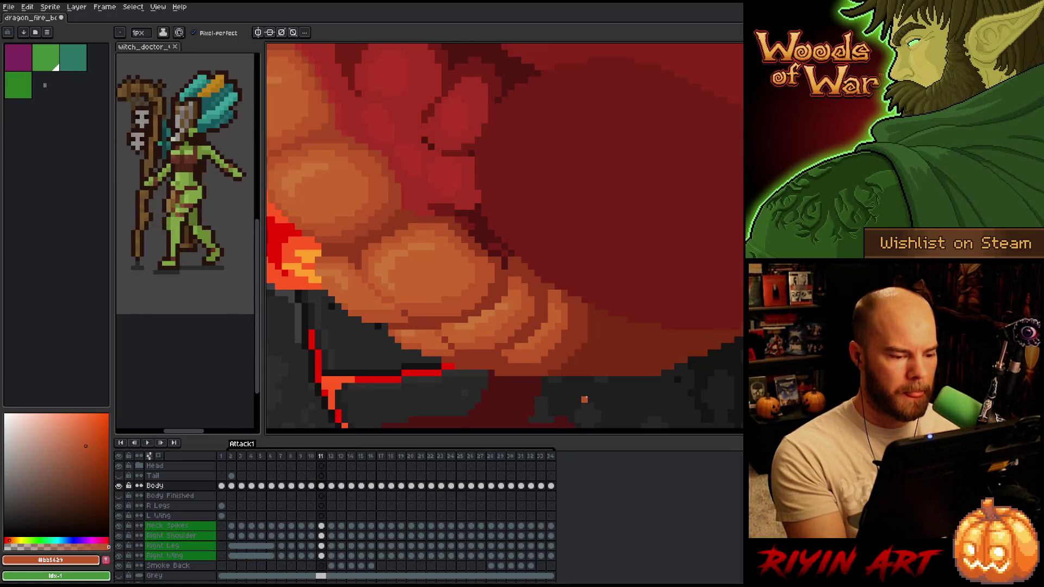
{"action": "key", "text": "Right"}
{"action": "key", "text": "i"}
{"action": "key", "text": "b"}
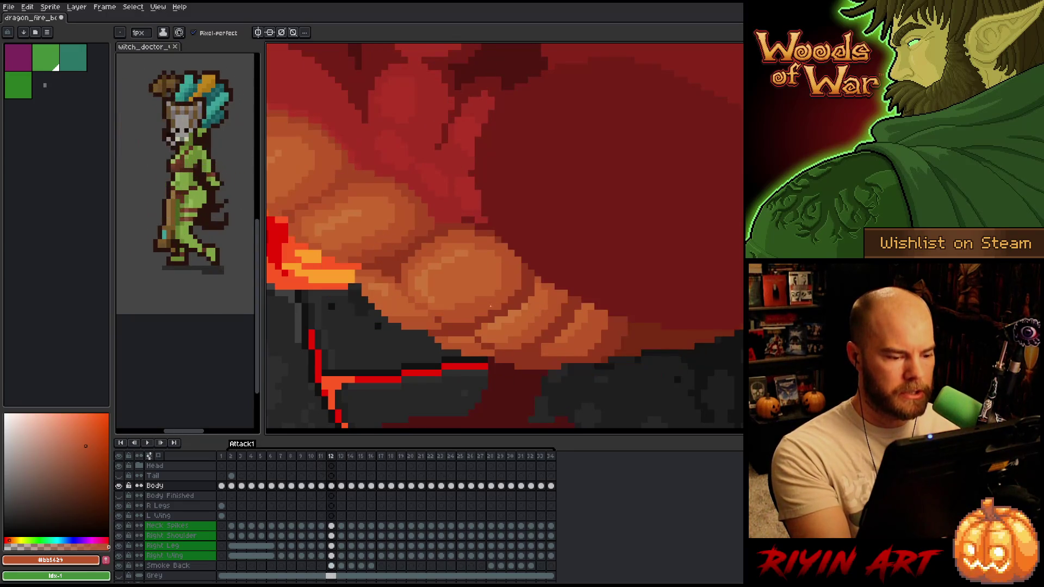
{"action": "key", "text": "i"}
{"action": "left_click", "coordinate": [472, 333]}
{"action": "key", "text": "b"}
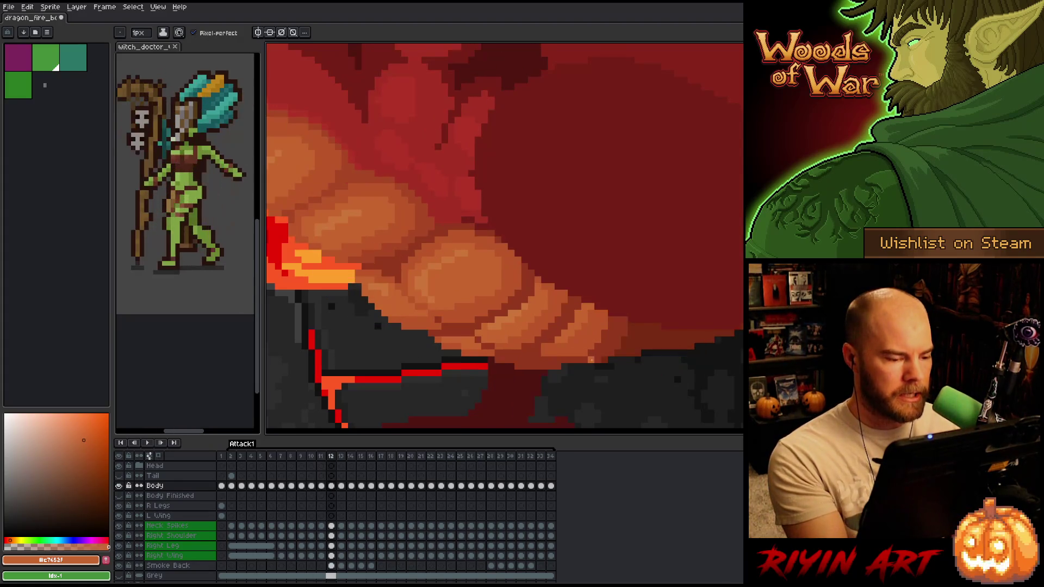
{"action": "left_click", "coordinate": [503, 315], "text": "alt"}
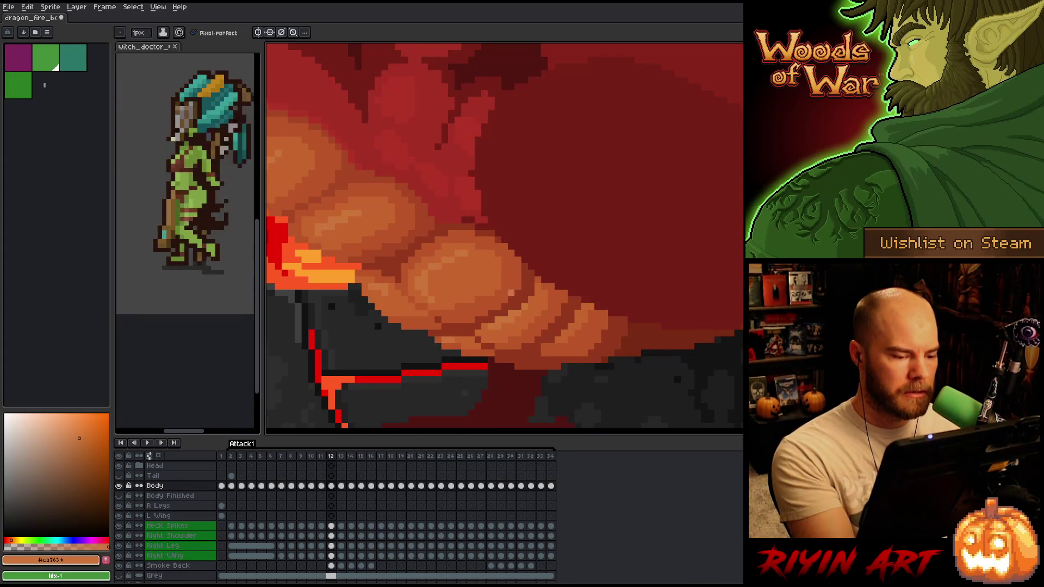
{"action": "key", "text": "Left"}
{"action": "key", "text": "Right"}
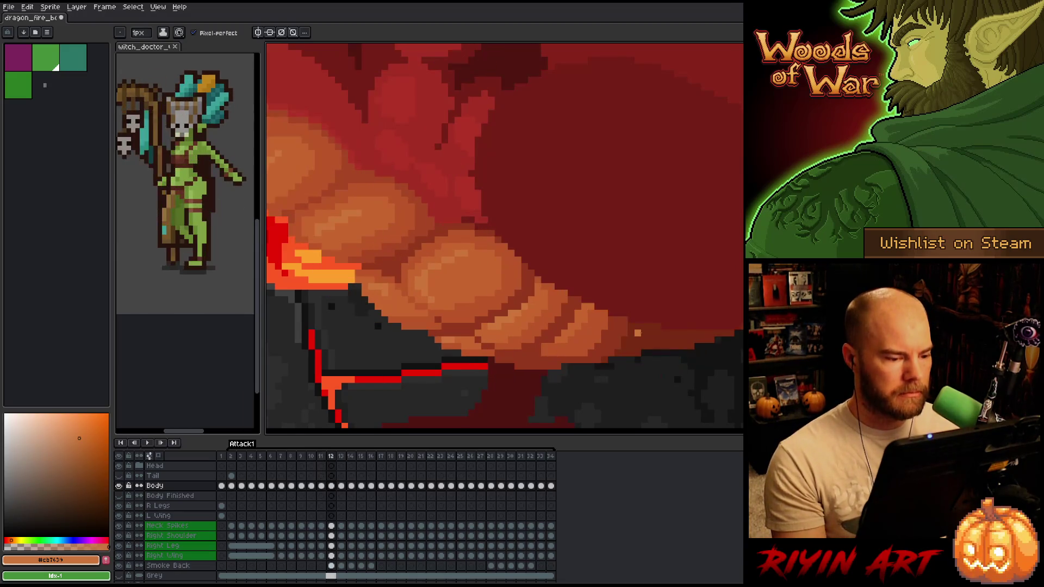
{"action": "key", "text": "Left"}
{"action": "key", "text": "Right"}
{"action": "key", "text": "Left"}
{"action": "key", "text": "Right"}
{"action": "key", "text": "Left"}
{"action": "key", "text": "Right"}
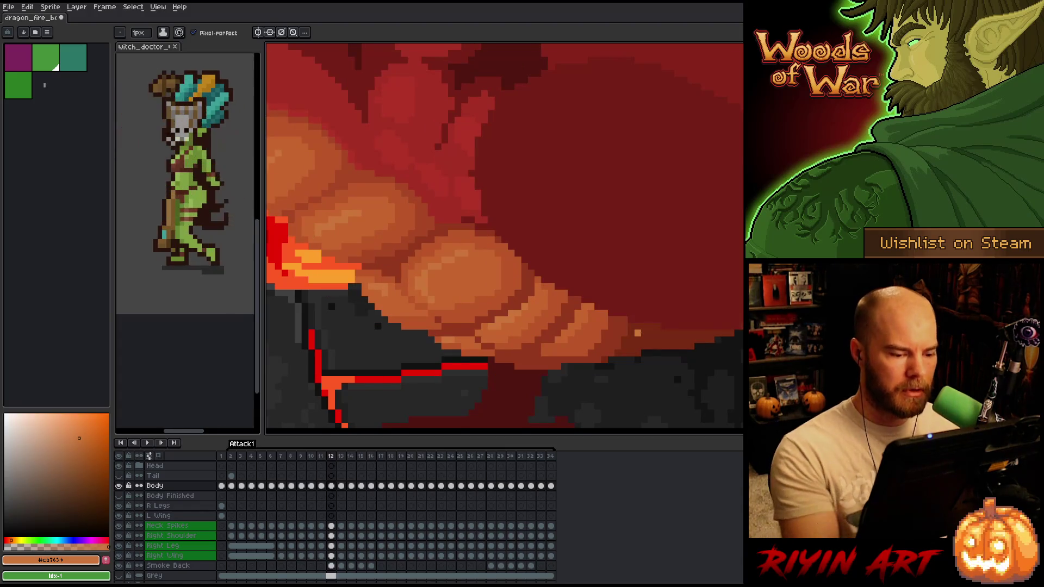
{"action": "left_click", "coordinate": [506, 354], "text": "alt"}
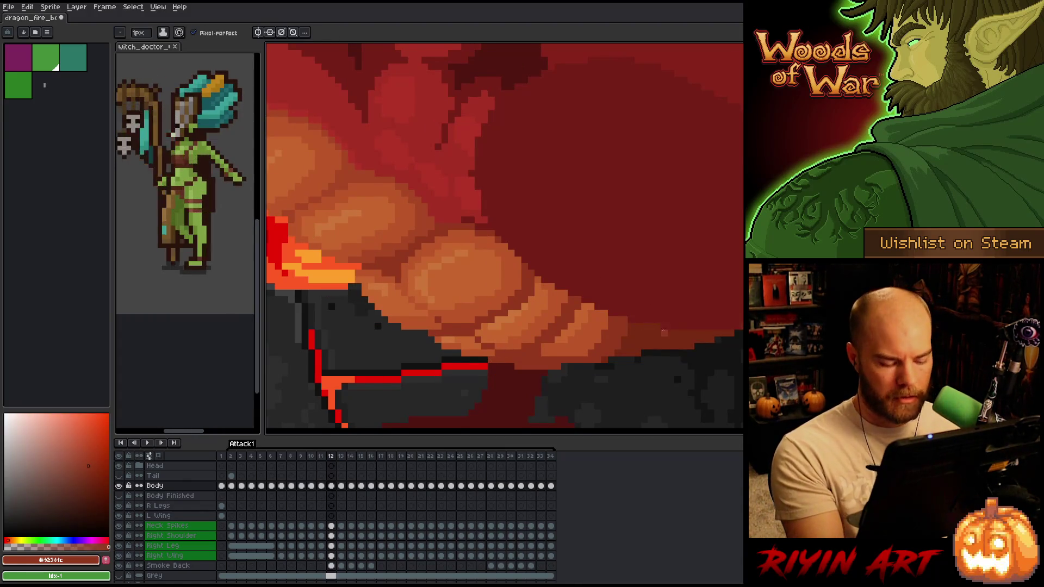
{"action": "key", "text": "Left"}
{"action": "key", "text": "Right"}
{"action": "key", "text": "Left"}
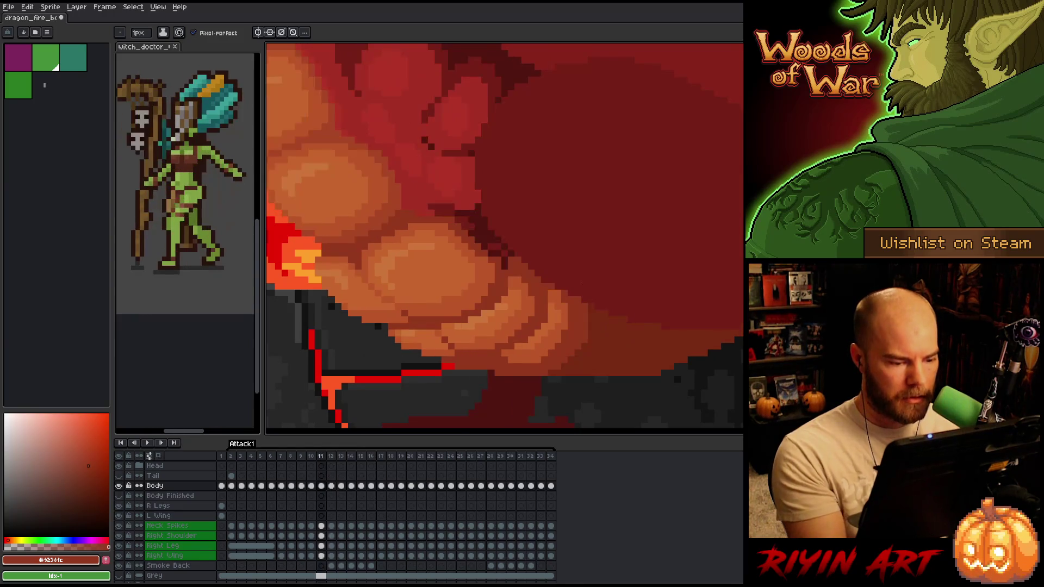
{"action": "key", "text": "Right"}
{"action": "key", "text": "Left"}
{"action": "key", "text": "Right"}
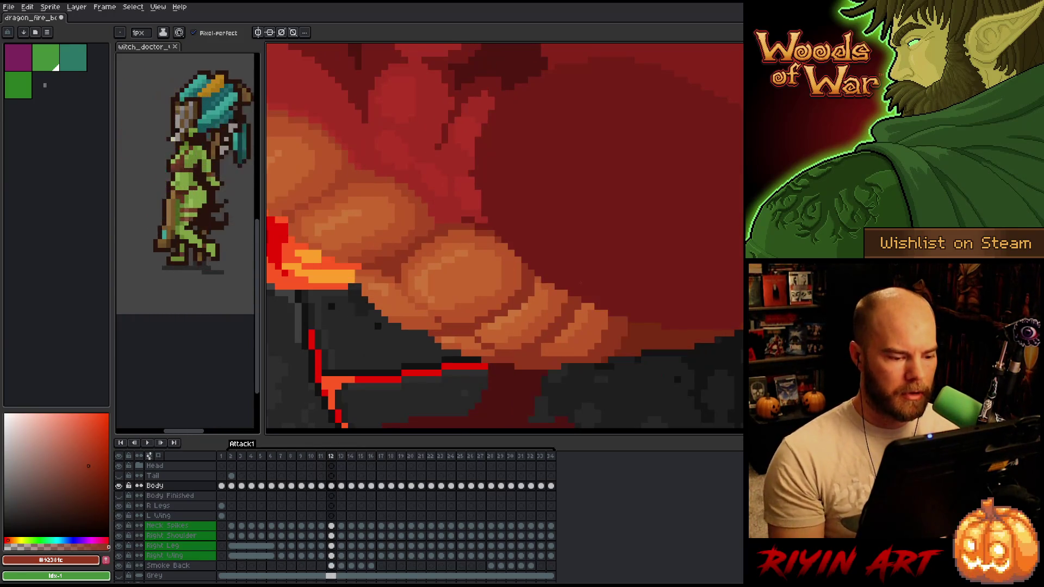
{"action": "key", "text": "Left"}
{"action": "key", "text": "Right"}
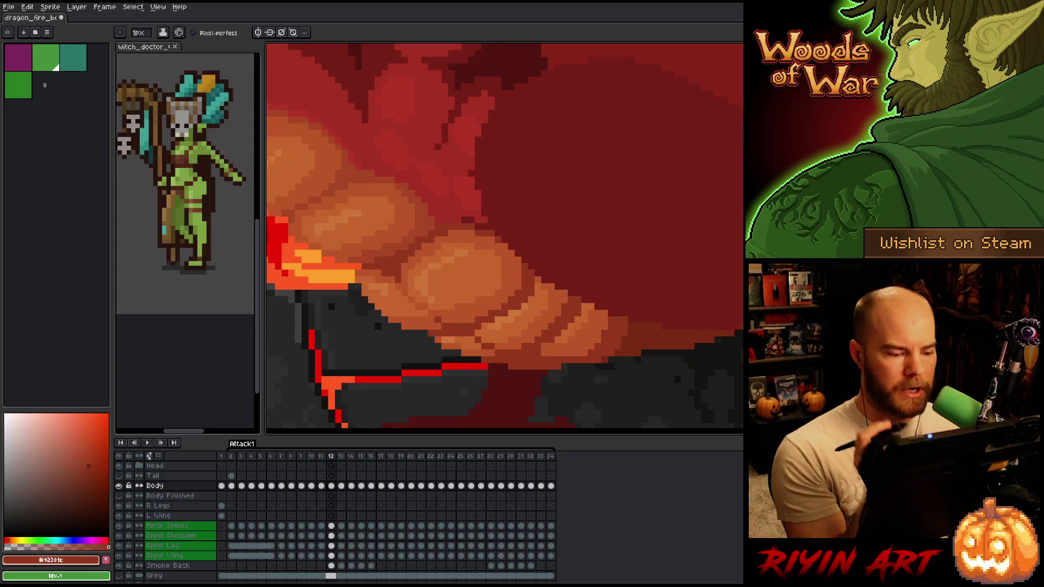
{"action": "key", "text": "Left"}
{"action": "key", "text": "Right"}
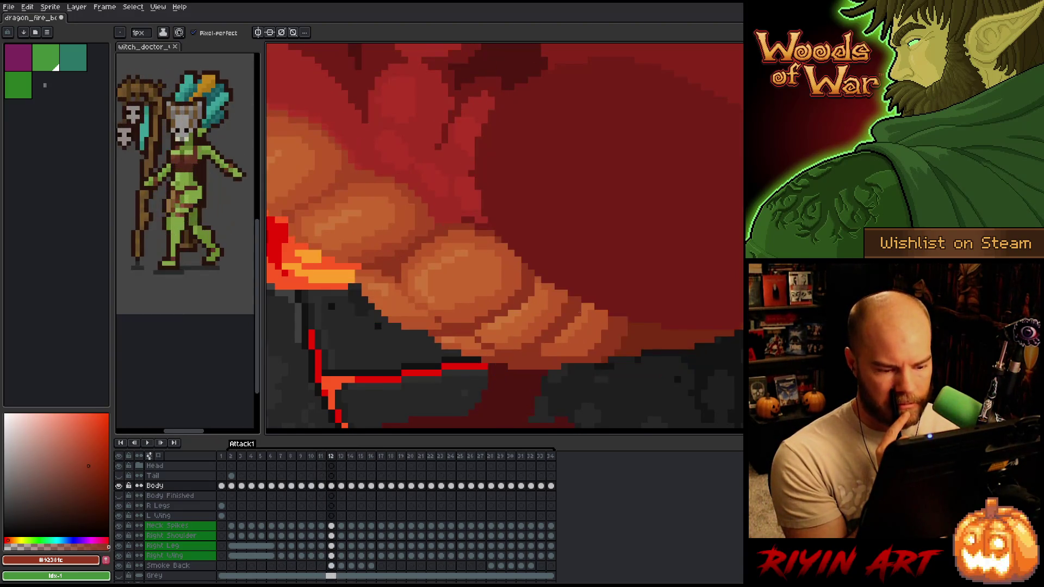
{"action": "key", "text": "Left"}
{"action": "key", "text": "Right"}
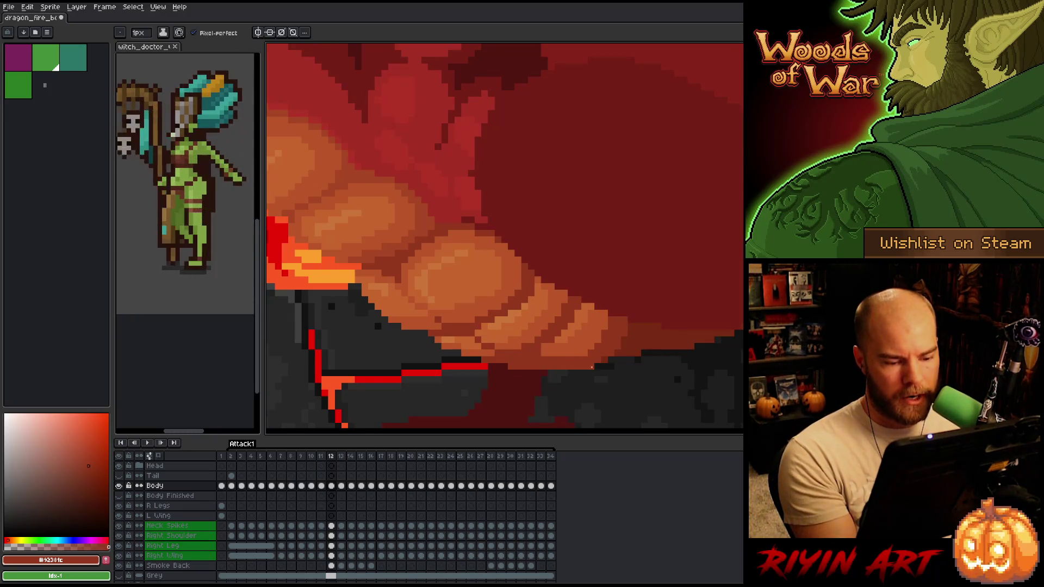
{"action": "left_click", "coordinate": [610, 358], "text": "alt"}
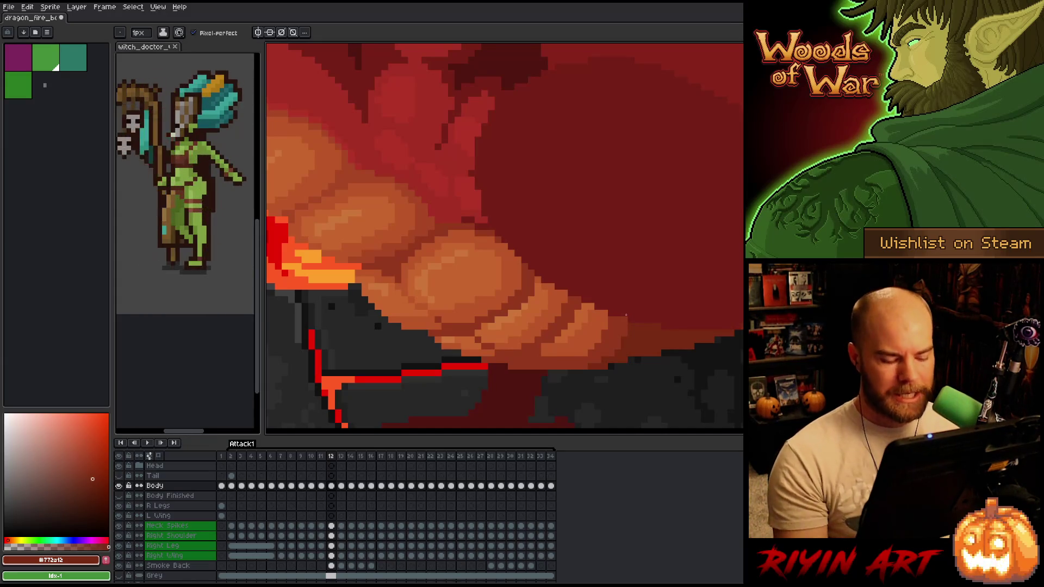
{"action": "key", "text": "comma"}
{"action": "key", "text": "period"}
{"action": "key", "text": "comma"}
{"action": "key", "text": "period"}
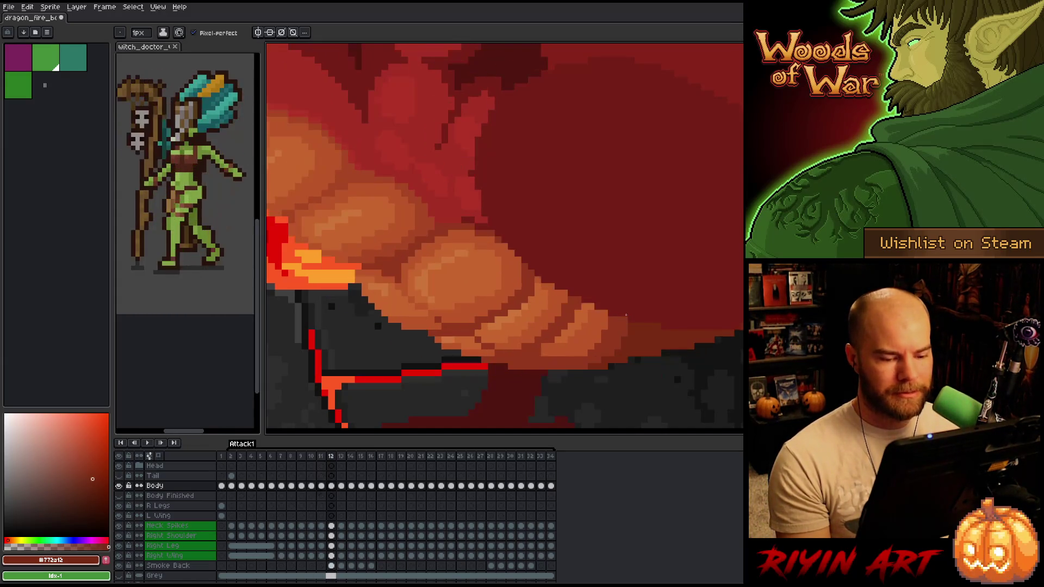
{"action": "key", "text": "comma"}
{"action": "key", "text": "period"}
{"action": "key", "text": "comma"}
{"action": "key", "text": "period"}
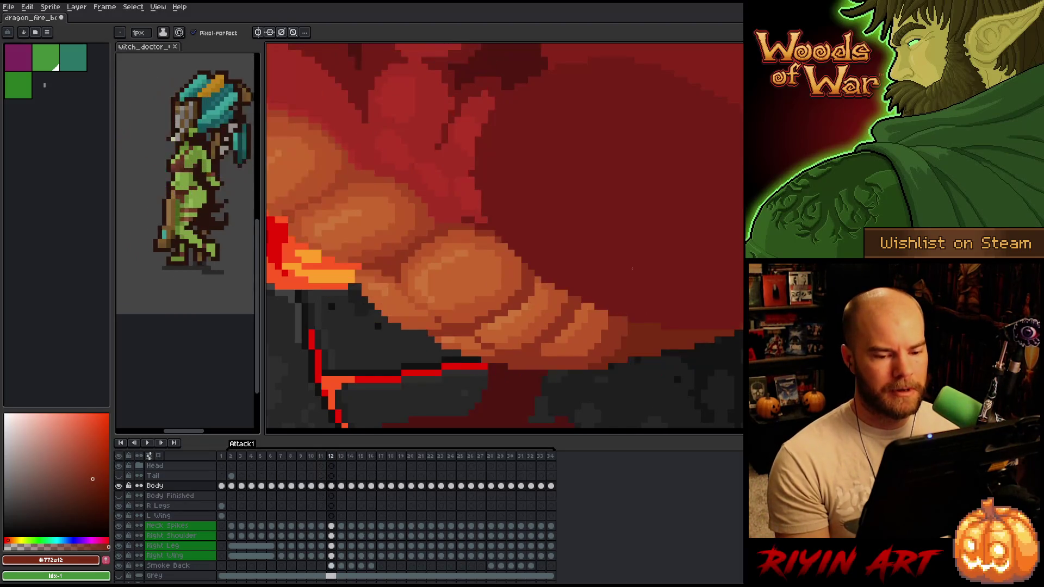
{"action": "scroll", "coordinate": [632, 268], "scroll_direction": "down", "scroll_amount": 3}
{"action": "key", "text": "comma"}
{"action": "key", "text": "period"}
{"action": "key", "text": "comma"}
{"action": "key", "text": "period"}
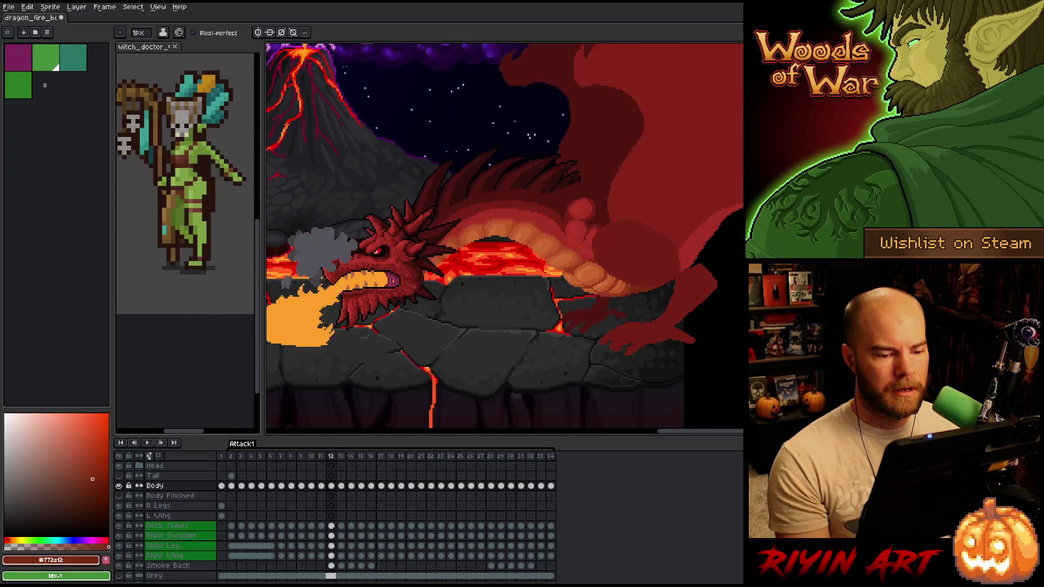
Flip between frames 10, 11 and 12, settle on frame 11, and zoom in on the belly.
{"action": "key", "text": "comma"}
{"action": "key", "text": "comma"}
{"action": "key", "text": "period"}
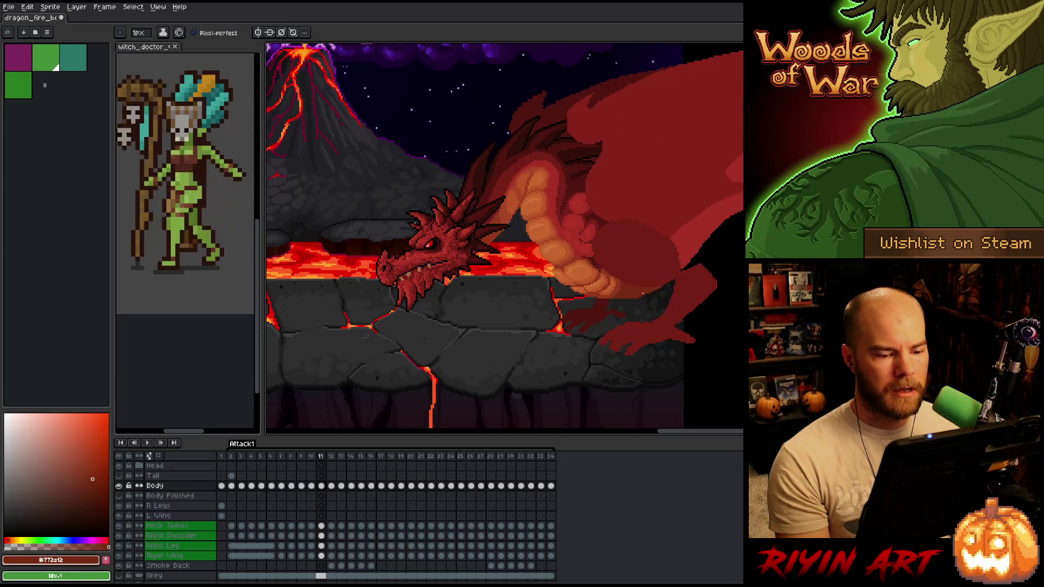
{"action": "key", "text": "period"}
{"action": "key", "text": "comma"}
{"action": "key", "text": "period"}
{"action": "key", "text": "comma"}
{"action": "scroll", "coordinate": [663, 270], "scroll_direction": "up", "scroll_amount": 3}
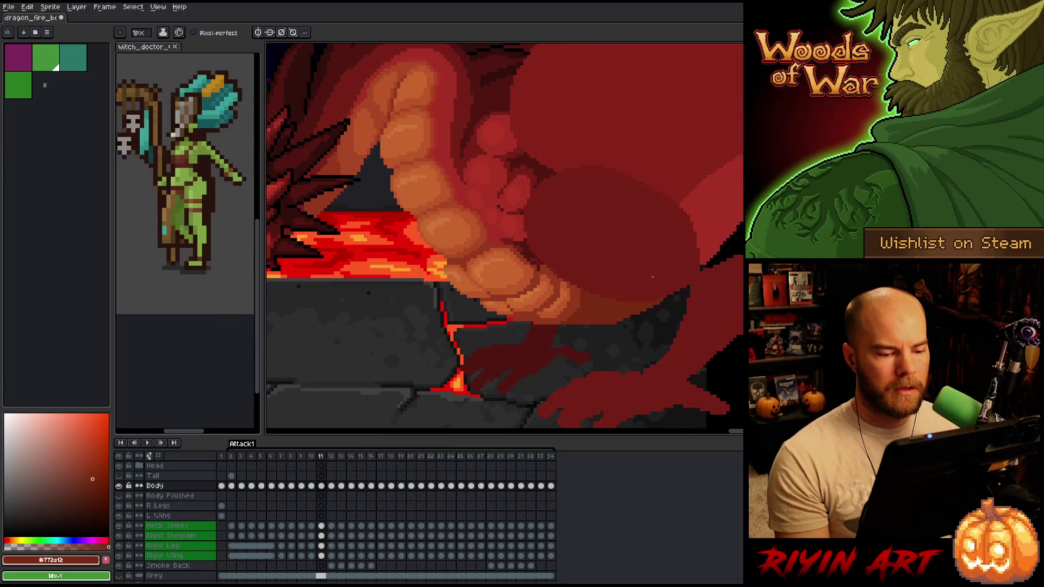
Erase the ragged red belly edge over the dark stone with the Eraser (E).
{"action": "key", "text": "e"}
{"action": "left_click_drag", "start_coordinate": [589, 325], "coordinate": [641, 312]}
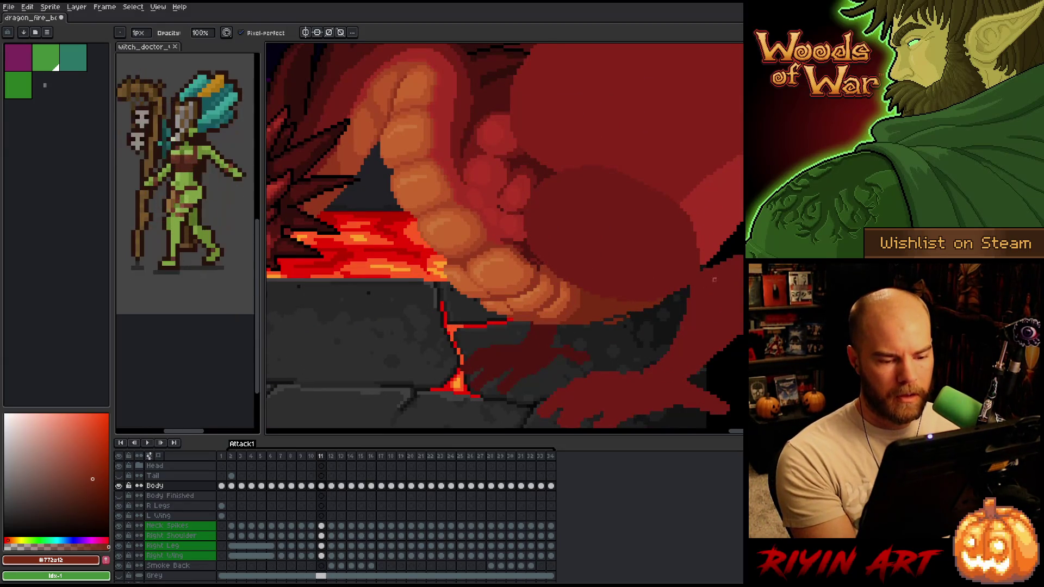
{"action": "left_click_drag", "start_coordinate": [581, 330], "coordinate": [652, 310]}
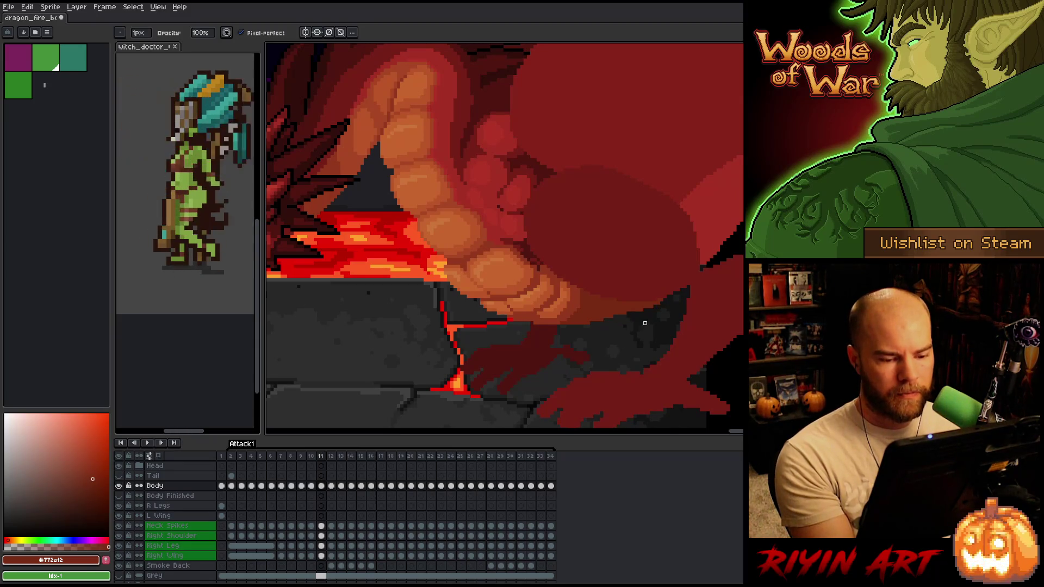
Play through the frames and toggle frames 10 and 11 to check the erased edge.
{"action": "key", "text": "Return"}
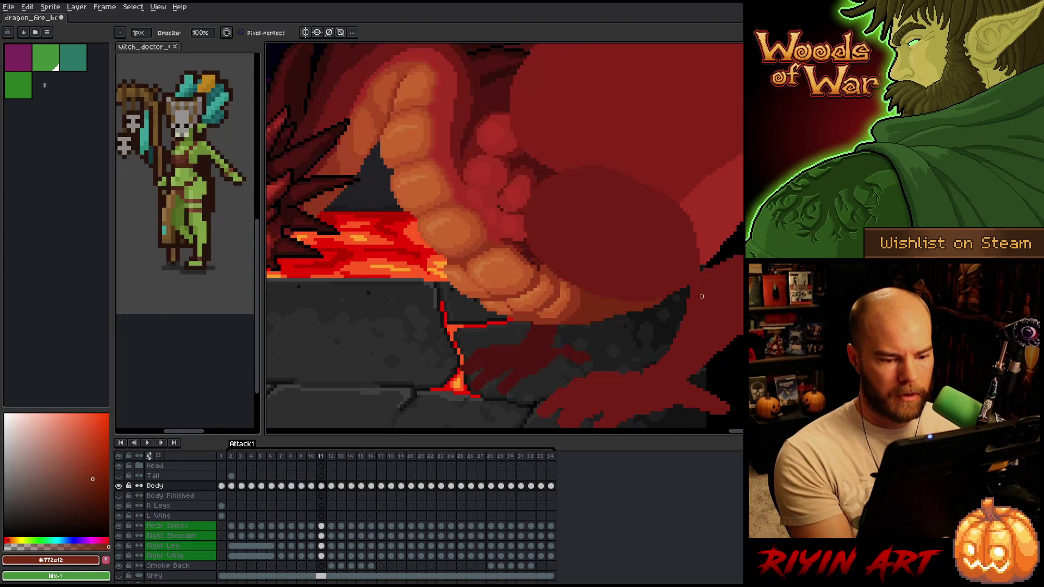
{"action": "key", "text": "Return"}
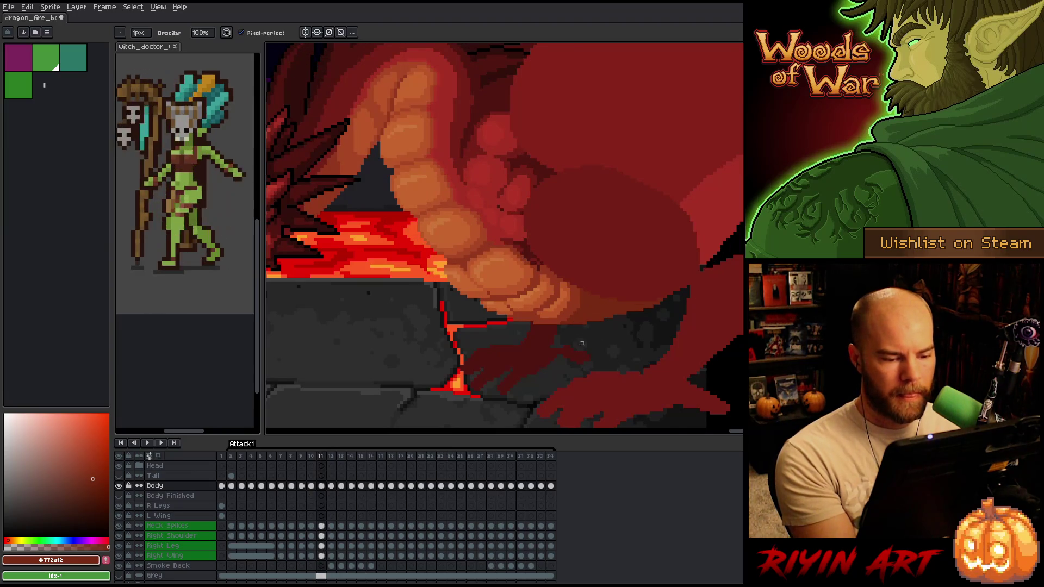
{"action": "key", "text": "Return"}
{"action": "key", "text": "Return"}
{"action": "key", "text": "Return"}
{"action": "key", "text": "Return"}
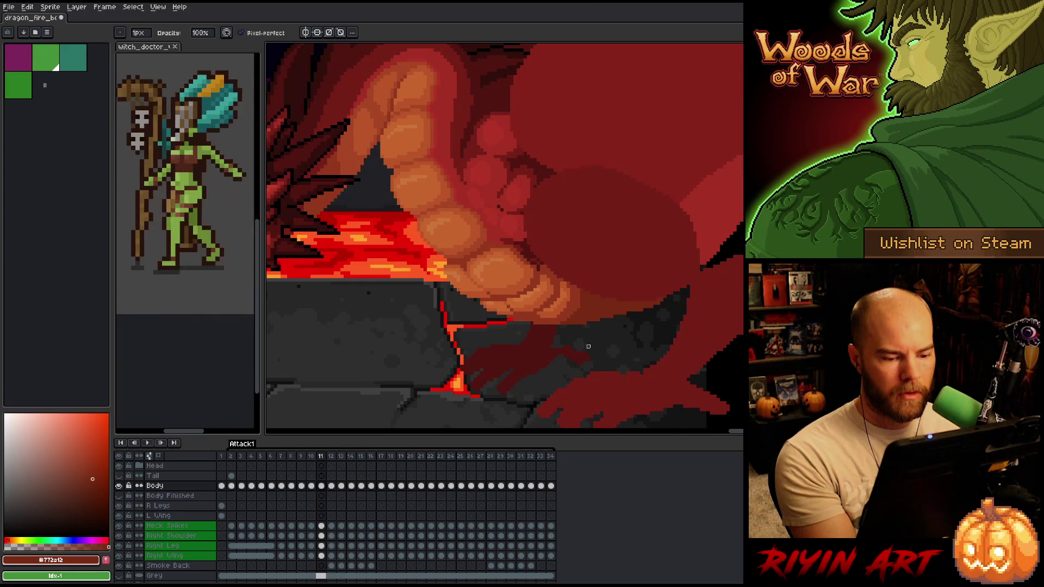
{"action": "key", "text": "Left"}
{"action": "key", "text": "Right"}
{"action": "key", "text": "Left"}
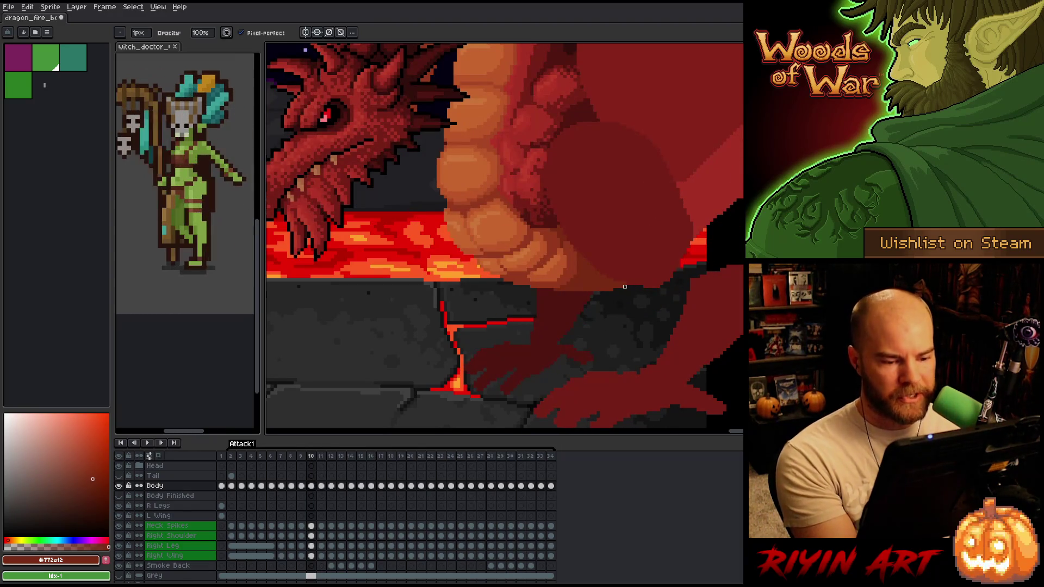
Toggle the Eraser off and step between frames 9 and 11, returning to frame 11.
{"action": "key", "text": "e"}
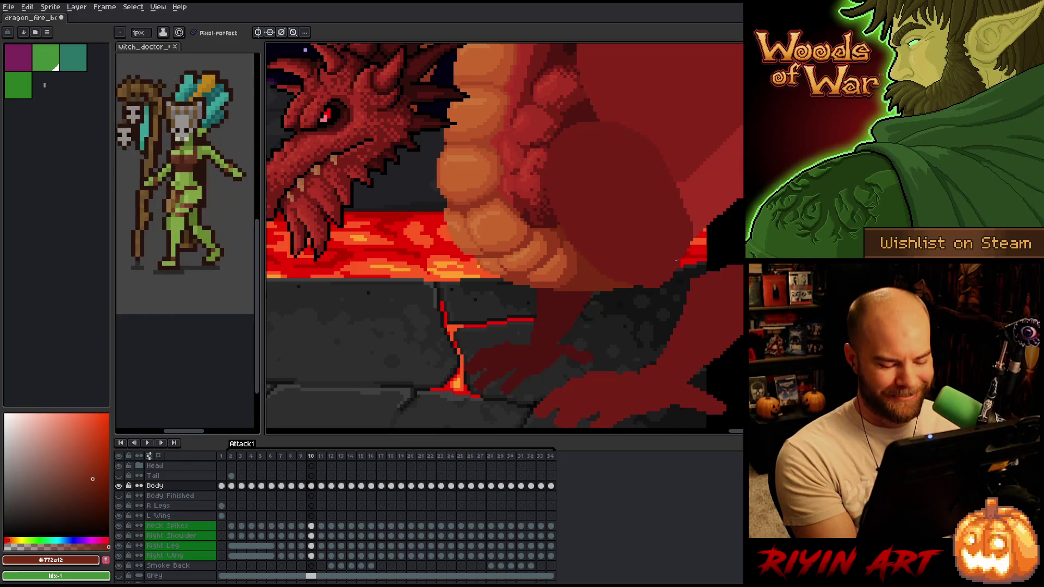
{"action": "key", "text": "Left"}
{"action": "key", "text": "Right"}
{"action": "key", "text": "Right"}
{"action": "key", "text": "Left"}
{"action": "key", "text": "Right"}
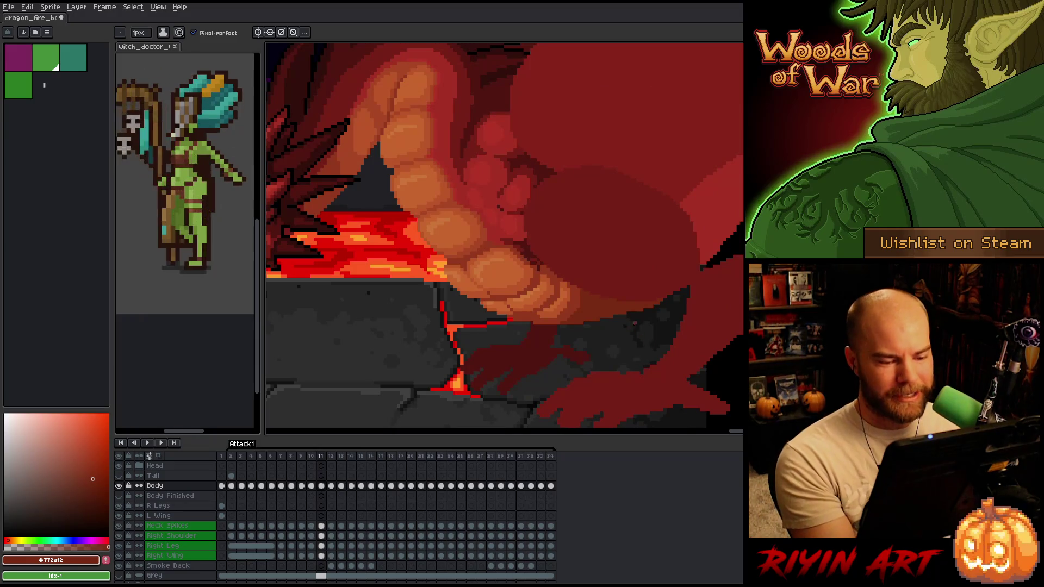
Swap tools and flip between frames 11 and 12, ending on frame 12.
{"action": "key", "text": "b"}
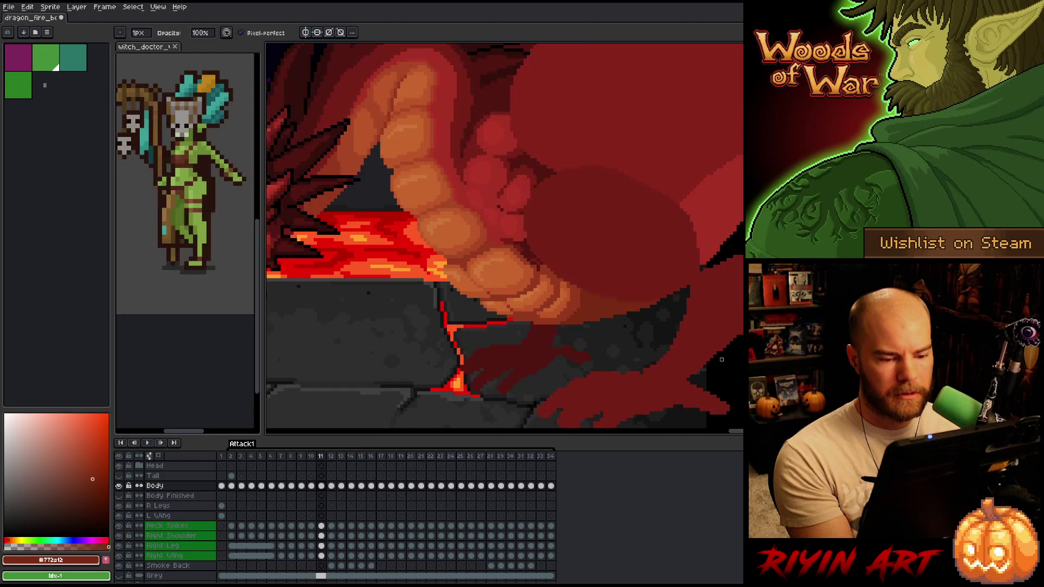
{"action": "key", "text": "Right"}
{"action": "key", "text": "Left"}
{"action": "key", "text": "Right"}
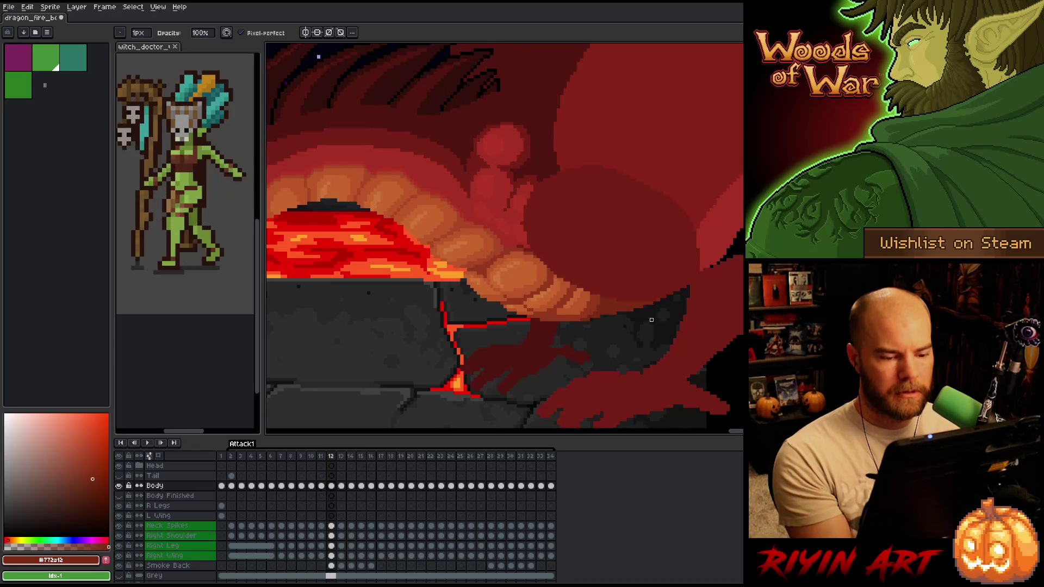
{"action": "key", "text": "e"}
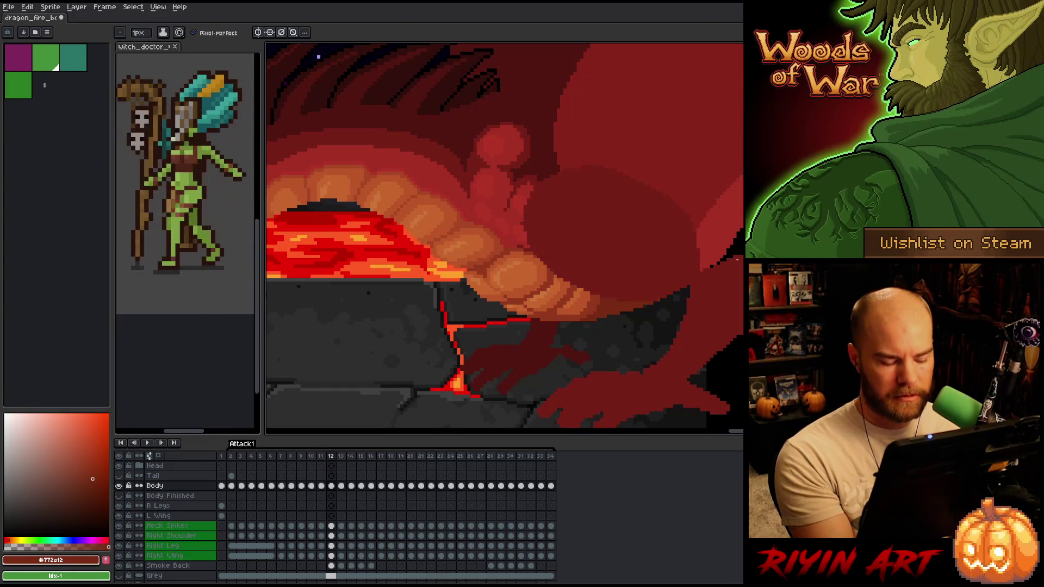
Compare the trimmed belly on frames 11 and 12 repeatedly, ending on frame 12.
{"action": "key", "text": "Left"}
{"action": "key", "text": "Right"}
{"action": "key", "text": "Left"}
{"action": "key", "text": "Right"}
{"action": "key", "text": "Left"}
{"action": "key", "text": "Right"}
{"action": "key", "text": "Left"}
{"action": "key", "text": "Right"}
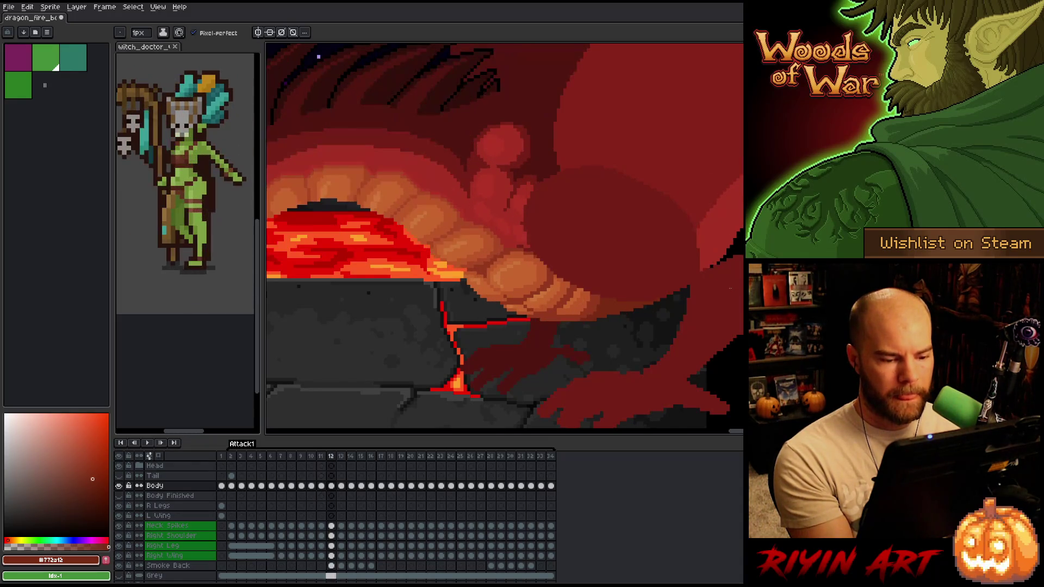
{"action": "key", "text": "Left"}
{"action": "key", "text": "Right"}
{"action": "key", "text": "Left"}
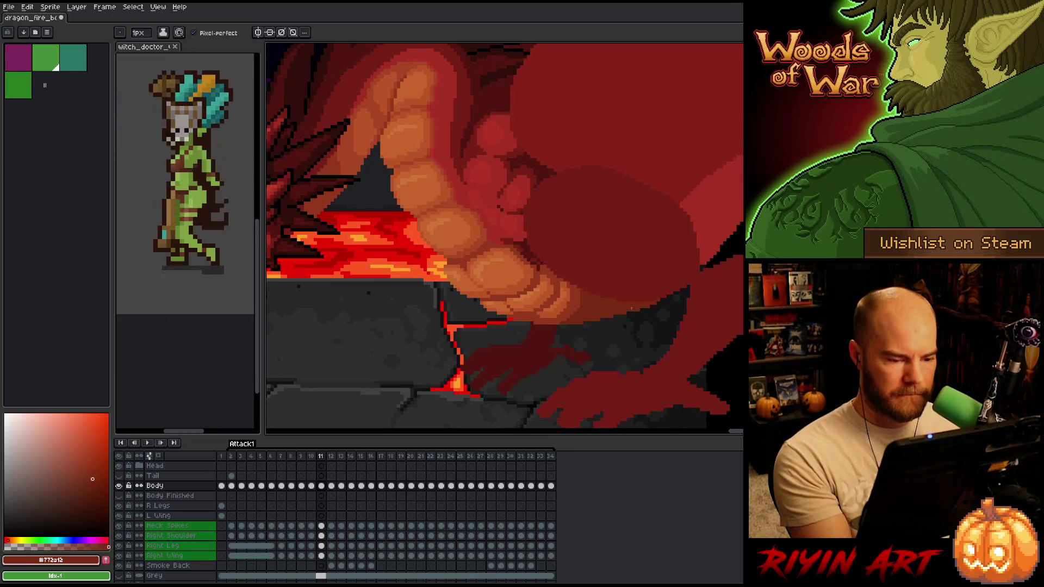
{"action": "key", "text": "Right"}
{"action": "key", "text": "Left"}
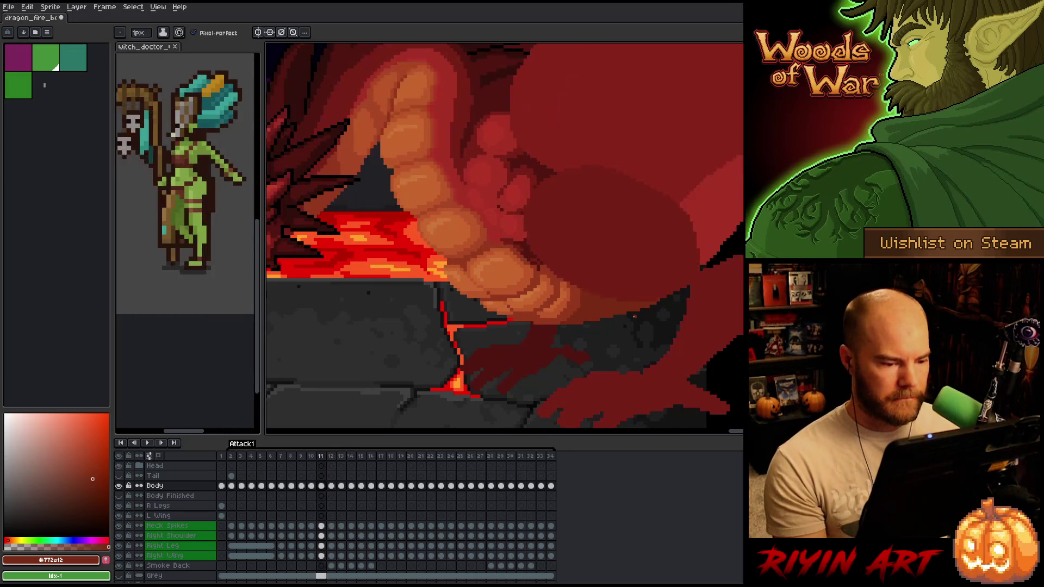
{"action": "key", "text": "Right"}
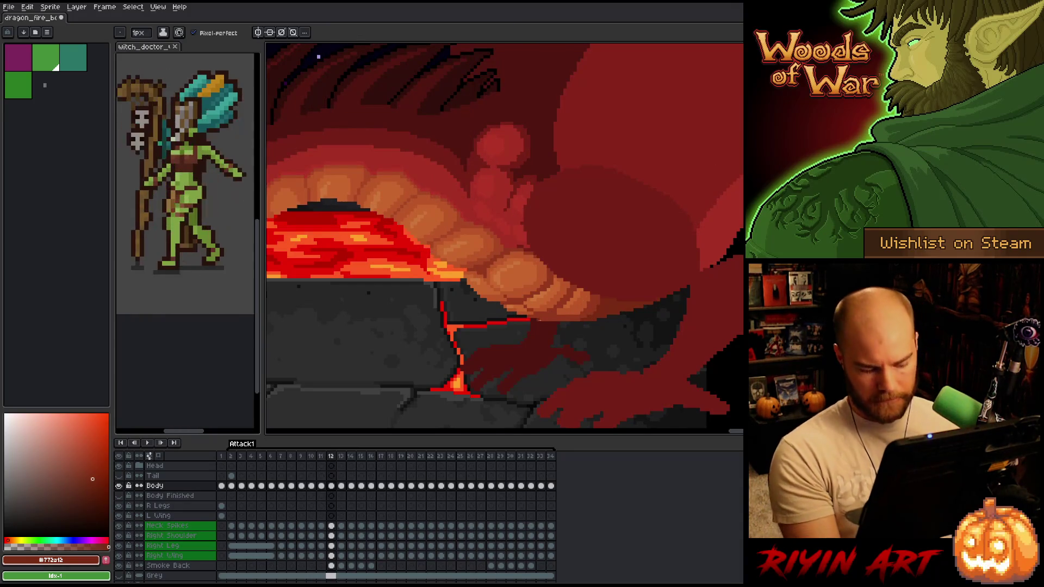
Switch tools again, zoom in, and flip through frames 10–12 to recheck the belly edge.
{"action": "key", "text": "b"}
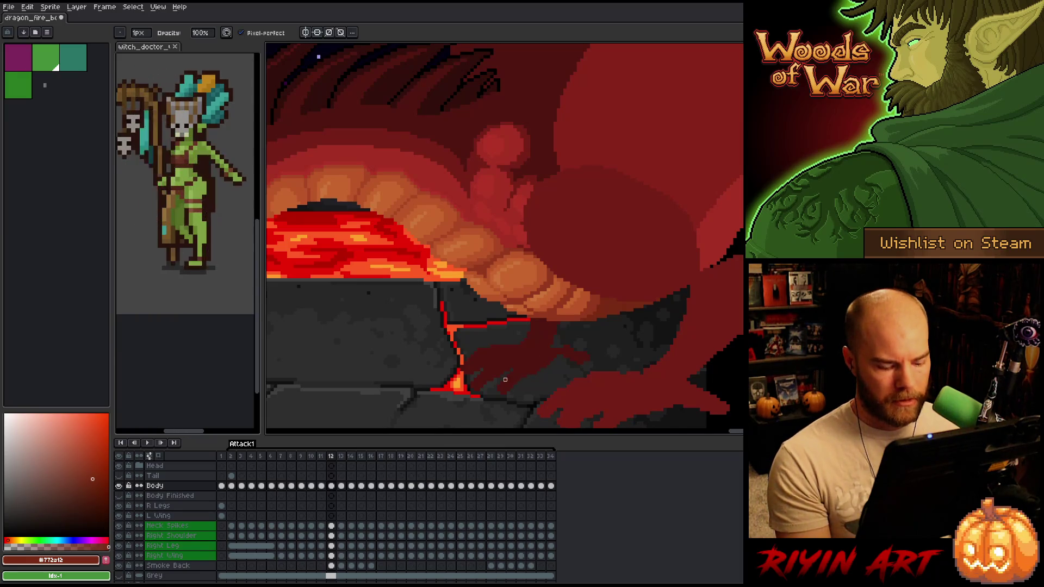
{"action": "key", "text": "Left"}
{"action": "key", "text": "Right"}
{"action": "key", "text": "Left"}
{"action": "key", "text": "Right"}
{"action": "key", "text": "Left"}
{"action": "key", "text": "Right"}
{"action": "key", "text": "Left"}
{"action": "scroll", "coordinate": [492, 383], "scroll_direction": "up", "scroll_amount": 2}
{"action": "key", "text": "Right"}
{"action": "key", "text": "Left"}
{"action": "key", "text": "Left"}
{"action": "key", "text": "Right"}
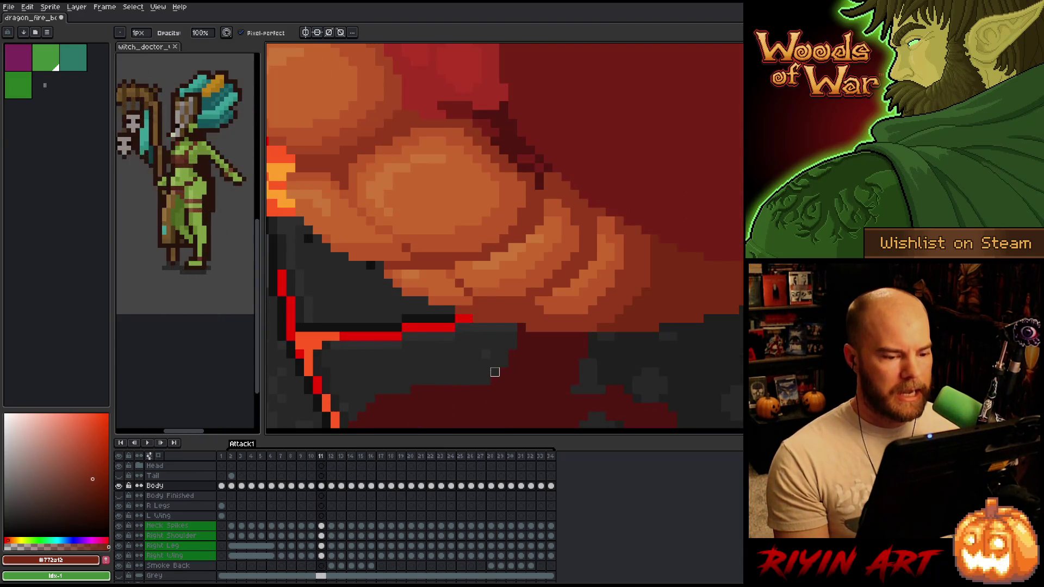
On frame 11, sample belly shades with the eyedropper, ending on orange #bb5629.
{"action": "key", "text": "Left"}
{"action": "key", "text": "Right"}
{"action": "key", "text": "Right"}
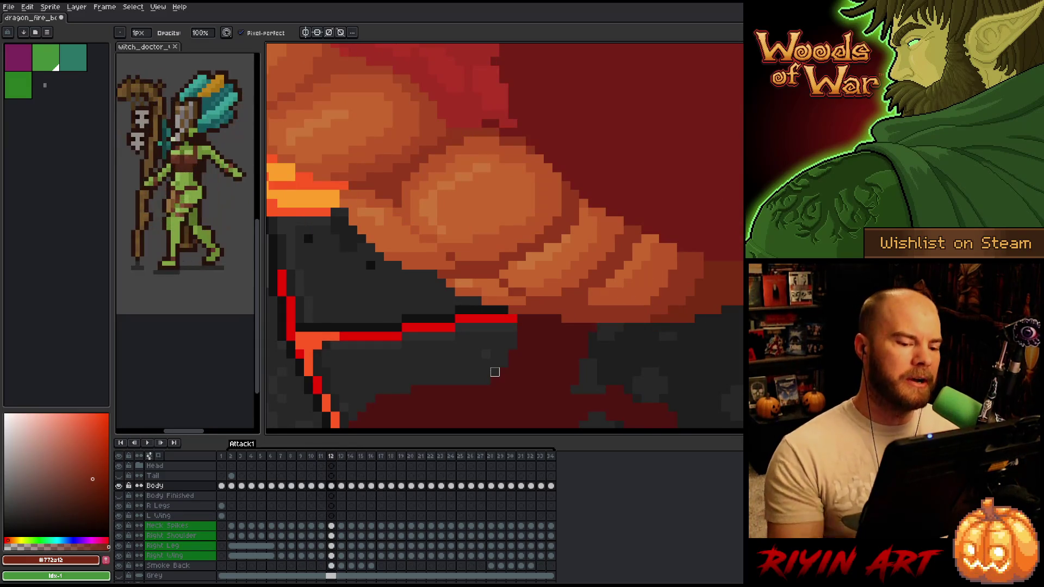
{"action": "left_click", "coordinate": [589, 303], "text": "alt"}
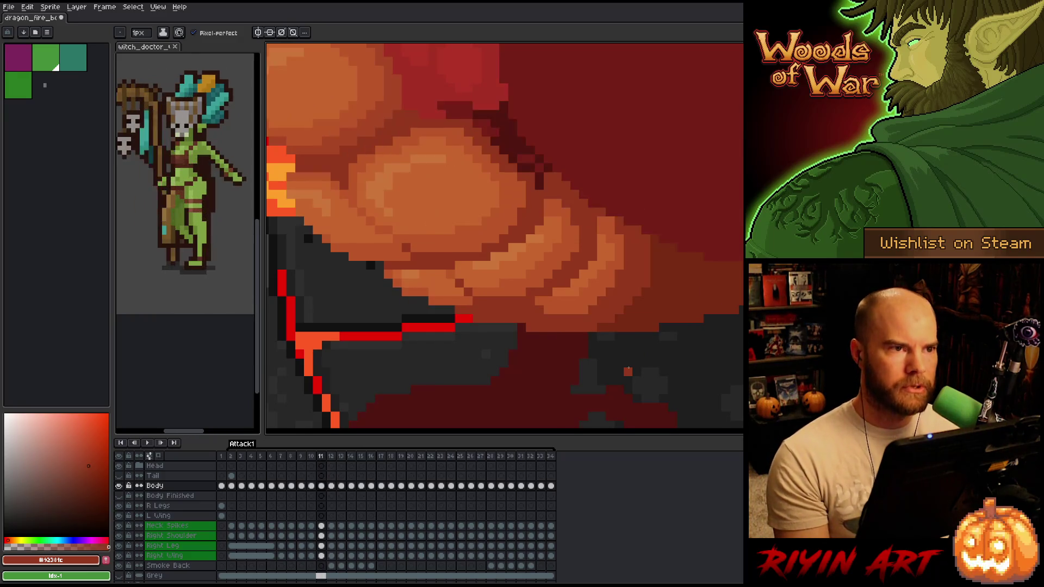
{"action": "key", "text": "Right"}
{"action": "key", "text": "Left"}
{"action": "key", "text": "Left"}
{"action": "key", "text": "Right"}
{"action": "key", "text": "Left"}
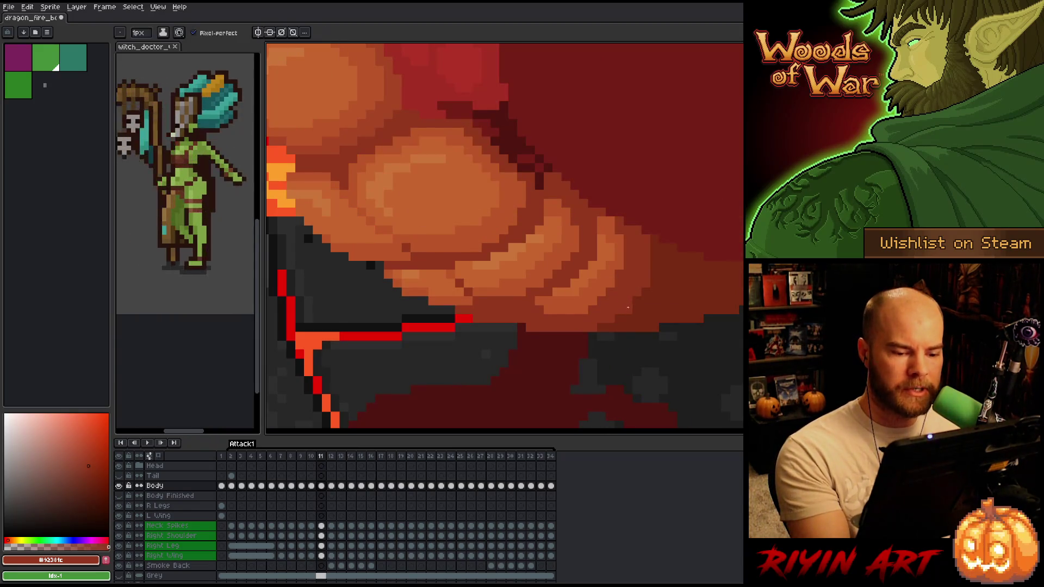
{"action": "left_click", "coordinate": [603, 299], "text": "alt"}
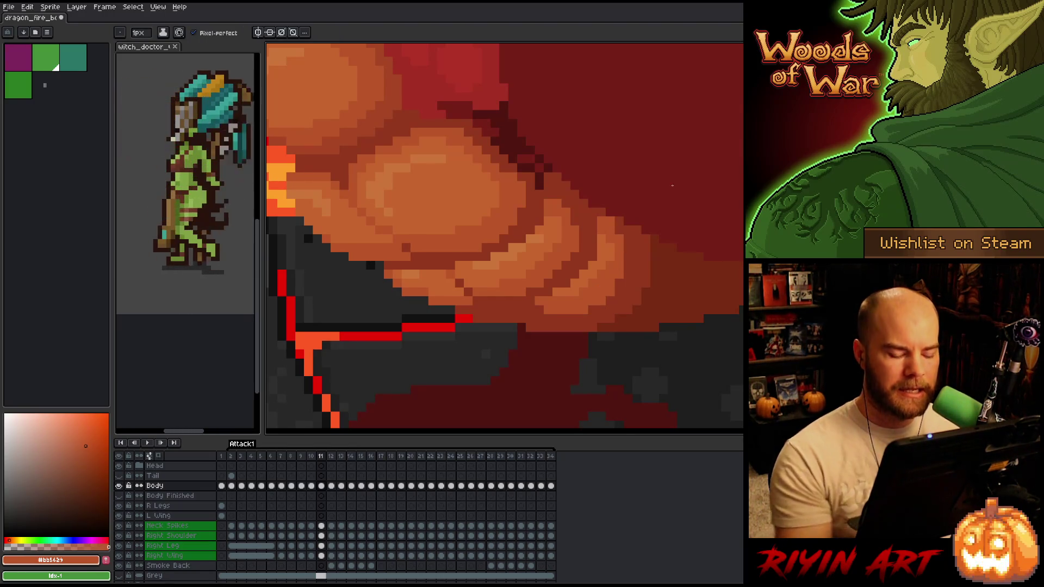
Step back to the earlier frame, sample the darker red-brown #92341c, and centre the belly scales.
{"action": "key", "text": "Left"}
{"action": "key", "text": "Right"}
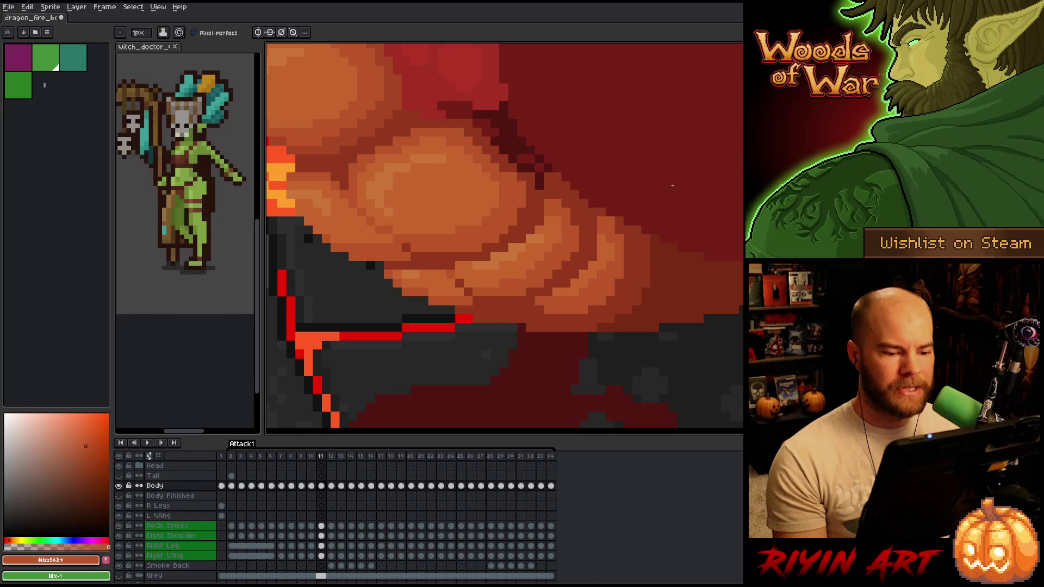
{"action": "key", "text": "Left"}
{"action": "key", "text": "Left"}
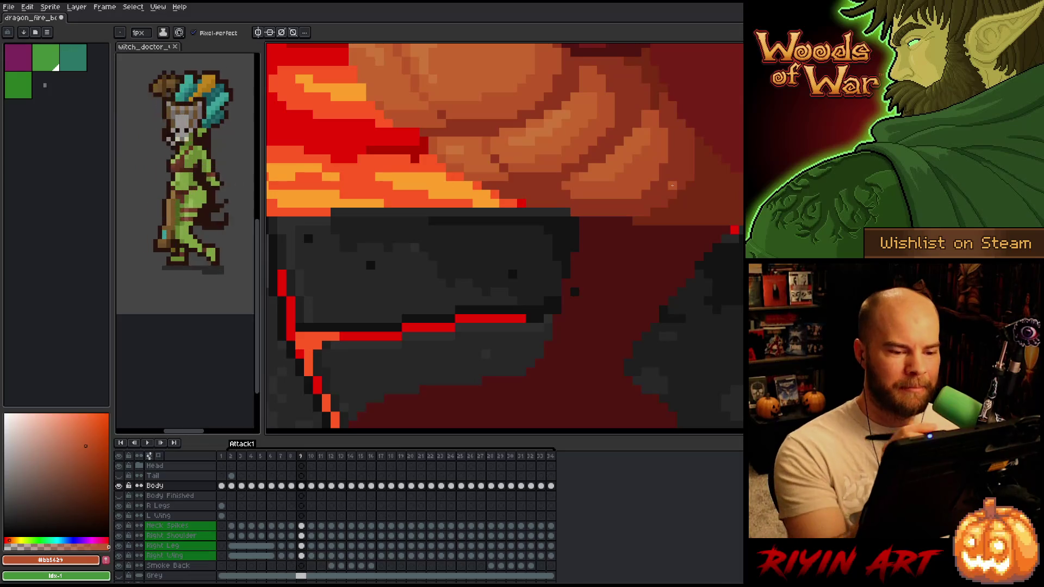
{"action": "left_click", "coordinate": [680, 199], "text": "alt"}
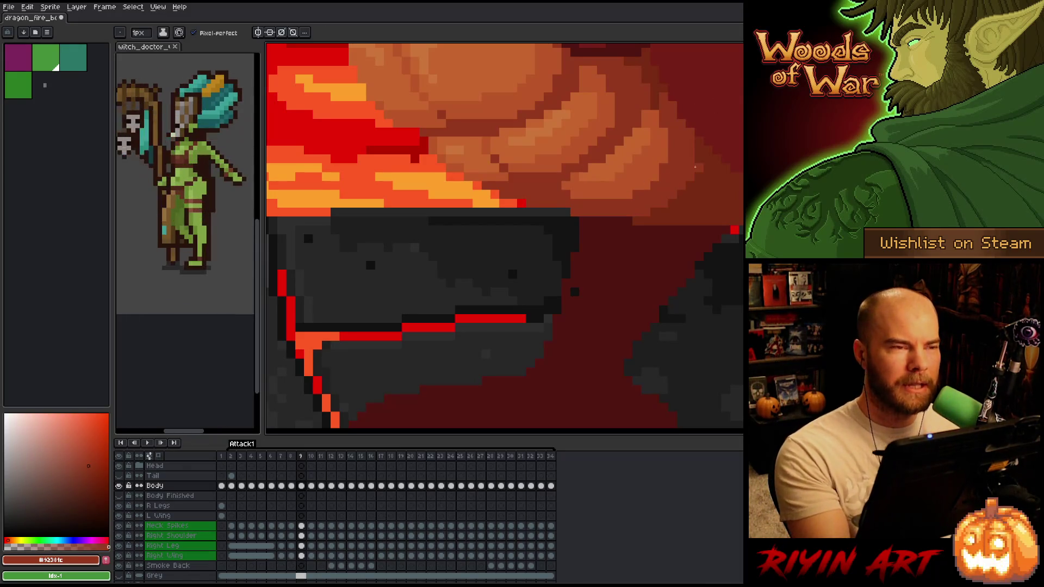
{"action": "left_click_drag", "start_coordinate": [695, 167], "coordinate": [611, 329]}
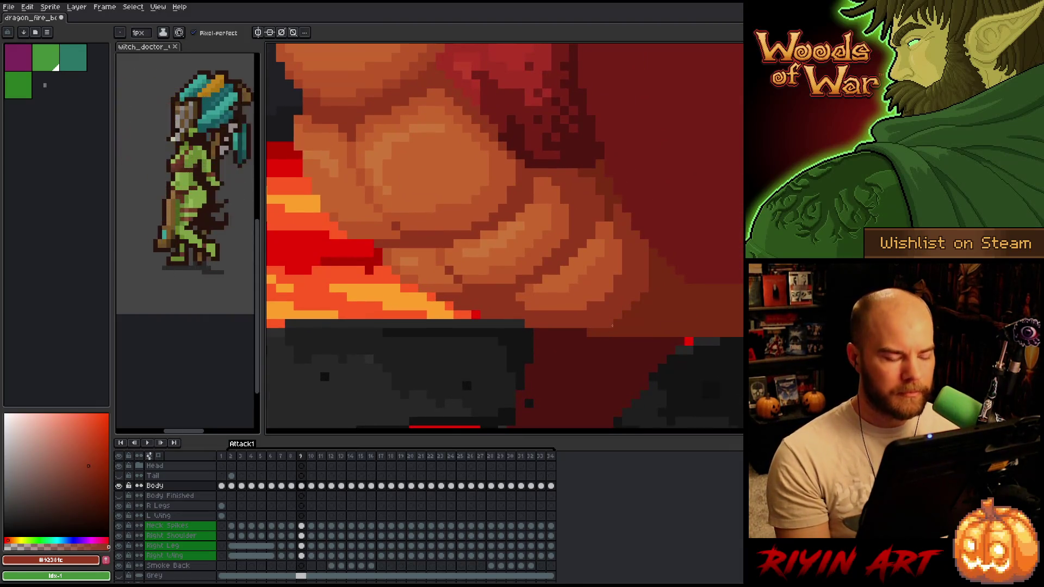
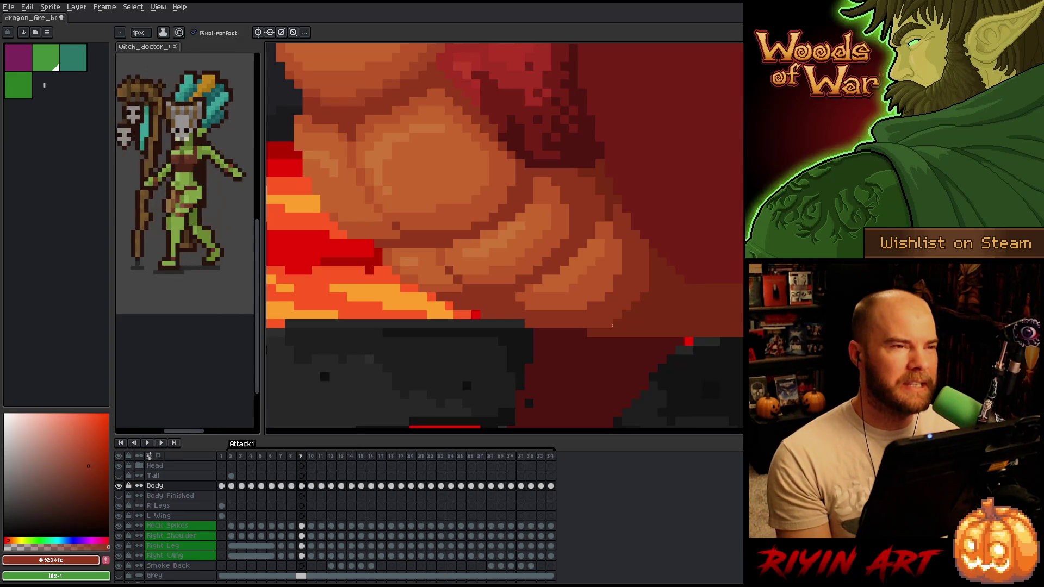
Flip repeatedly between Attack1 frames 8 and 9 to compare the belly shading.
{"action": "key", "text": "comma"}
{"action": "key", "text": "period"}
{"action": "key", "text": "comma"}
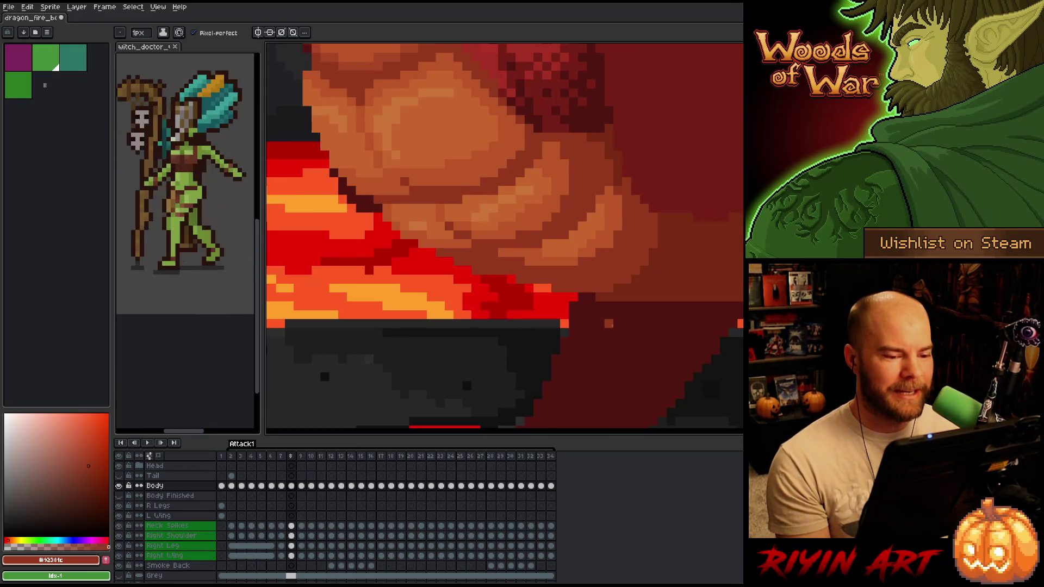
{"action": "key", "text": "period"}
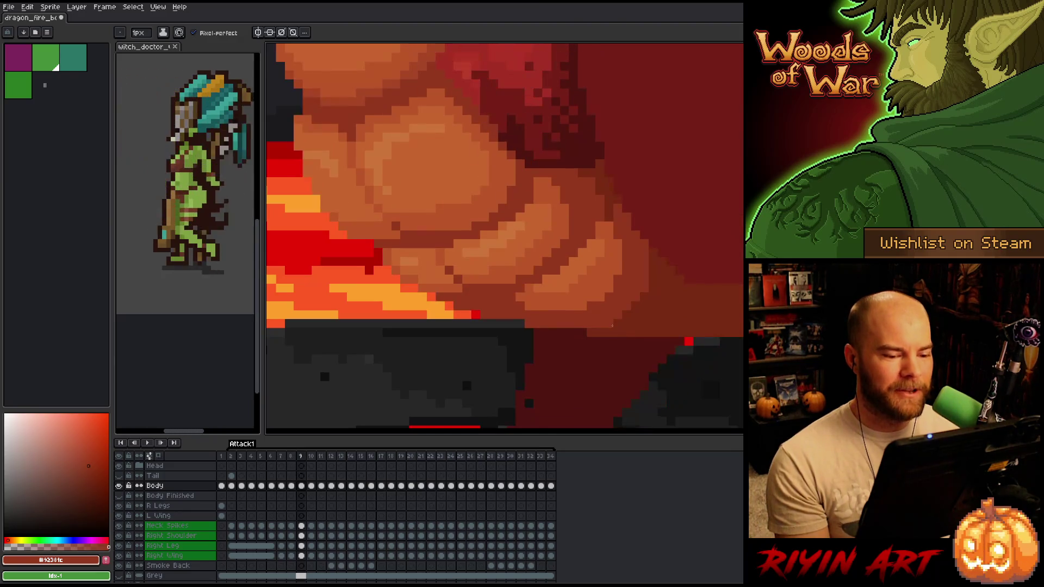
{"action": "key", "text": "comma"}
{"action": "key", "text": "period"}
{"action": "key", "text": "comma"}
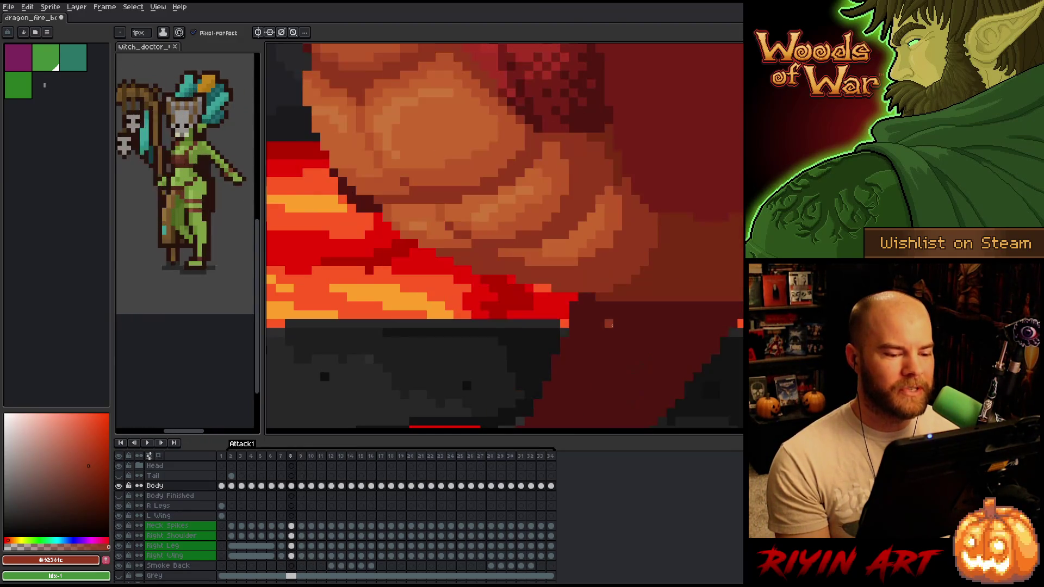
{"action": "key", "text": "period"}
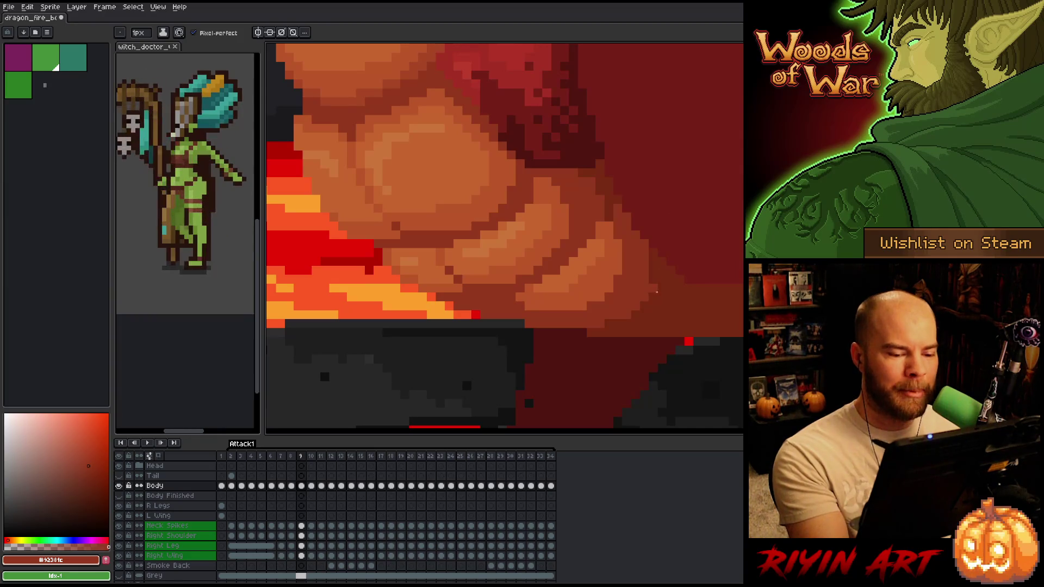
{"action": "key", "text": "comma"}
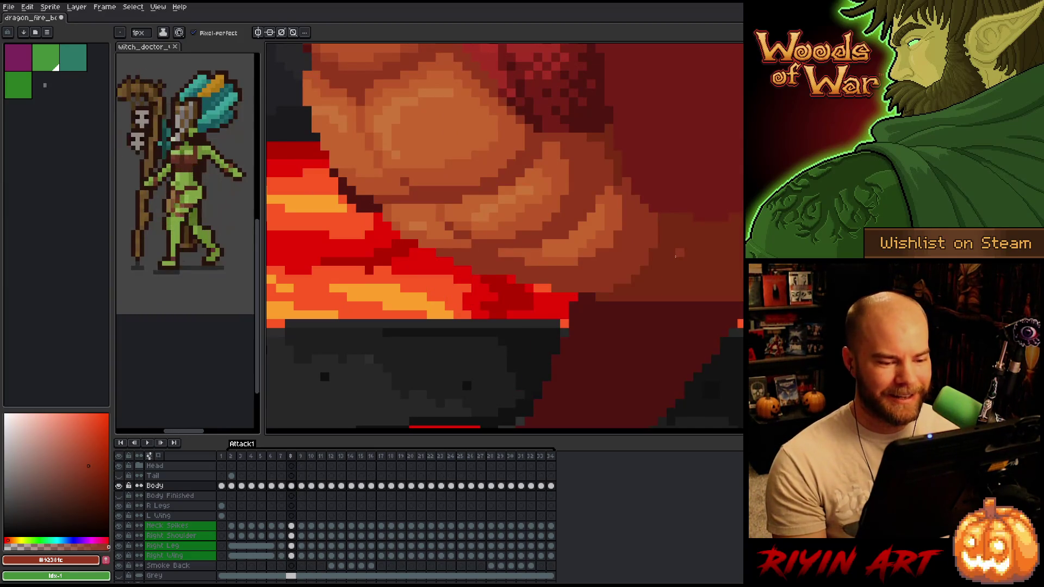
{"action": "key", "text": "period"}
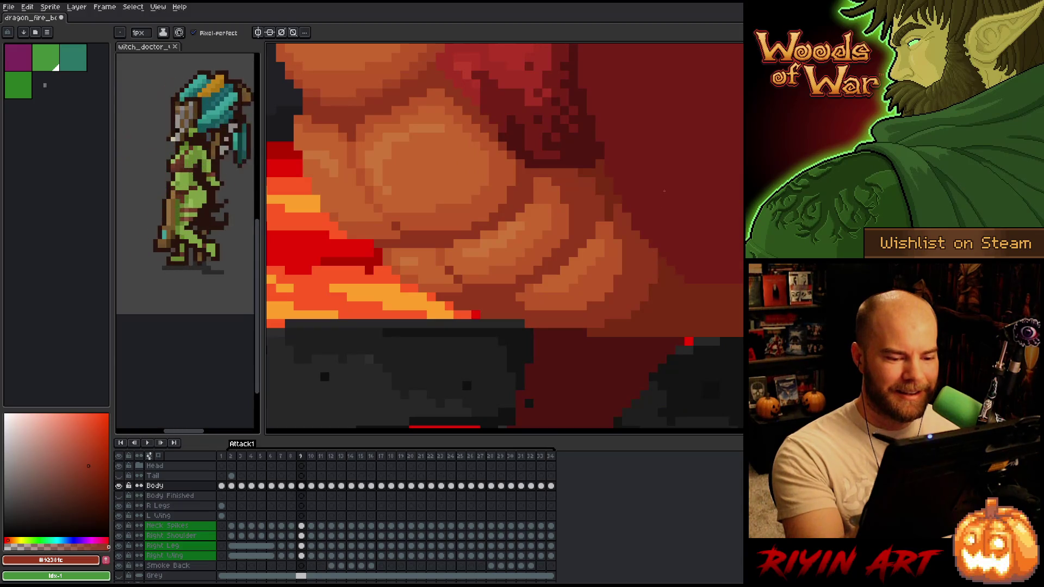
{"action": "key", "text": "comma"}
{"action": "key", "text": "period"}
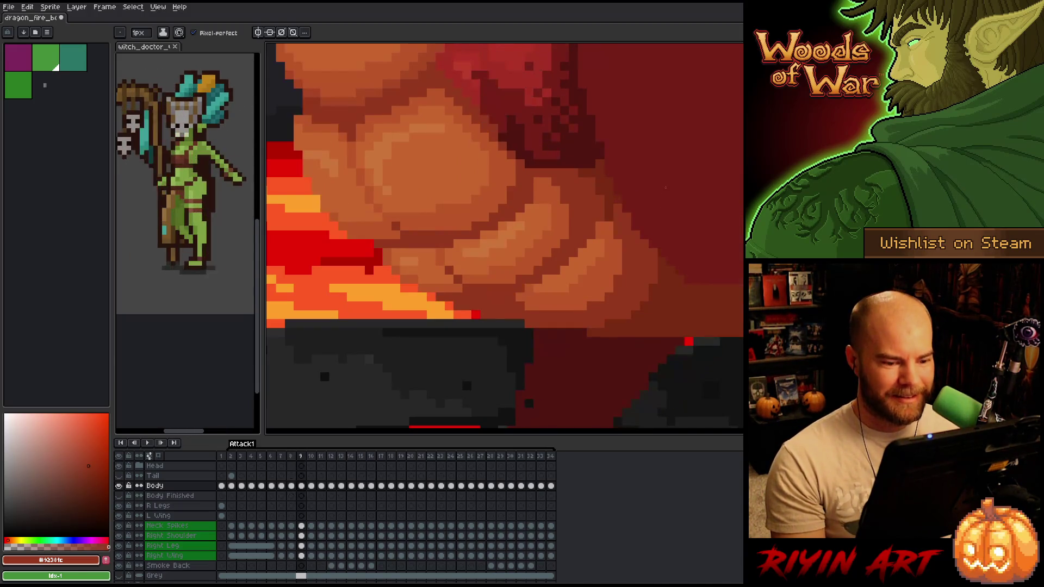
{"action": "key", "text": "comma"}
{"action": "key", "text": "period"}
{"action": "key", "text": "comma"}
{"action": "key", "text": "period"}
{"action": "key", "text": "comma"}
{"action": "key", "text": "period"}
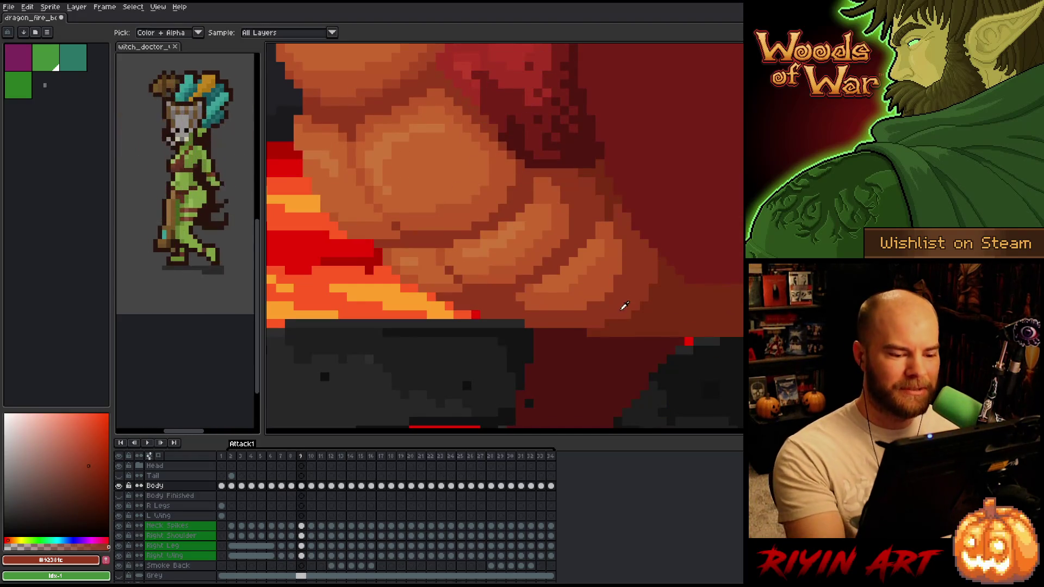
{"action": "key", "text": "comma"}
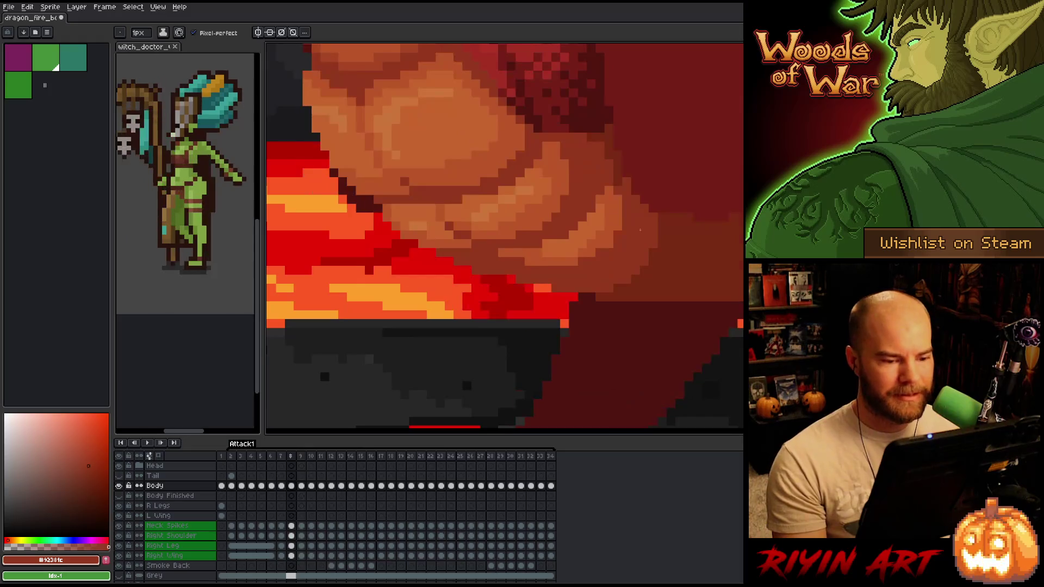
{"action": "key", "text": "period"}
{"action": "key", "text": "comma"}
{"action": "key", "text": "period"}
{"action": "key", "text": "comma"}
{"action": "key", "text": "period"}
{"action": "key", "text": "comma"}
{"action": "key", "text": "period"}
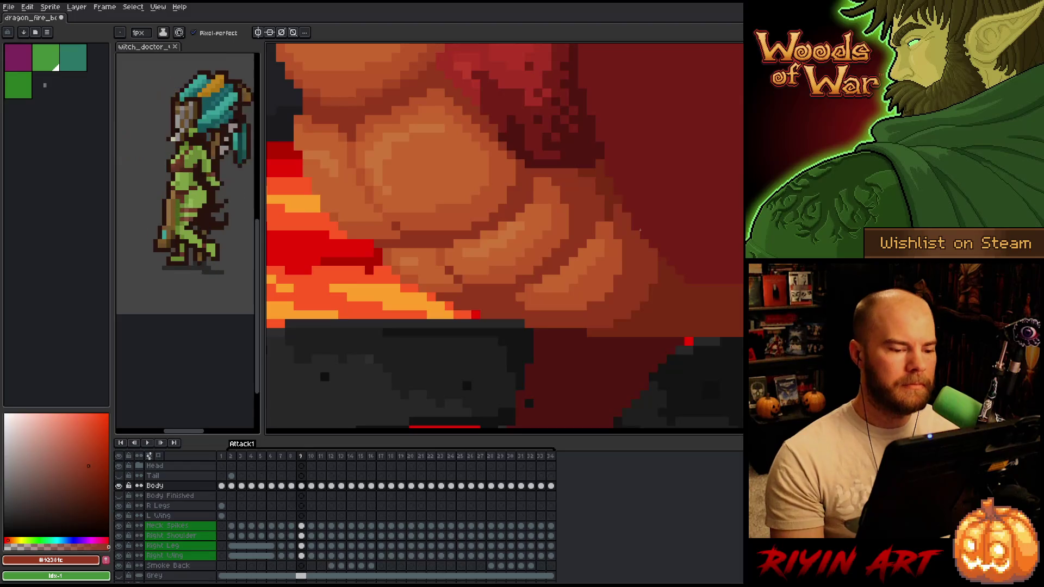
Compare frames 6 and 7, then eyedrop the light orange #bb5624 from frame 7's belly.
{"action": "key", "text": "comma"}
{"action": "key", "text": "comma"}
{"action": "key", "text": "period"}
{"action": "key", "text": "comma"}
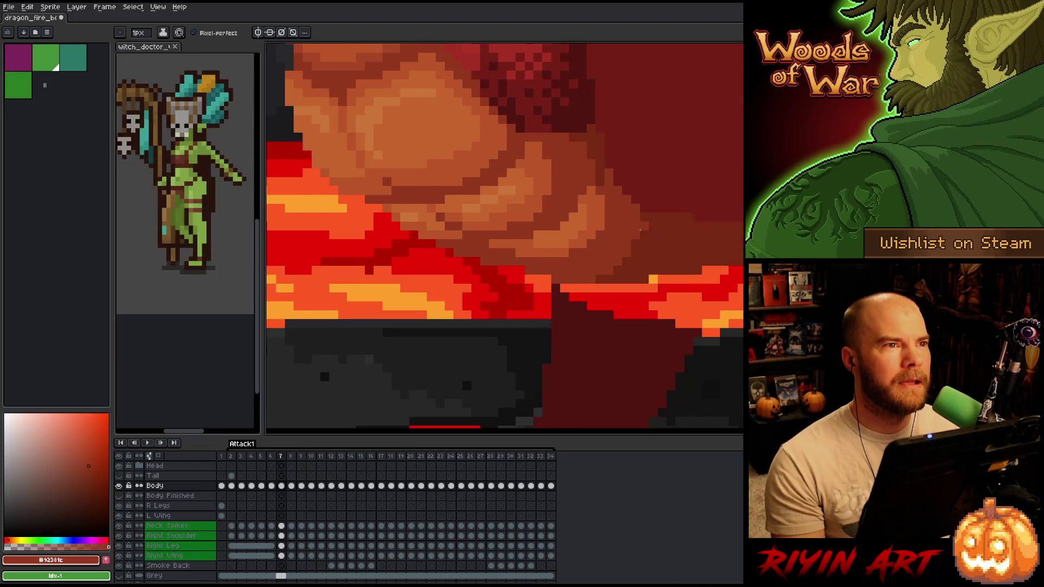
{"action": "key", "text": "comma"}
{"action": "key", "text": "period"}
{"action": "key", "text": "comma"}
{"action": "key", "text": "period"}
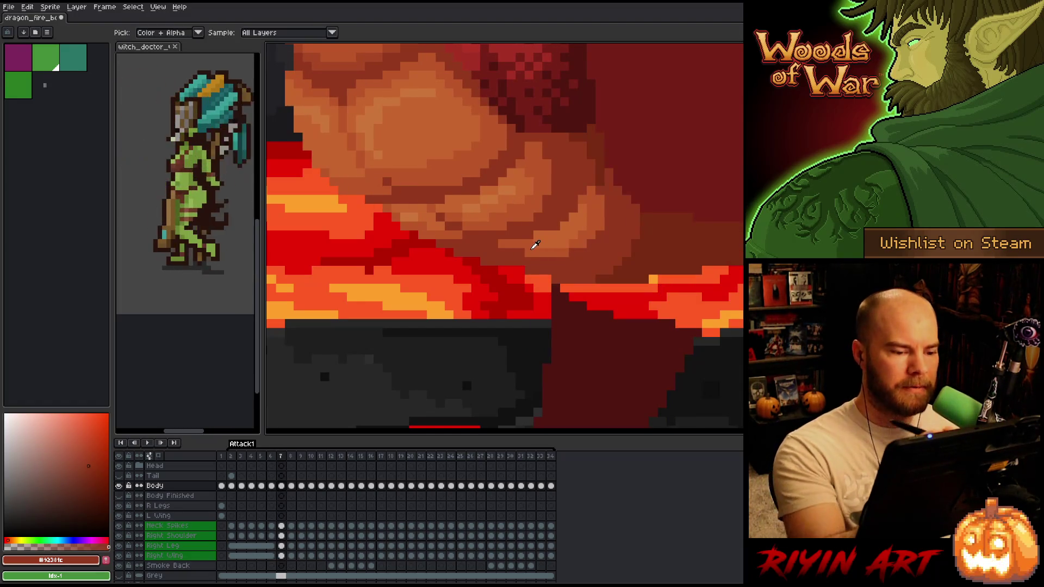
{"action": "left_click", "coordinate": [531, 242], "text": "alt"}
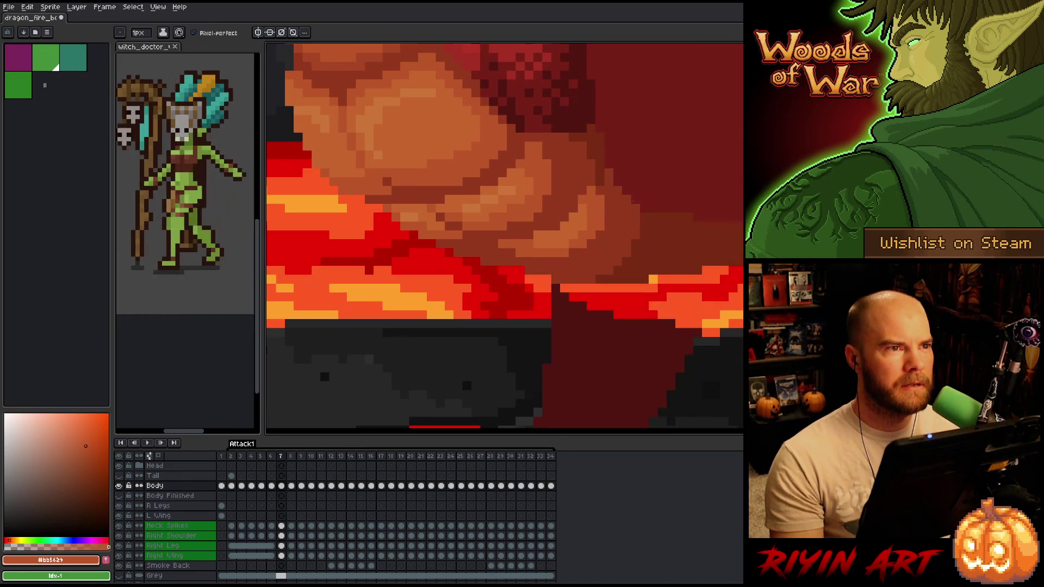
{"action": "key", "text": "Left"}
{"action": "key", "text": "Left"}
{"action": "key", "text": "Left"}
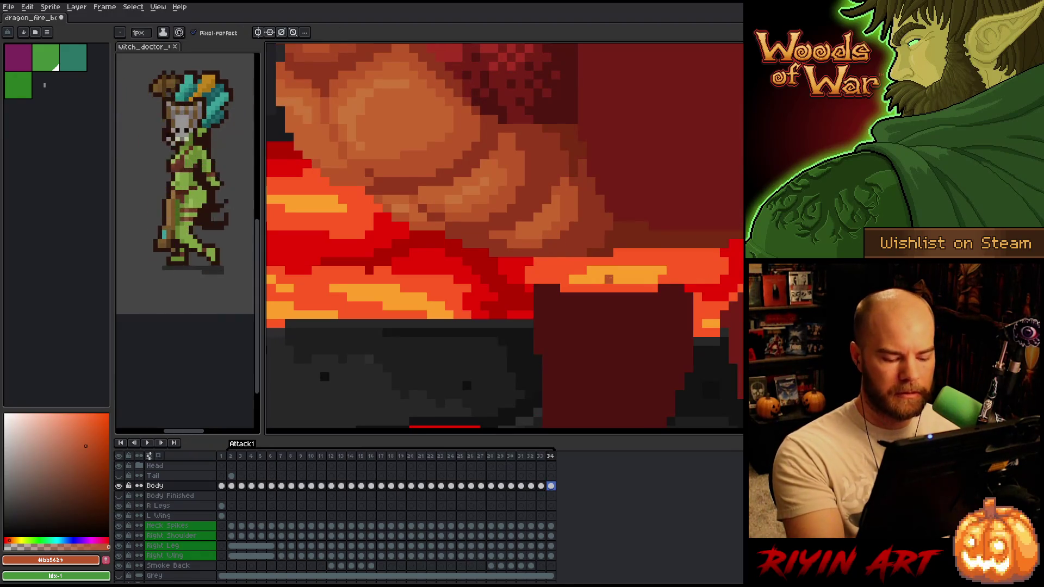
Jump to the last frame, then check the belly on frames 17, 19 and 16.
{"action": "key", "text": "Left"}
{"action": "key", "text": "Left"}
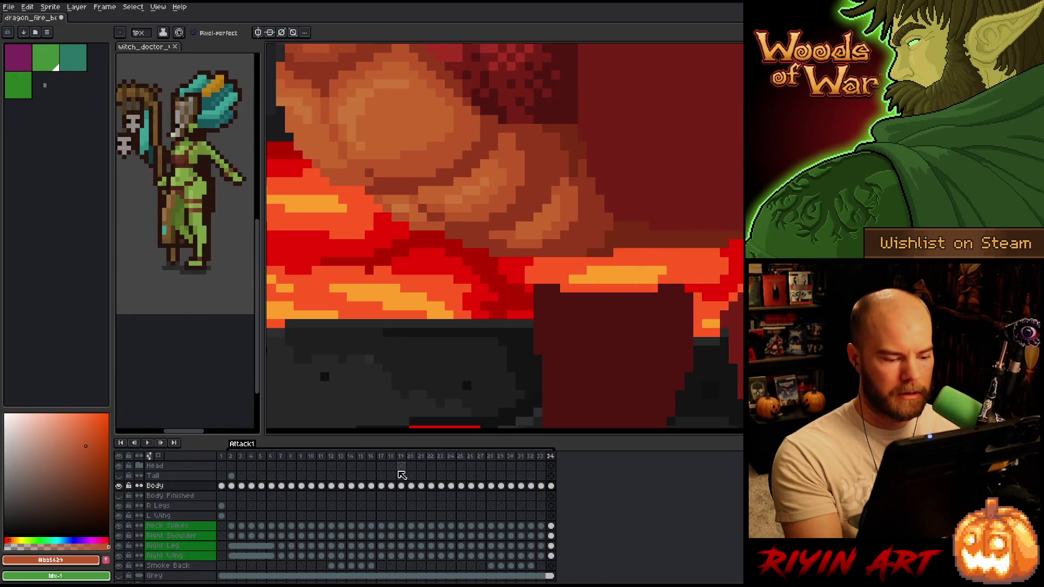
{"action": "left_click", "coordinate": [339, 457]}
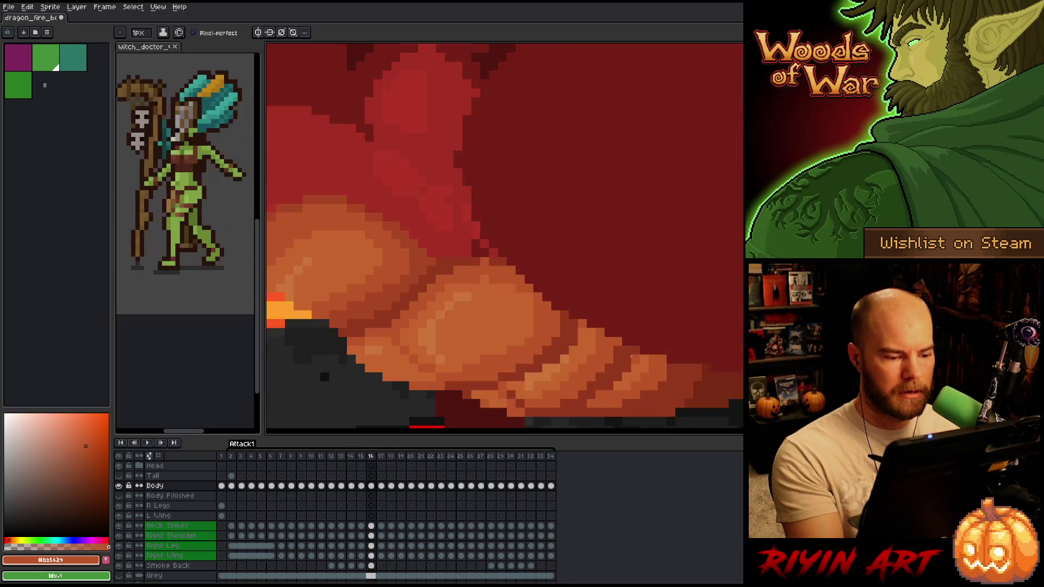
{"action": "left_click", "coordinate": [381, 457]}
{"action": "key", "text": "Right"}
{"action": "key", "text": "Right"}
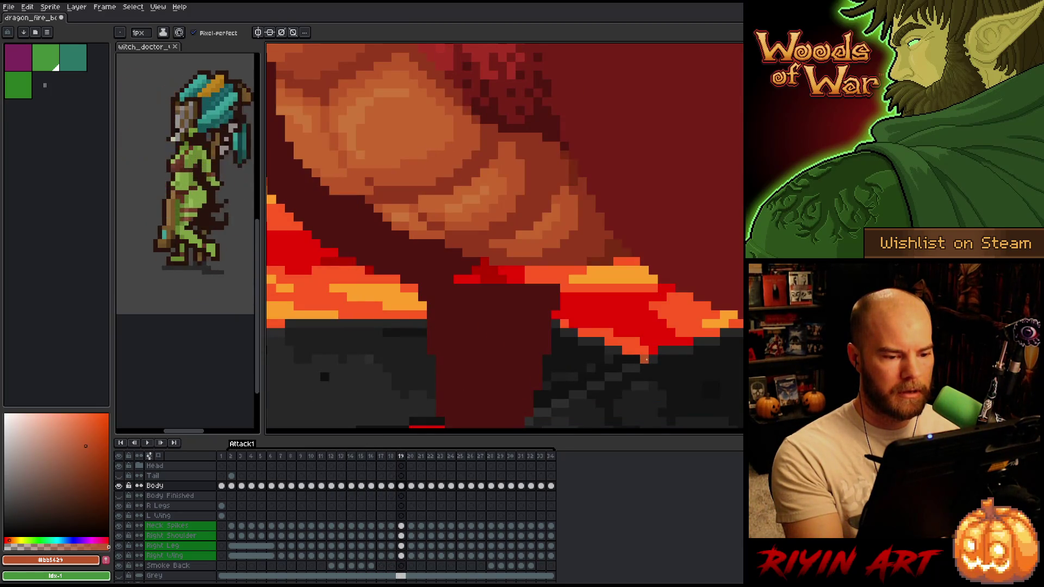
{"action": "key", "text": "Left"}
{"action": "key", "text": "Left"}
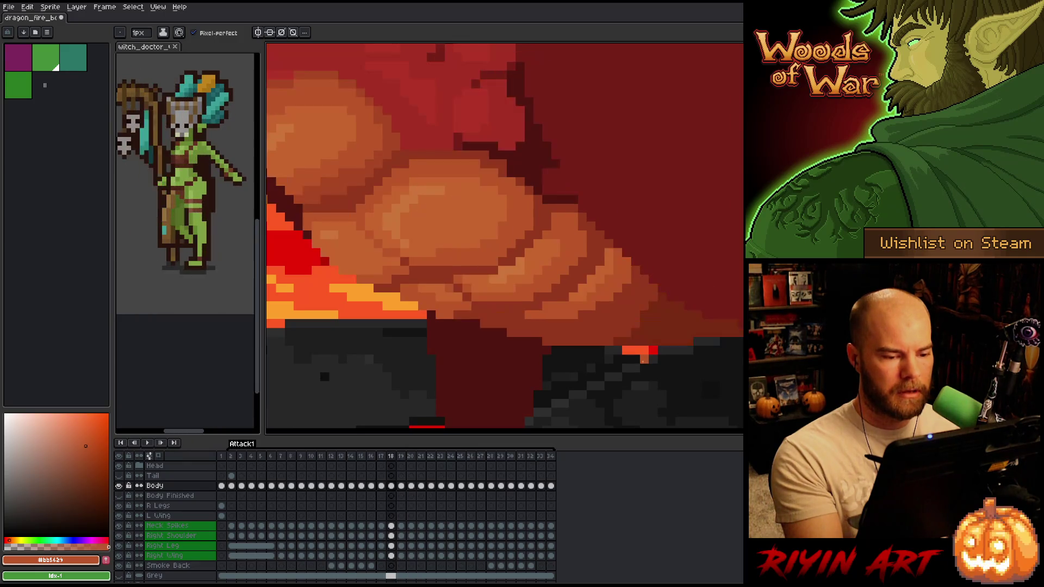
{"action": "key", "text": "Right"}
{"action": "key", "text": "Right"}
{"action": "key", "text": "Left"}
{"action": "key", "text": "Left"}
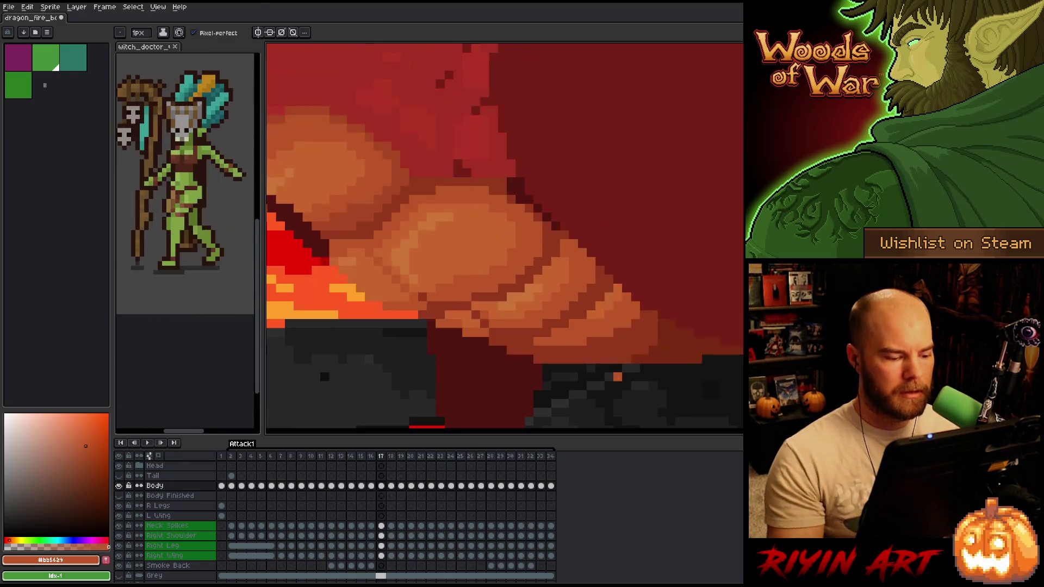
{"action": "key", "text": "Left"}
Zoom out to view the whole scene, then settle on frame 8 zoomed back on the belly.
{"action": "scroll", "coordinate": [505, 235], "scroll_direction": "down", "scroll_amount": 3}
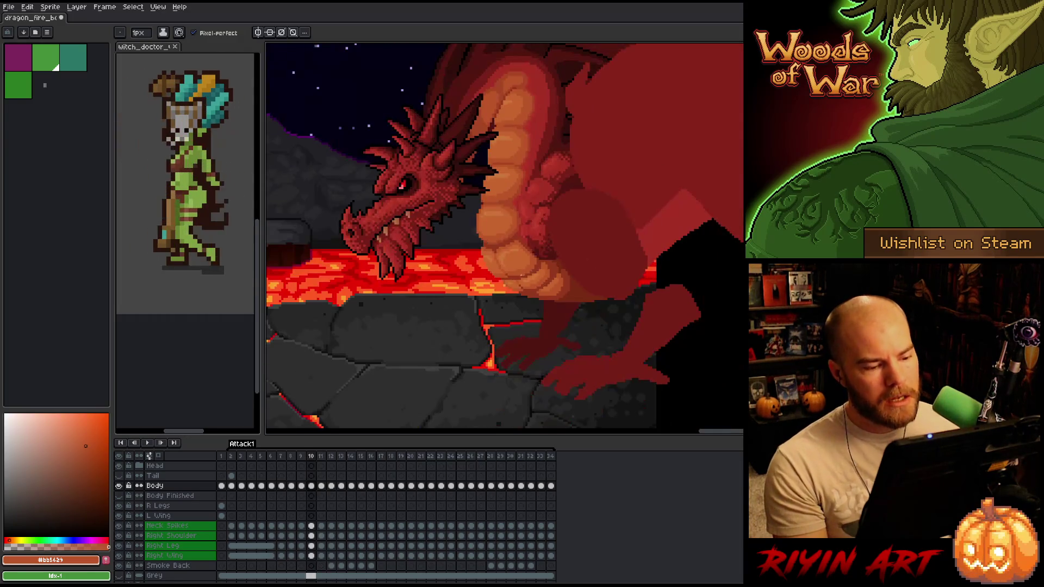
{"action": "key", "text": "Left"}
{"action": "key", "text": "Left"}
{"action": "key", "text": "Left"}
{"action": "key", "text": "Left"}
{"action": "key", "text": "Left"}
{"action": "key", "text": "Right"}
{"action": "key", "text": "Right"}
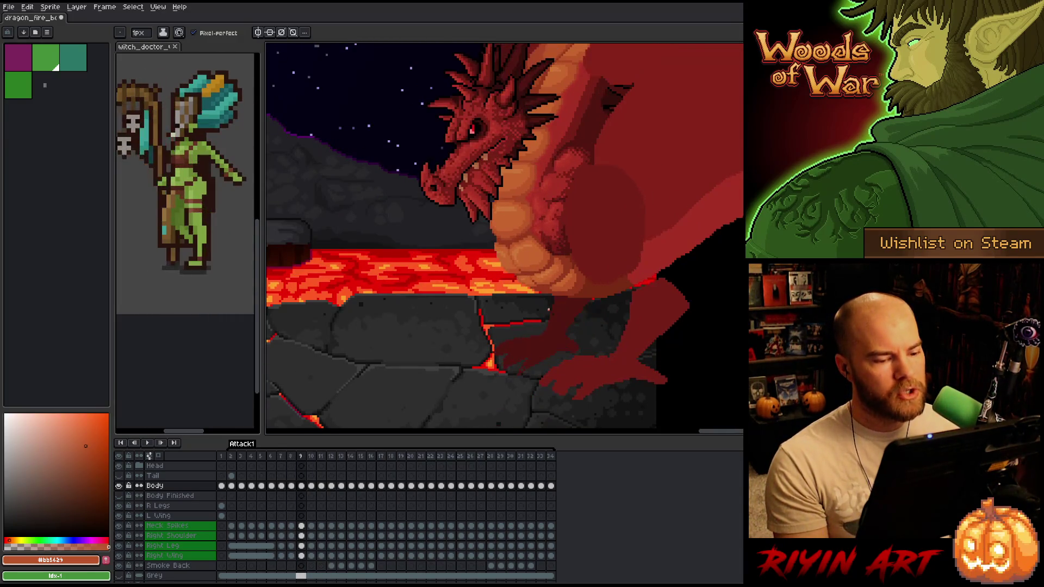
{"action": "key", "text": "Left"}
{"action": "key", "text": "Right"}
{"action": "key", "text": "Left"}
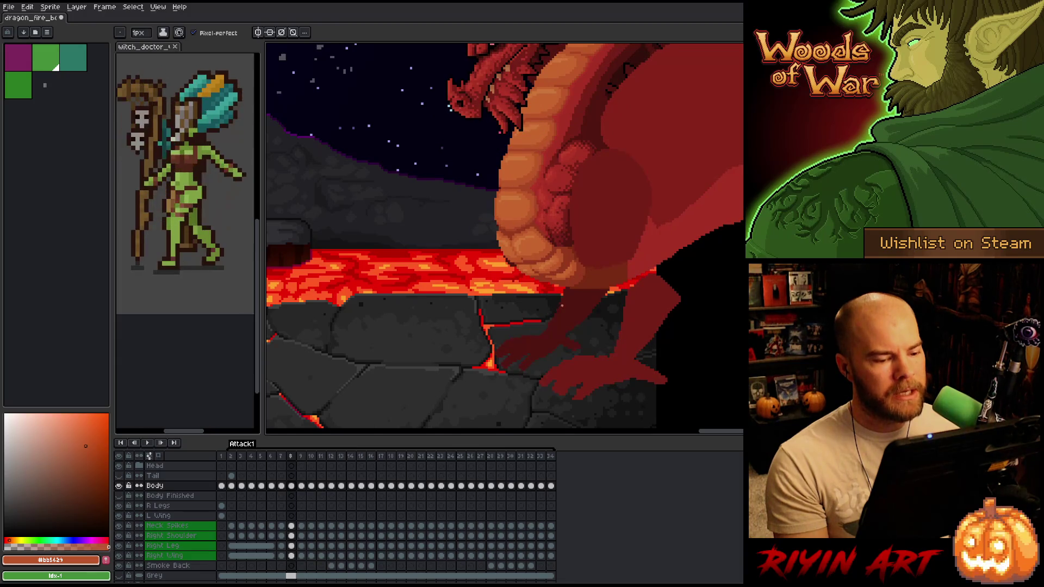
{"action": "scroll", "coordinate": [562, 306], "scroll_direction": "up", "scroll_amount": 3}
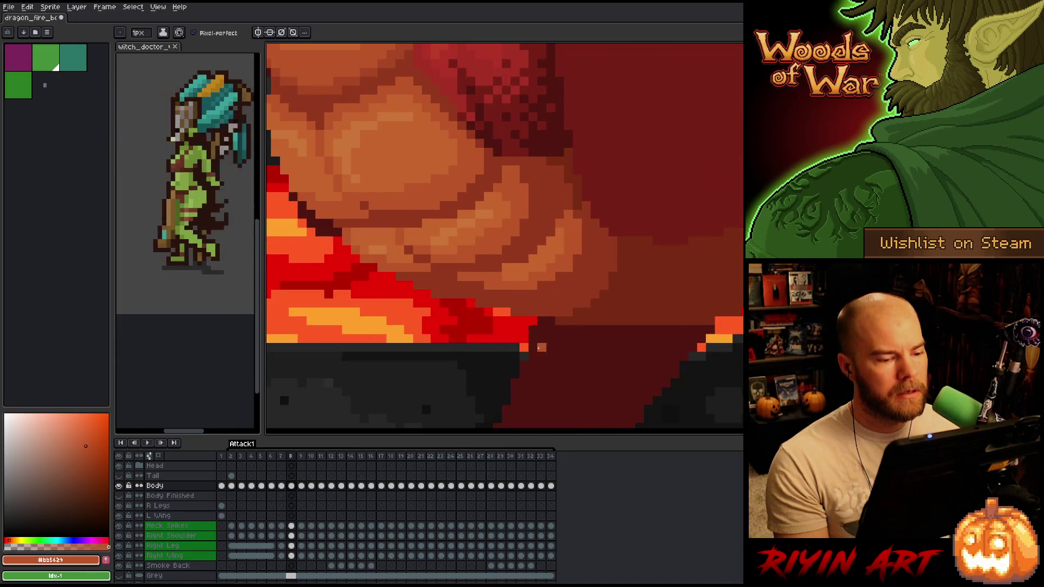
Flip through frames 8 to 10 to compare the belly scales.
{"action": "key", "text": "Right"}
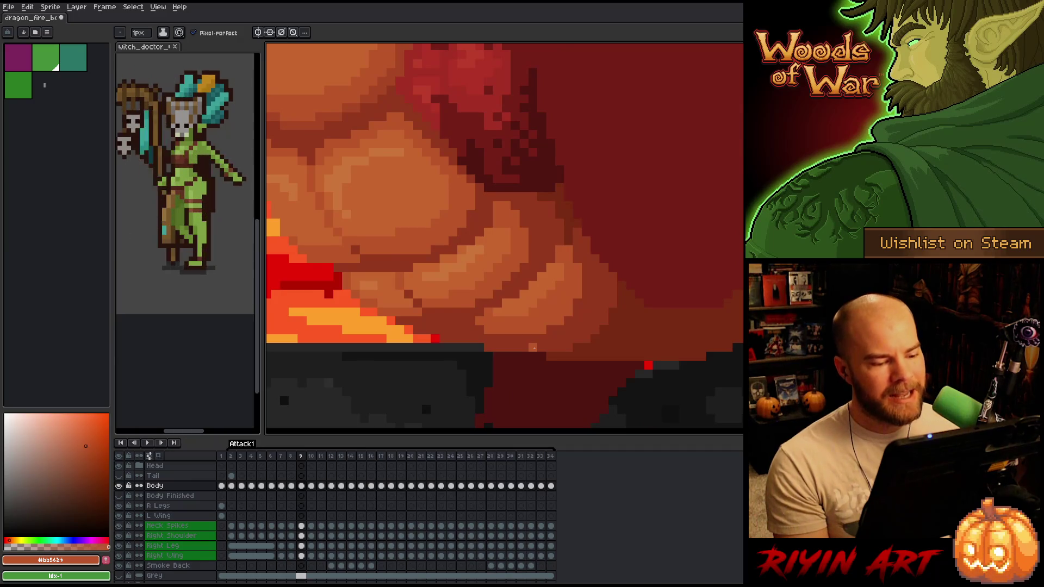
{"action": "key", "text": "Left"}
{"action": "key", "text": "Left"}
{"action": "key", "text": "Right"}
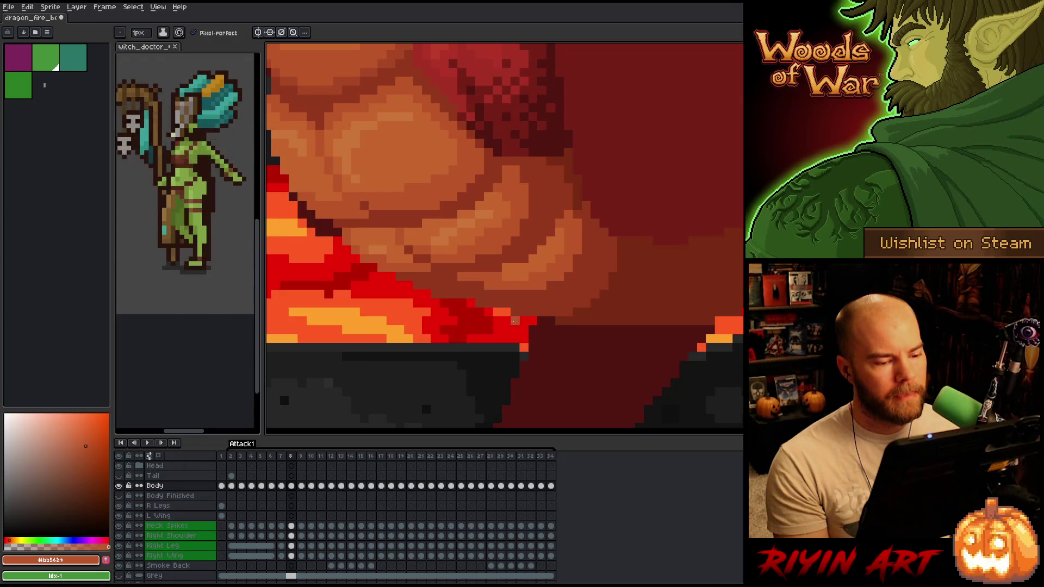
{"action": "key", "text": "Left"}
{"action": "key", "text": "Right"}
{"action": "key", "text": "Right"}
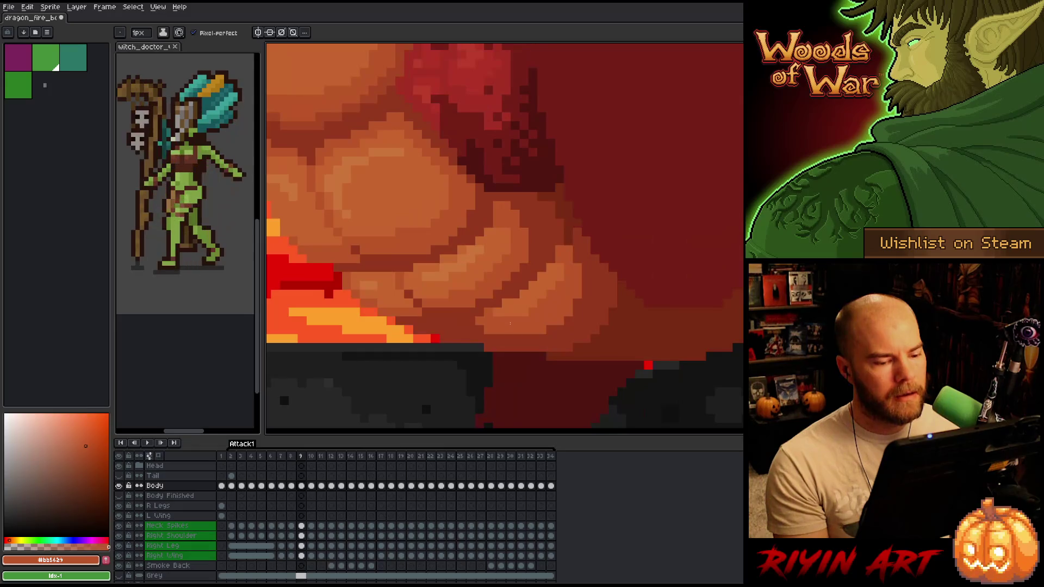
{"action": "key", "text": "Right"}
{"action": "key", "text": "Left"}
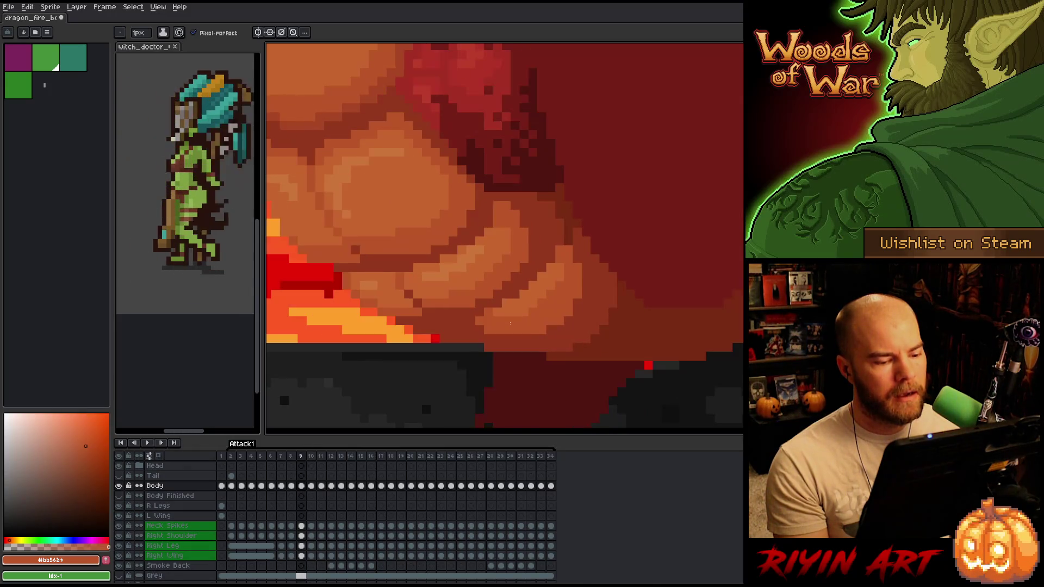
{"action": "key", "text": "Right"}
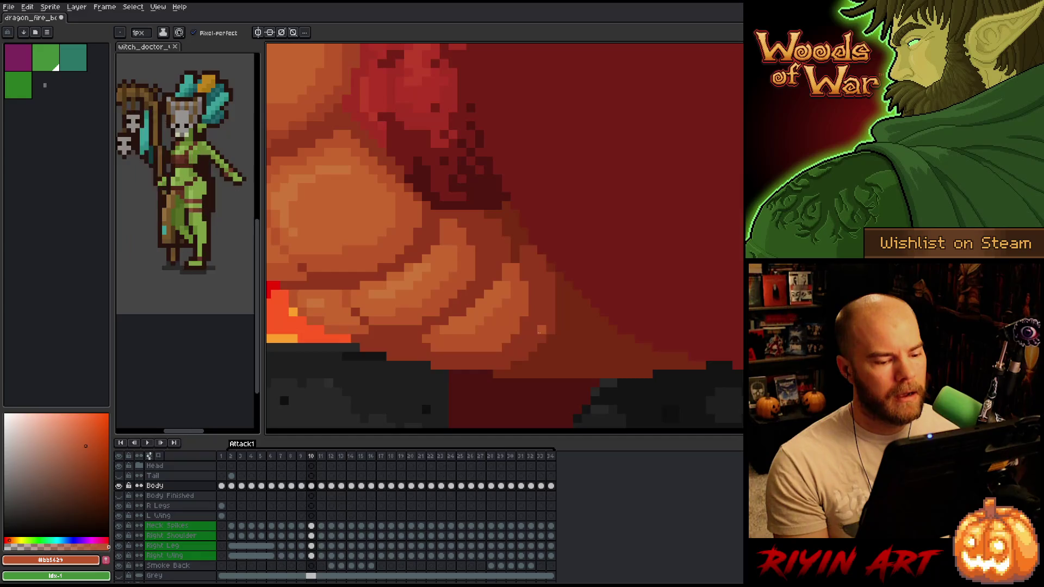
{"action": "key", "text": "Left"}
{"action": "key", "text": "Right"}
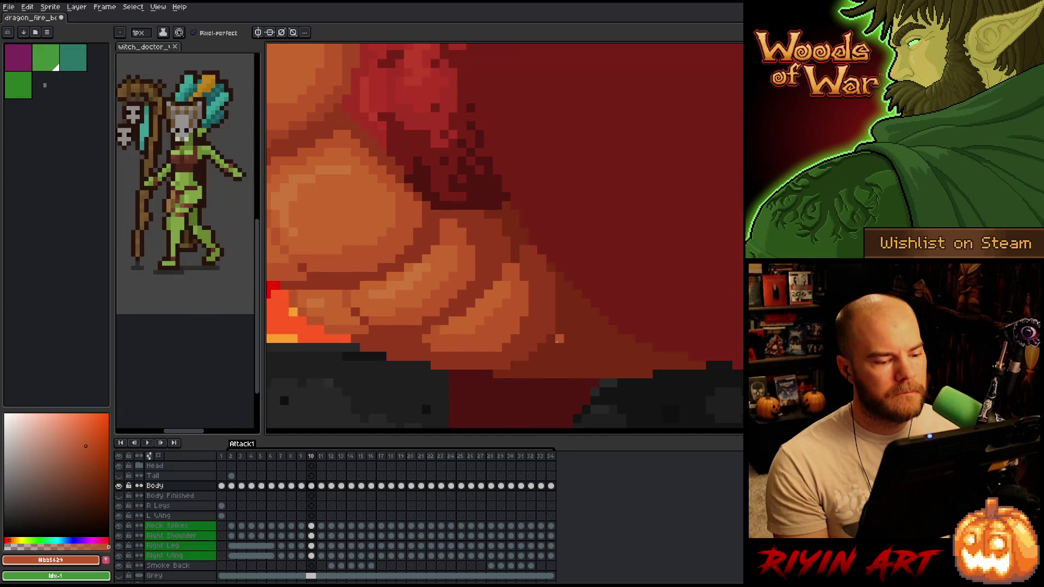
Eyedrop the dark red shadow, mid red-brown and orange belly shade across frames 9 and 10.
{"action": "left_click", "coordinate": [551, 356], "text": "alt"}
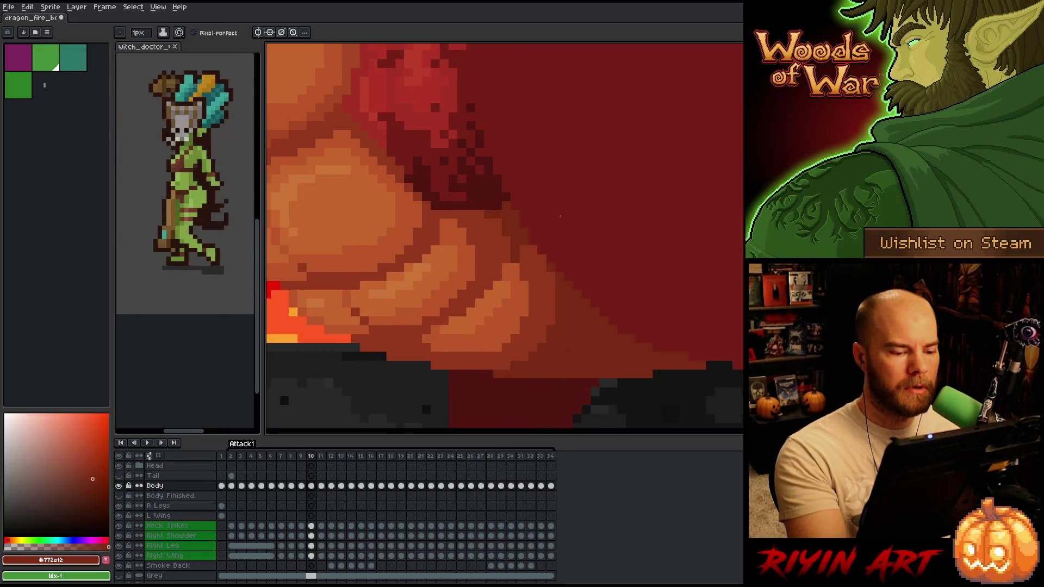
{"action": "key", "text": "Left"}
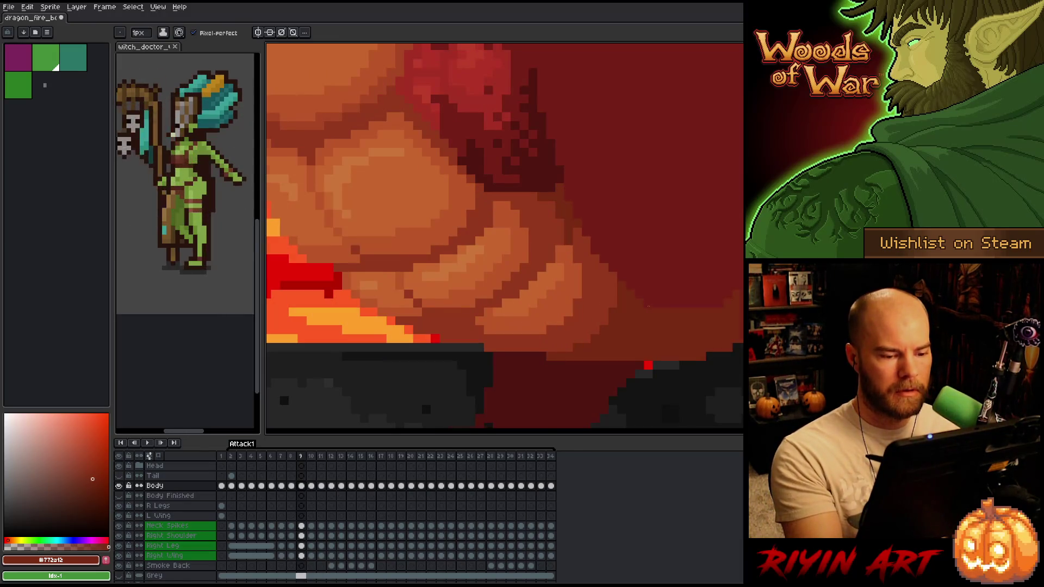
{"action": "key", "text": "Right"}
{"action": "left_click", "coordinate": [553, 276], "text": "alt"}
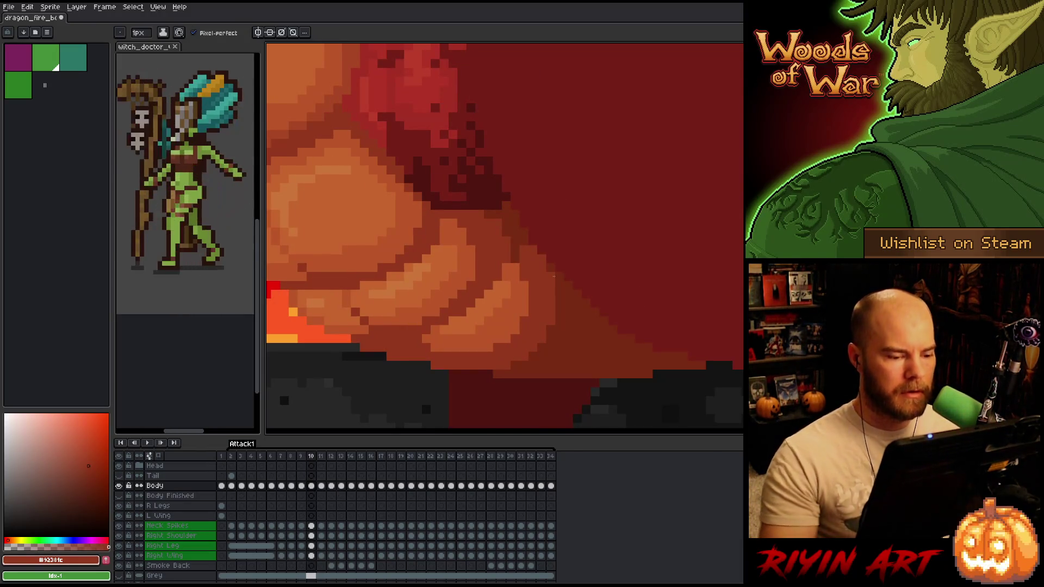
{"action": "key", "text": "Left"}
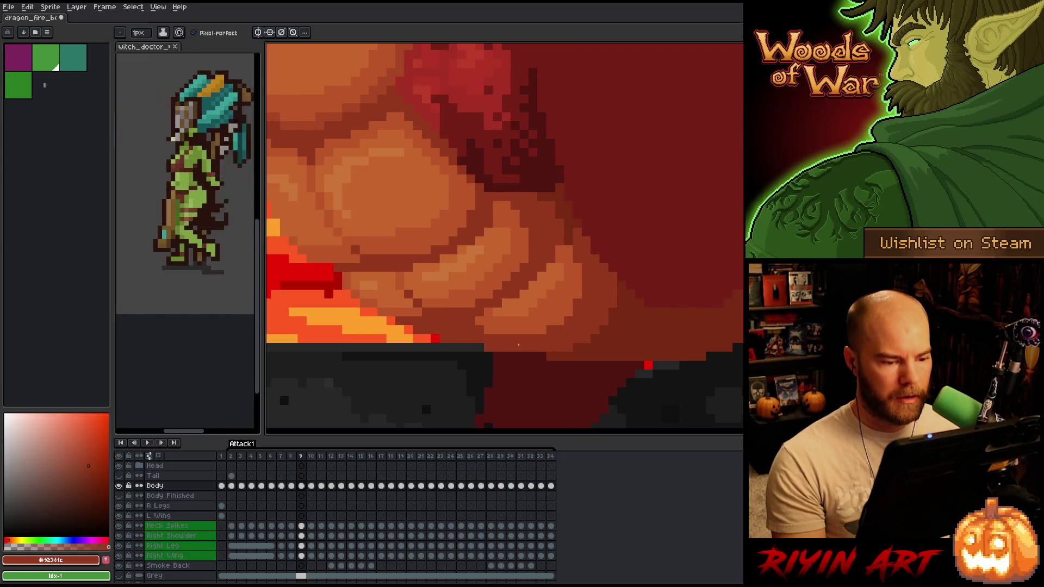
{"action": "key", "text": "Left"}
{"action": "key", "text": "Right"}
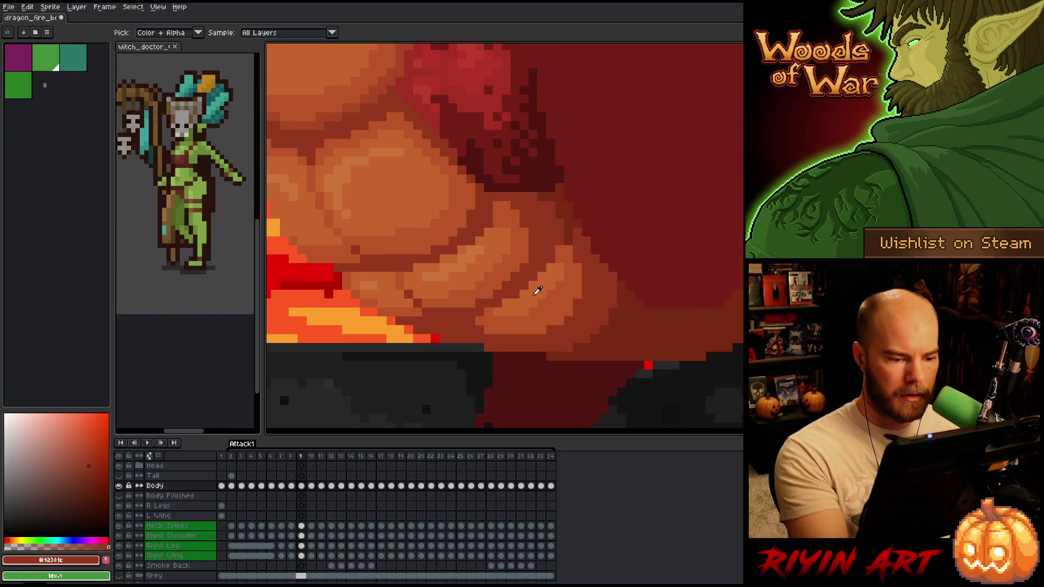
{"action": "left_click", "coordinate": [542, 302], "text": "alt"}
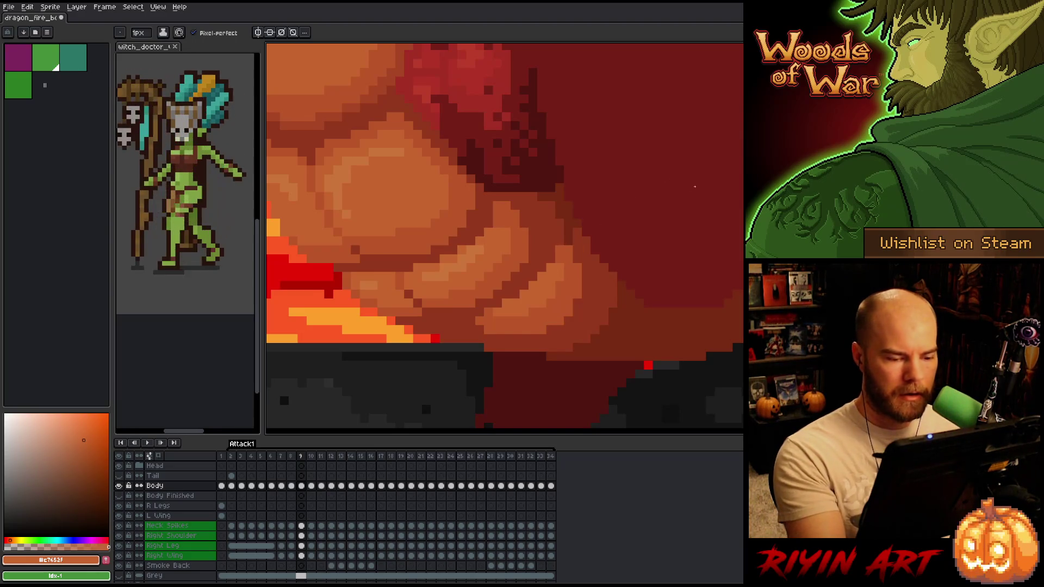
Flip between frames 9 and 10 to compare the belly shading.
{"action": "key", "text": "Left"}
{"action": "key", "text": "Right"}
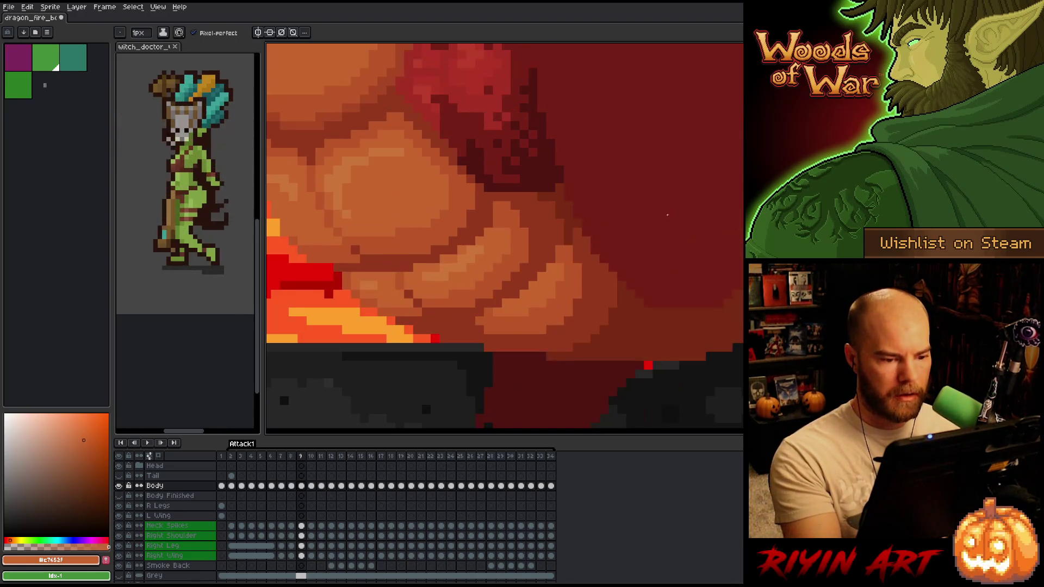
{"action": "key", "text": "Right"}
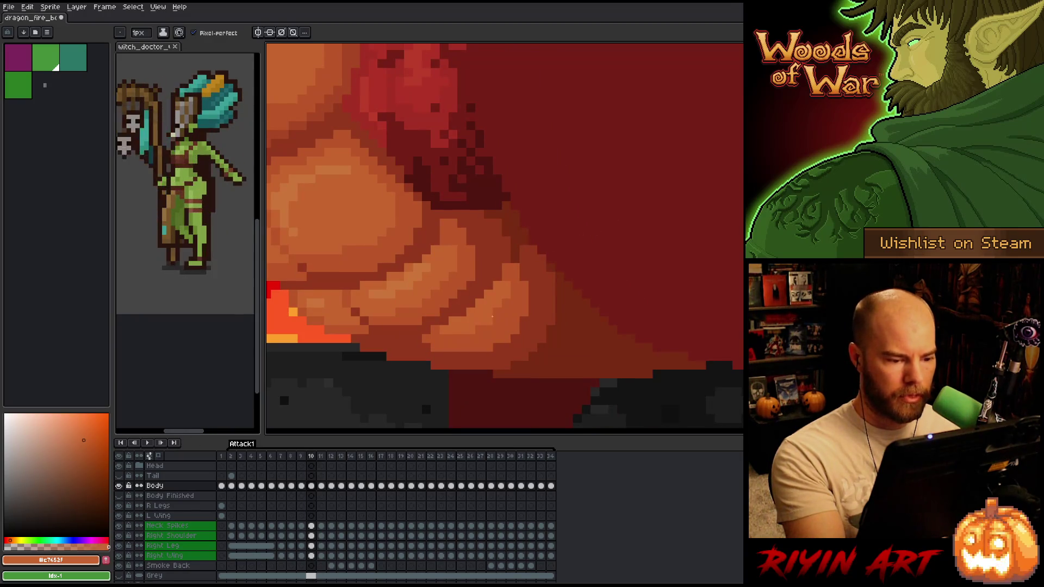
{"action": "key", "text": "Right"}
{"action": "key", "text": "Left"}
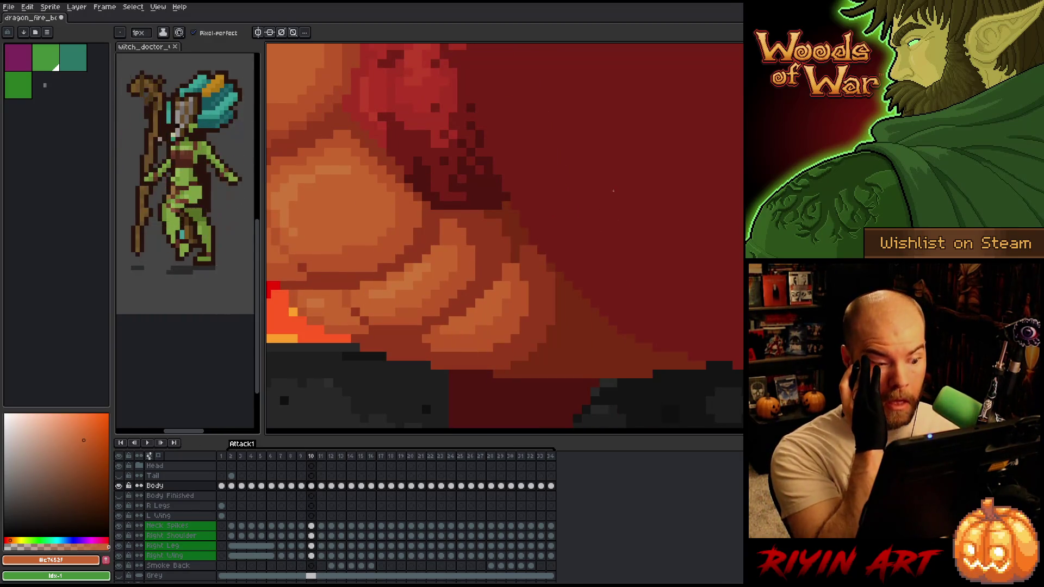
{"action": "key", "text": "Left"}
{"action": "key", "text": "Right"}
{"action": "key", "text": "Left"}
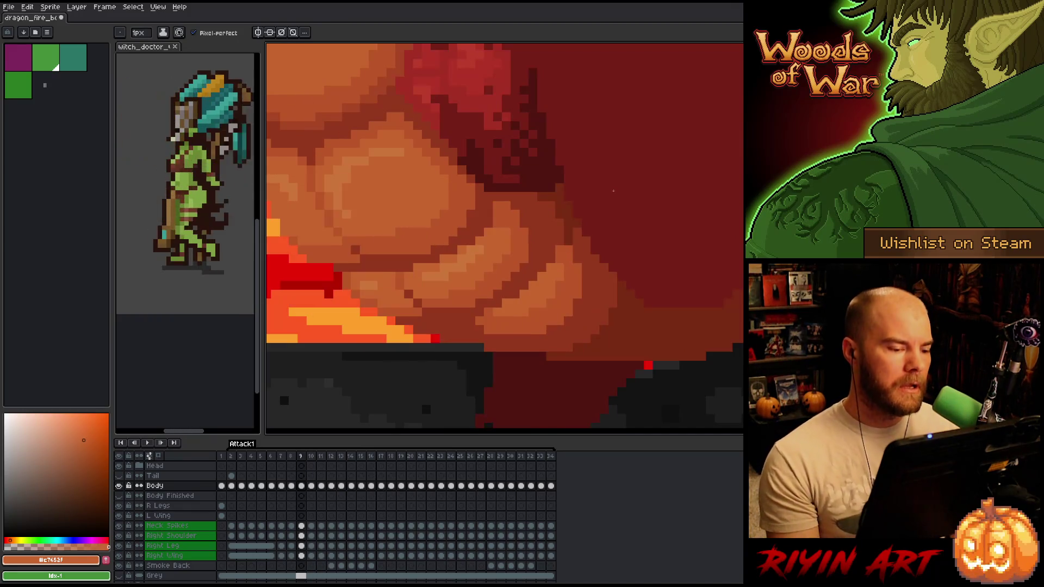
{"action": "key", "text": "Right"}
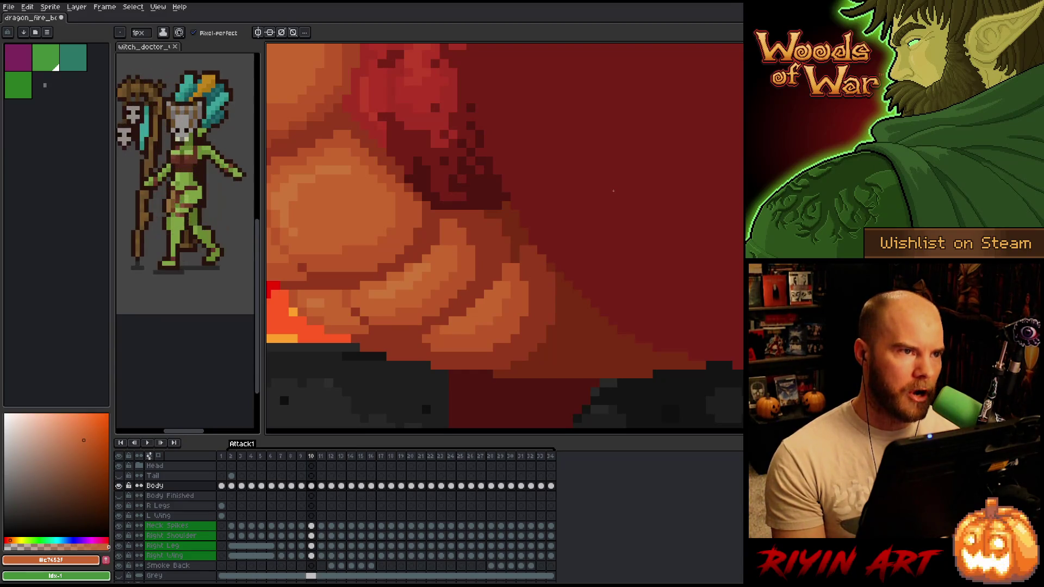
{"action": "key", "text": "Left"}
{"action": "key", "text": "Right"}
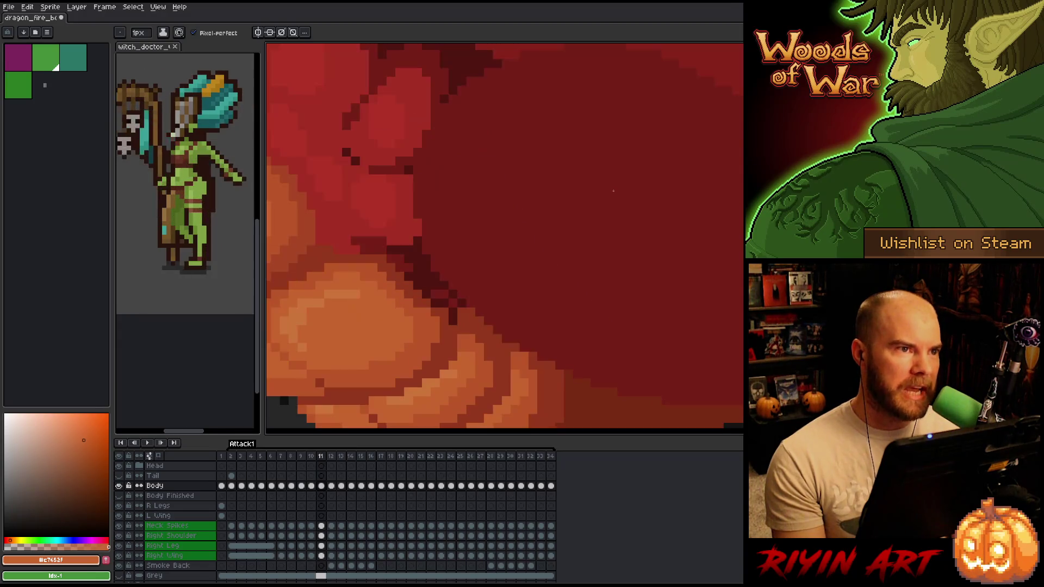
Step from frame 8 through to frame 11, comparing it with frame 10.
{"action": "key", "text": "Left"}
{"action": "key", "text": "Right"}
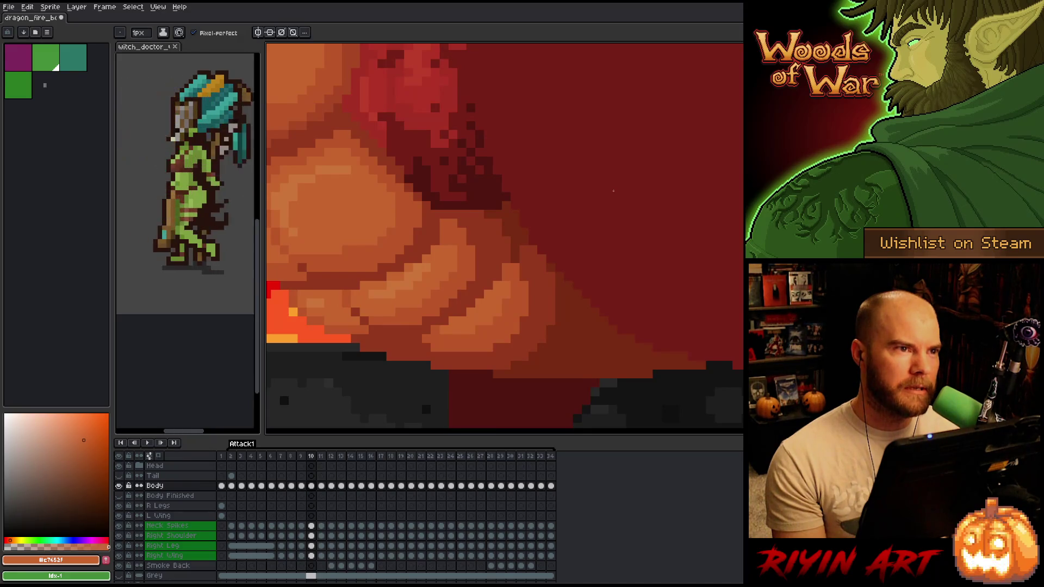
{"action": "key", "text": "Left"}
{"action": "key", "text": "Left"}
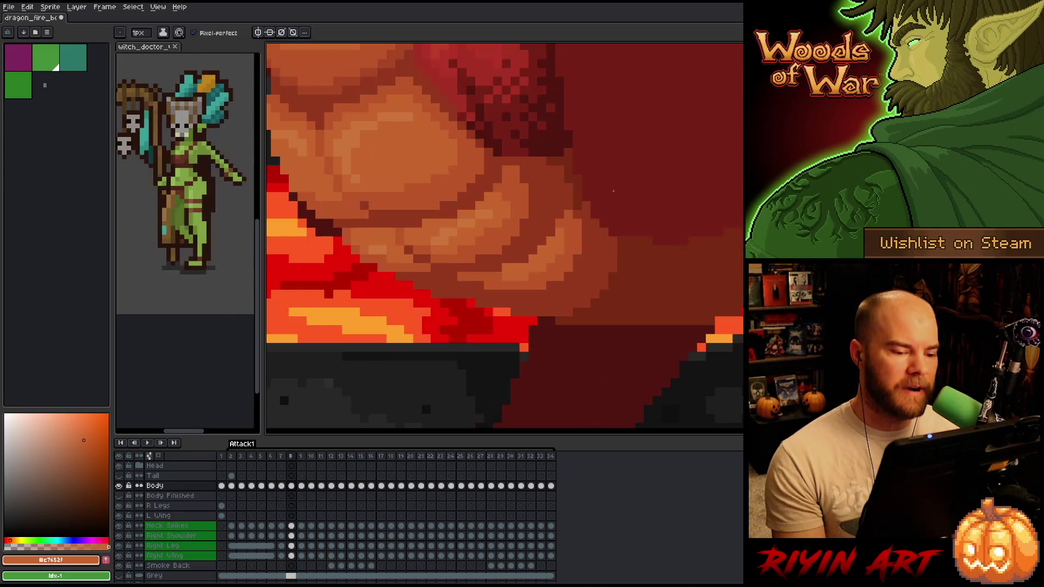
{"action": "key", "text": "Right"}
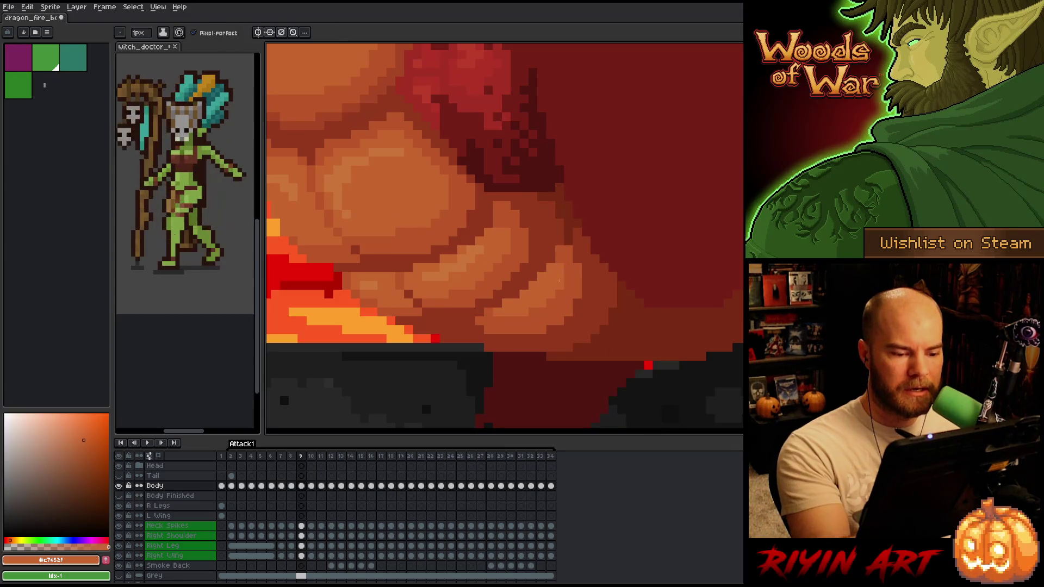
{"action": "key", "text": "Right"}
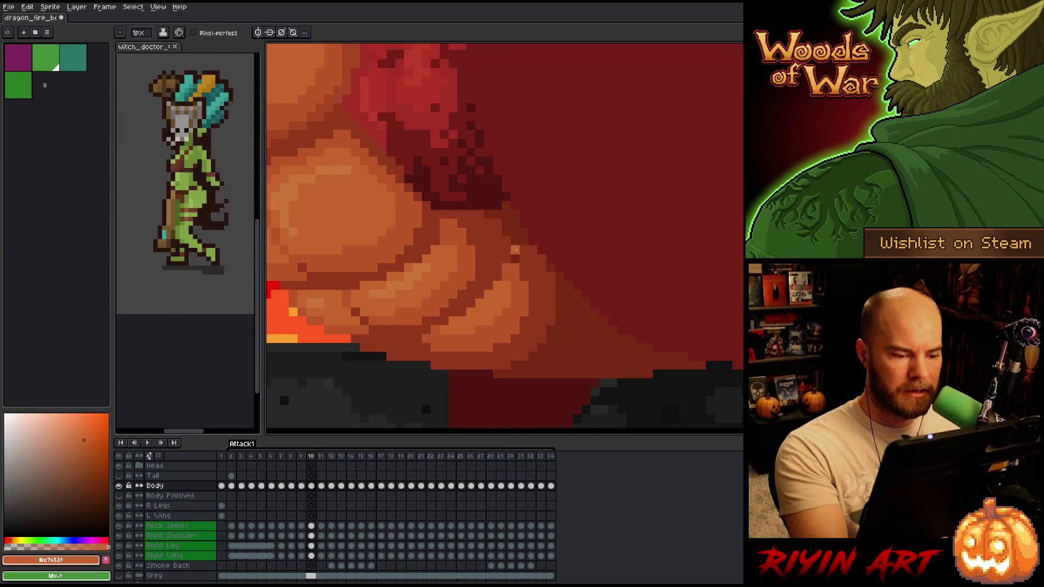
{"action": "key", "text": "Right"}
{"action": "key", "text": "Left"}
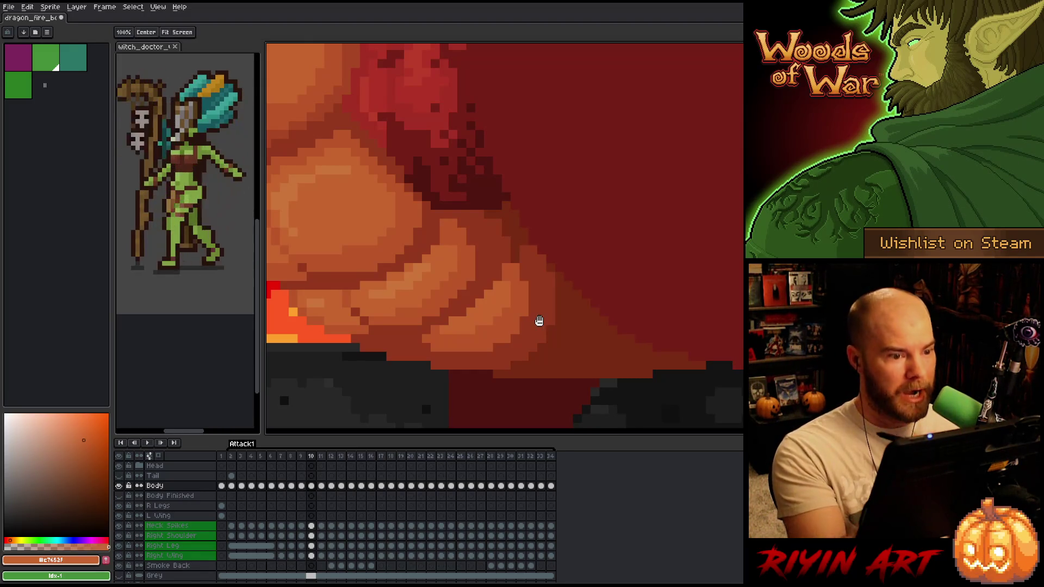
{"action": "key", "text": "Right"}
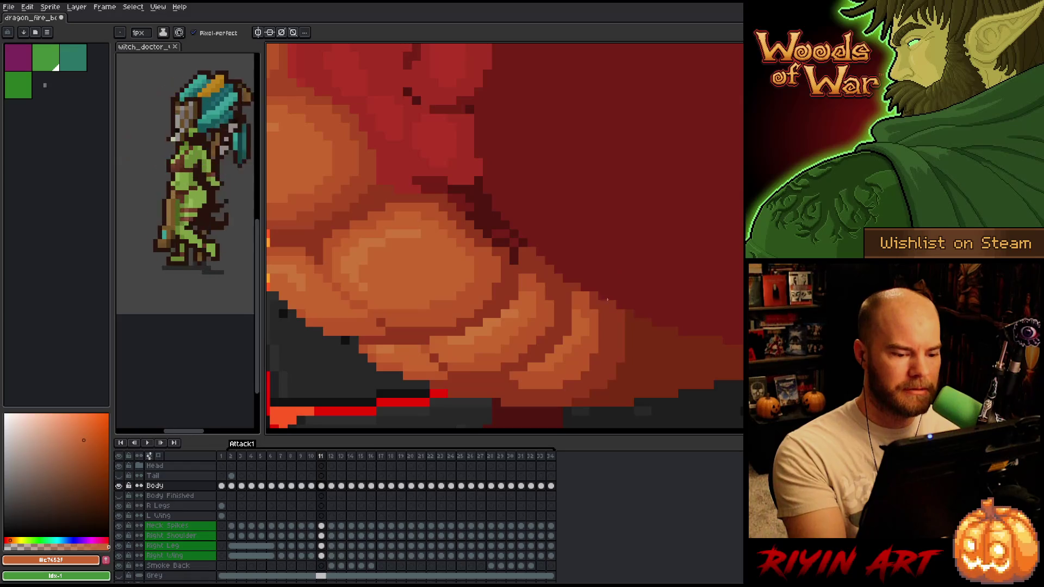
{"action": "key", "text": "Left"}
{"action": "key", "text": "Right"}
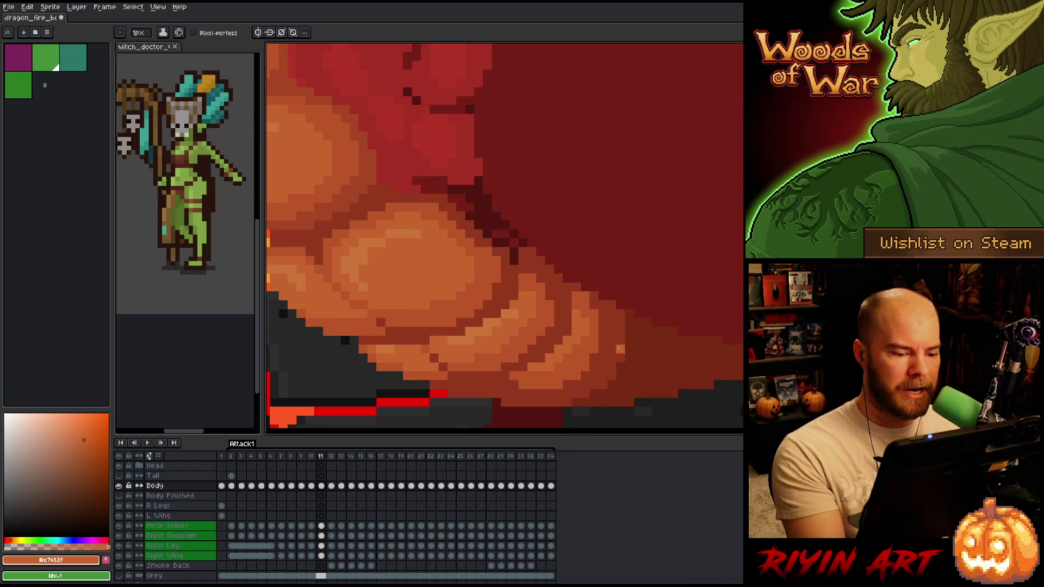
Pan to the lower belly on frame 11 and sample the darker orange #bb5629.
{"action": "left_click_drag", "start_coordinate": [611, 340], "coordinate": [625, 257]}
{"action": "key", "text": "Left"}
{"action": "key", "text": "Right"}
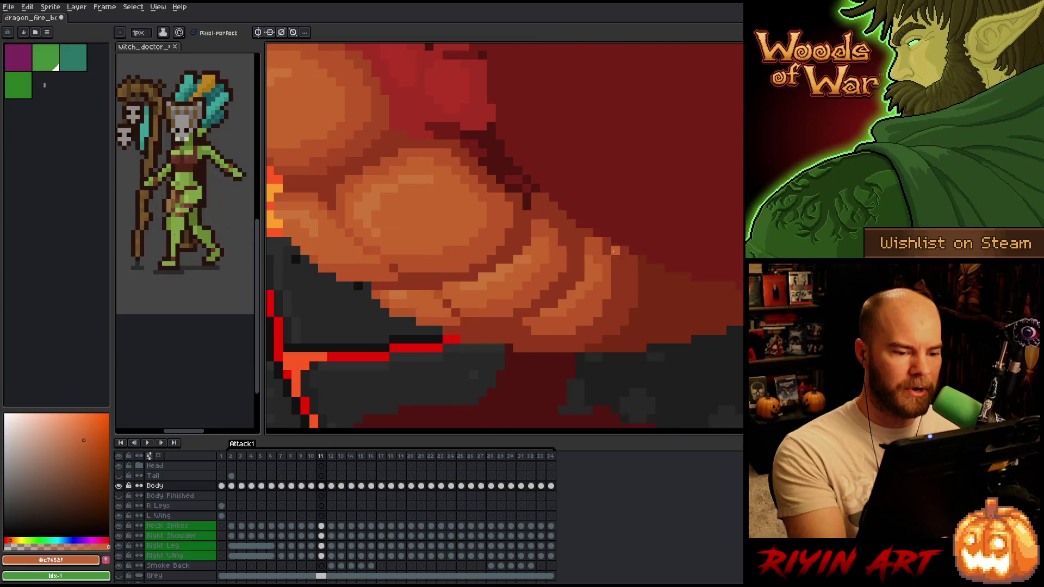
{"action": "left_click", "coordinate": [604, 284], "text": "alt"}
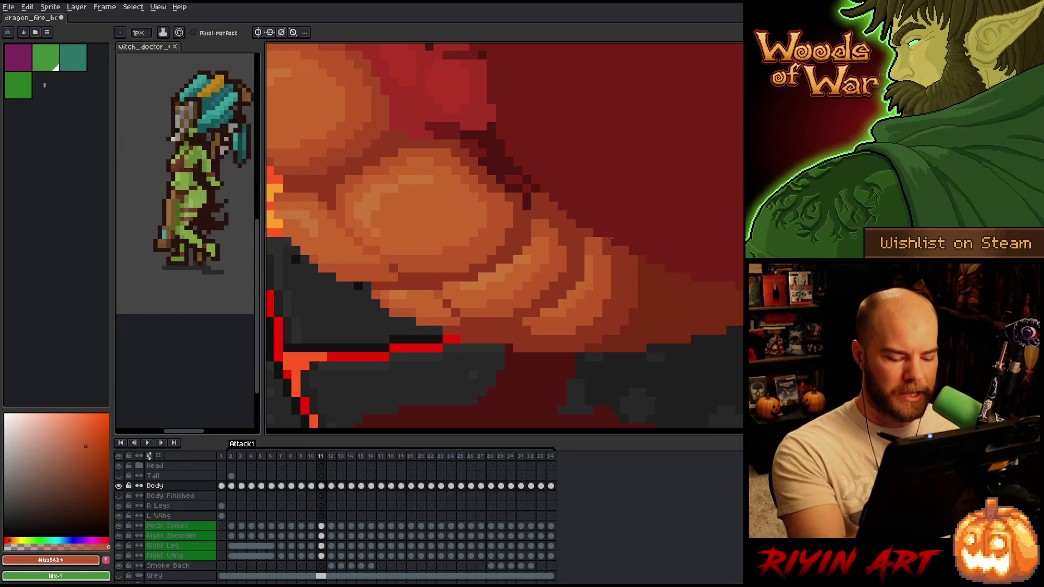
{"action": "key", "text": "Left"}
{"action": "key", "text": "Right"}
{"action": "key", "text": "Left"}
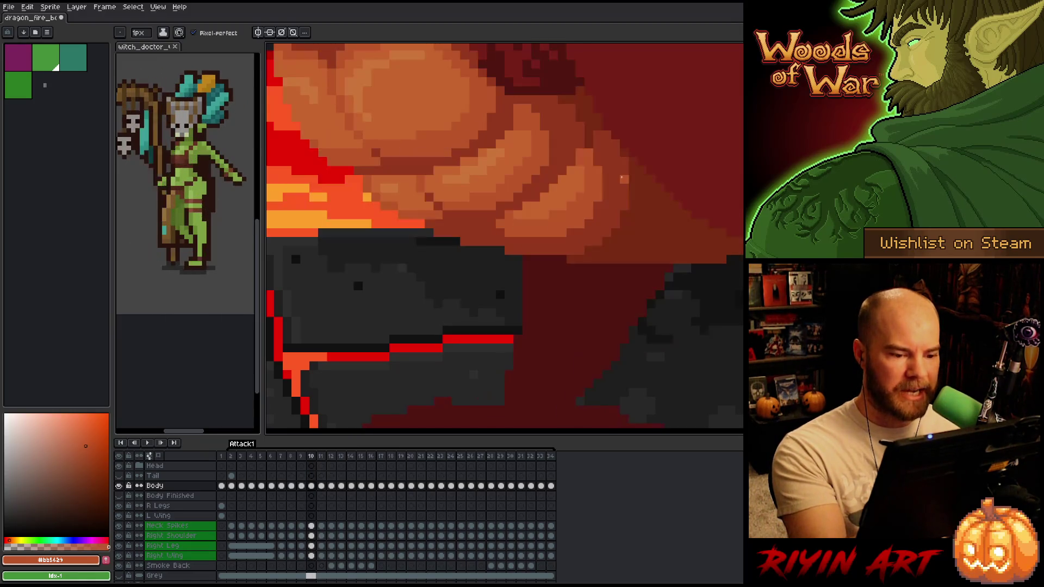
{"action": "key", "text": "Right"}
{"action": "key", "text": "Left"}
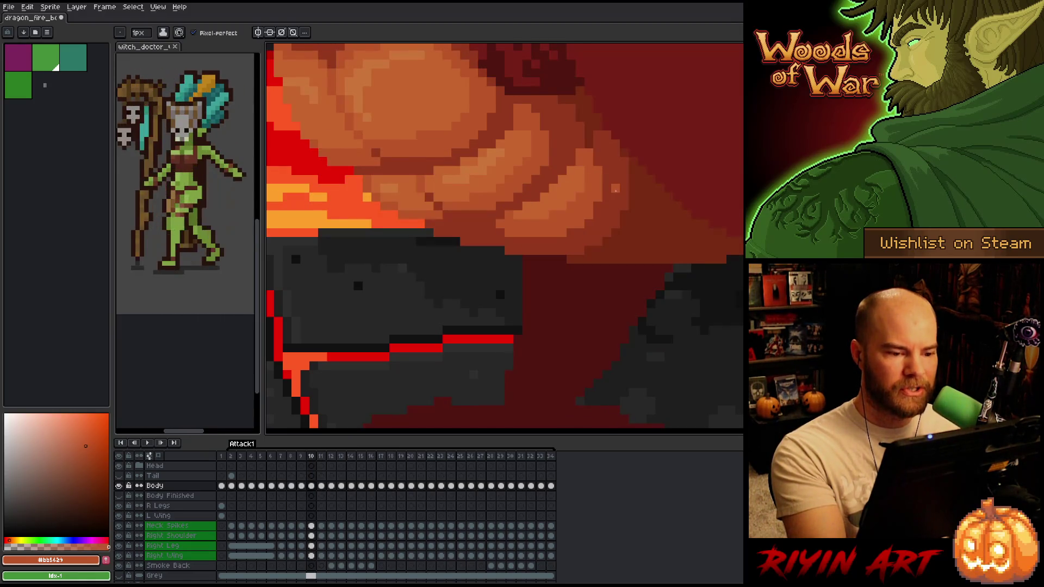
{"action": "key", "text": "Right"}
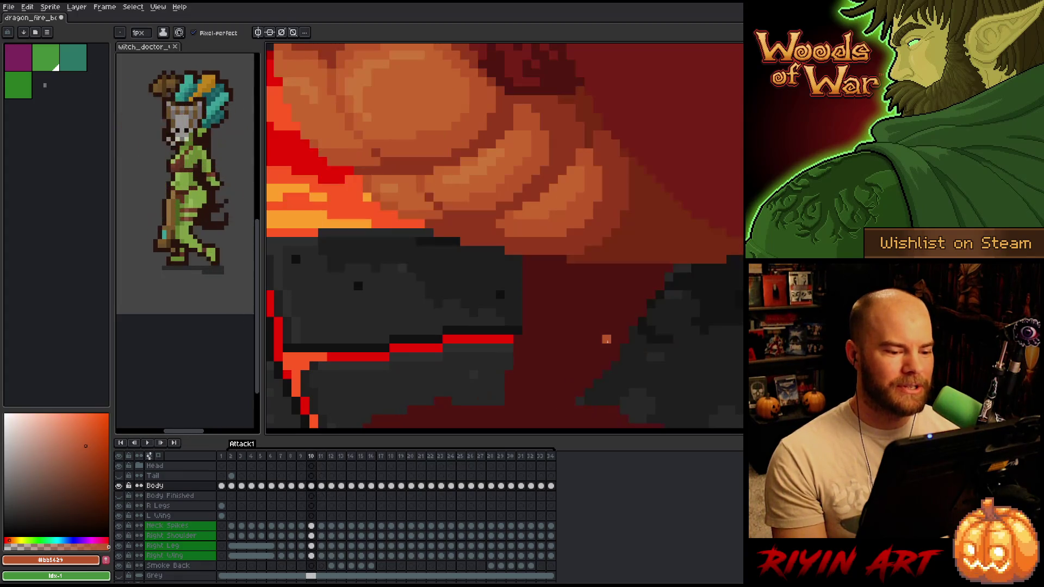
{"action": "key", "text": "Left"}
{"action": "key", "text": "Right"}
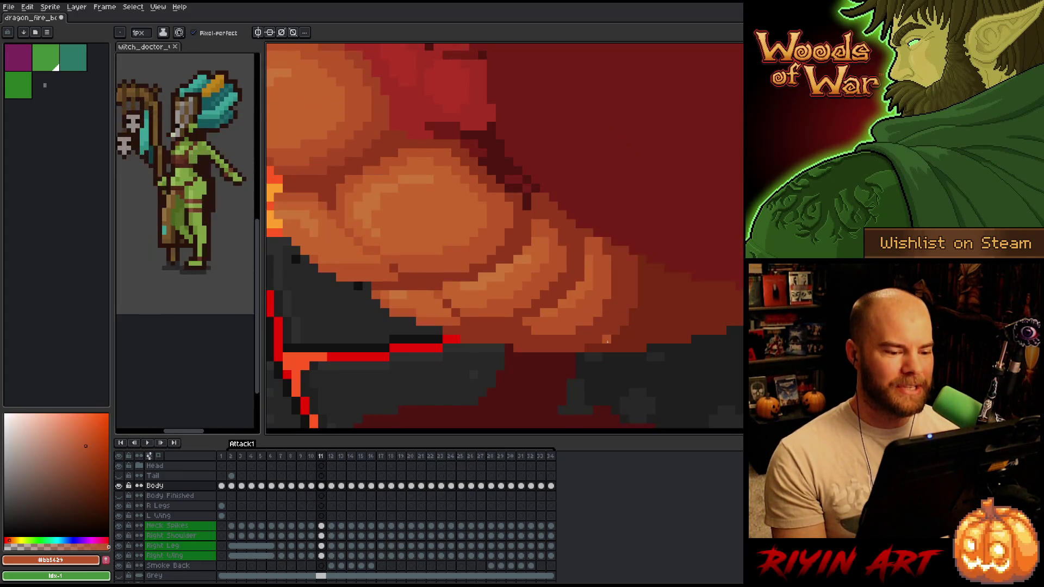
{"action": "key", "text": "Left"}
{"action": "key", "text": "Right"}
{"action": "key", "text": "Left"}
{"action": "key", "text": "Right"}
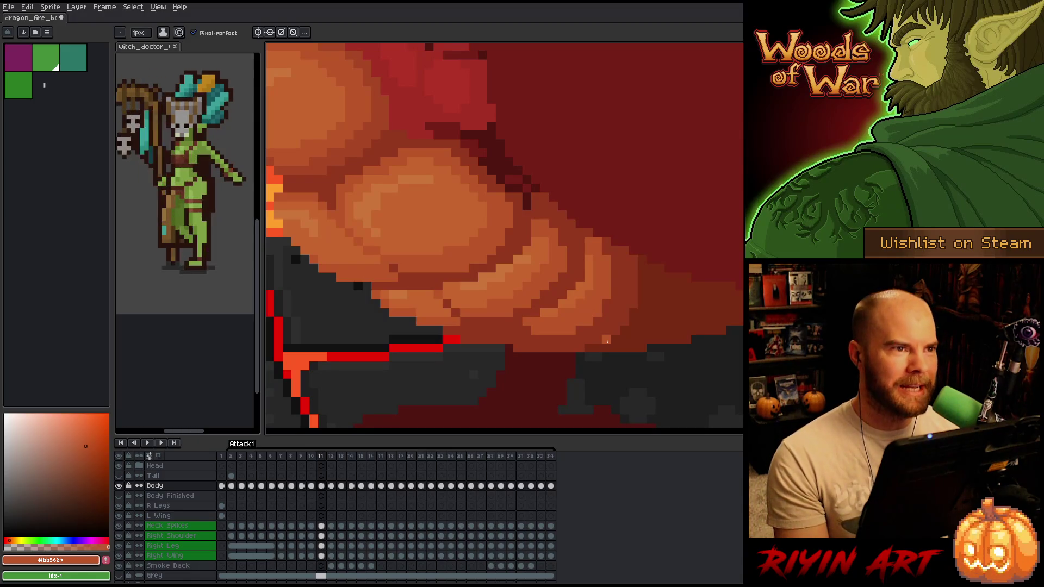
{"action": "key", "text": "Left"}
{"action": "key", "text": "Right"}
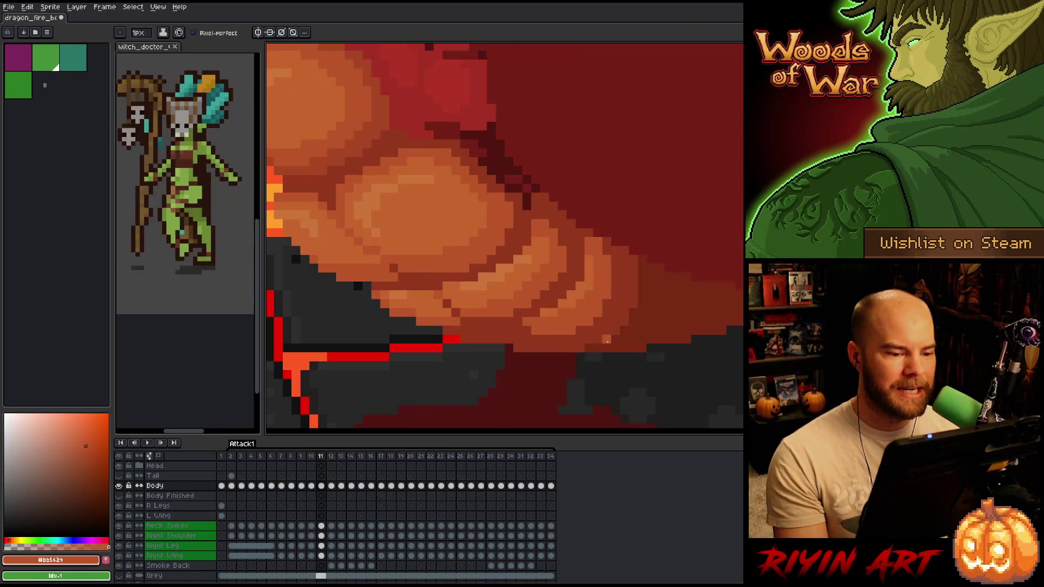
{"action": "key", "text": "Left"}
{"action": "key", "text": "Right"}
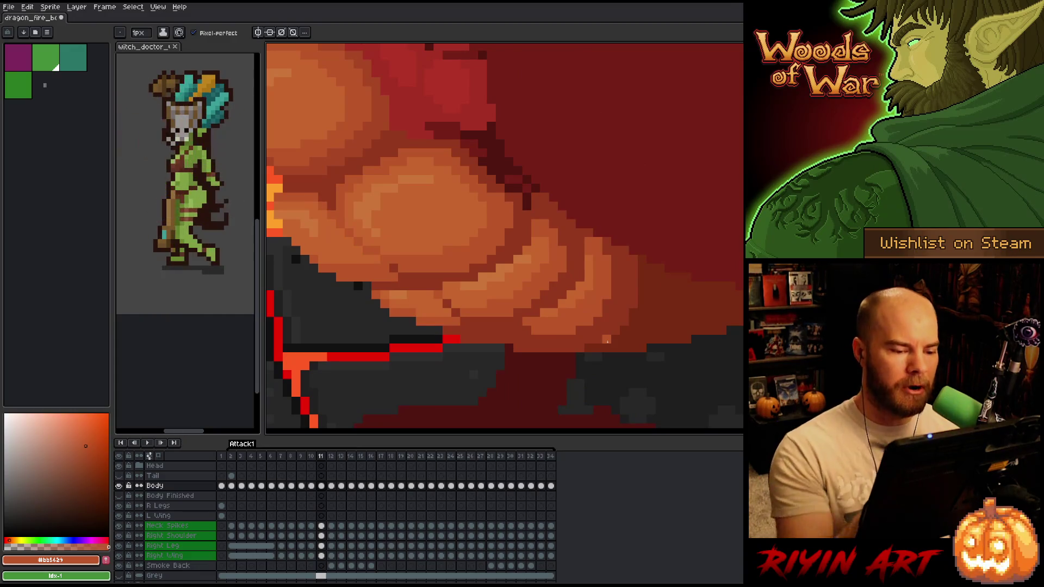
{"action": "key", "text": "Left"}
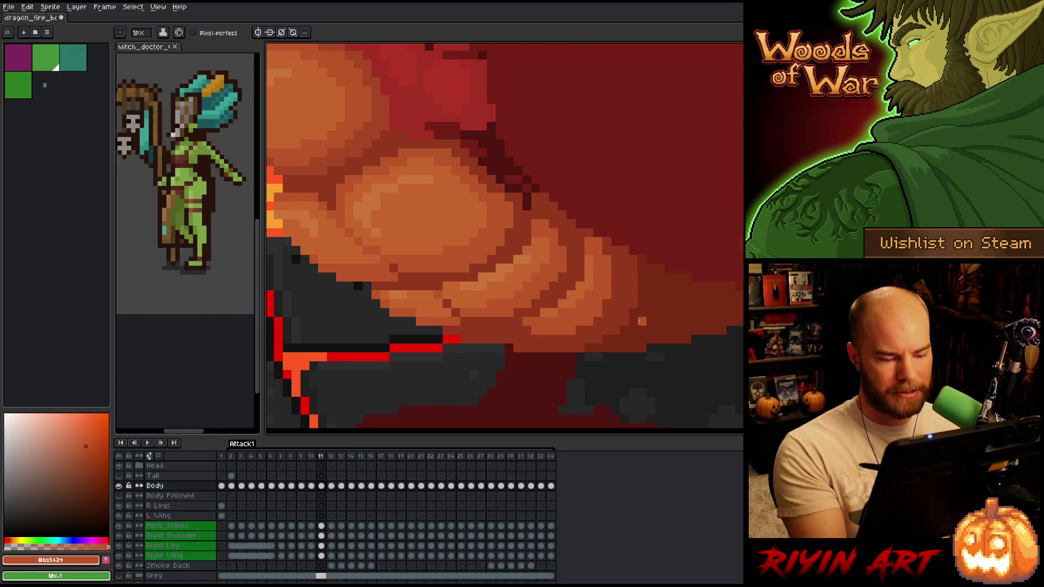
{"action": "key", "text": "Right"}
{"action": "key", "text": "Left"}
{"action": "key", "text": "Right"}
{"action": "key", "text": "Left"}
{"action": "key", "text": "Right"}
{"action": "key", "text": "Left"}
{"action": "key", "text": "Right"}
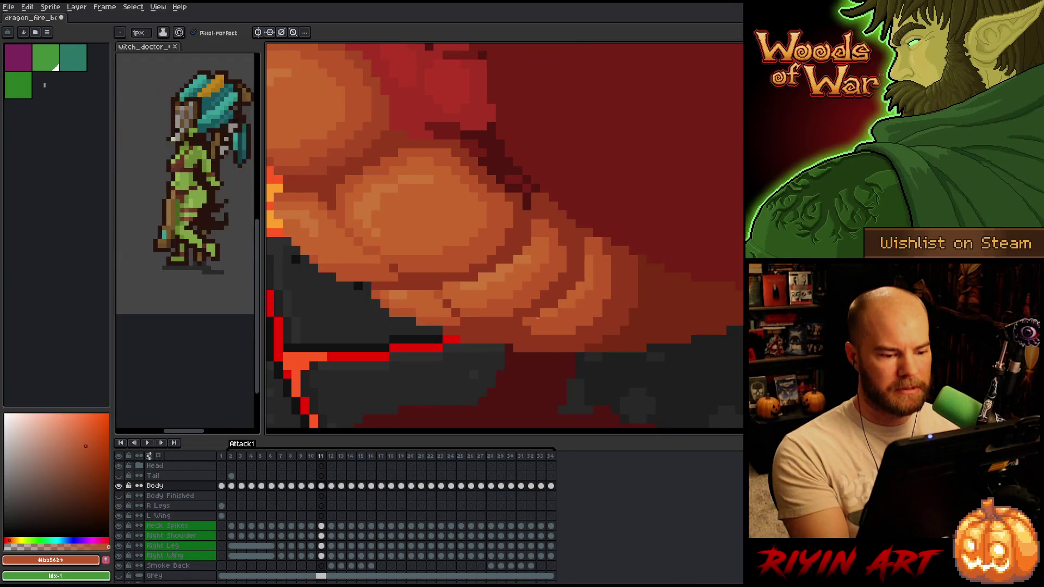
{"action": "key", "text": "Left"}
{"action": "key", "text": "Right"}
{"action": "key", "text": "Left"}
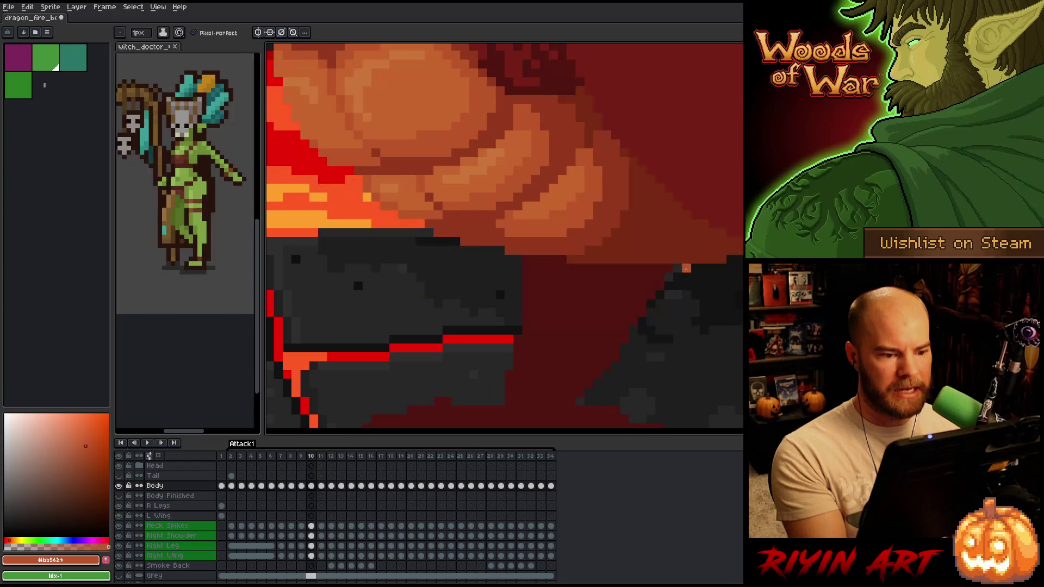
{"action": "key", "text": "Right"}
{"action": "key", "text": "Left"}
{"action": "key", "text": "Right"}
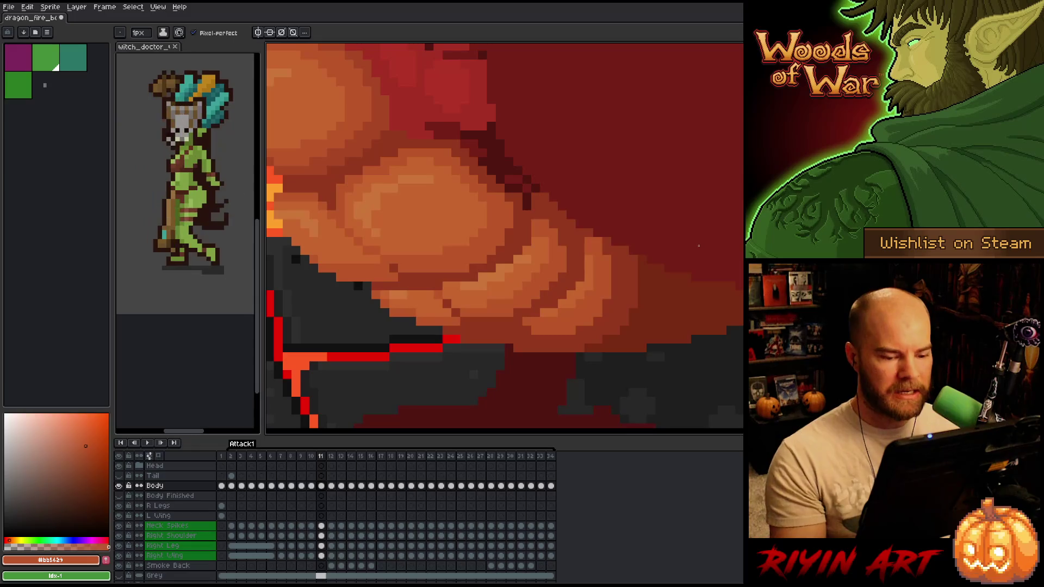
{"action": "key", "text": "Left"}
{"action": "key", "text": "Right"}
{"action": "key", "text": "Left"}
{"action": "key", "text": "Left"}
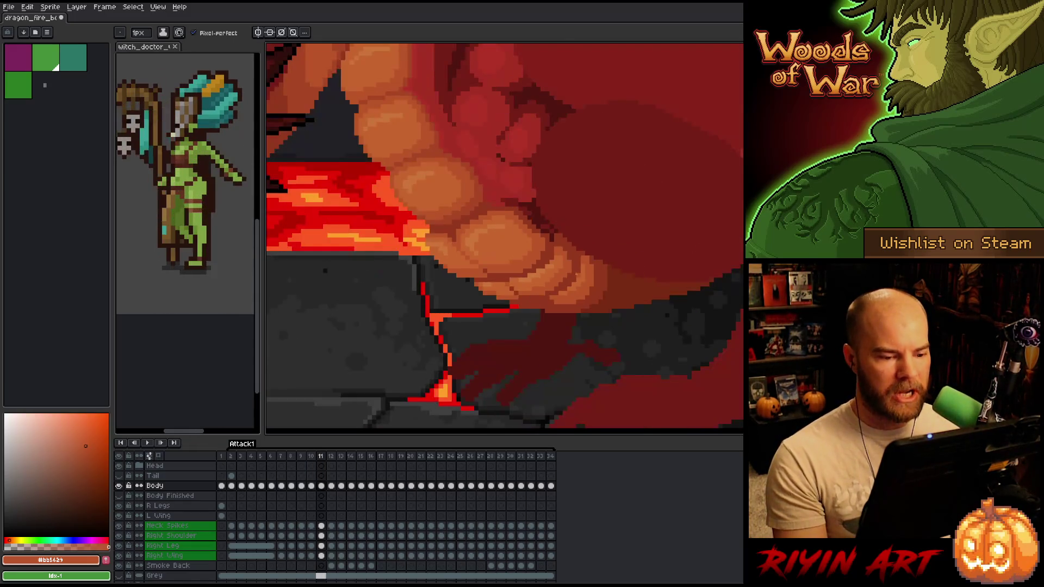
Compare frames 10 and 11, then sample the dark red-brown from the belly shadow.
{"action": "key", "text": "Right"}
{"action": "key", "text": "Right"}
{"action": "key", "text": "Left"}
{"action": "key", "text": "Right"}
{"action": "key", "text": "Left"}
{"action": "key", "text": "Right"}
{"action": "key", "text": "Left"}
{"action": "scroll", "coordinate": [563, 198], "scroll_direction": "up", "scroll_amount": 3}
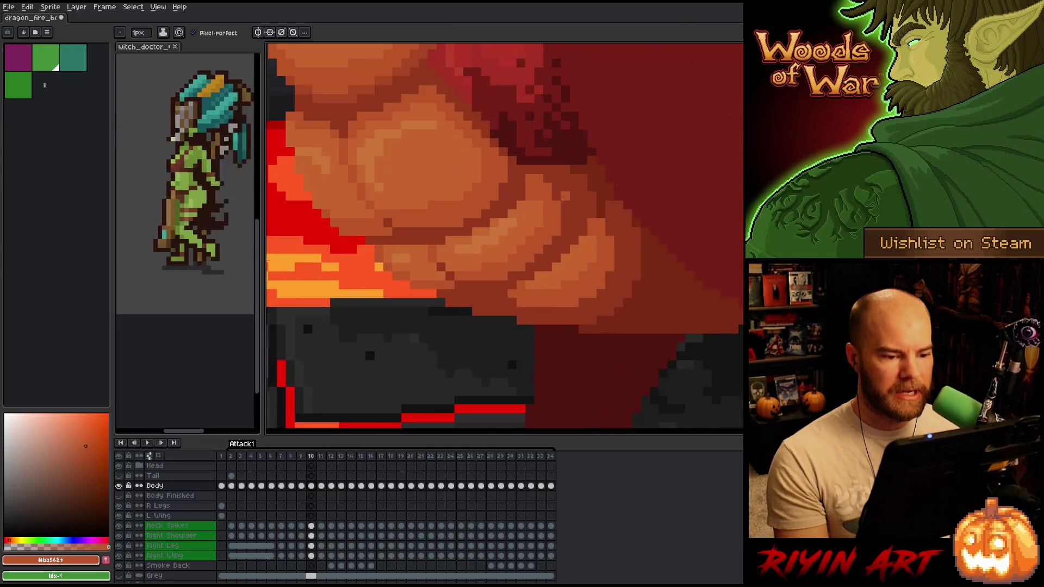
{"action": "left_click", "coordinate": [603, 187], "text": "alt"}
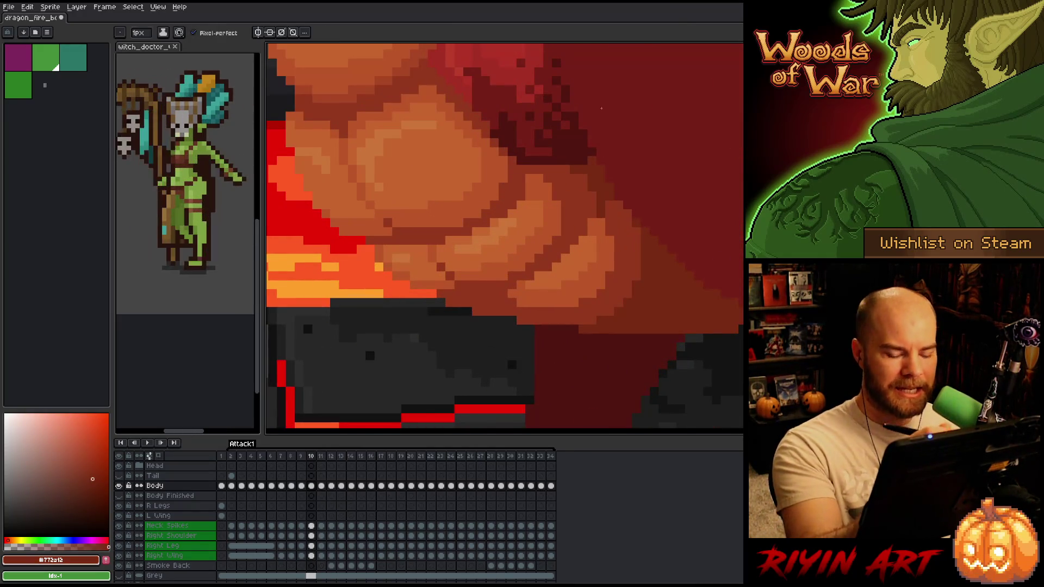
Flick between frames 10 and 11, then sample the mid red-brown and dark red-brown #772a12 on frame 10.
{"action": "key", "text": "Right"}
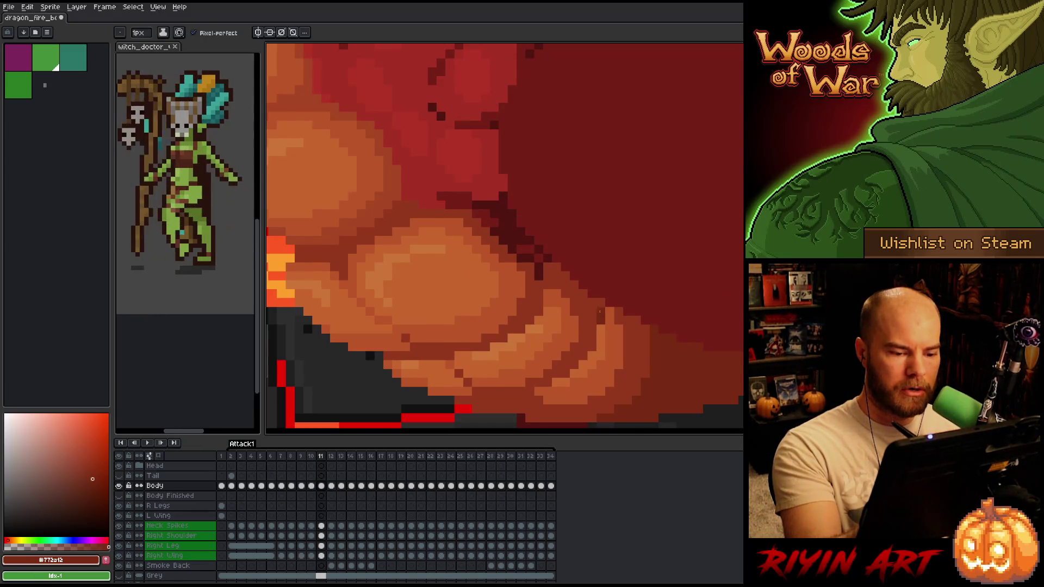
{"action": "key", "text": "Right"}
{"action": "key", "text": "Left"}
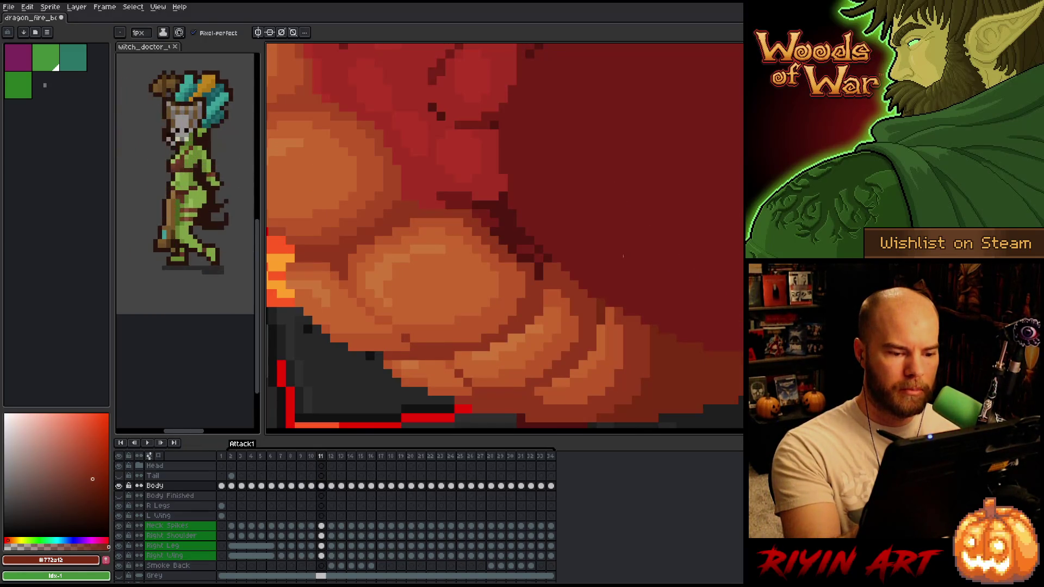
{"action": "key", "text": "Right"}
{"action": "key", "text": "Left"}
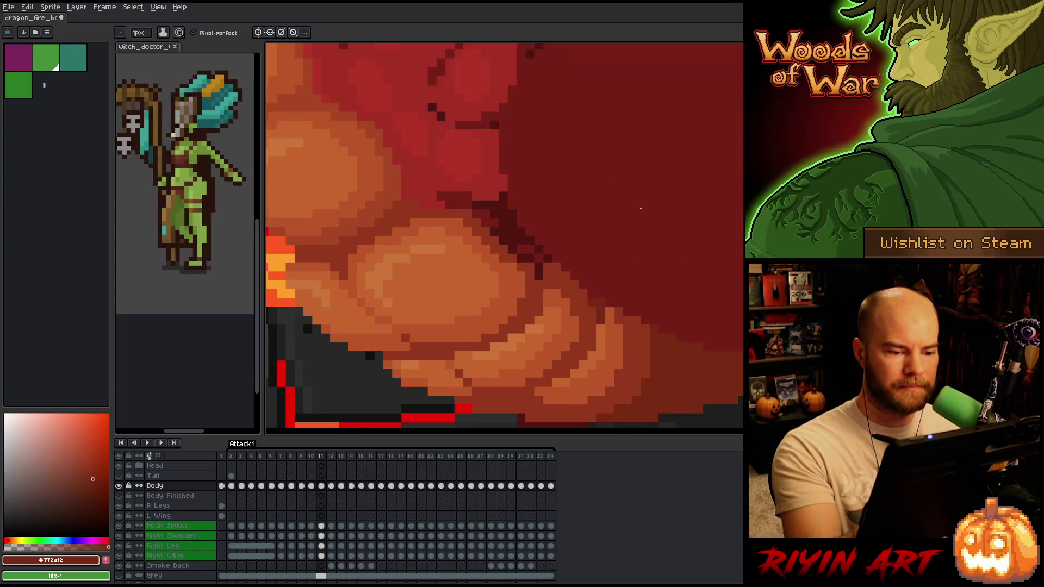
{"action": "key", "text": "Left"}
{"action": "left_click", "coordinate": [576, 185], "text": "alt"}
{"action": "left_click", "coordinate": [601, 173], "text": "alt"}
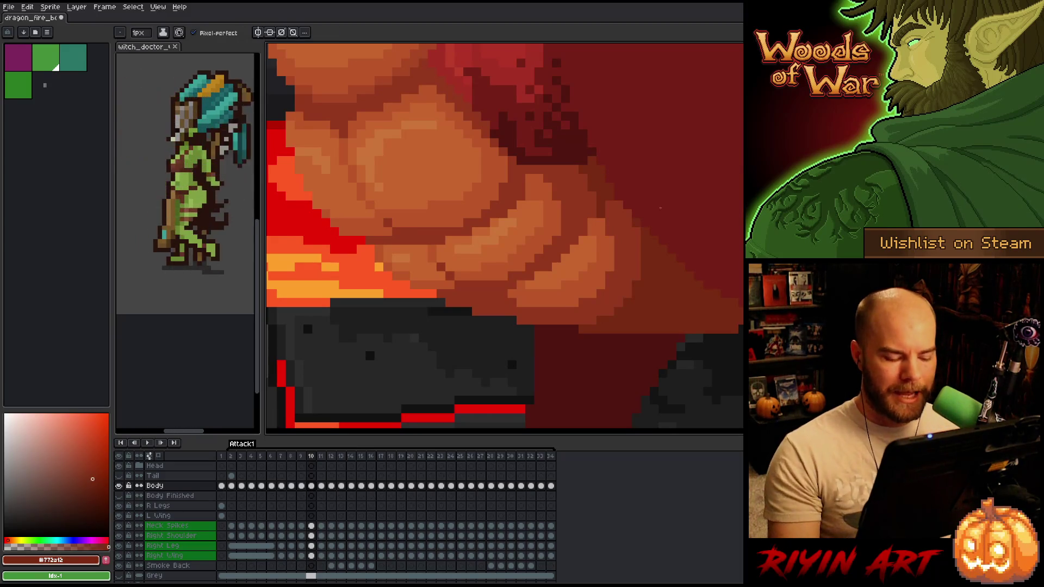
Compare frames 10 and 11 again and sample the mid red-brown #92381c on frame 11.
{"action": "key", "text": "Right"}
{"action": "key", "text": "Left"}
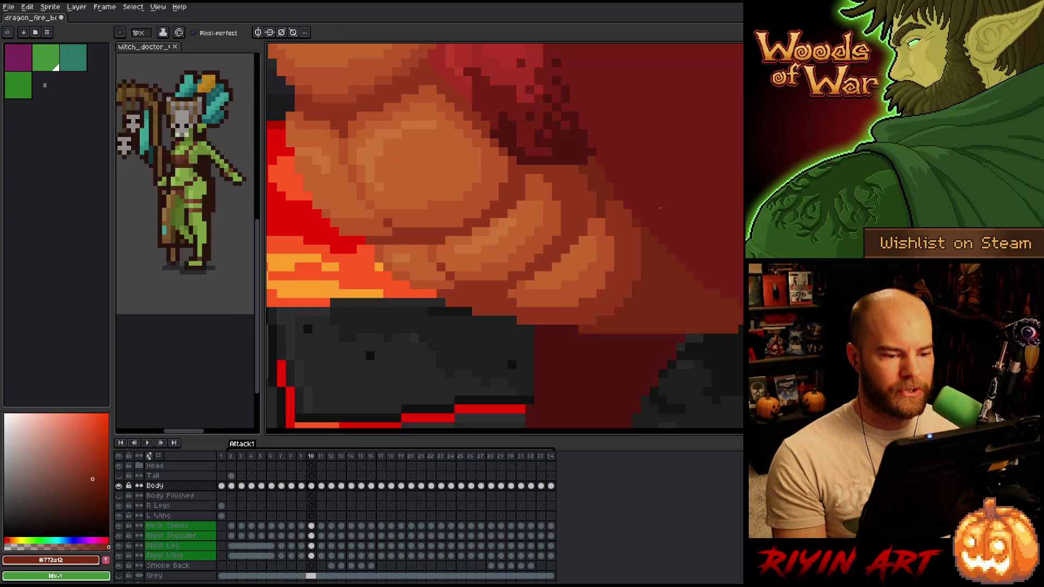
{"action": "key", "text": "Right"}
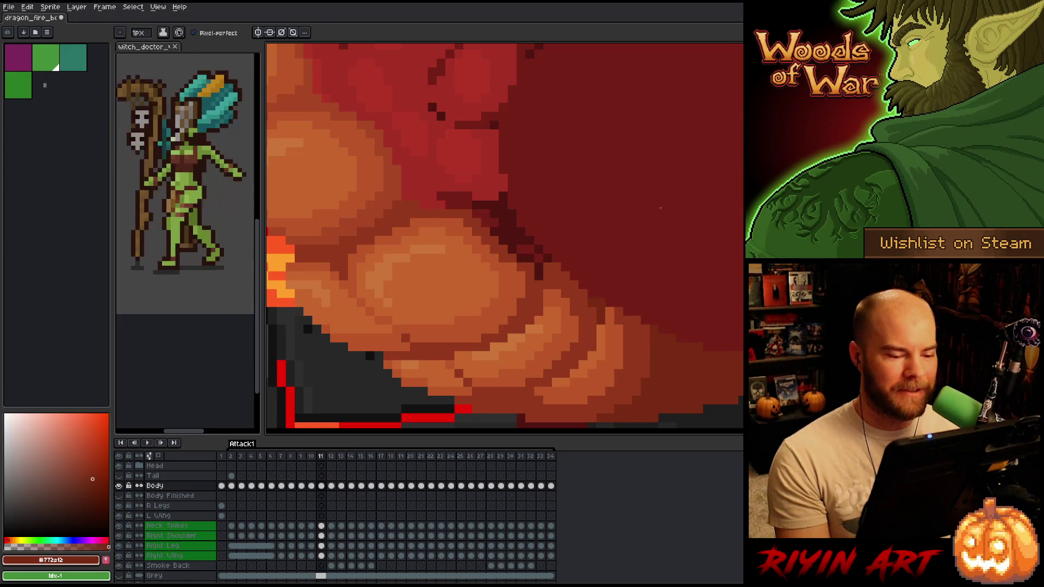
{"action": "key", "text": "Left"}
{"action": "key", "text": "Right"}
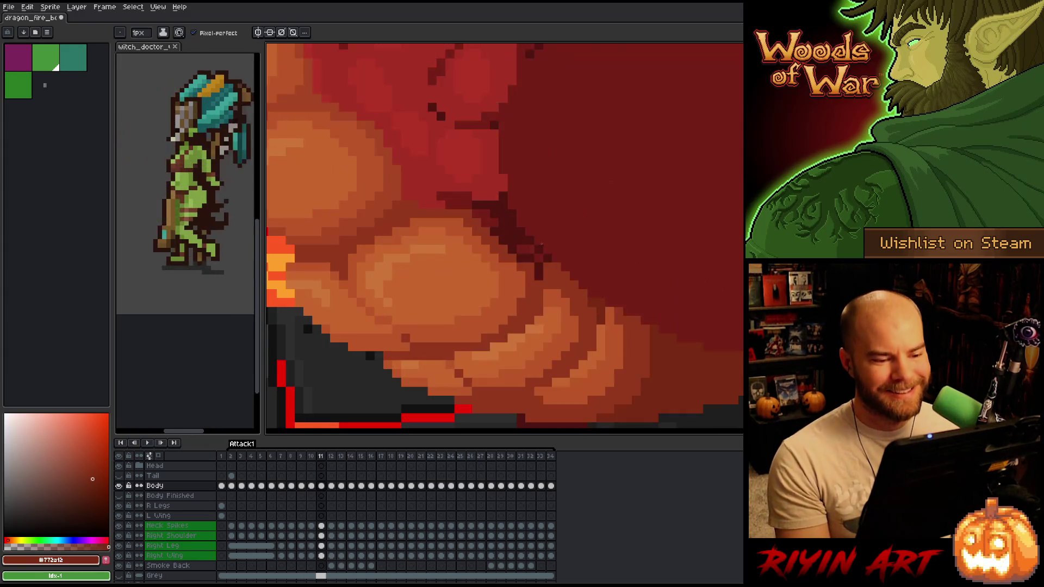
{"action": "scroll", "coordinate": [598, 261], "scroll_direction": "down", "scroll_amount": 2}
{"action": "scroll", "coordinate": [562, 305], "scroll_direction": "up", "scroll_amount": 2}
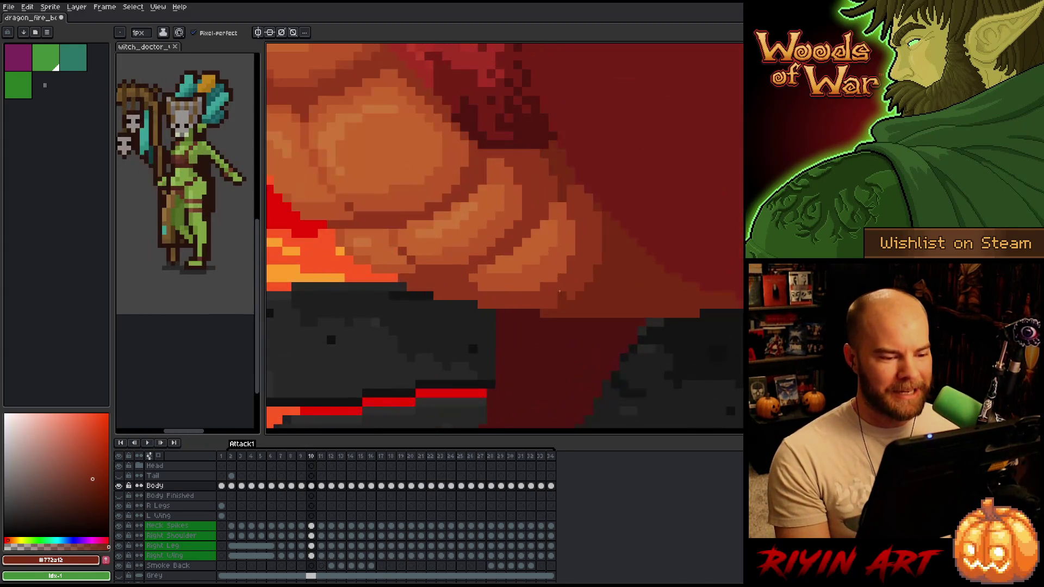
{"action": "key", "text": "Right"}
{"action": "key", "text": "Left"}
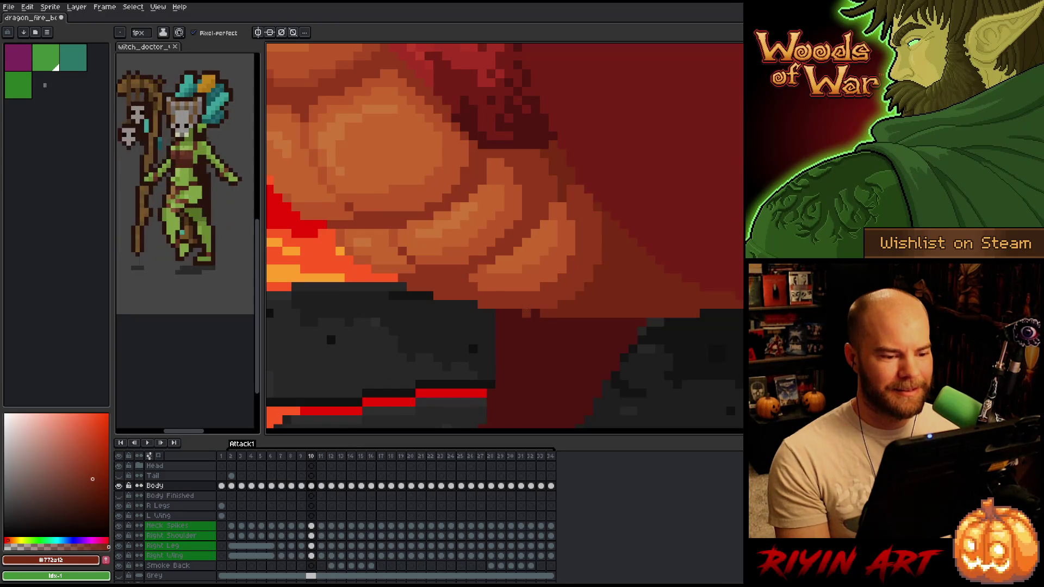
{"action": "key", "text": "Right"}
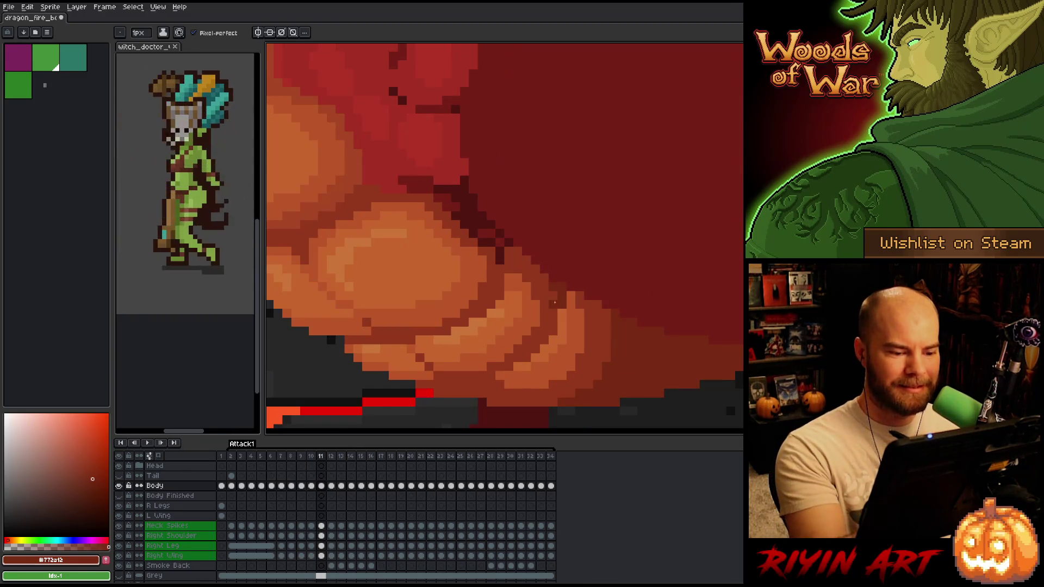
{"action": "left_click", "coordinate": [558, 311], "text": "alt"}
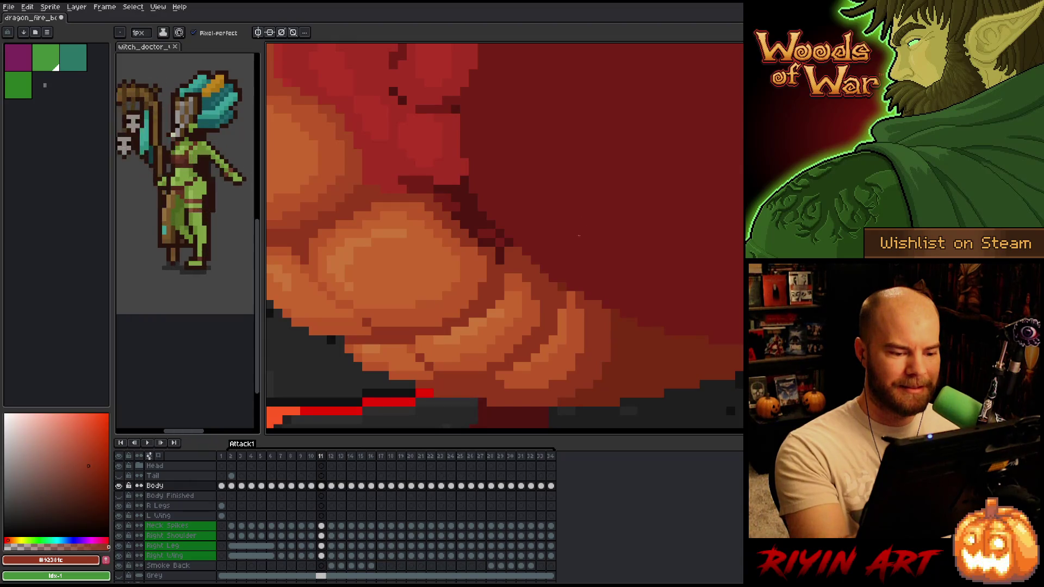
{"action": "left_click", "coordinate": [566, 285], "text": "alt"}
{"action": "key", "text": "Left"}
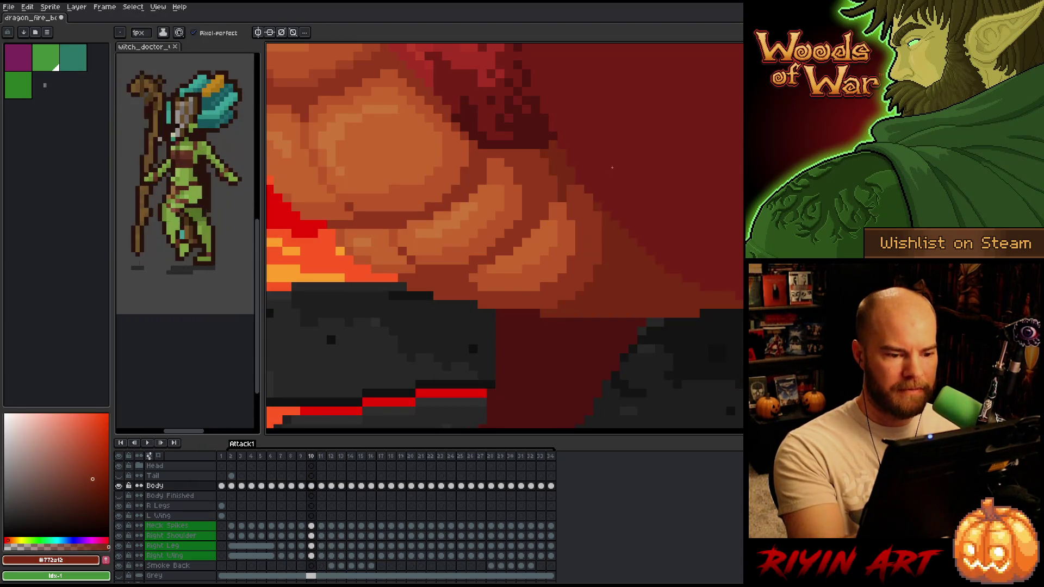
{"action": "key", "text": "Right"}
{"action": "key", "text": "Left"}
{"action": "key", "text": "Right"}
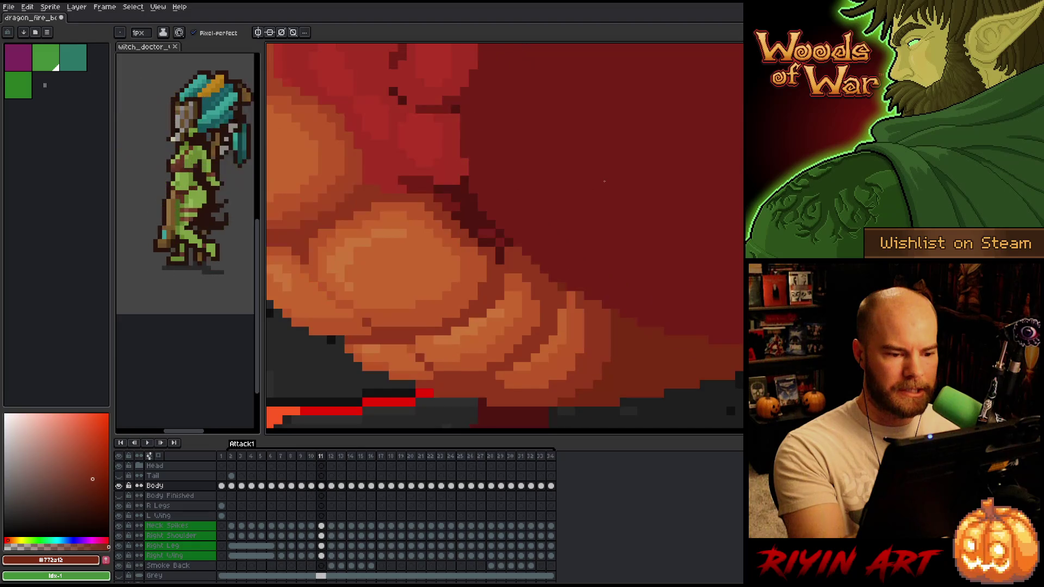
{"action": "key", "text": "Left"}
{"action": "key", "text": "Right"}
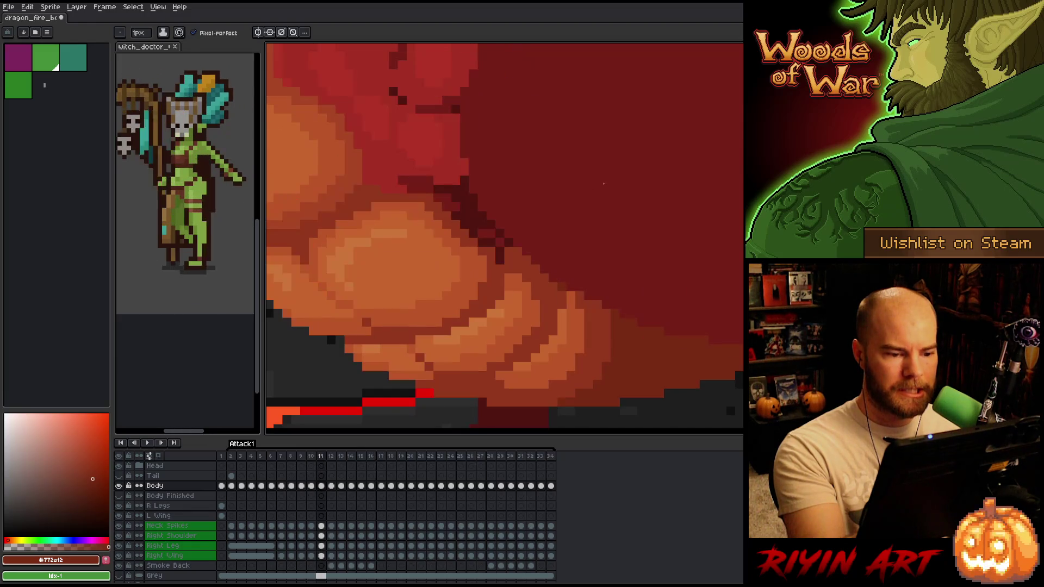
{"action": "left_click", "coordinate": [566, 296], "text": "alt"}
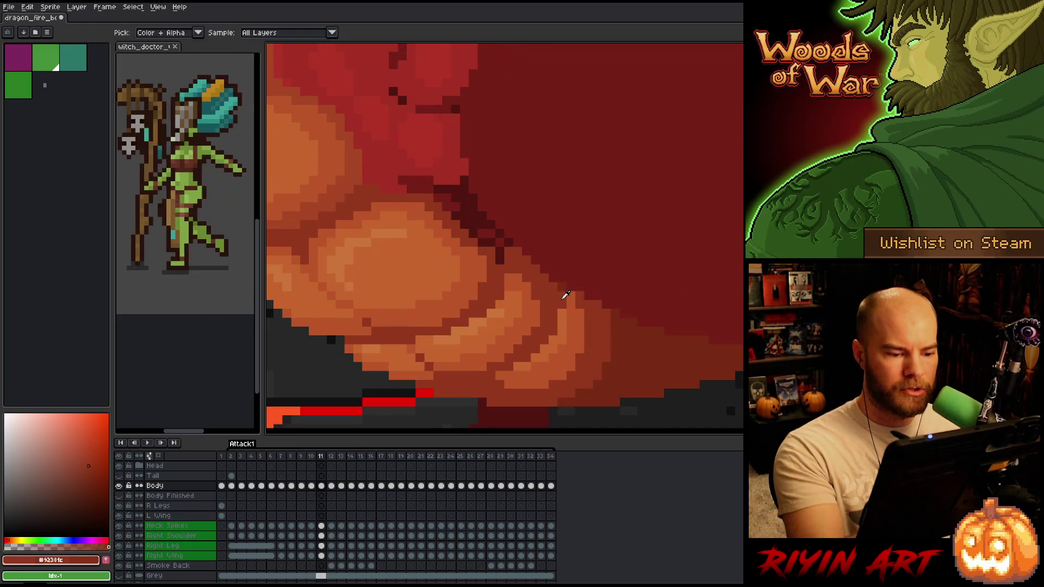
{"action": "right_click", "coordinate": [588, 262]}
{"action": "key", "text": "Escape"}
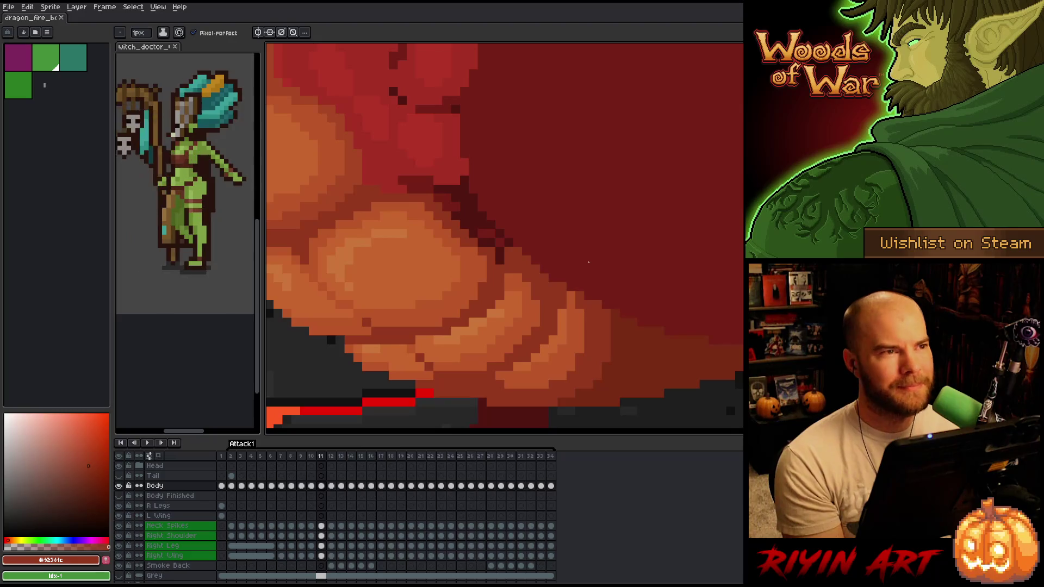
{"action": "key", "text": "Left"}
{"action": "key", "text": "Right"}
{"action": "key", "text": "Left"}
{"action": "key", "text": "Right"}
{"action": "key", "text": "Left"}
{"action": "key", "text": "Right"}
{"action": "key", "text": "Left"}
{"action": "key", "text": "Right"}
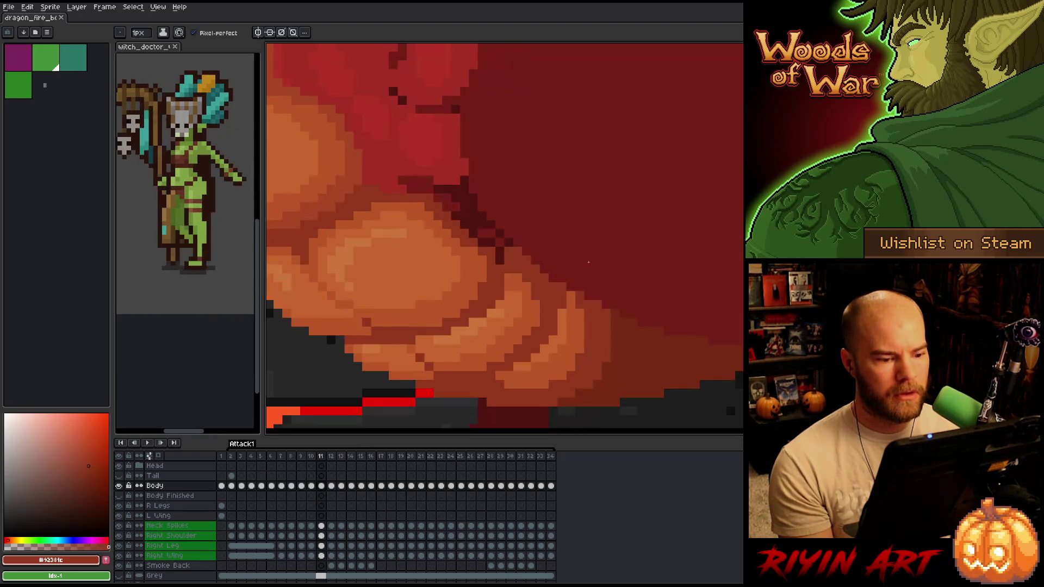
{"action": "key", "text": "Left"}
{"action": "key", "text": "Right"}
{"action": "key", "text": "Left"}
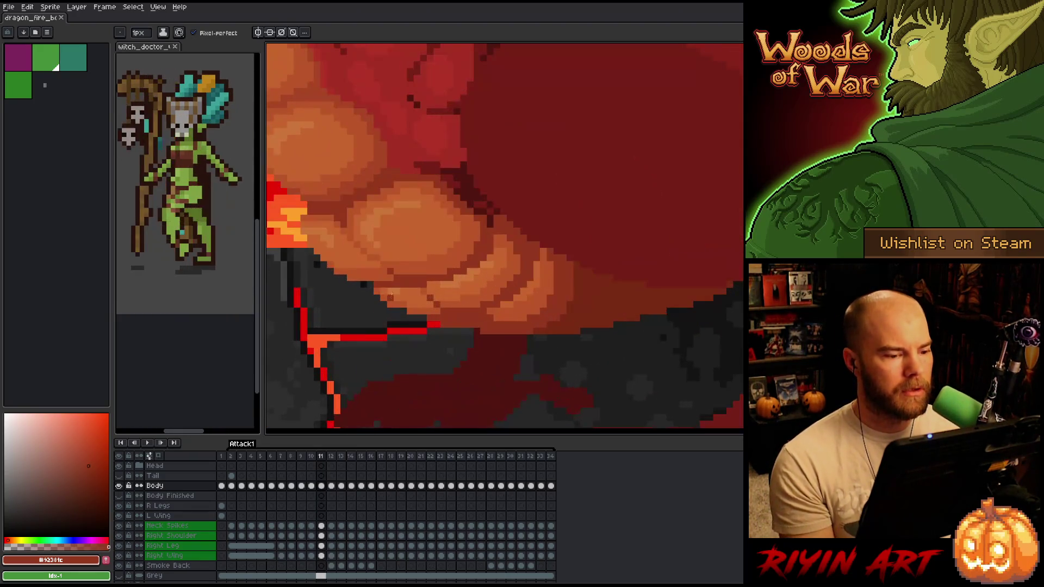
Flip back and forth between frames 11 and 12 to compare the dragon's poses.
{"action": "key", "text": "Right"}
{"action": "key", "text": "Right"}
{"action": "key", "text": "Right"}
{"action": "key", "text": "Left"}
{"action": "key", "text": "Left"}
{"action": "key", "text": "Right"}
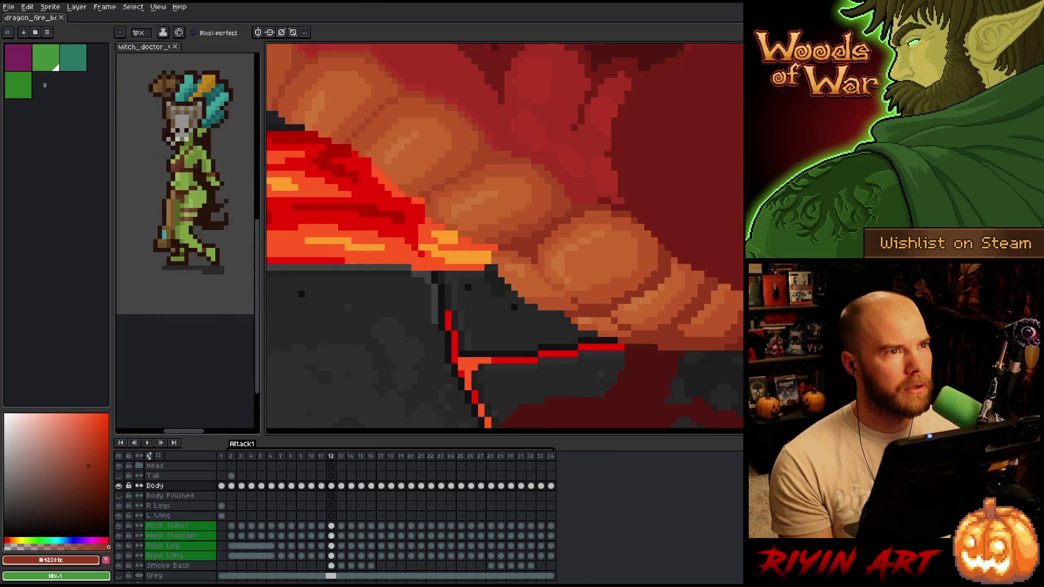
{"action": "key", "text": "Left"}
{"action": "key", "text": "Left"}
{"action": "key", "text": "Right"}
{"action": "scroll", "coordinate": [636, 286], "scroll_direction": "right", "scroll_amount": 4}
{"action": "key", "text": "Left"}
{"action": "key", "text": "Right"}
{"action": "key", "text": "Right"}
{"action": "key", "text": "Left"}
{"action": "key", "text": "Right"}
{"action": "key", "text": "Left"}
{"action": "key", "text": "Right"}
{"action": "key", "text": "Left"}
{"action": "key", "text": "Right"}
{"action": "key", "text": "Left"}
{"action": "key", "text": "Right"}
Switch painting tool and keep comparing frames 11 and 12, settling on frame 12 over the belly.
{"action": "key", "text": "e"}
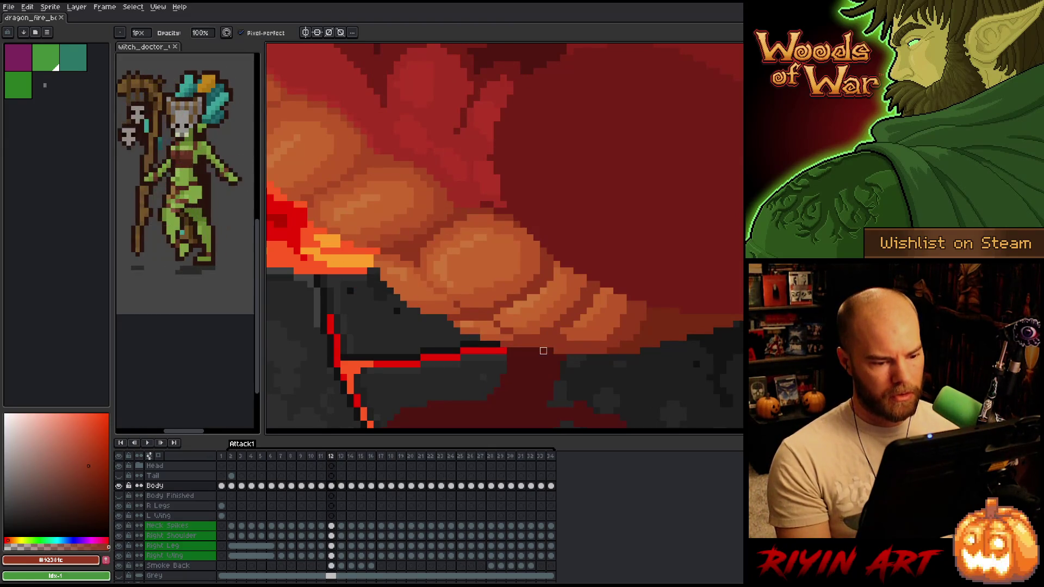
{"action": "key", "text": "Left"}
{"action": "key", "text": "Right"}
{"action": "key", "text": "Left"}
{"action": "key", "text": "Right"}
{"action": "key", "text": "Left"}
{"action": "key", "text": "Right"}
{"action": "key", "text": "Left"}
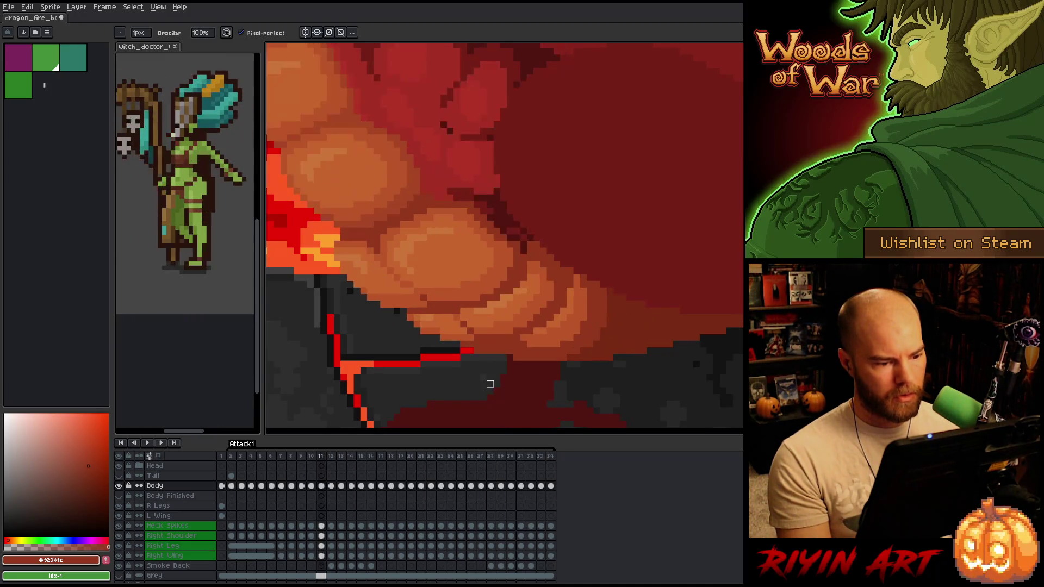
{"action": "key", "text": "Right"}
{"action": "key", "text": "Left"}
{"action": "key", "text": "Right"}
{"action": "key", "text": "Left"}
{"action": "key", "text": "Right"}
{"action": "key", "text": "Left"}
{"action": "key", "text": "Right"}
{"action": "key", "text": "Left"}
{"action": "key", "text": "Right"}
{"action": "key", "text": "Left"}
{"action": "key", "text": "Right"}
{"action": "key", "text": "Left"}
{"action": "key", "text": "Right"}
{"action": "key", "text": "Left"}
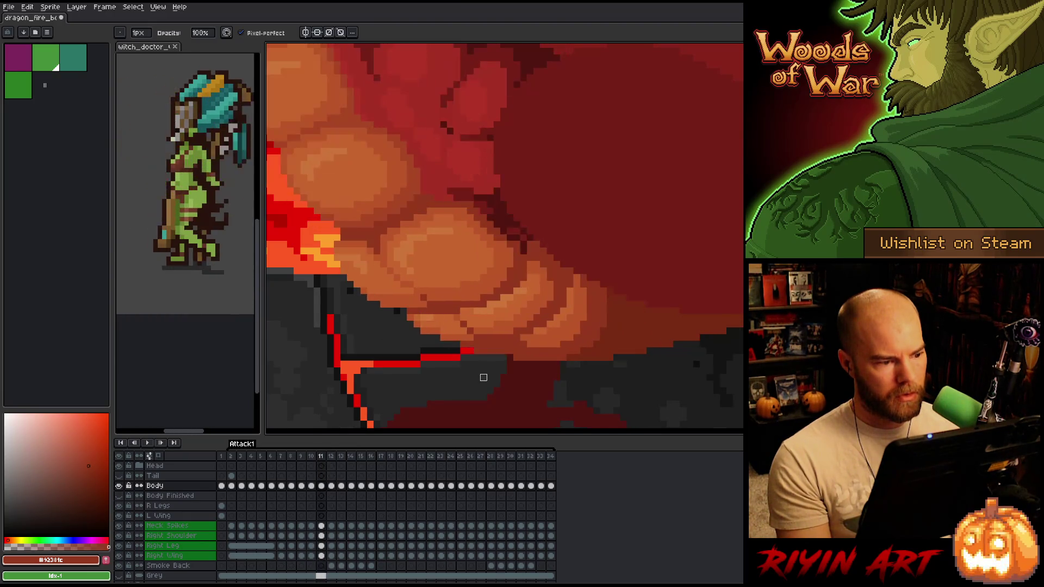
{"action": "key", "text": "Right"}
{"action": "key", "text": "Left"}
{"action": "key", "text": "Right"}
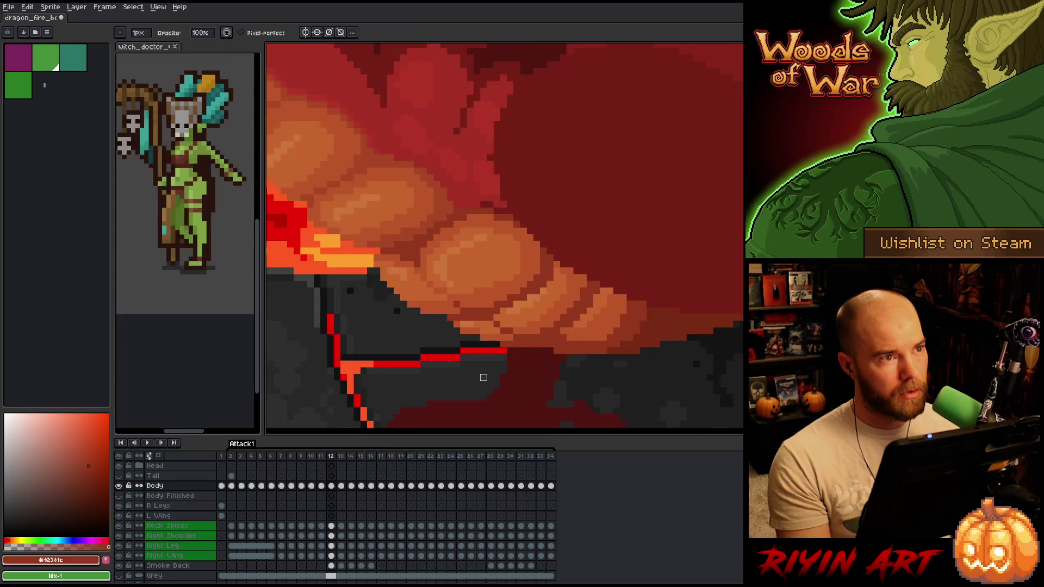
{"action": "key", "text": "Left"}
{"action": "key", "text": "Right"}
{"action": "key", "text": "Left"}
{"action": "key", "text": "Right"}
{"action": "key", "text": "Left"}
{"action": "key", "text": "Right"}
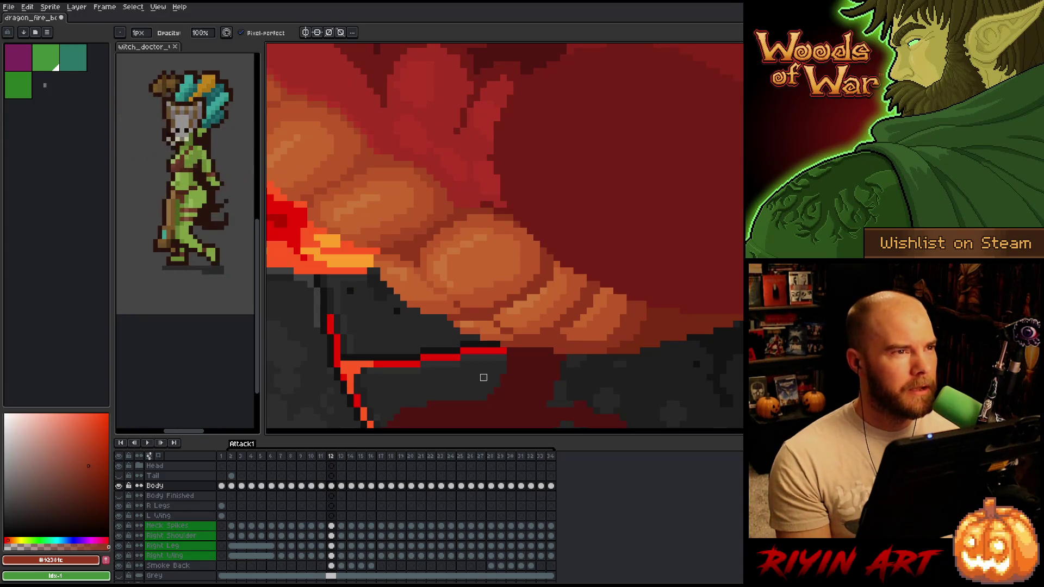
{"action": "left_click_drag", "start_coordinate": [402, 269], "coordinate": [512, 287]}
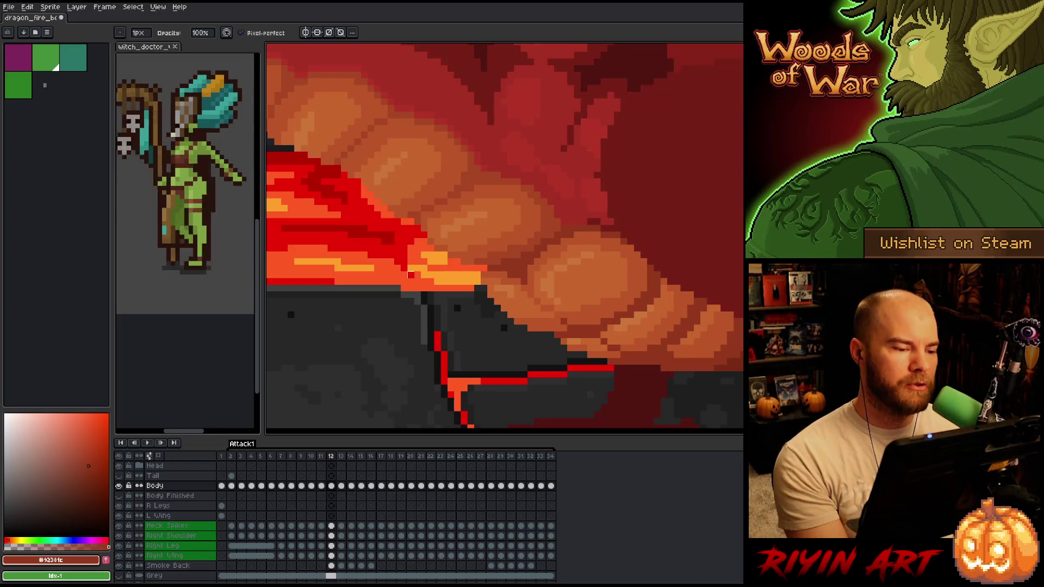
Sample the orange tone #bb5629 from a belly scale on frame 12.
{"action": "left_click", "coordinate": [430, 220], "text": "alt"}
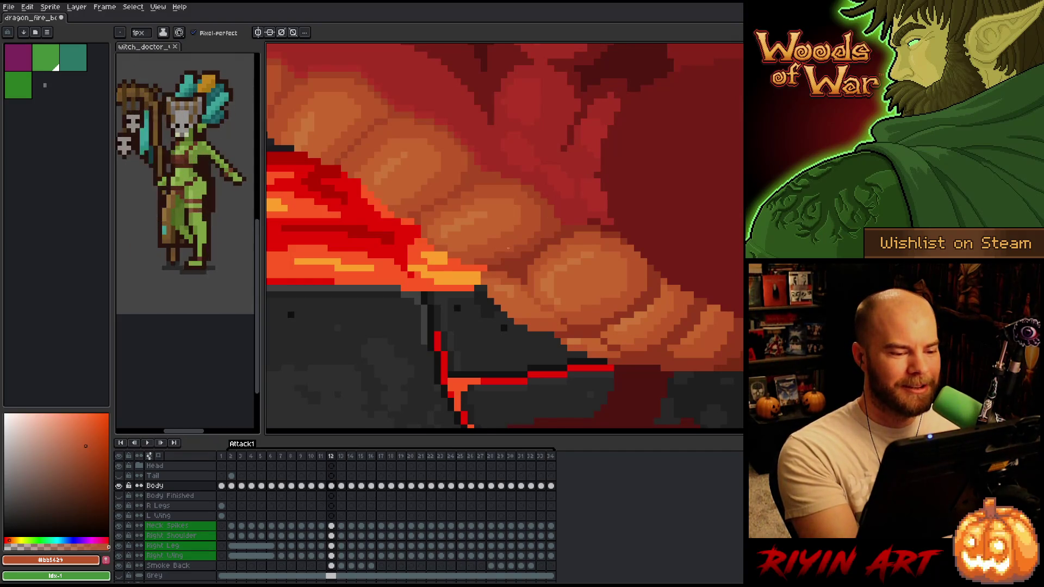
{"action": "left_click_drag", "start_coordinate": [611, 344], "coordinate": [655, 378]}
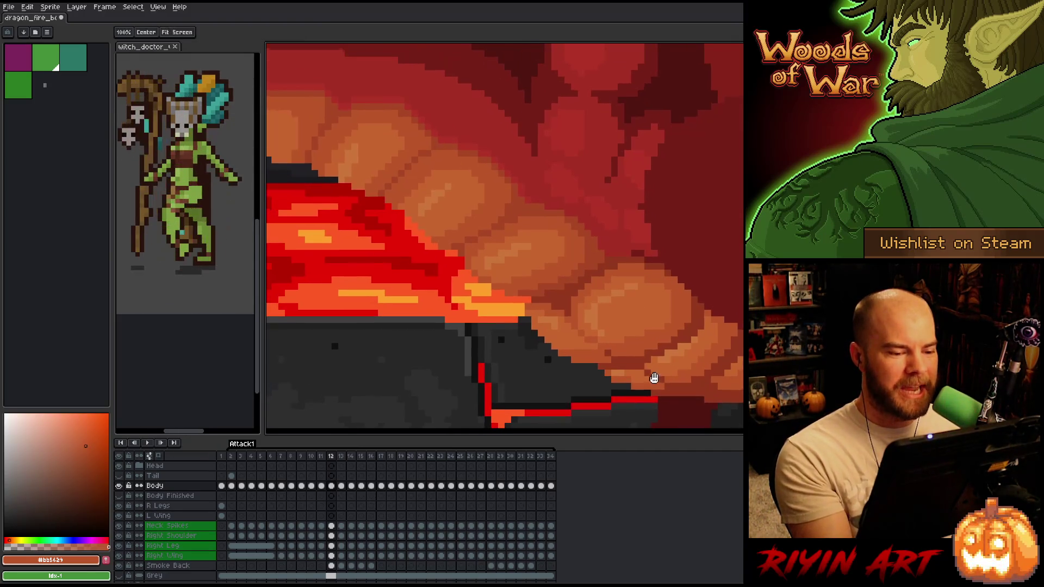
Eyedrop the darker orange-brown #a74624 from the belly and return to the pencil.
{"action": "left_click", "coordinate": [587, 244], "text": "alt"}
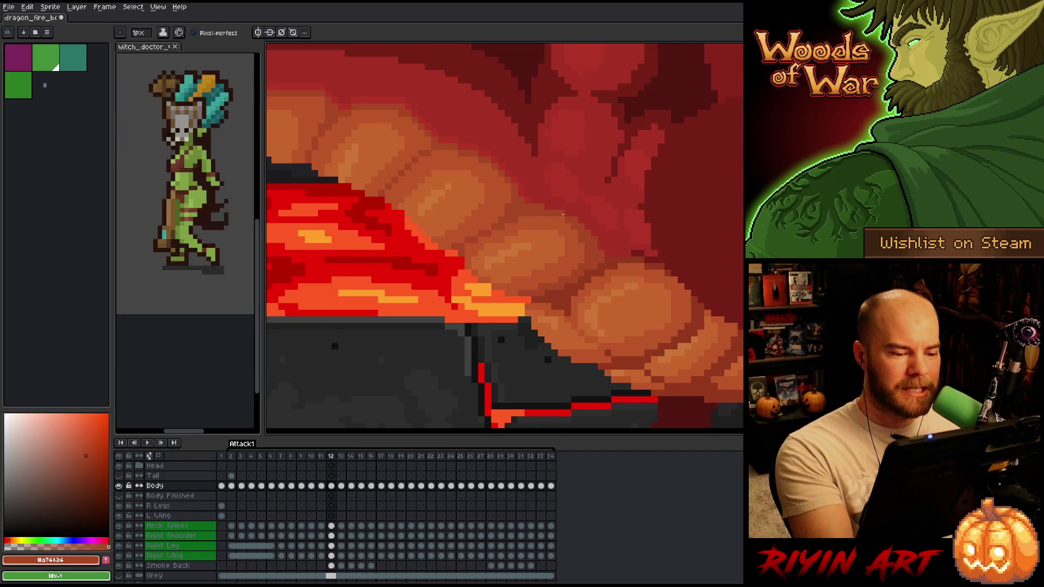
{"action": "key", "text": "v"}
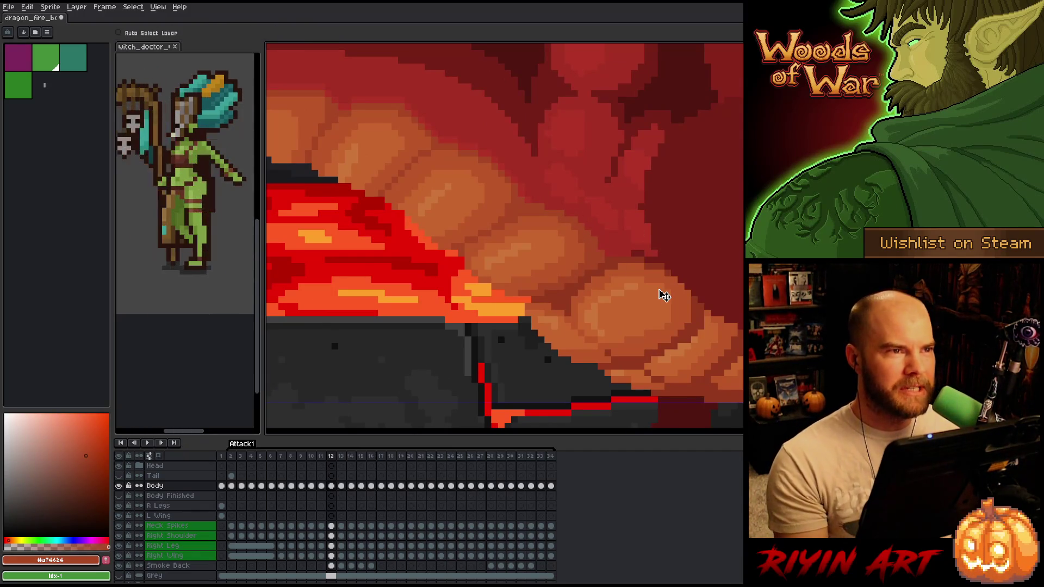
{"action": "key", "text": "b"}
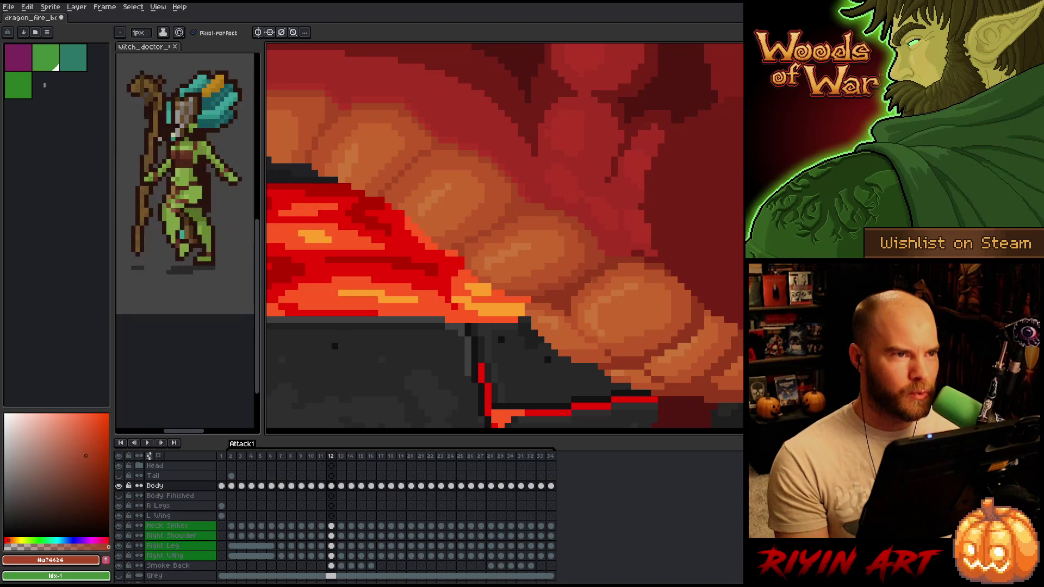
{"action": "scroll", "coordinate": [505, 238], "scroll_direction": "down", "scroll_amount": 5}
Toggle between frames 11 and 12 to compare the belly scales up close.
{"action": "key", "text": "Right"}
{"action": "key", "text": "Left"}
{"action": "key", "text": "Right"}
{"action": "key", "text": "Left"}
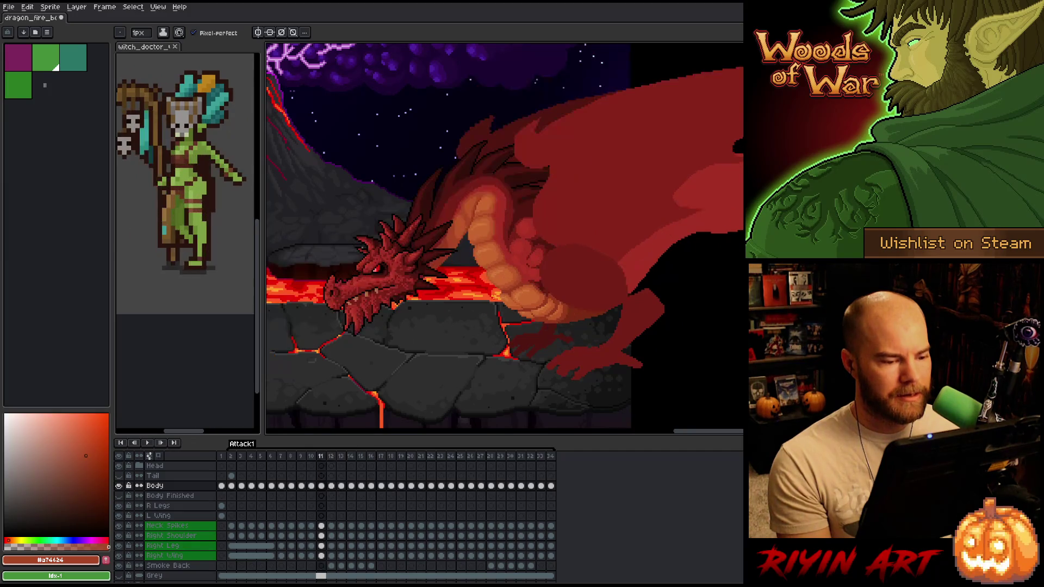
{"action": "key", "text": "Right"}
{"action": "key", "text": "Left"}
{"action": "key", "text": "Right"}
{"action": "scroll", "coordinate": [472, 314], "scroll_direction": "up", "scroll_amount": 3}
{"action": "key", "text": "Right"}
{"action": "key", "text": "Left"}
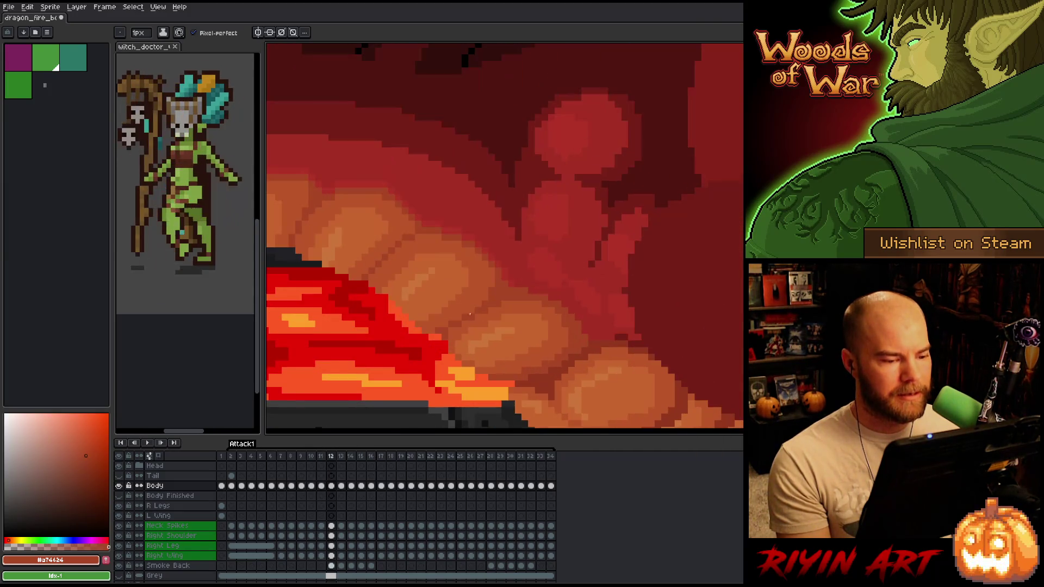
{"action": "key", "text": "Left"}
{"action": "key", "text": "Right"}
{"action": "key", "text": "Left"}
{"action": "key", "text": "Right"}
{"action": "key", "text": "Left"}
{"action": "key", "text": "Right"}
{"action": "key", "text": "Left"}
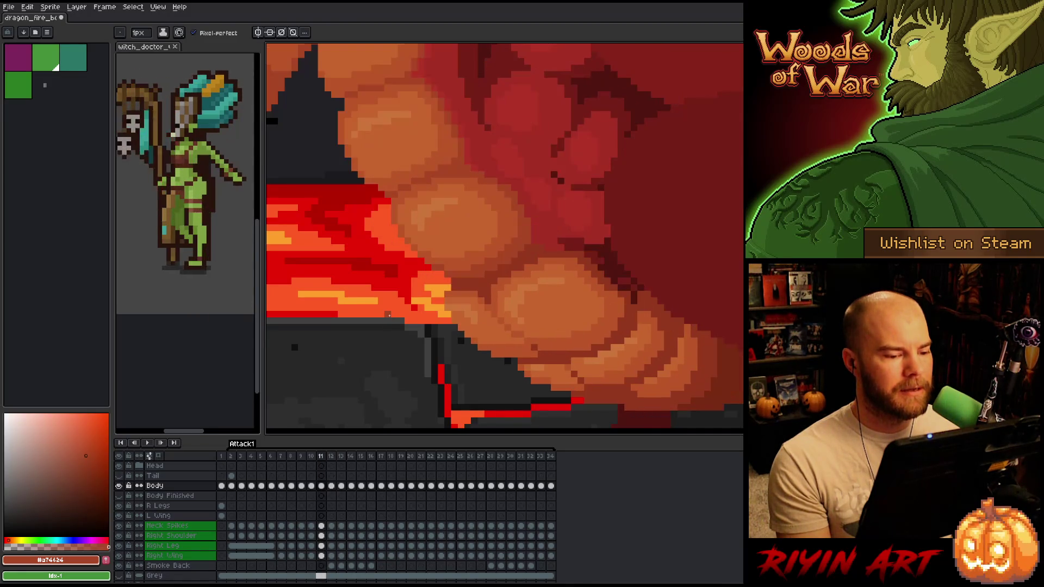
Check Attack1's last frame and frames 11–13, then sample a lighter belly-scale orange.
{"action": "key", "text": "Right"}
{"action": "key", "text": "End"}
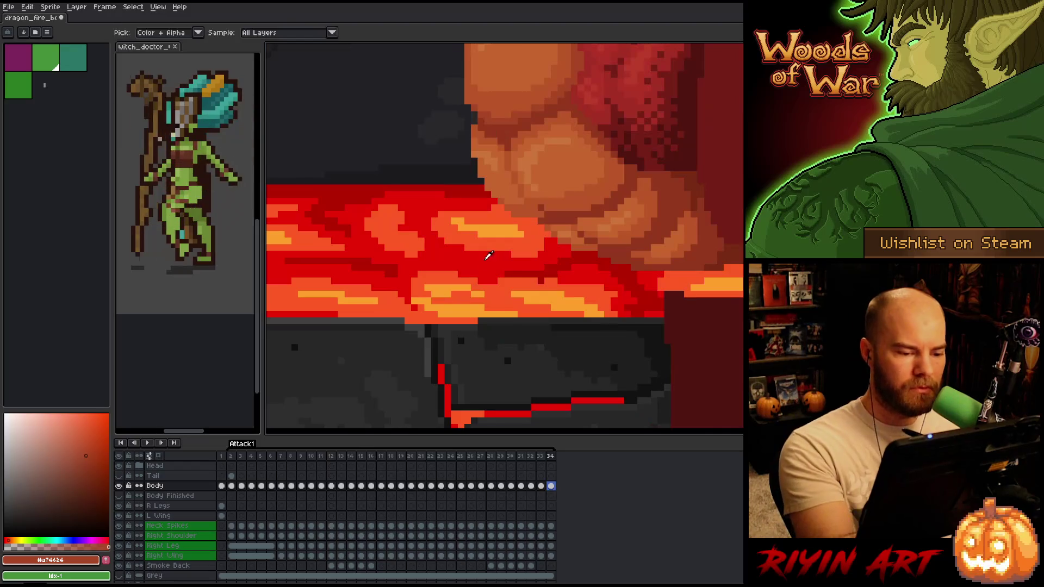
{"action": "left_click", "coordinate": [381, 456]}
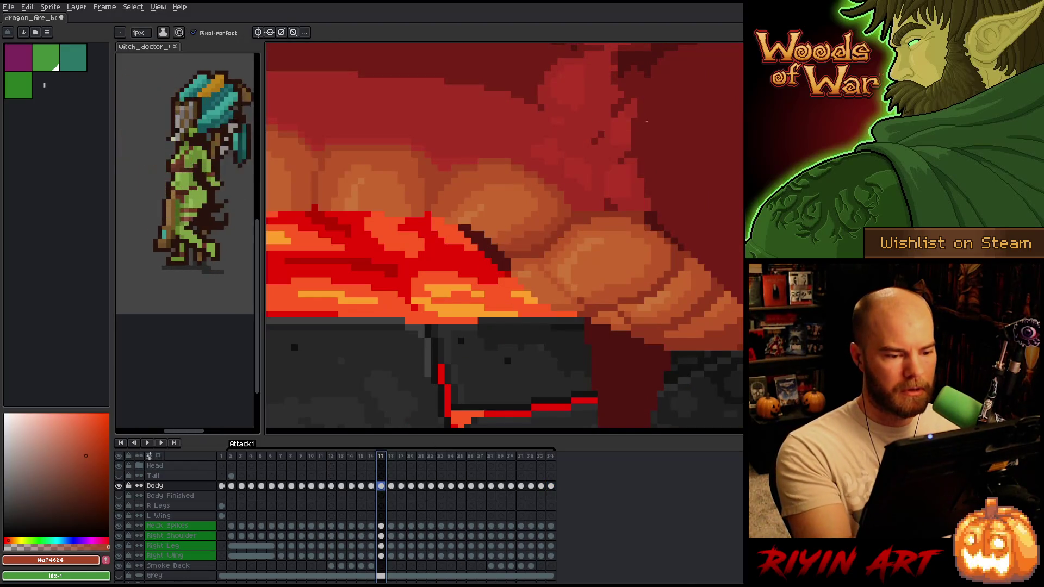
{"action": "key", "text": "Left"}
{"action": "key", "text": "Left"}
{"action": "key", "text": "Left"}
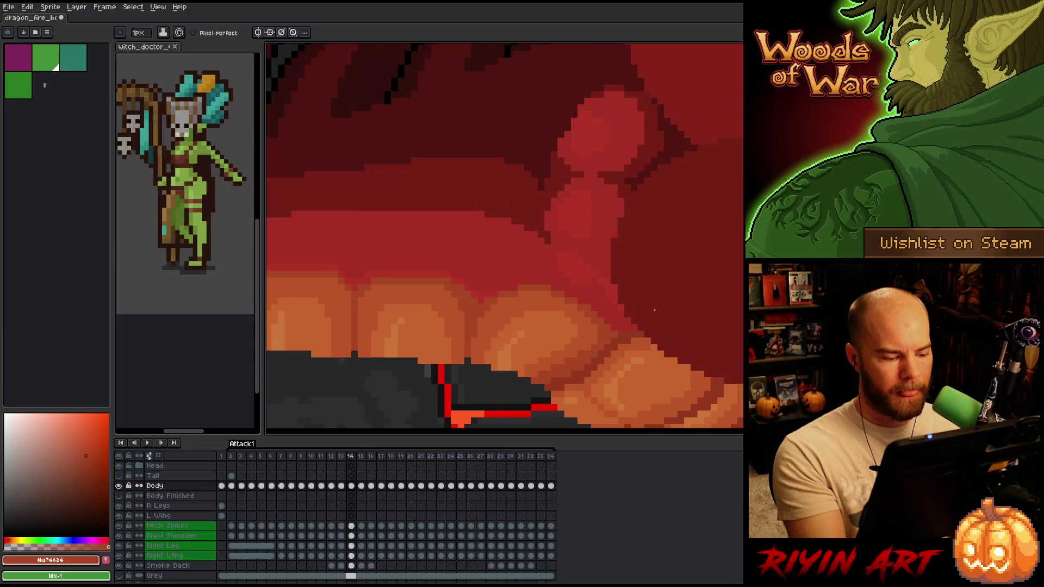
{"action": "key", "text": "Right"}
{"action": "key", "text": "Right"}
{"action": "key", "text": "Left"}
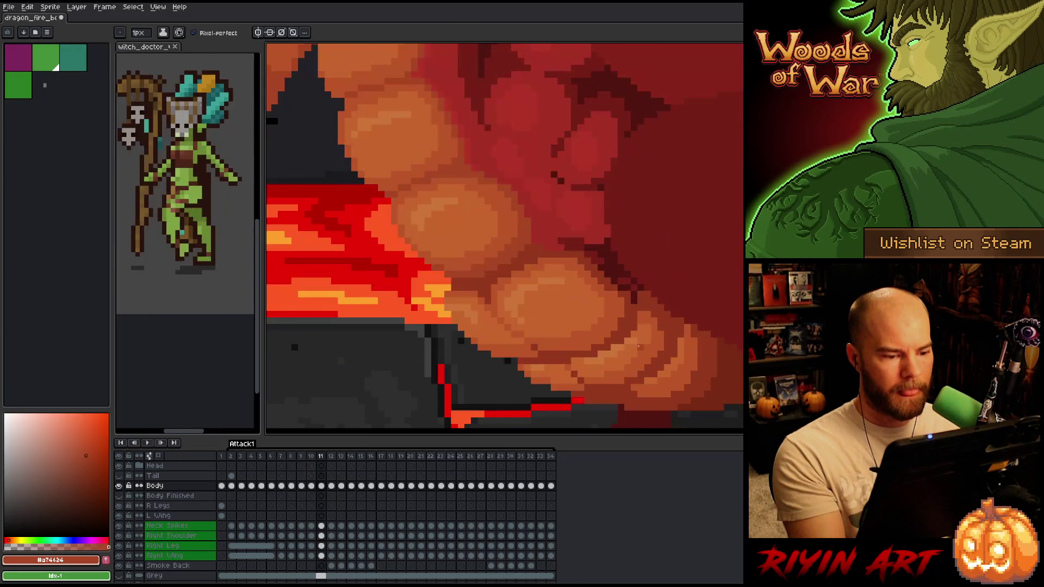
{"action": "key", "text": "Right"}
{"action": "key", "text": "Left"}
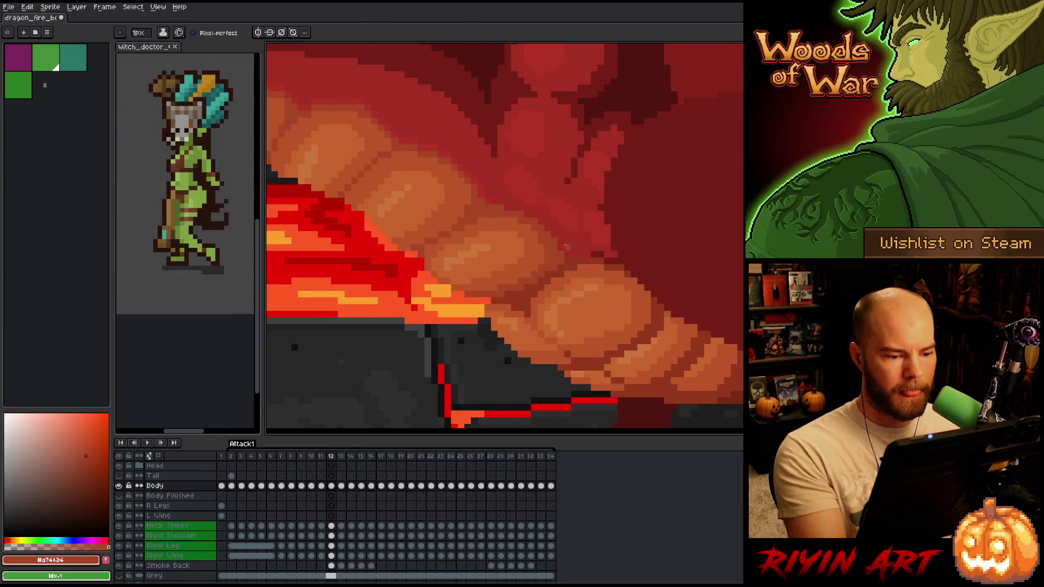
{"action": "left_click", "coordinate": [492, 272], "text": "alt"}
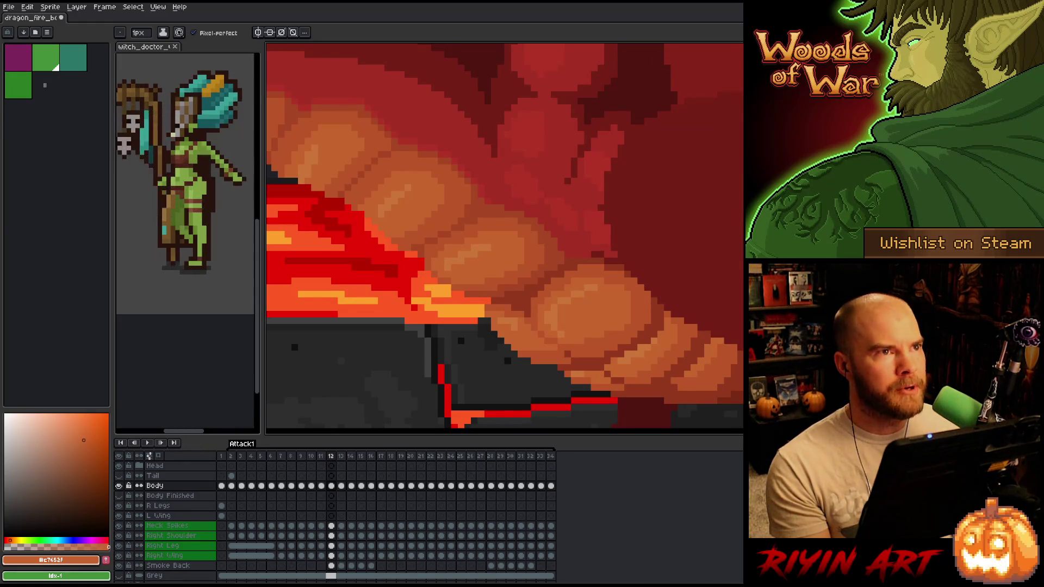
{"action": "scroll", "coordinate": [427, 314], "scroll_direction": "down", "scroll_amount": 2}
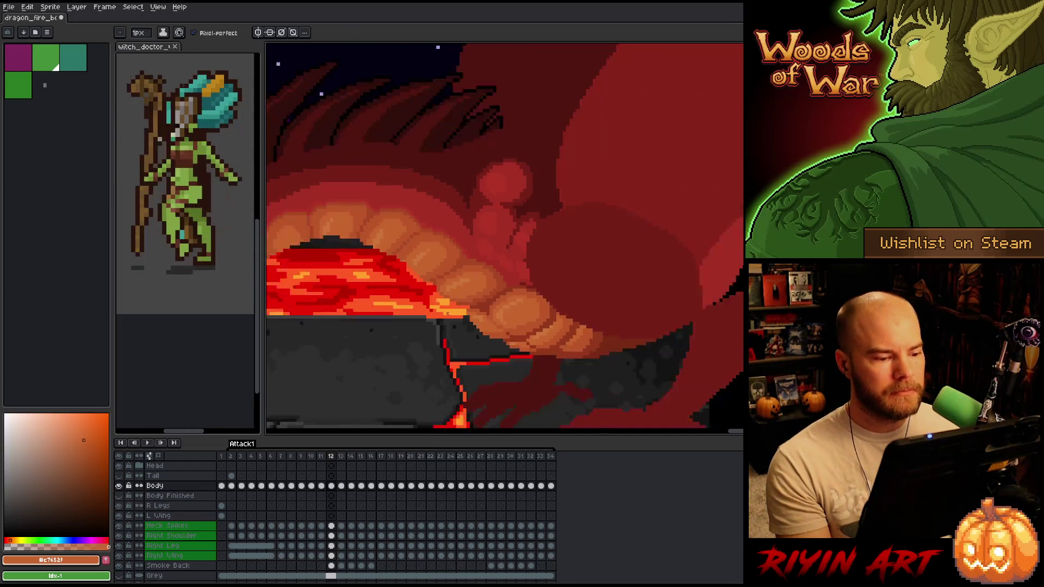
Zoom on frame 12's belly and sample the dark red-brown shadow from its scales.
{"action": "scroll", "coordinate": [487, 314], "scroll_direction": "up", "scroll_amount": 2}
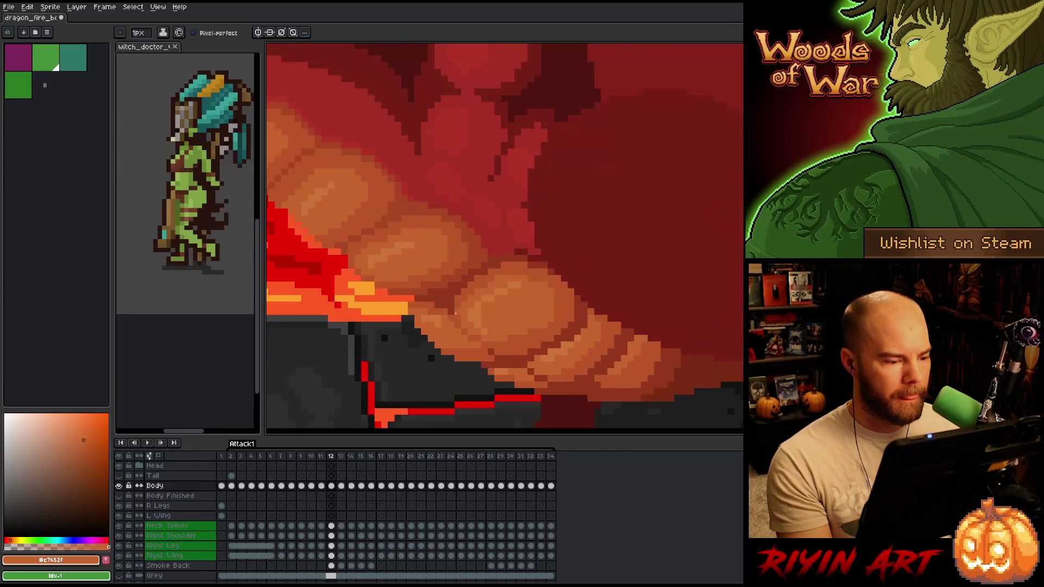
{"action": "scroll", "coordinate": [385, 313], "scroll_direction": "down", "scroll_amount": 1}
{"action": "scroll", "coordinate": [352, 288], "scroll_direction": "up", "scroll_amount": 2}
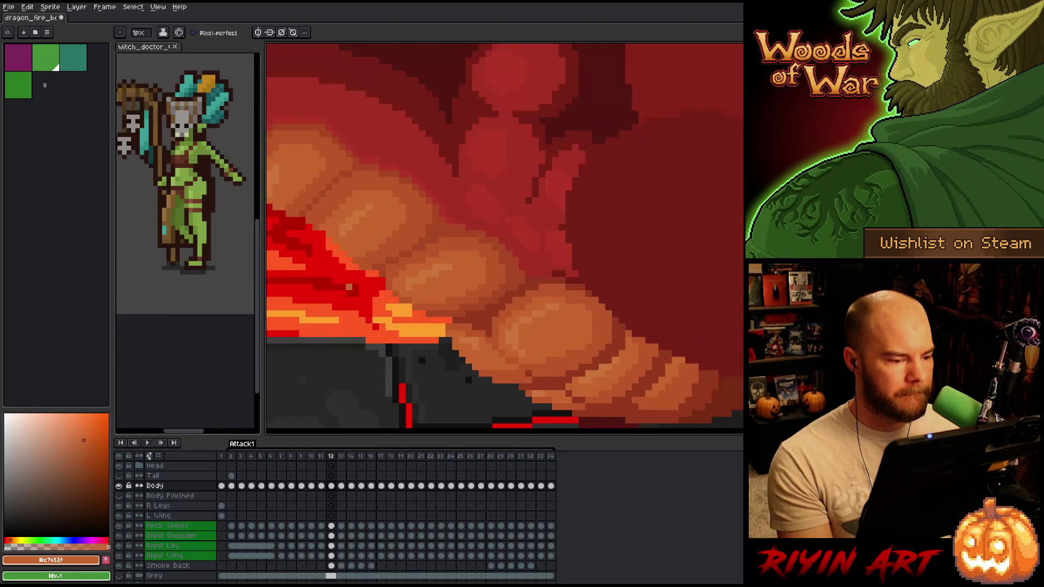
{"action": "scroll", "coordinate": [349, 287], "scroll_direction": "down", "scroll_amount": 1}
{"action": "scroll", "coordinate": [349, 287], "scroll_direction": "up", "scroll_amount": 1}
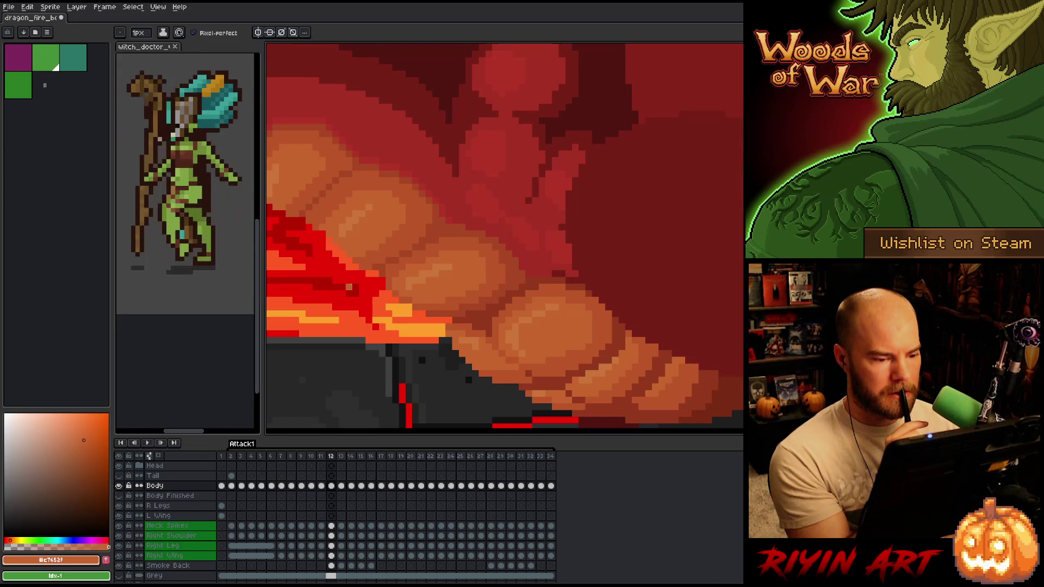
{"action": "left_click", "coordinate": [516, 280], "text": "alt"}
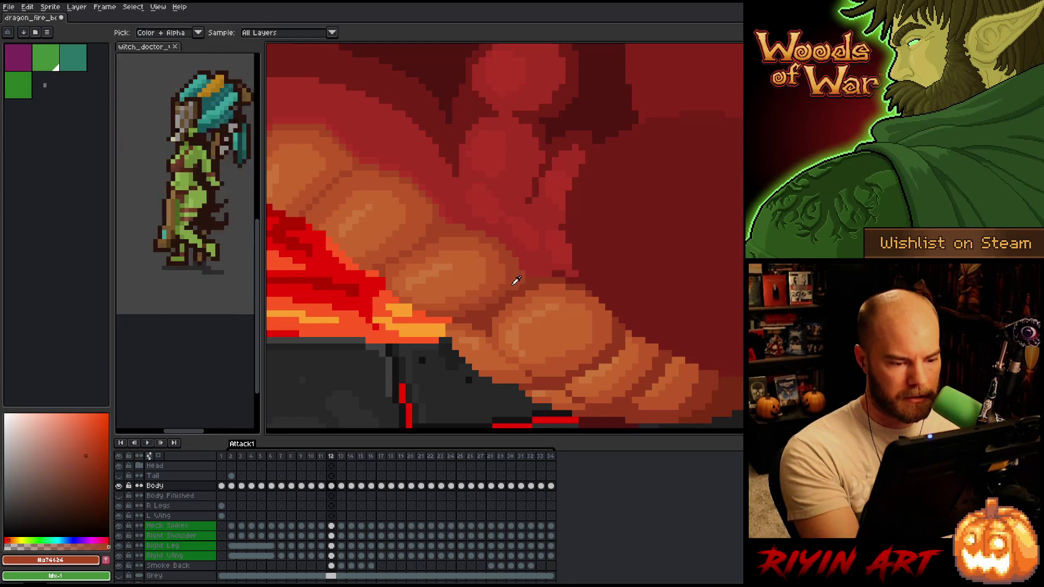
{"action": "left_click", "coordinate": [527, 279], "text": "alt"}
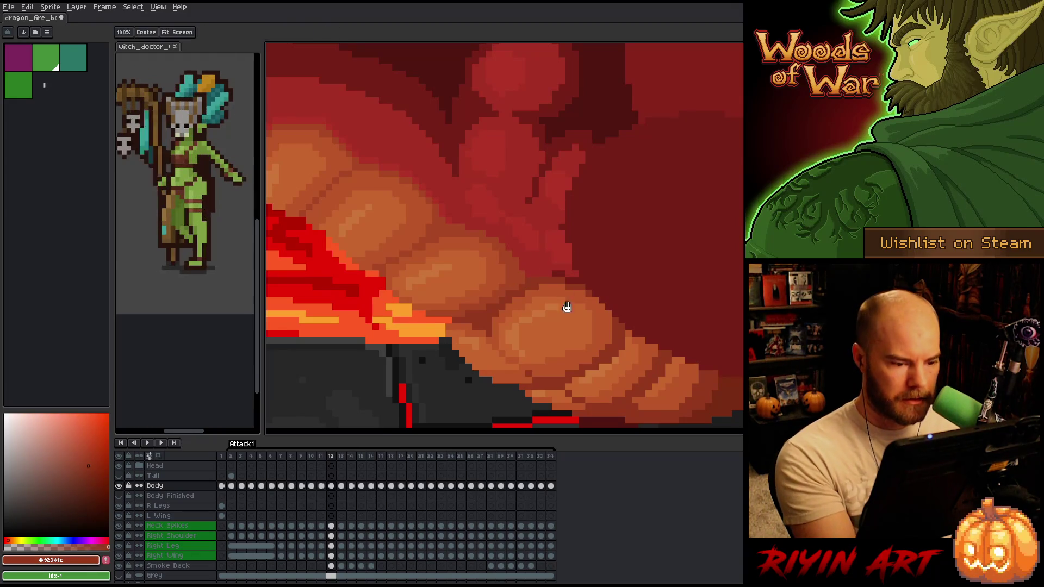
{"action": "left_click_drag", "start_coordinate": [565, 298], "coordinate": [658, 285]}
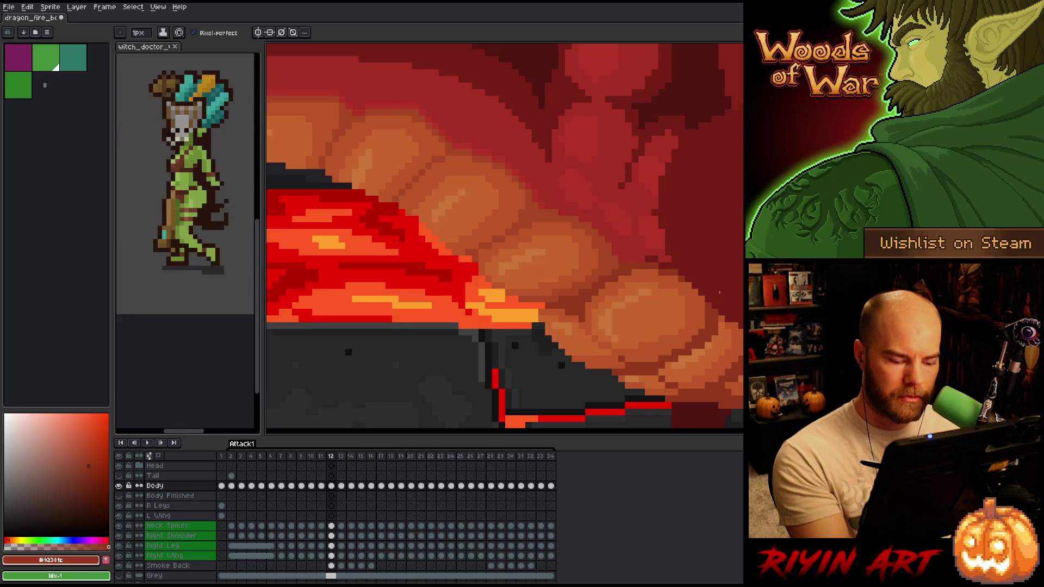
Compare frames 11 and 12, then shade a belly scale near the lava with orange-brown #bb5624.
{"action": "key", "text": "comma"}
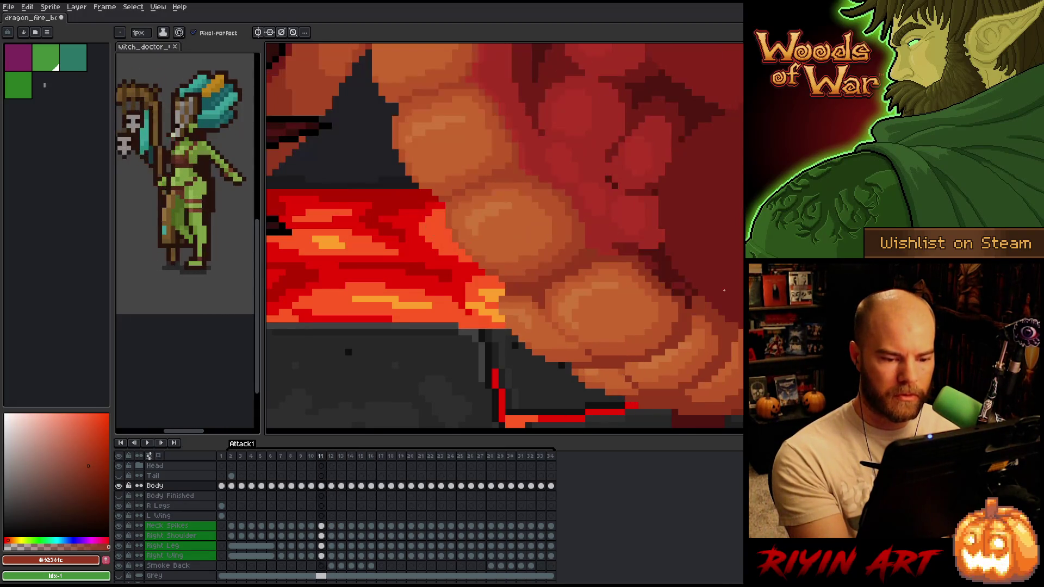
{"action": "key", "text": "period"}
{"action": "key", "text": "period"}
{"action": "key", "text": "comma"}
{"action": "key", "text": "comma"}
{"action": "key", "text": "period"}
{"action": "key", "text": "period"}
{"action": "key", "text": "comma"}
{"action": "key", "text": "comma"}
{"action": "key", "text": "period"}
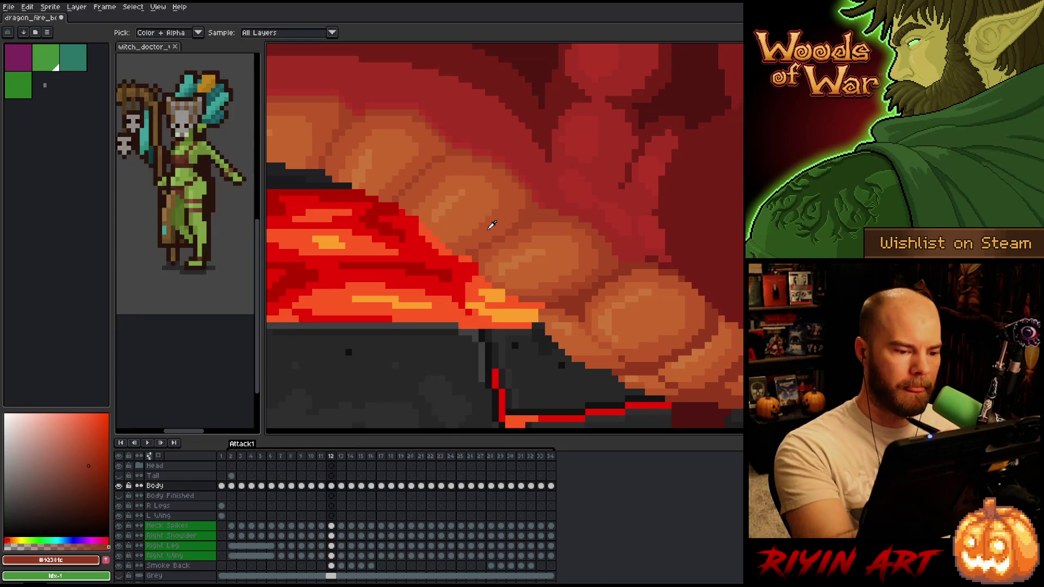
{"action": "left_click", "coordinate": [404, 204], "text": "alt"}
{"action": "left_click_drag", "start_coordinate": [409, 219], "coordinate": [442, 247]}
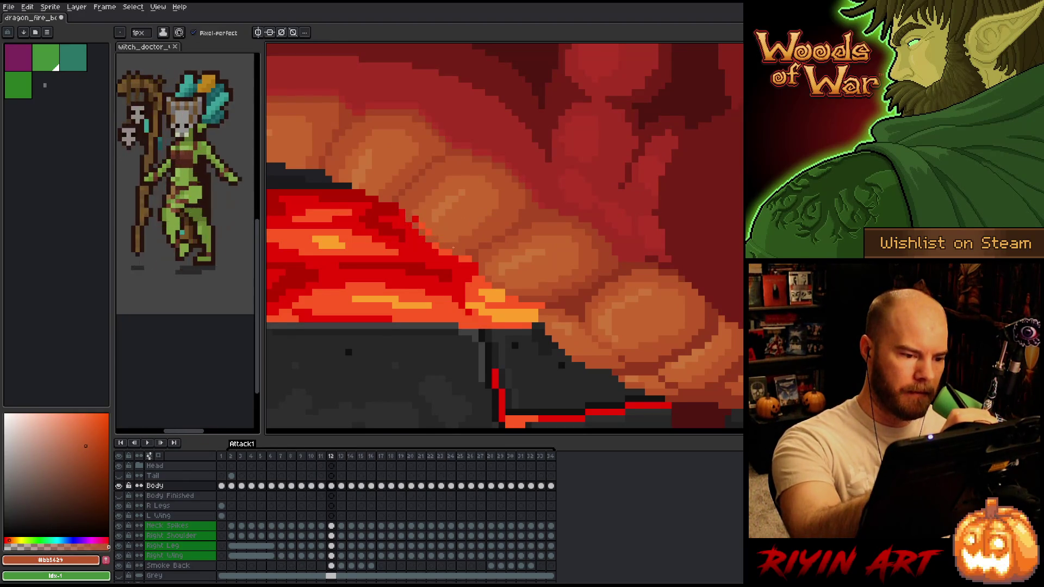
{"action": "left_click", "coordinate": [406, 202], "text": "alt"}
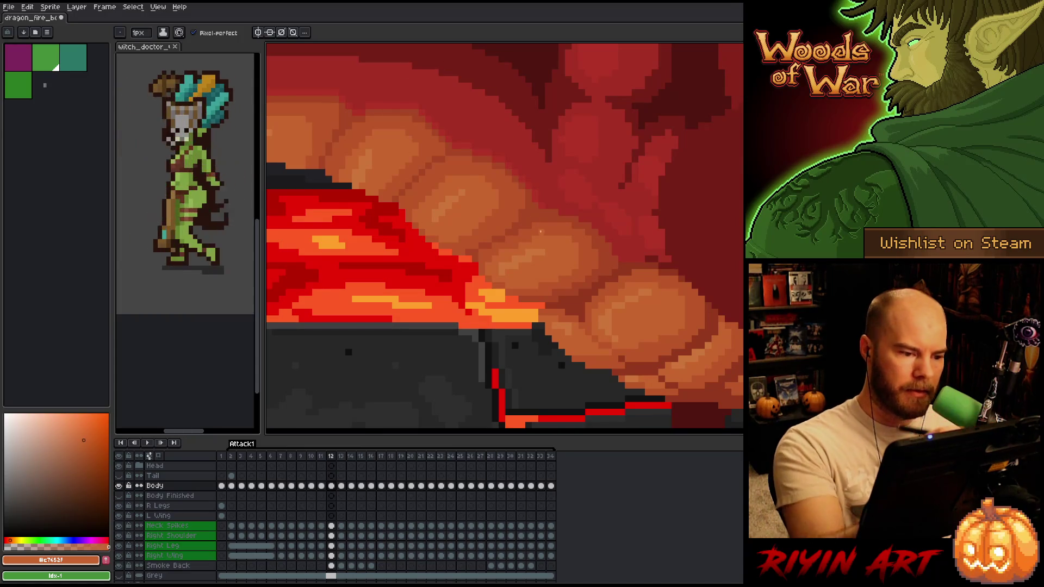
Toggle between frames 11 and 12 to check the new belly shading.
{"action": "key", "text": "comma"}
{"action": "key", "text": "period"}
{"action": "key", "text": "comma"}
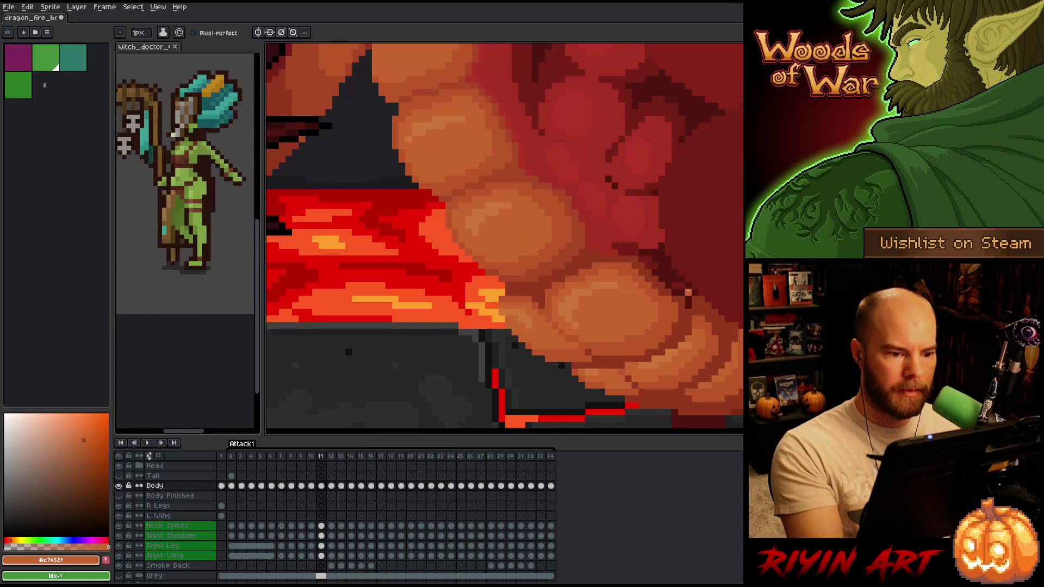
{"action": "key", "text": "period"}
{"action": "key", "text": "comma"}
{"action": "key", "text": "period"}
{"action": "key", "text": "comma"}
{"action": "key", "text": "period"}
{"action": "key", "text": "comma"}
{"action": "key", "text": "period"}
{"action": "key", "text": "comma"}
{"action": "key", "text": "period"}
{"action": "key", "text": "comma"}
{"action": "key", "text": "period"}
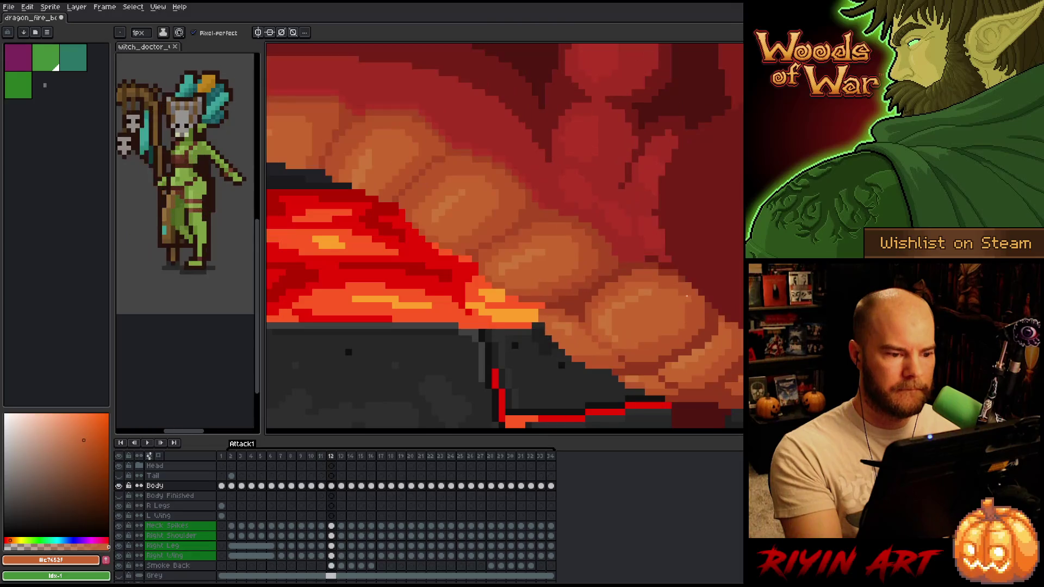
{"action": "key", "text": "comma"}
{"action": "key", "text": "comma"}
{"action": "key", "text": "period"}
{"action": "key", "text": "comma"}
{"action": "key", "text": "period"}
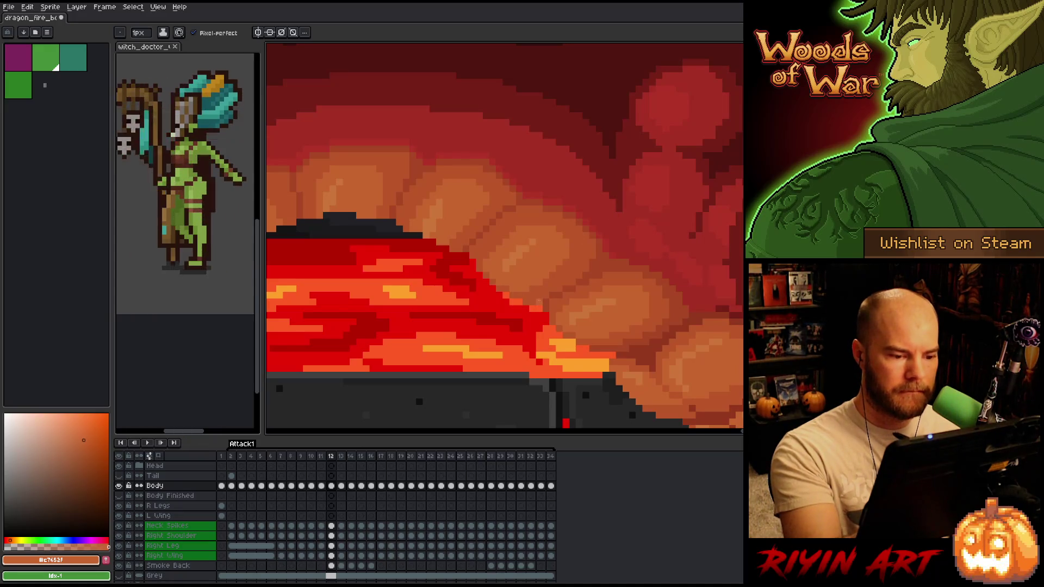
Sample the orange-brown and darker red-orange tones from the belly scales.
{"action": "left_click", "coordinate": [549, 261], "text": "alt"}
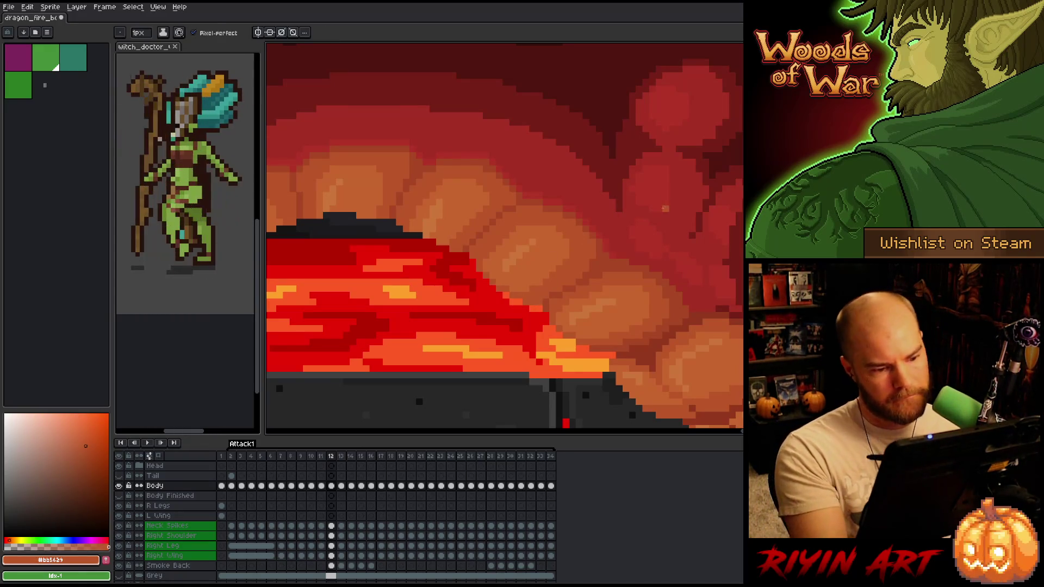
{"action": "left_click", "coordinate": [659, 188], "text": "alt"}
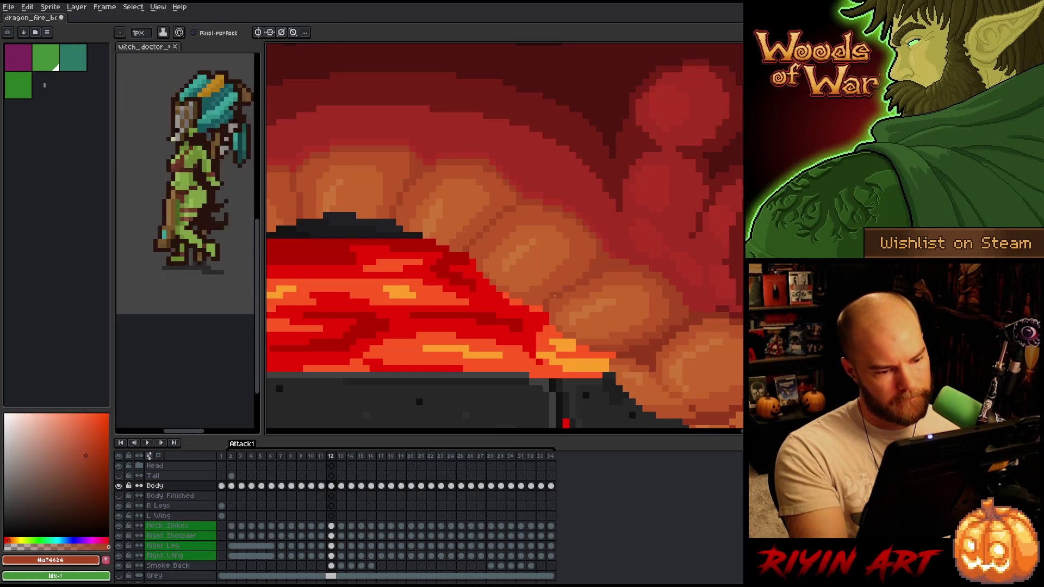
{"action": "left_click", "coordinate": [564, 271], "text": "alt"}
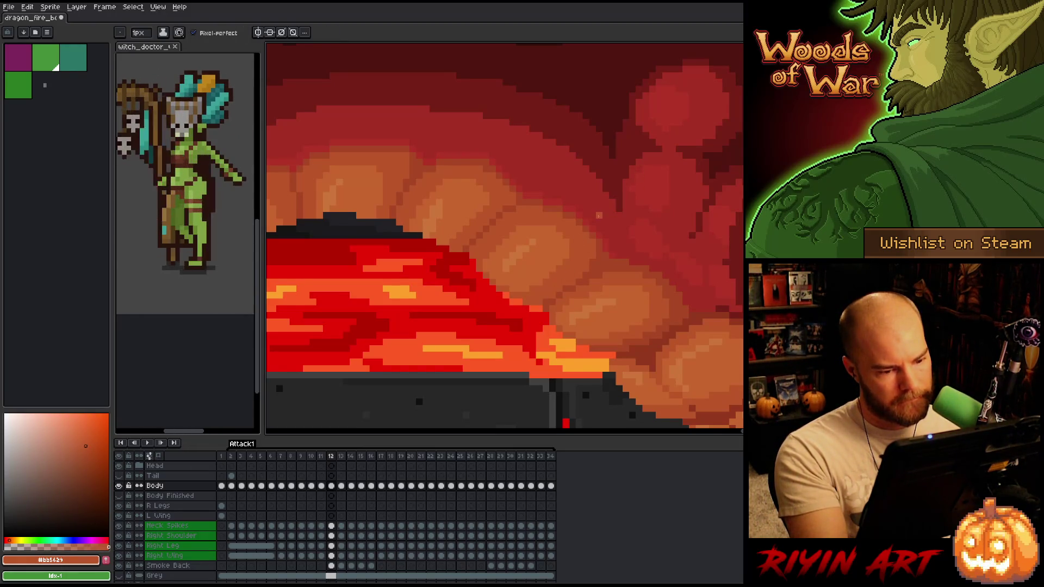
{"action": "left_click", "coordinate": [552, 298], "text": "alt"}
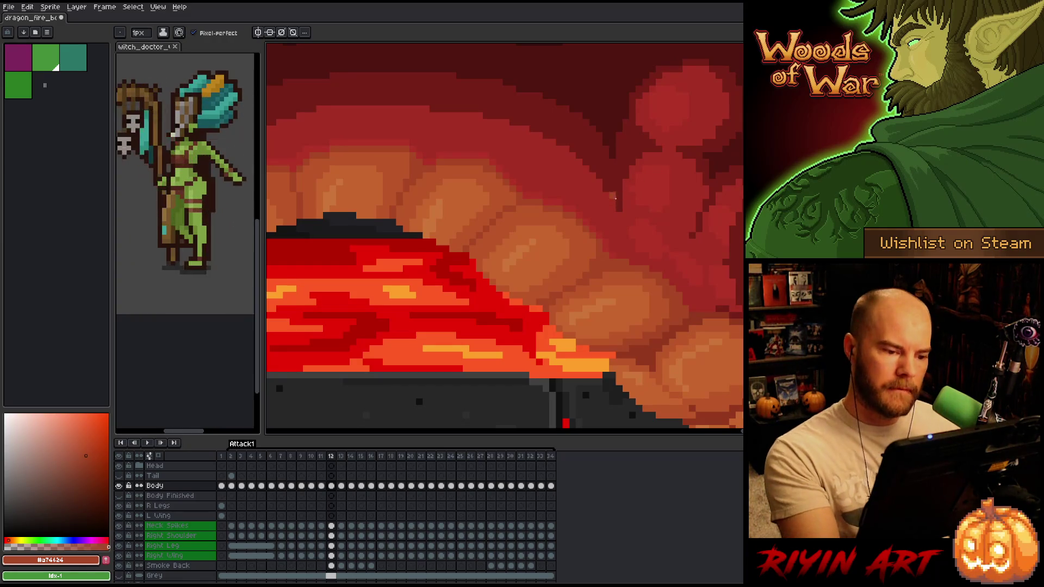
{"action": "left_click", "coordinate": [569, 270], "text": "alt"}
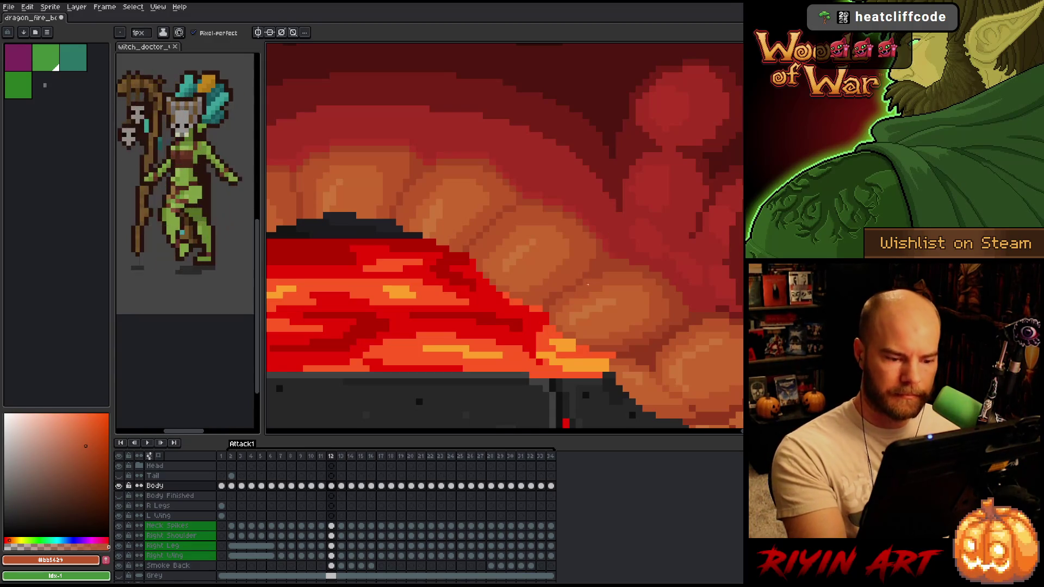
{"action": "left_click", "coordinate": [602, 259], "text": "alt"}
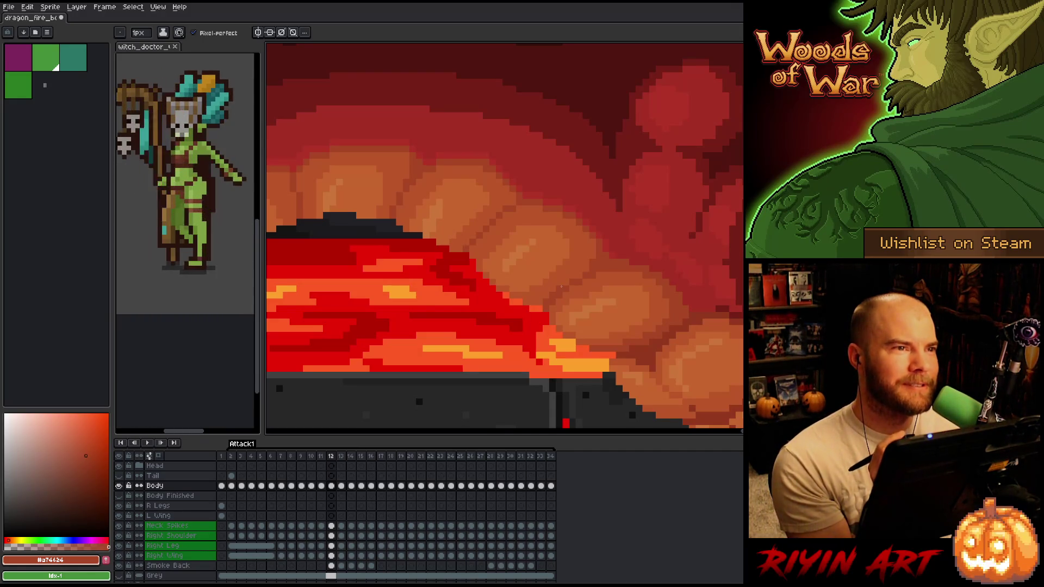
Add dark pixels along a belly scale with the pencil, panning across the belly.
{"action": "left_click_drag", "start_coordinate": [643, 310], "coordinate": [661, 306]}
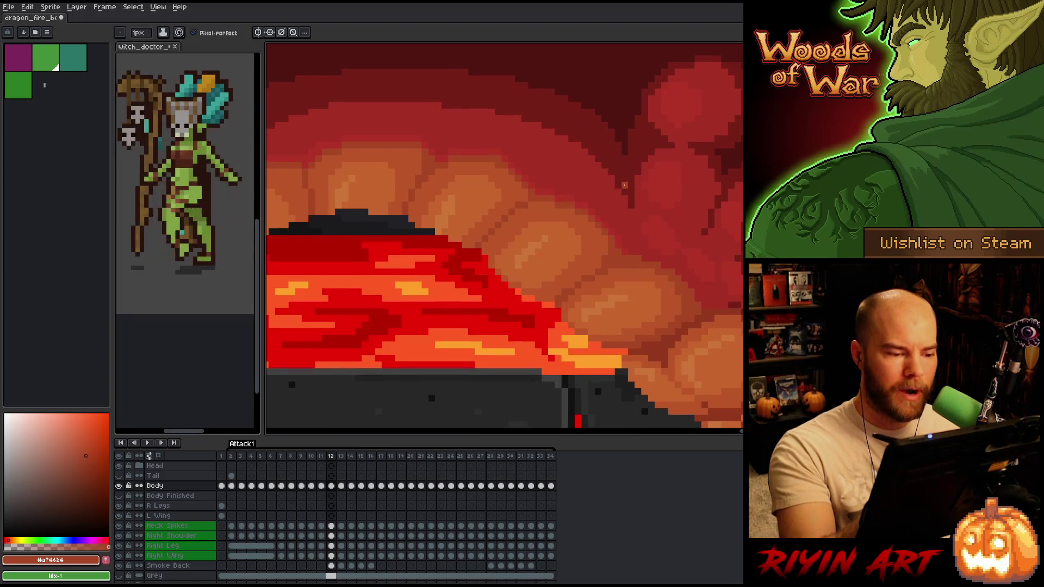
{"action": "key", "text": "b"}
{"action": "left_click", "coordinate": [405, 211]}
{"action": "left_click", "coordinate": [418, 221]}
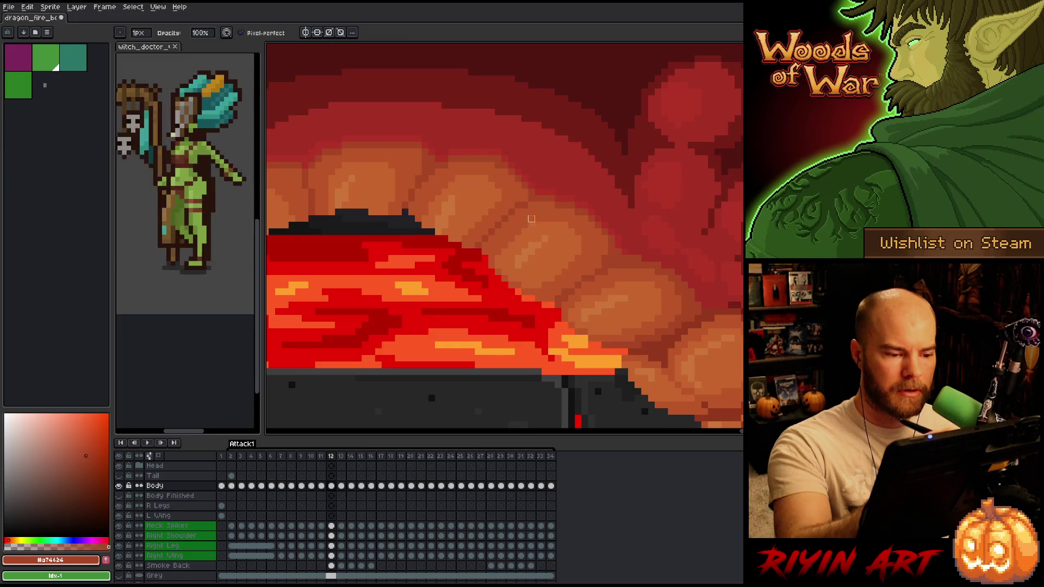
{"action": "key", "text": "space"}
{"action": "left_click_drag", "start_coordinate": [722, 344], "coordinate": [651, 328]}
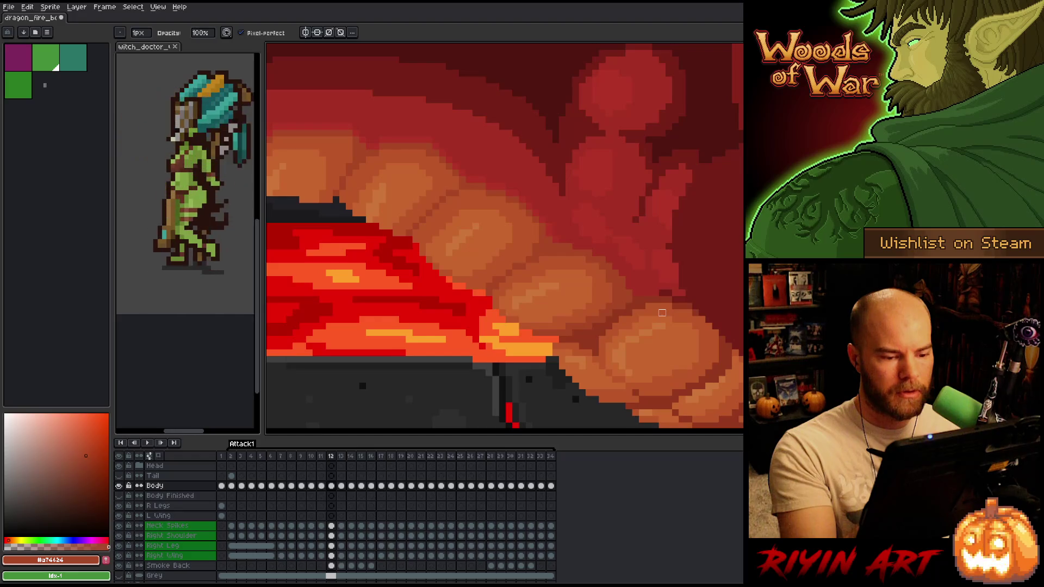
{"action": "key", "text": "space"}
{"action": "left_click_drag", "start_coordinate": [662, 312], "coordinate": [626, 286]}
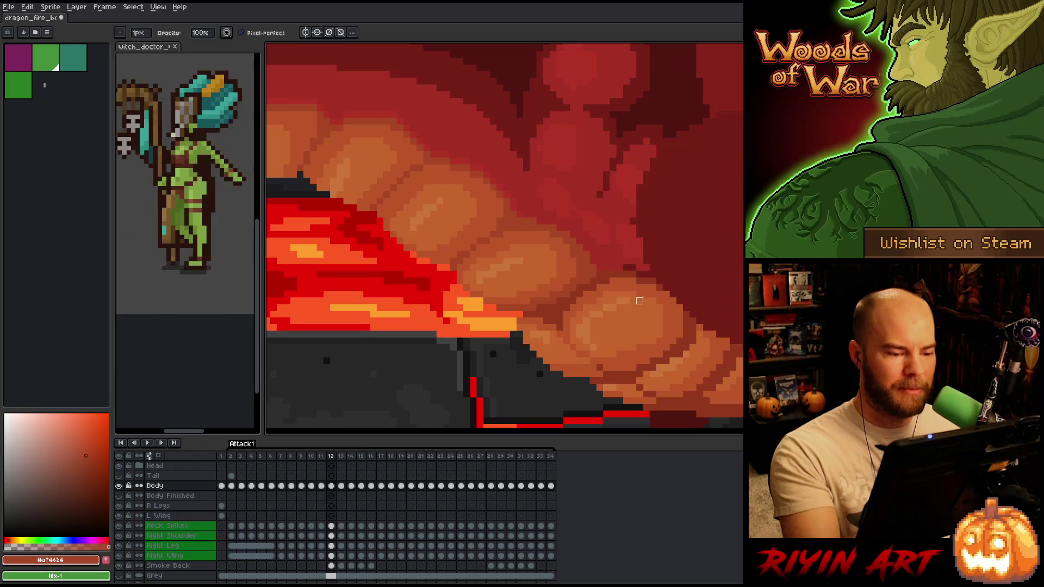
Sample the oranges #cb7639 and #c7652f, comparing frame 12 against its neighbour.
{"action": "key", "text": "Right"}
{"action": "key", "text": "Left"}
{"action": "key", "text": "Right"}
{"action": "key", "text": "Left"}
{"action": "left_click", "coordinate": [492, 269], "text": "alt"}
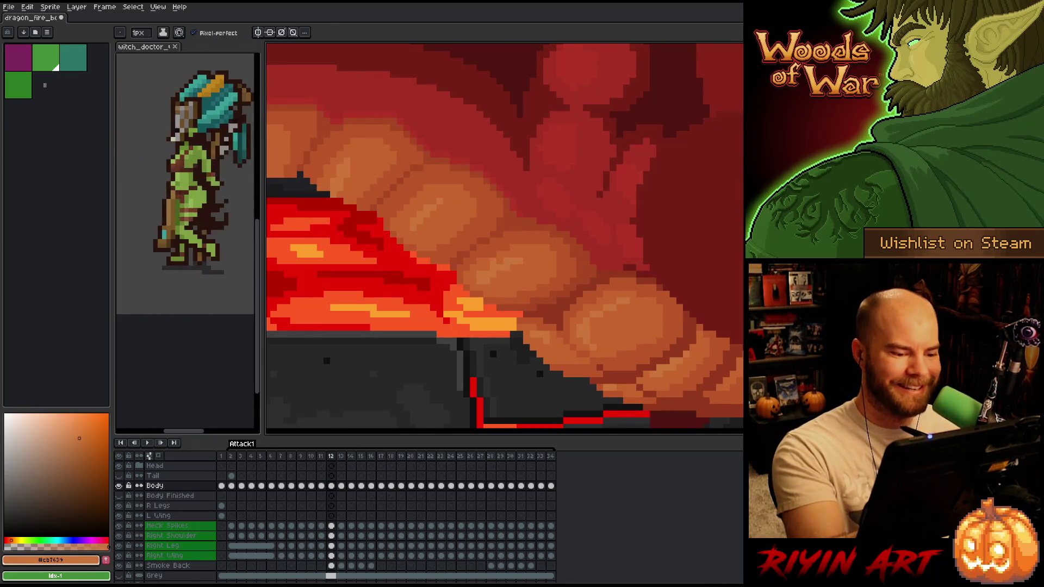
{"action": "left_click", "coordinate": [486, 264], "text": "alt"}
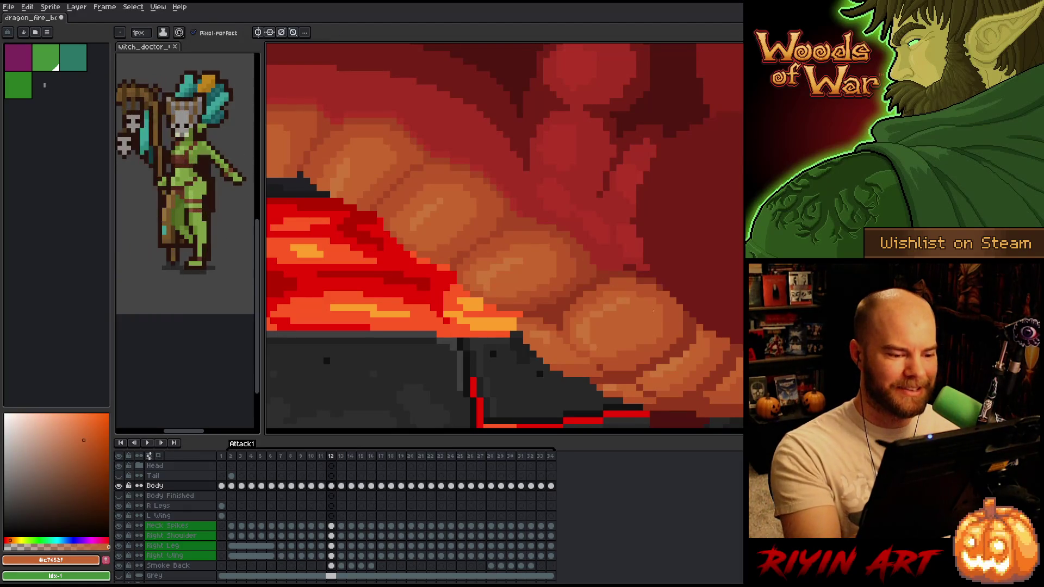
{"action": "key", "text": "Right"}
{"action": "key", "text": "Left"}
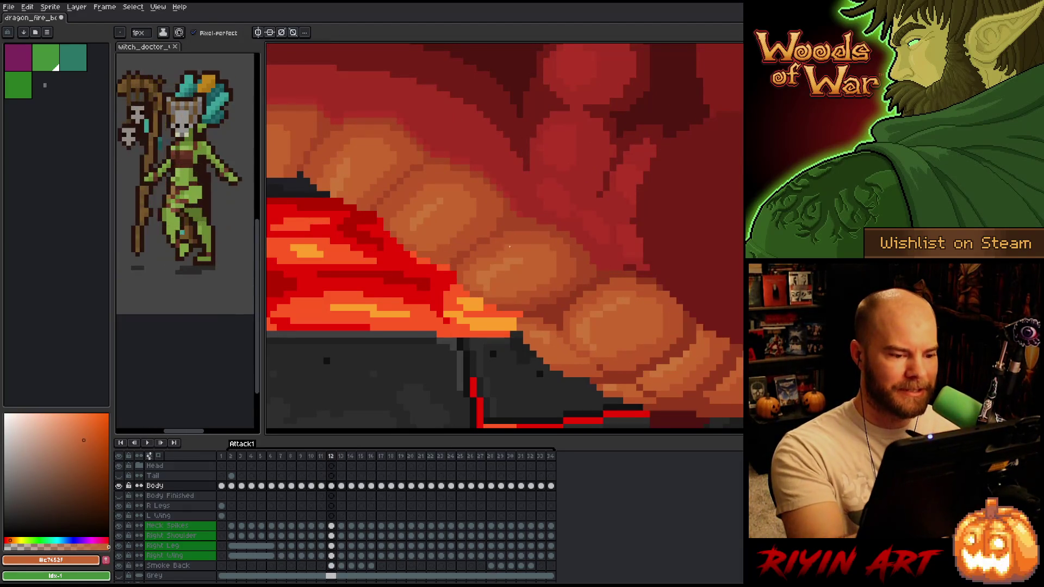
{"action": "left_click", "coordinate": [489, 274], "text": "alt"}
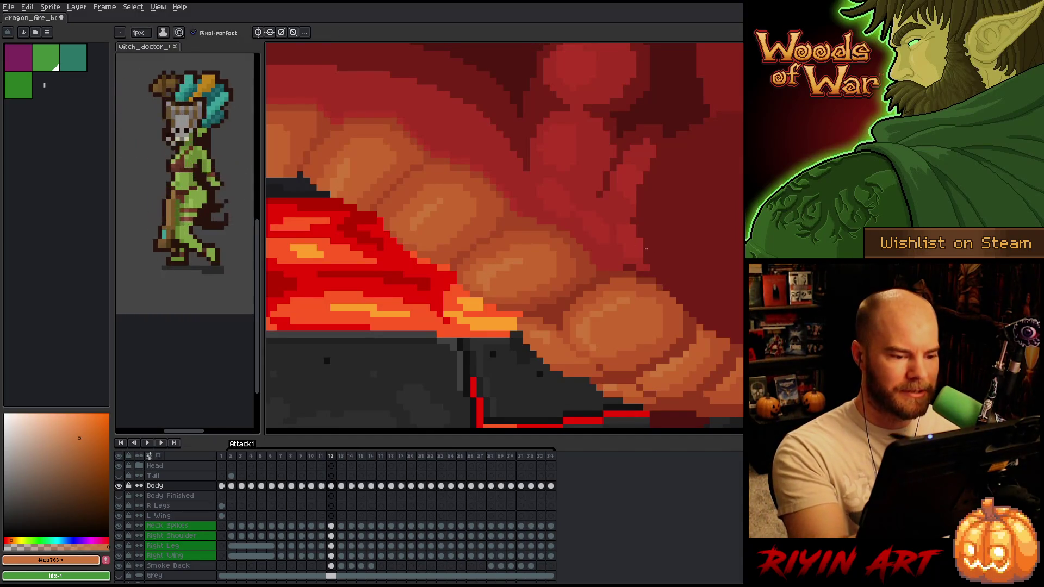
{"action": "key", "text": "Right"}
{"action": "key", "text": "Left"}
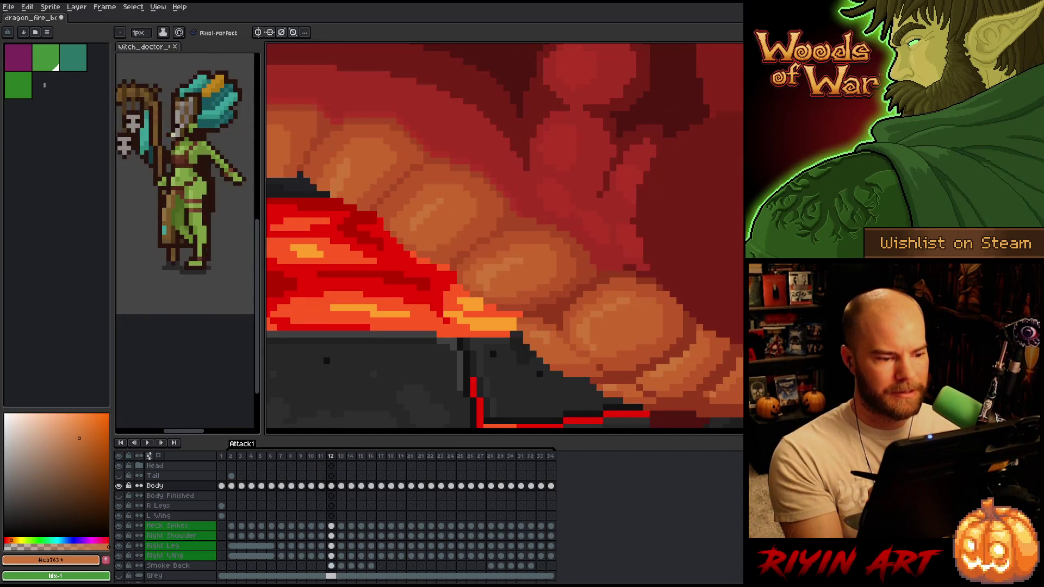
{"action": "key", "text": "Right"}
{"action": "key", "text": "Left"}
{"action": "left_click", "coordinate": [495, 282], "text": "alt"}
Flip repeatedly between frames 11 and 12 to compare the belly shading, ending on frame 11.
{"action": "key", "text": "Left"}
{"action": "key", "text": "Right"}
{"action": "key", "text": "Left"}
{"action": "key", "text": "Right"}
{"action": "key", "text": "Left"}
{"action": "key", "text": "Right"}
{"action": "key", "text": "Left"}
{"action": "key", "text": "Right"}
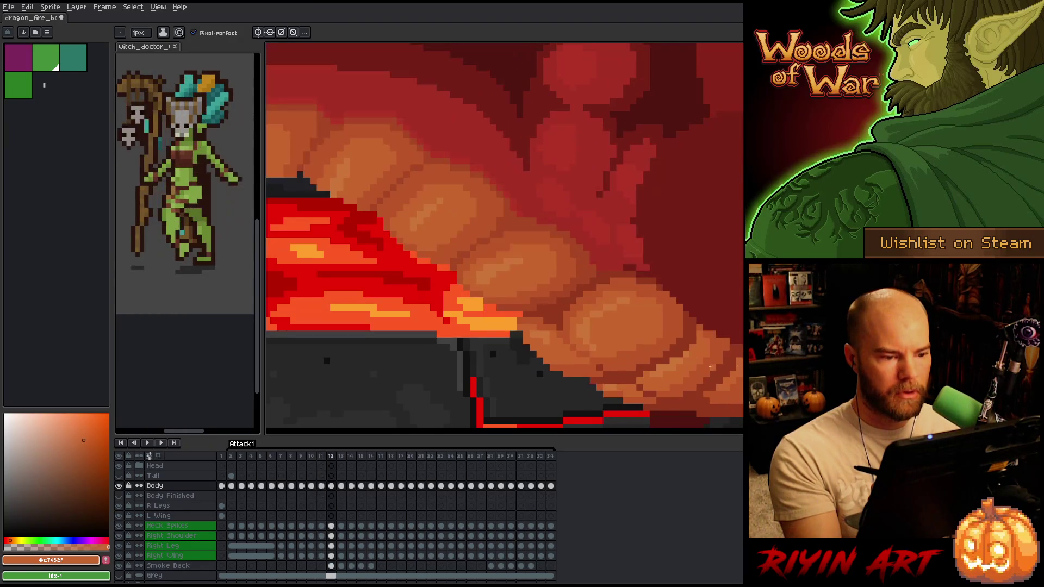
{"action": "key", "text": "Left"}
{"action": "key", "text": "Right"}
{"action": "key", "text": "Left"}
{"action": "key", "text": "Right"}
{"action": "key", "text": "Left"}
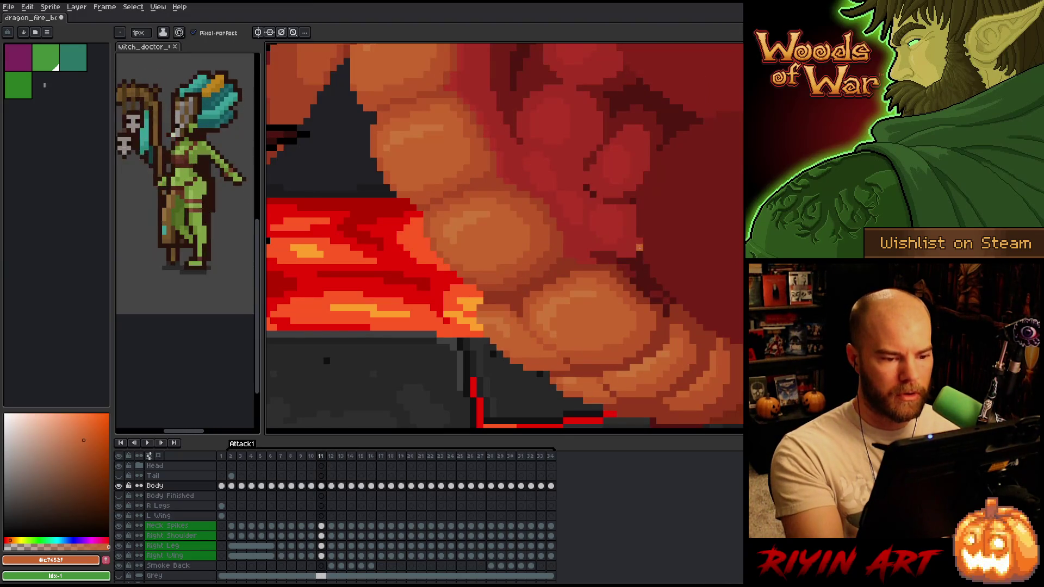
Return to frame 12 and sample the dark red #a52f24 from the belly scales.
{"action": "key", "text": "Right"}
{"action": "key", "text": "Left"}
{"action": "key", "text": "Right"}
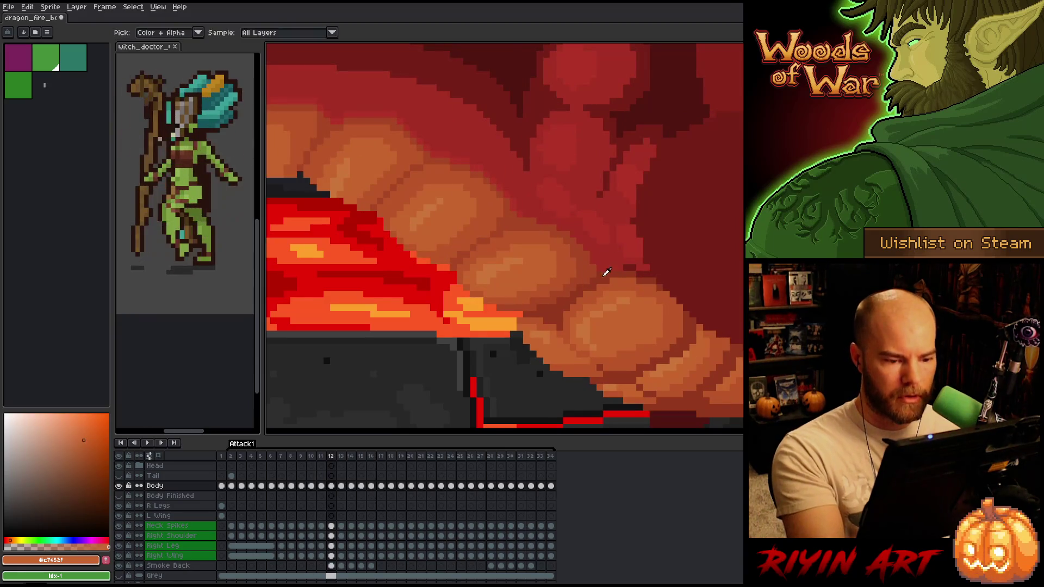
{"action": "left_click", "coordinate": [593, 275], "text": "alt"}
{"action": "left_click", "coordinate": [596, 261], "text": "alt"}
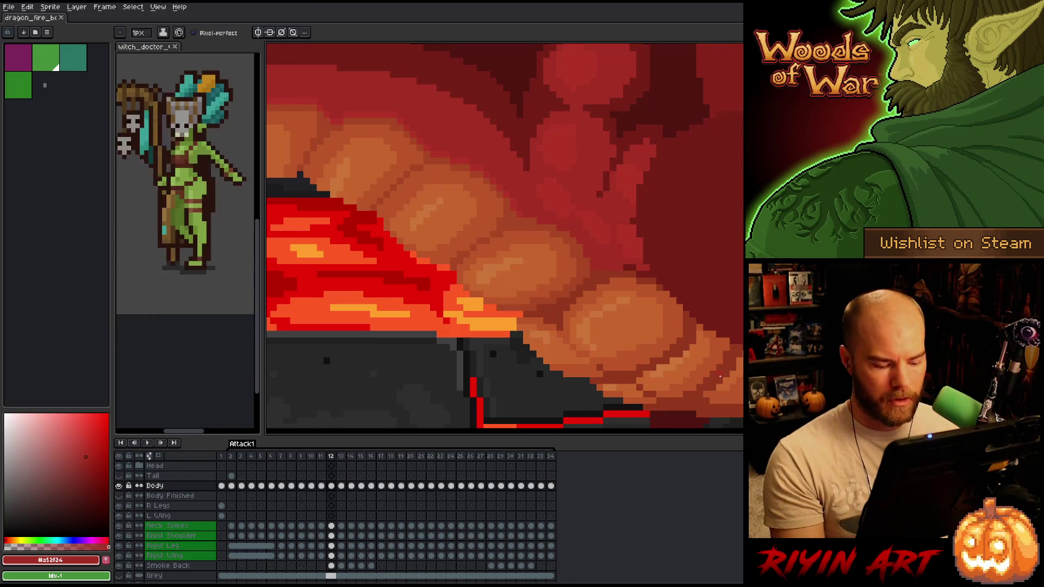
After comparing neighbouring frames, sample the darker red-brown #92381c.
{"action": "key", "text": "Left"}
{"action": "key", "text": "Right"}
{"action": "key", "text": "Left"}
{"action": "key", "text": "Left"}
{"action": "key", "text": "Right"}
{"action": "key", "text": "Right"}
{"action": "key", "text": "Left"}
{"action": "key", "text": "Left"}
{"action": "key", "text": "Right"}
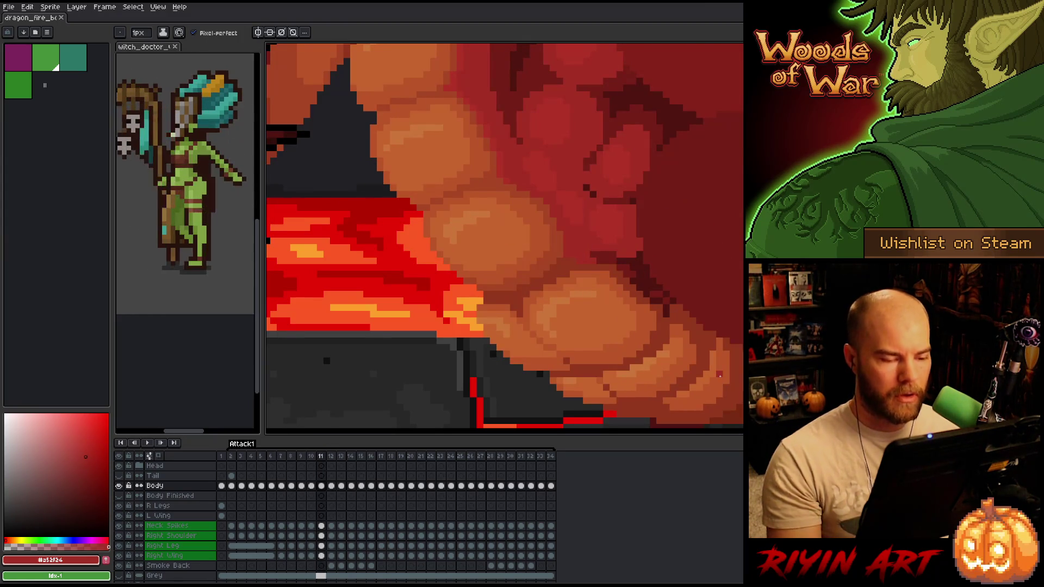
{"action": "left_click", "coordinate": [578, 258], "text": "alt"}
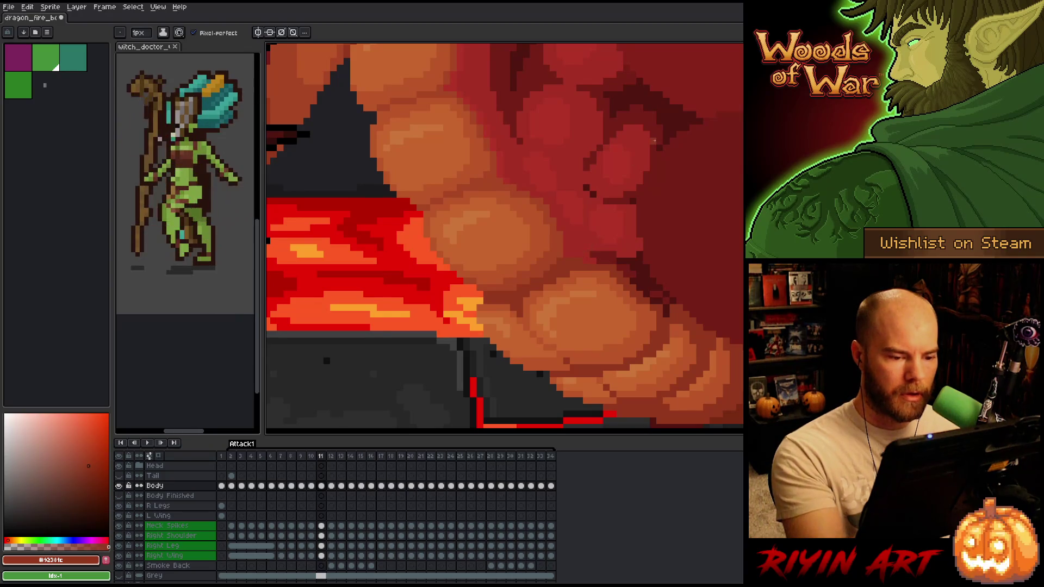
Compare the belly shading between frames 11 and 12.
{"action": "key", "text": "Right"}
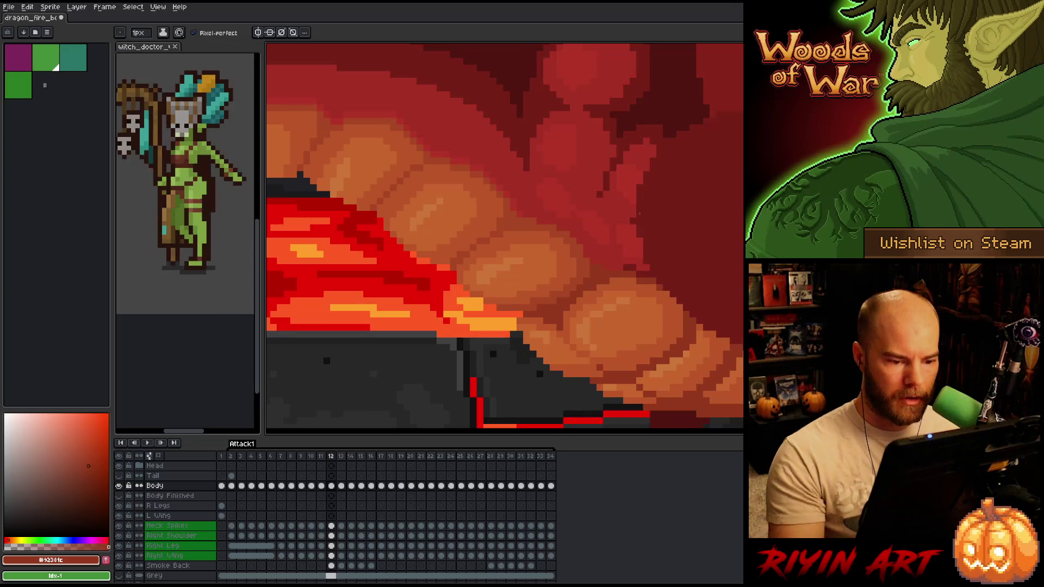
{"action": "key", "text": "Left"}
{"action": "key", "text": "Right"}
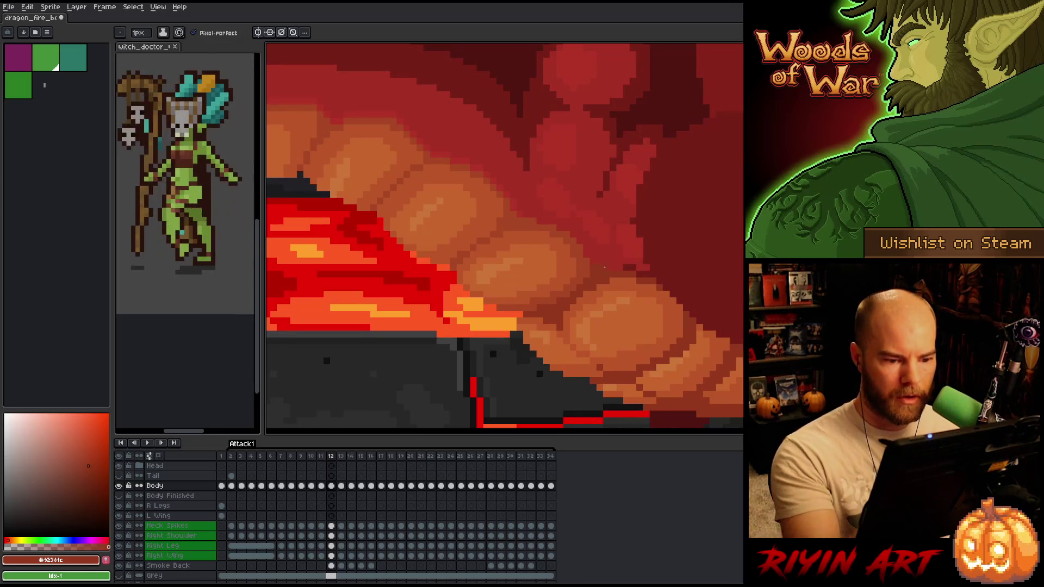
{"action": "key", "text": "Left"}
{"action": "key", "text": "Right"}
{"action": "key", "text": "Left"}
{"action": "key", "text": "Right"}
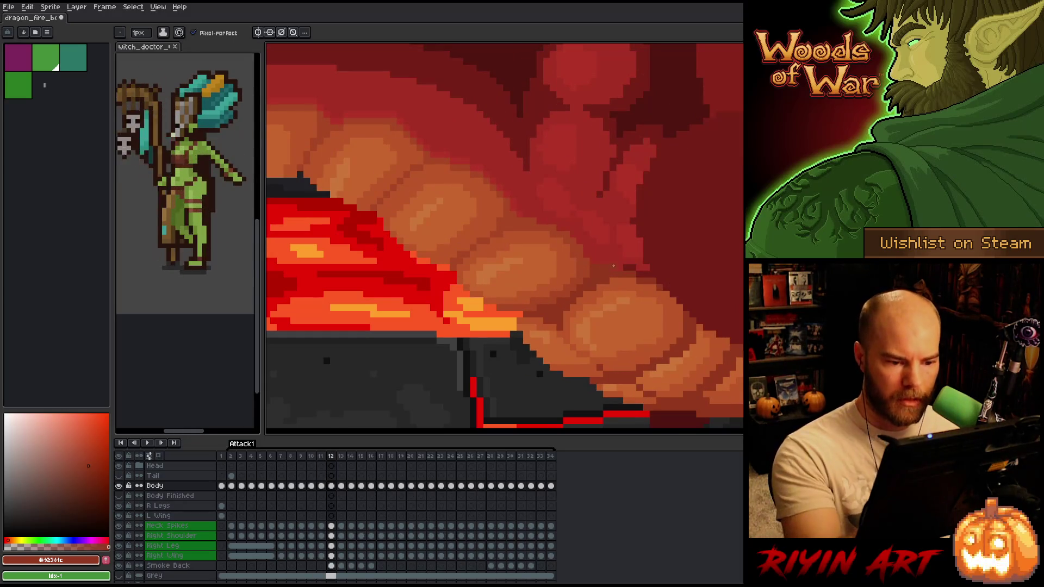
{"action": "key", "text": "Left"}
{"action": "key", "text": "Right"}
{"action": "key", "text": "Left"}
{"action": "key", "text": "Right"}
Check the earlier pose in frame 10 against frame 12.
{"action": "key", "text": "Left"}
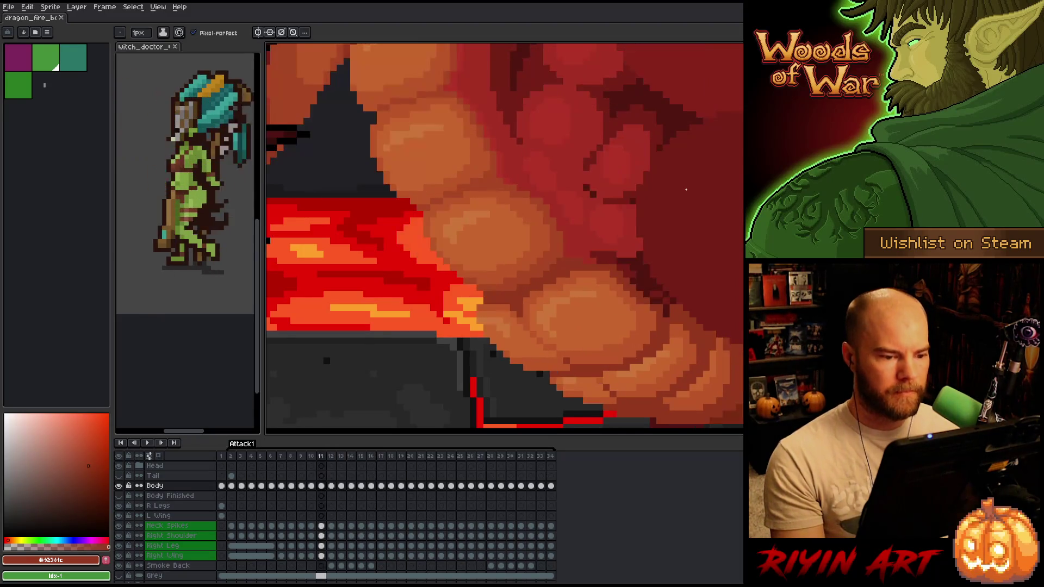
{"action": "key", "text": "Right"}
{"action": "key", "text": "Left"}
{"action": "key", "text": "Right"}
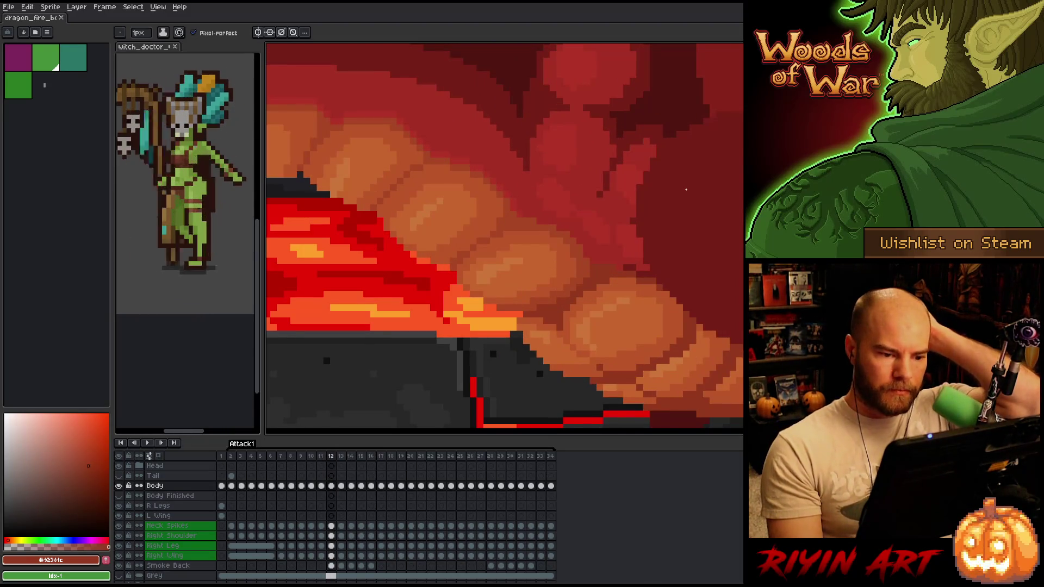
{"action": "key", "text": "Left"}
{"action": "key", "text": "Left"}
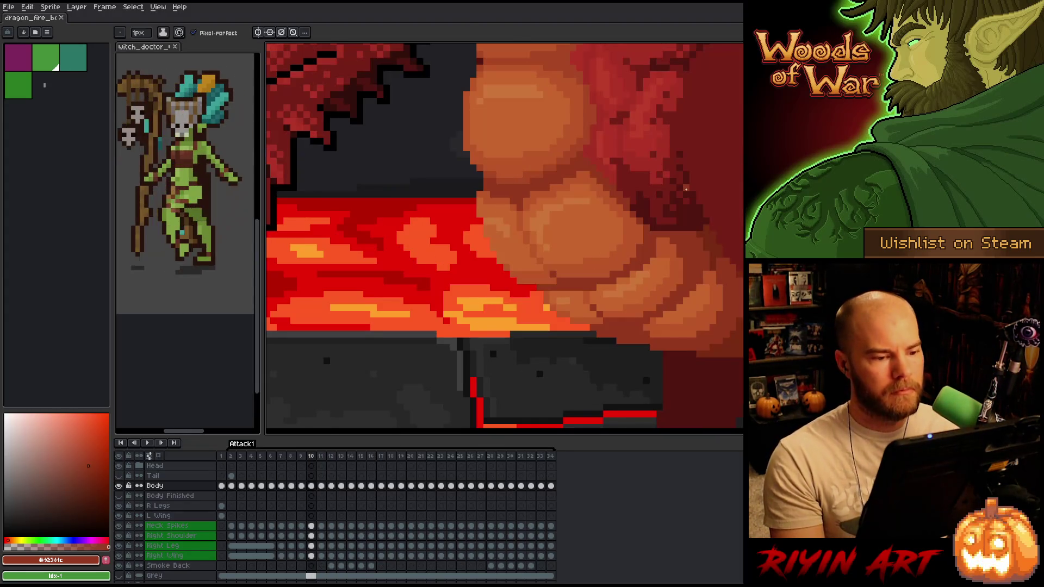
{"action": "key", "text": "Right"}
{"action": "key", "text": "Right"}
Paint dark red shading onto the belly scales, checking frames 11 and 12, ending on 12.
{"action": "key", "text": "Left"}
{"action": "key", "text": "Right"}
{"action": "left_click", "coordinate": [592, 270]}
{"action": "key", "text": "Left"}
{"action": "key", "text": "Right"}
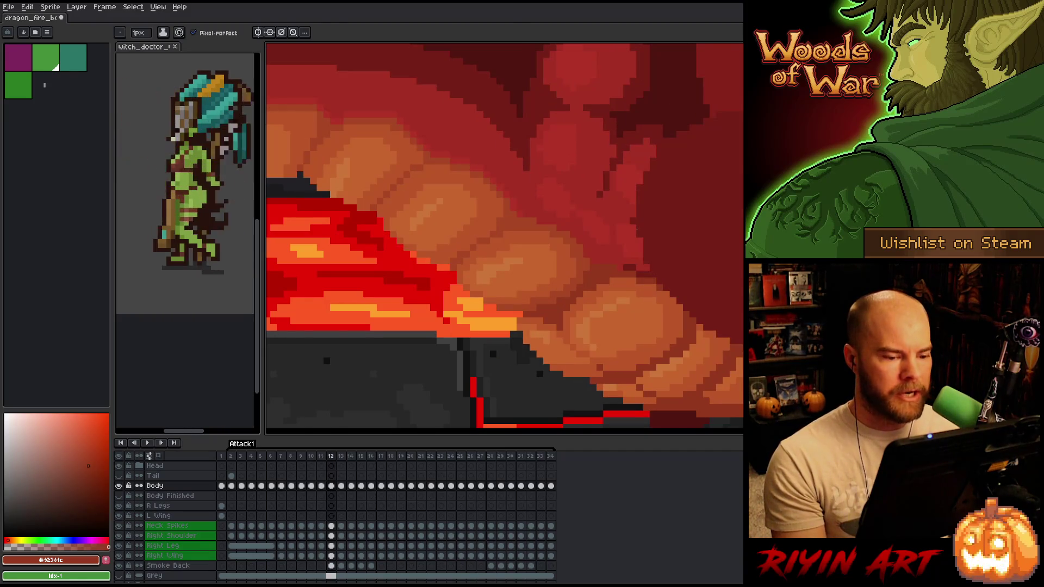
{"action": "key", "text": "Left"}
{"action": "key", "text": "Right"}
{"action": "key", "text": "Left"}
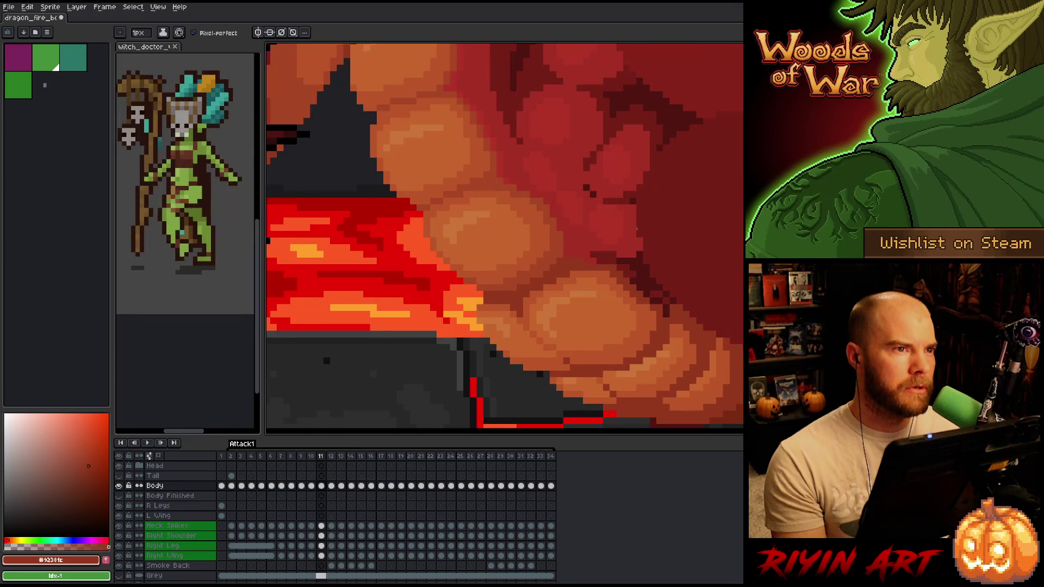
{"action": "key", "text": "Right"}
{"action": "key", "text": "Left"}
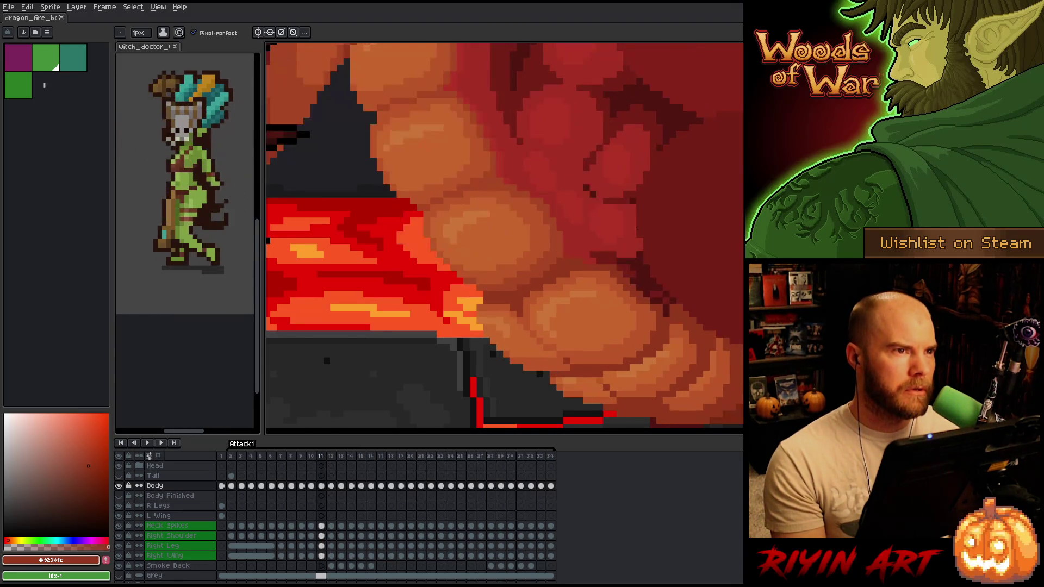
{"action": "key", "text": "Right"}
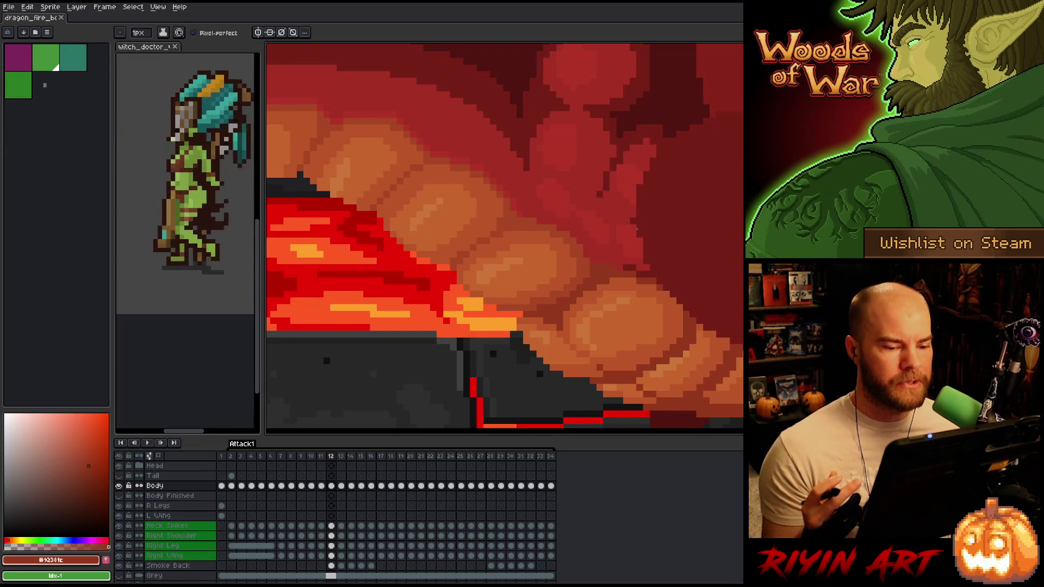
Sample the red #a52f24 from the scales and switch to the eraser for stray pixels.
{"action": "left_click", "coordinate": [614, 265], "text": "alt"}
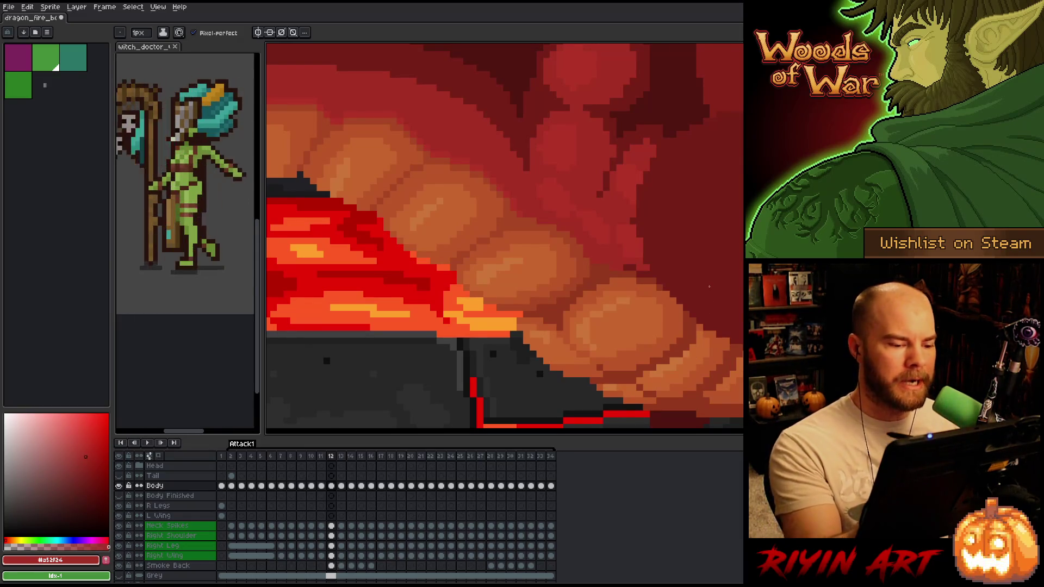
{"action": "key", "text": "e"}
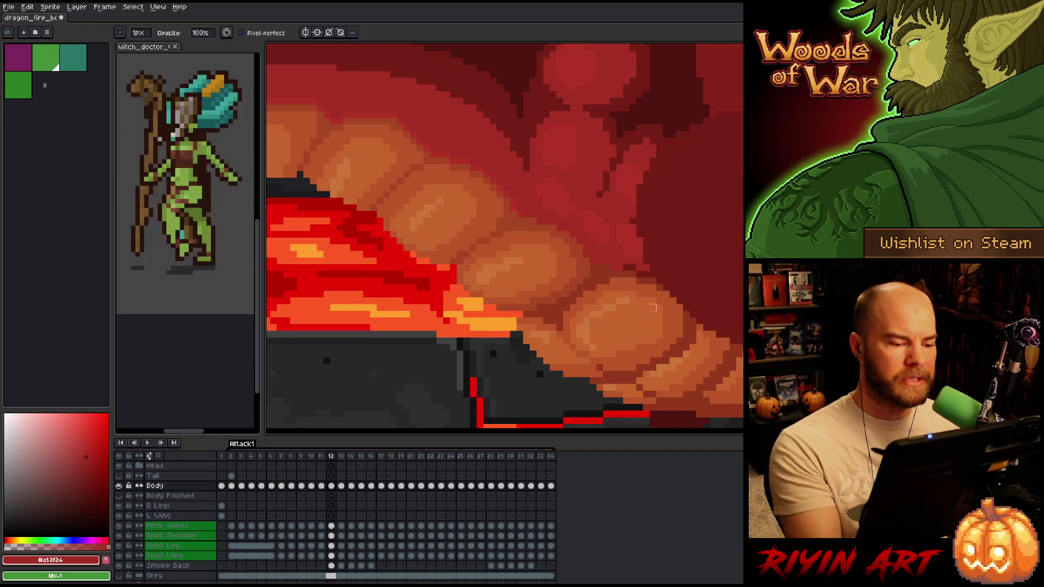
{"action": "scroll", "coordinate": [611, 296], "scroll_direction": "left", "scroll_amount": 1}
With the pencil, sample #bb5629, #c7652f and #a74624 to repaint the belly scale edges.
{"action": "key", "text": "b"}
{"action": "left_click", "coordinate": [489, 291], "text": "alt"}
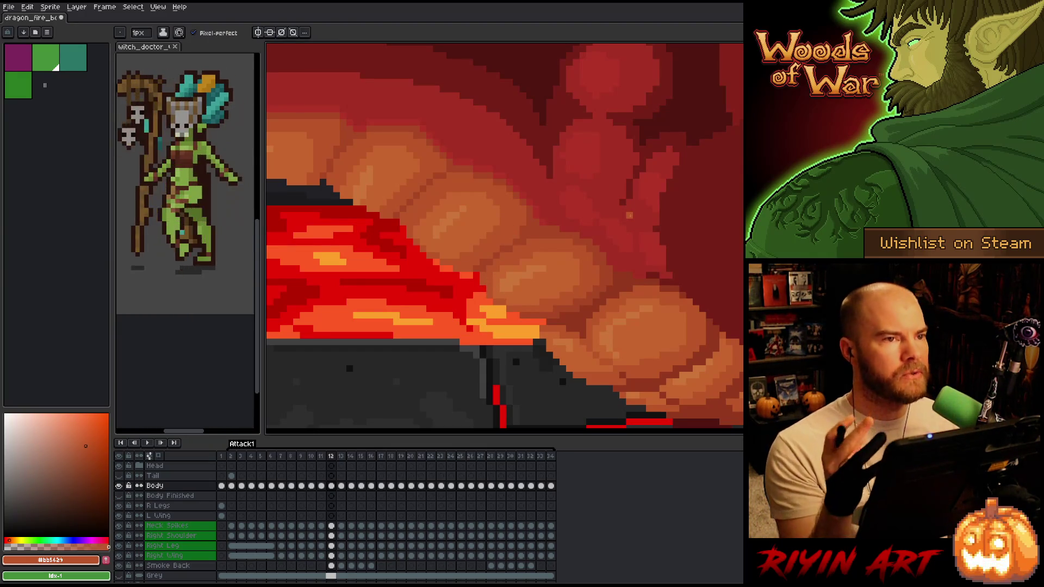
{"action": "left_click", "coordinate": [556, 263], "text": "alt"}
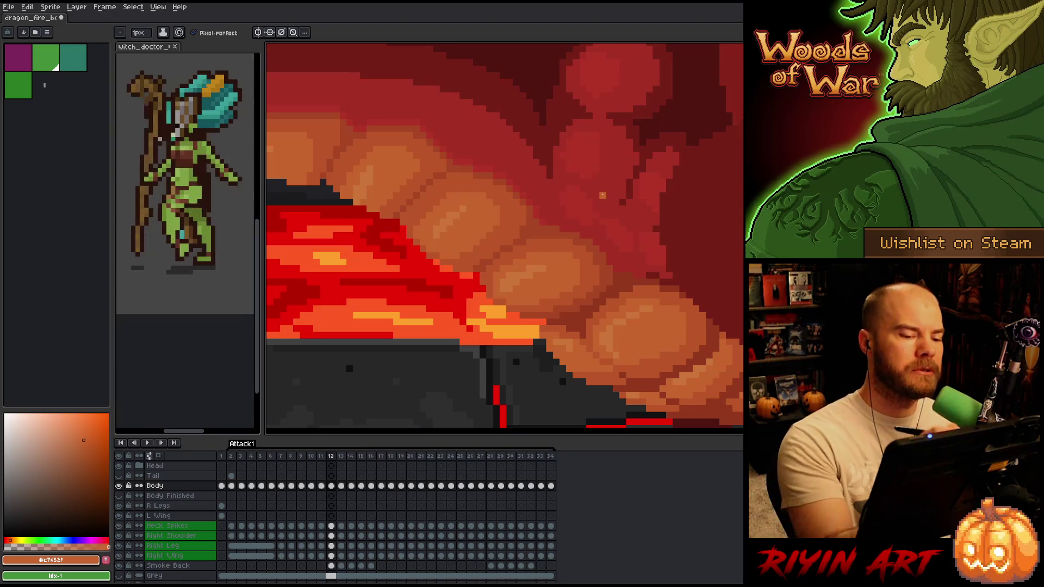
{"action": "left_click", "coordinate": [536, 228], "text": "alt"}
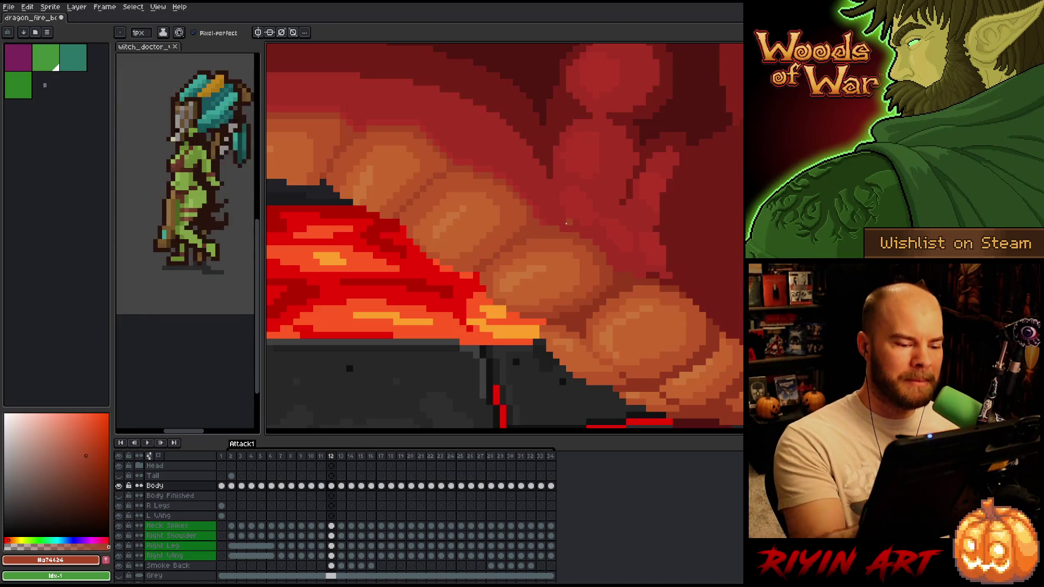
{"action": "left_click", "coordinate": [503, 298], "text": "alt"}
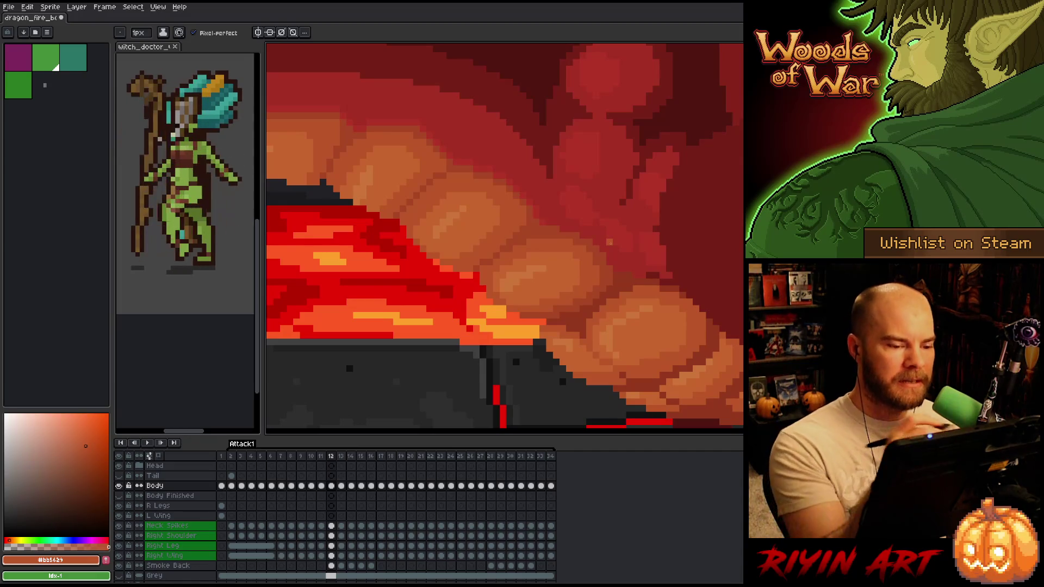
Sample #a74624, then pick the redder #b13327 from the belly for the scale gaps.
{"action": "left_click", "coordinate": [534, 222], "text": "alt"}
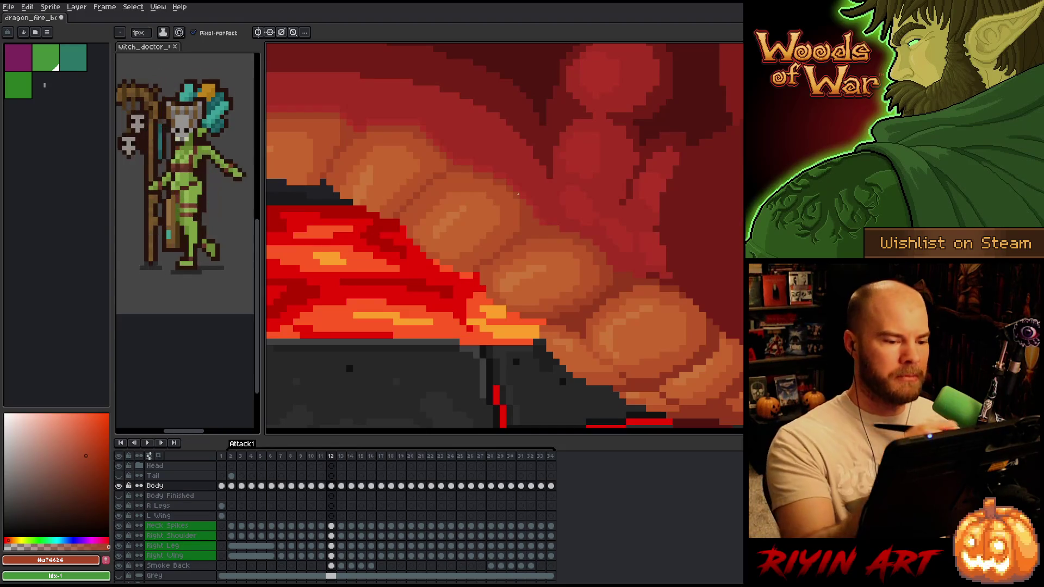
{"action": "key", "text": "alt"}
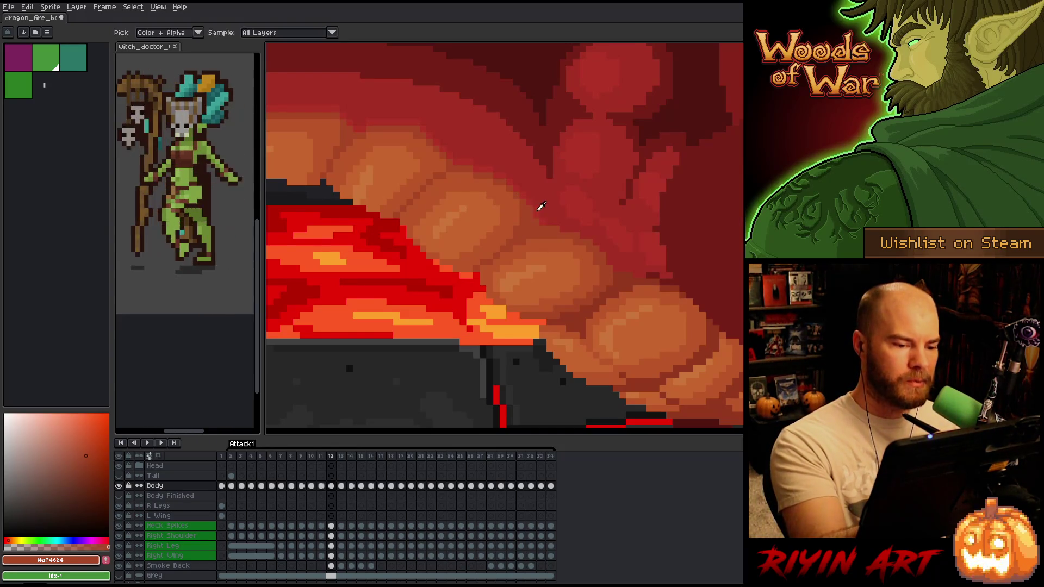
{"action": "left_click", "coordinate": [529, 207], "text": "alt"}
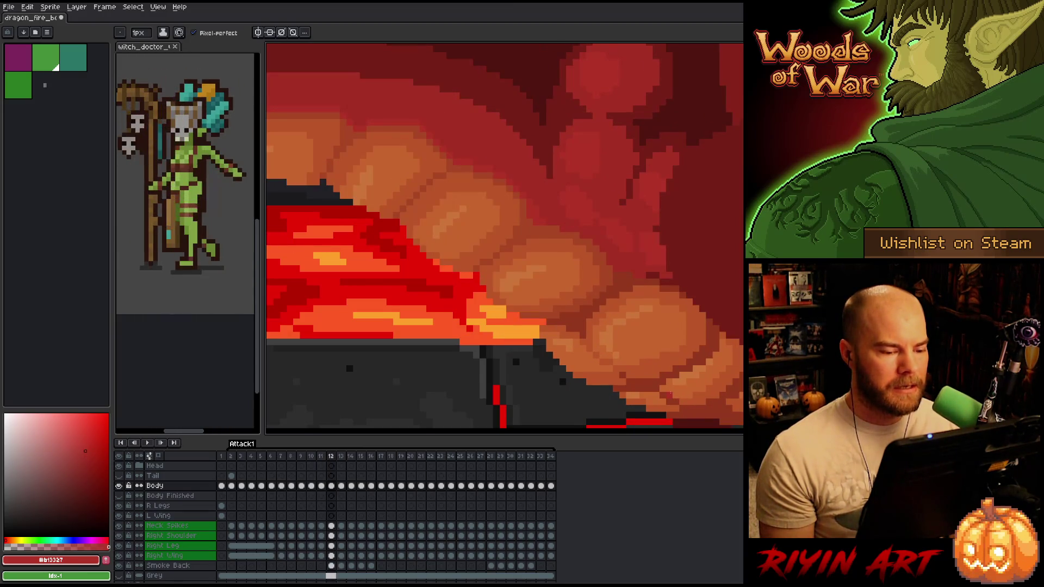
{"action": "key", "text": "Left"}
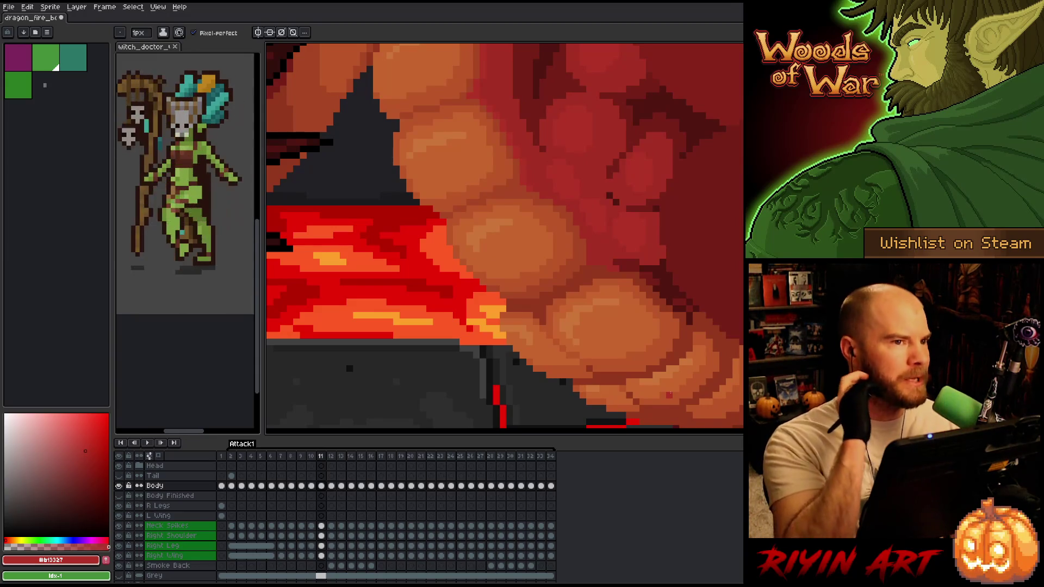
{"action": "key", "text": "Right"}
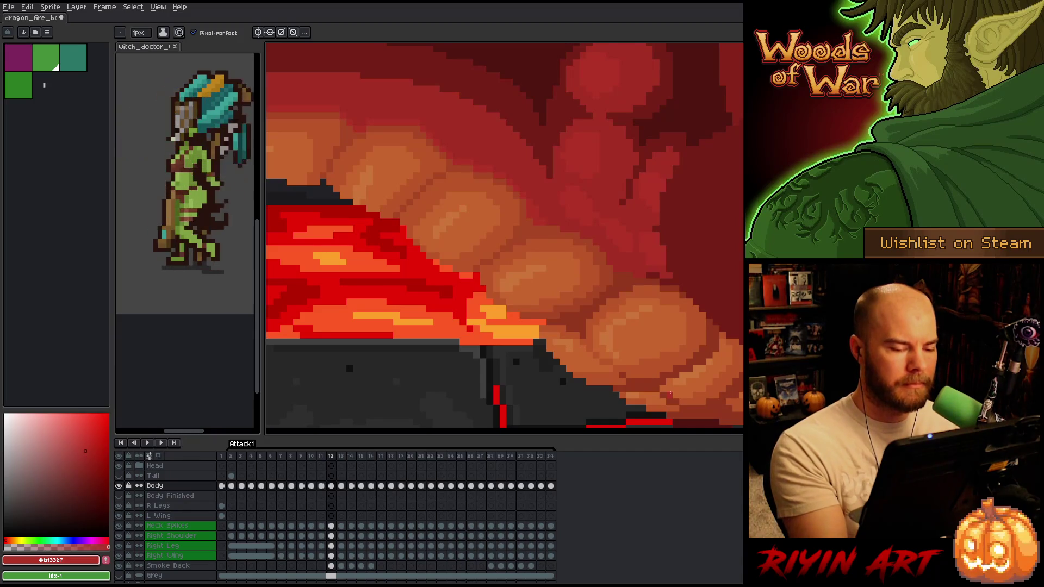
{"action": "key", "text": "Left"}
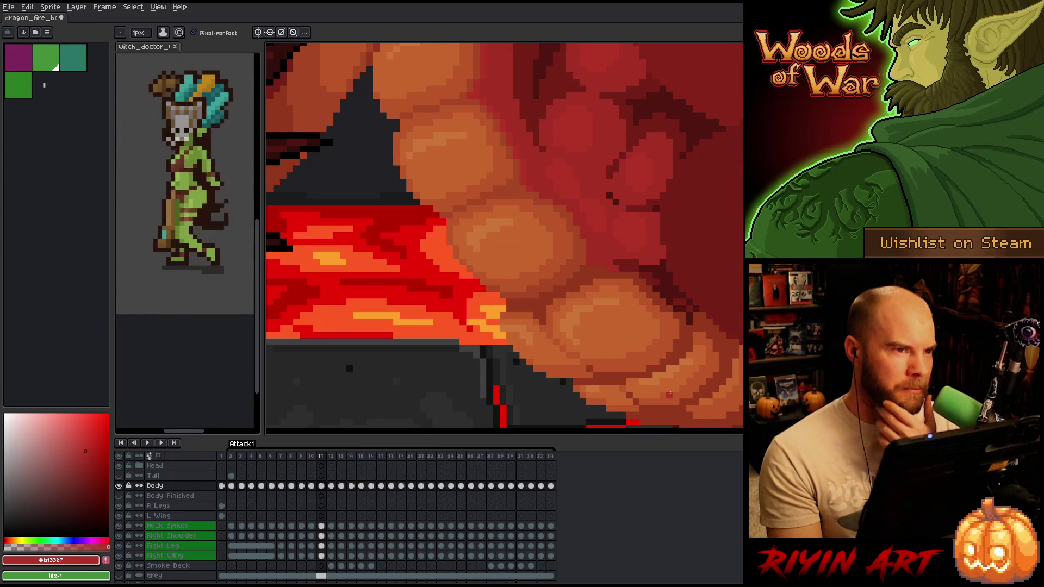
{"action": "key", "text": "Left"}
{"action": "key", "text": "Right"}
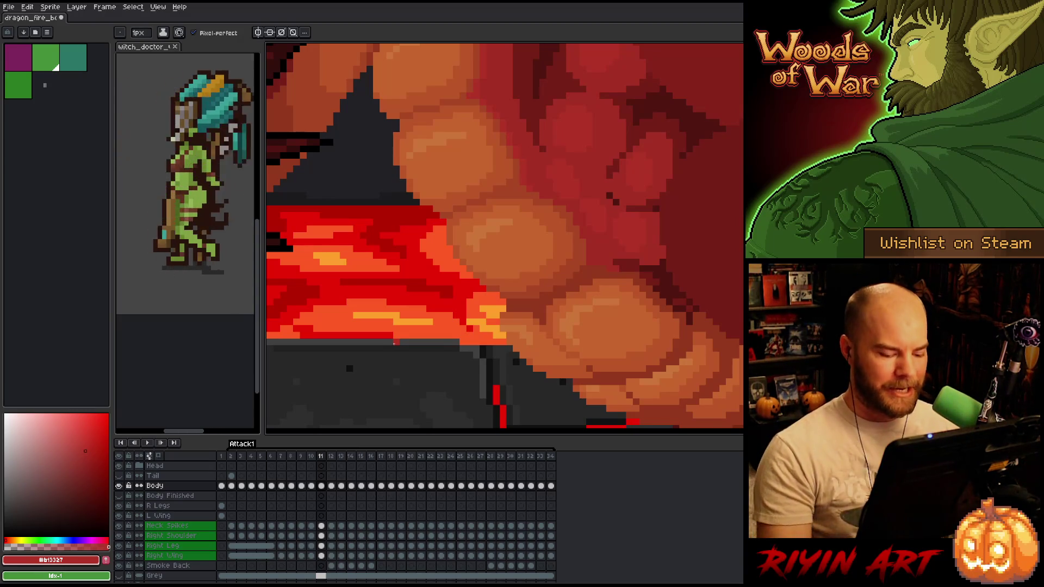
{"action": "key", "text": "Left"}
{"action": "key", "text": "Right"}
{"action": "key", "text": "Left"}
{"action": "key", "text": "Right"}
{"action": "key", "text": "Left"}
{"action": "key", "text": "Right"}
{"action": "key", "text": "Left"}
{"action": "key", "text": "Right"}
{"action": "key", "text": "Left"}
{"action": "key", "text": "Right"}
{"action": "key", "text": "Left"}
{"action": "key", "text": "Right"}
{"action": "key", "text": "Left"}
{"action": "key", "text": "Right"}
{"action": "key", "text": "Left"}
{"action": "key", "text": "Right"}
{"action": "key", "text": "Left"}
{"action": "key", "text": "Right"}
{"action": "key", "text": "Left"}
{"action": "key", "text": "Right"}
{"action": "key", "text": "Left"}
{"action": "key", "text": "Right"}
{"action": "key", "text": "Left"}
{"action": "key", "text": "Right"}
{"action": "key", "text": "Left"}
{"action": "key", "text": "Right"}
{"action": "key", "text": "Left"}
{"action": "key", "text": "Right"}
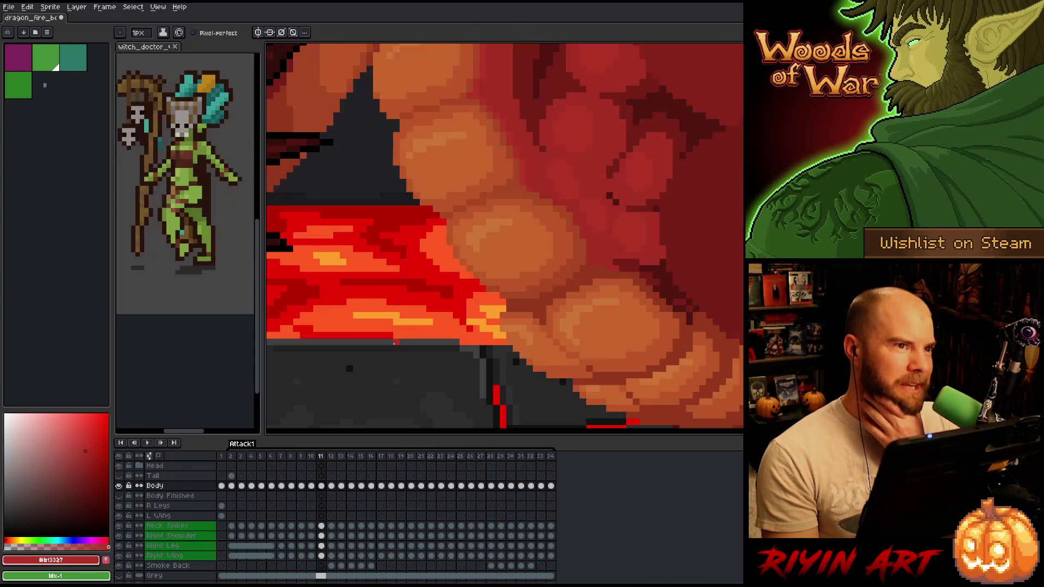
{"action": "key", "text": "Left"}
{"action": "key", "text": "Right"}
{"action": "key", "text": "Left"}
{"action": "key", "text": "Right"}
{"action": "key", "text": "Left"}
{"action": "key", "text": "Right"}
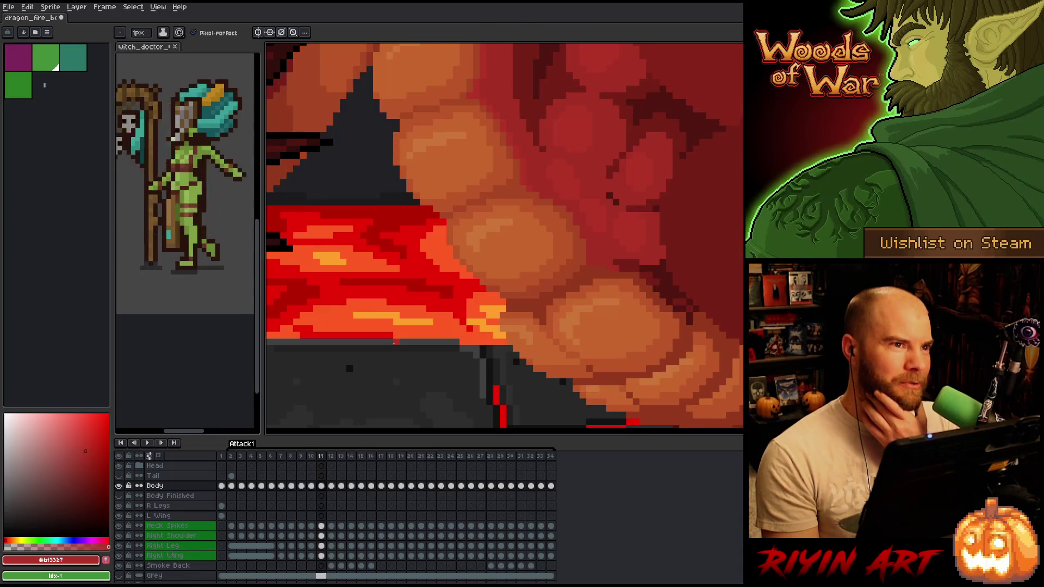
{"action": "key", "text": "Left"}
{"action": "key", "text": "Right"}
{"action": "key", "text": "Left"}
{"action": "key", "text": "Right"}
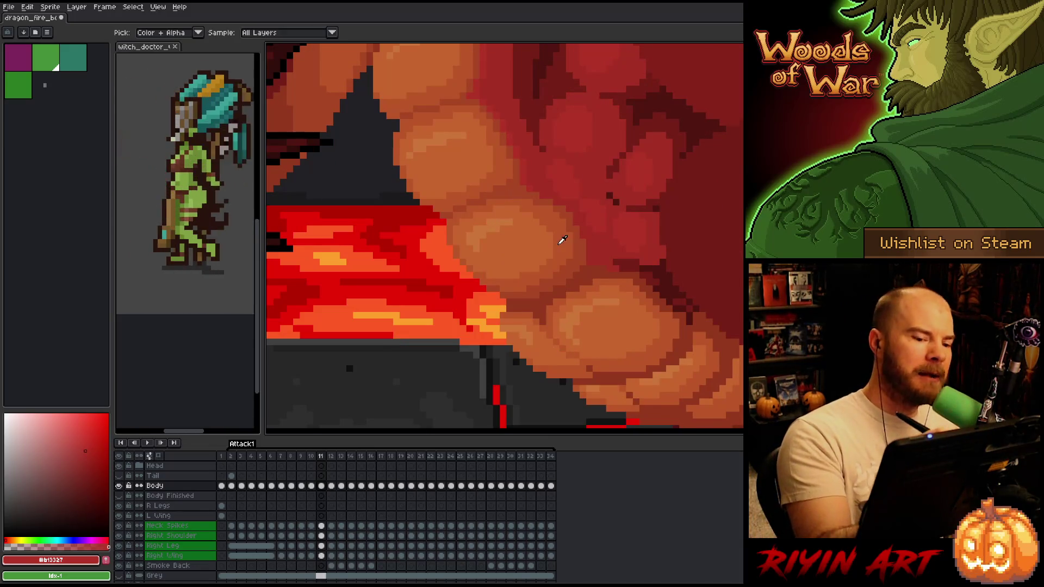
Pick up the orange belly-scale colour and flip between frames 10 and 11 to compare them.
{"action": "left_click", "coordinate": [560, 241], "text": "alt"}
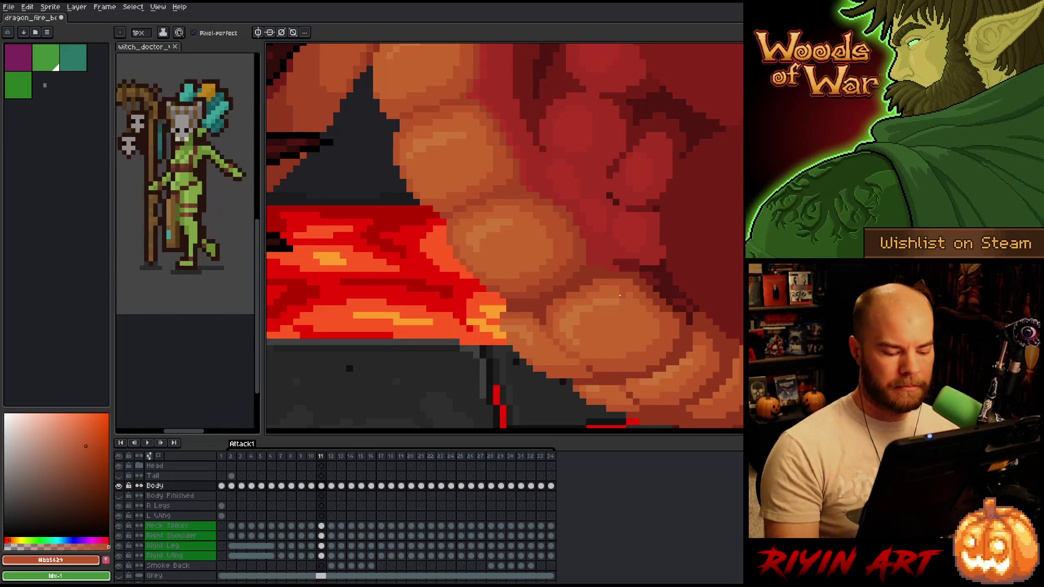
{"action": "key", "text": "Left"}
{"action": "key", "text": "Right"}
{"action": "key", "text": "Left"}
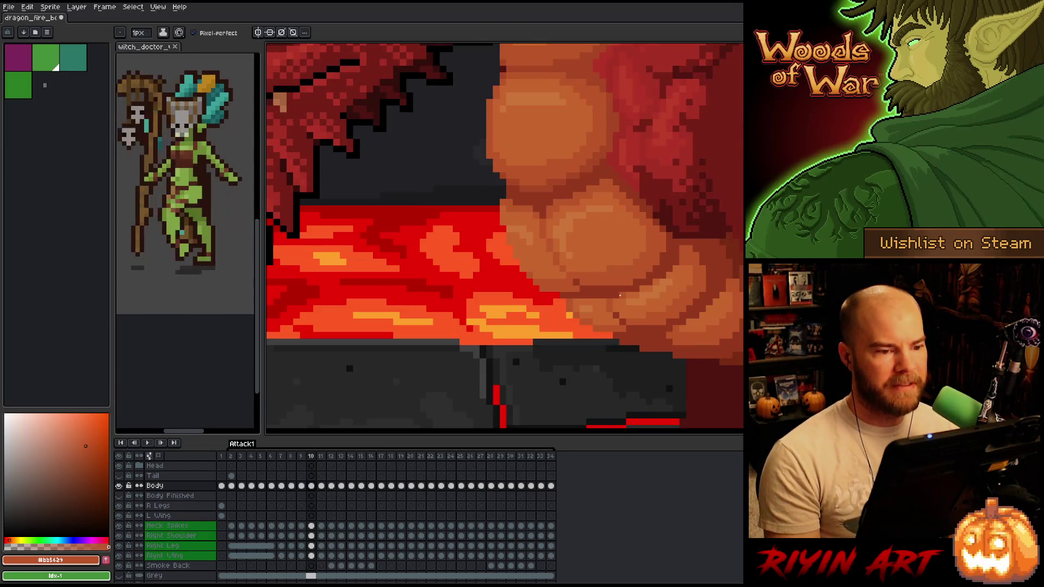
{"action": "key", "text": "Right"}
{"action": "key", "text": "Left"}
{"action": "key", "text": "Right"}
{"action": "key", "text": "Left"}
{"action": "key", "text": "Right"}
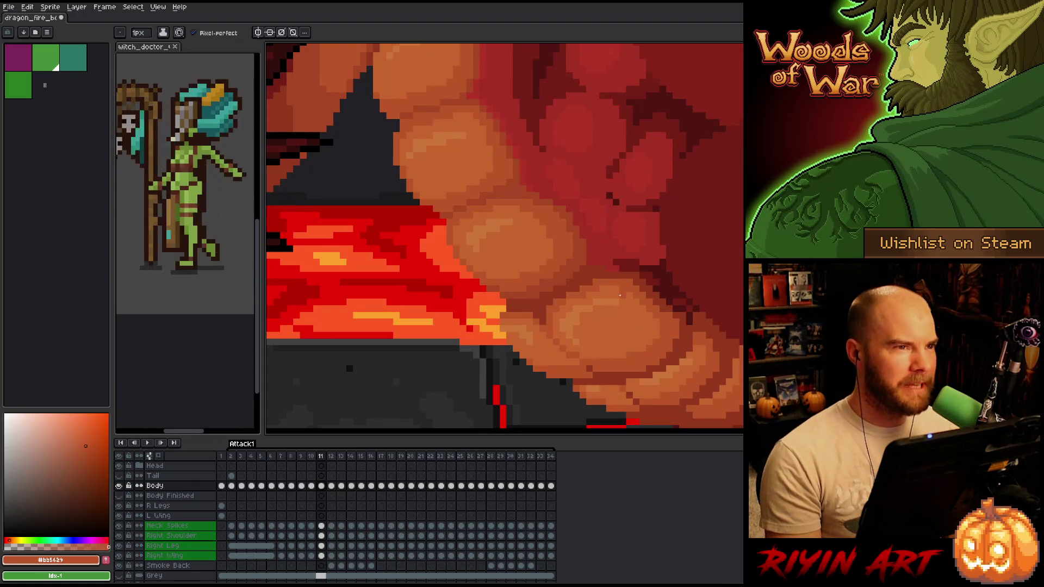
{"action": "key", "text": "Left"}
{"action": "key", "text": "Right"}
{"action": "key", "text": "Left"}
{"action": "key", "text": "Right"}
{"action": "key", "text": "Left"}
{"action": "key", "text": "Right"}
{"action": "key", "text": "Left"}
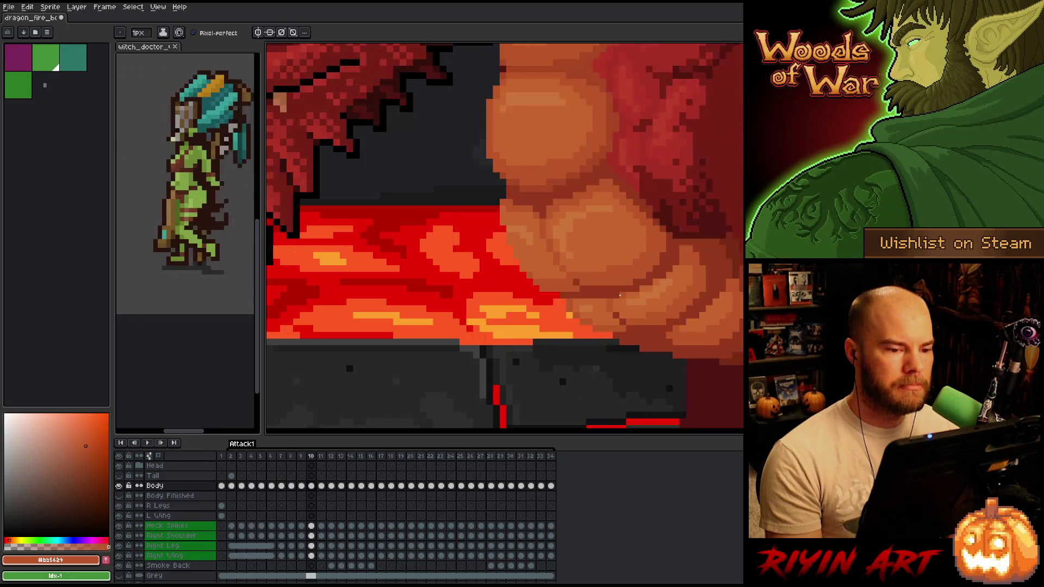
{"action": "key", "text": "Right"}
{"action": "key", "text": "Left"}
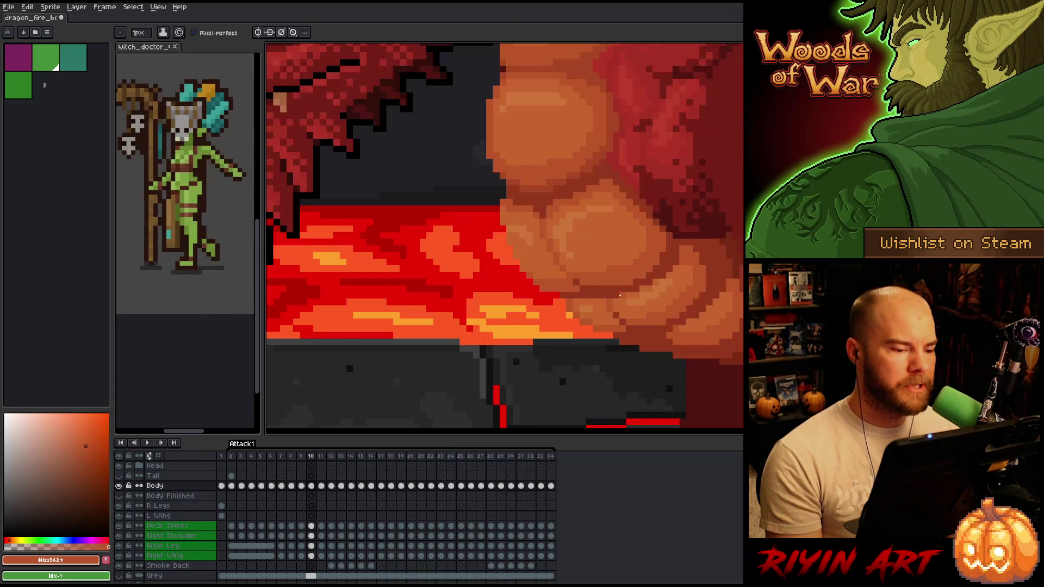
{"action": "key", "text": "Right"}
{"action": "key", "text": "Left"}
{"action": "key", "text": "Right"}
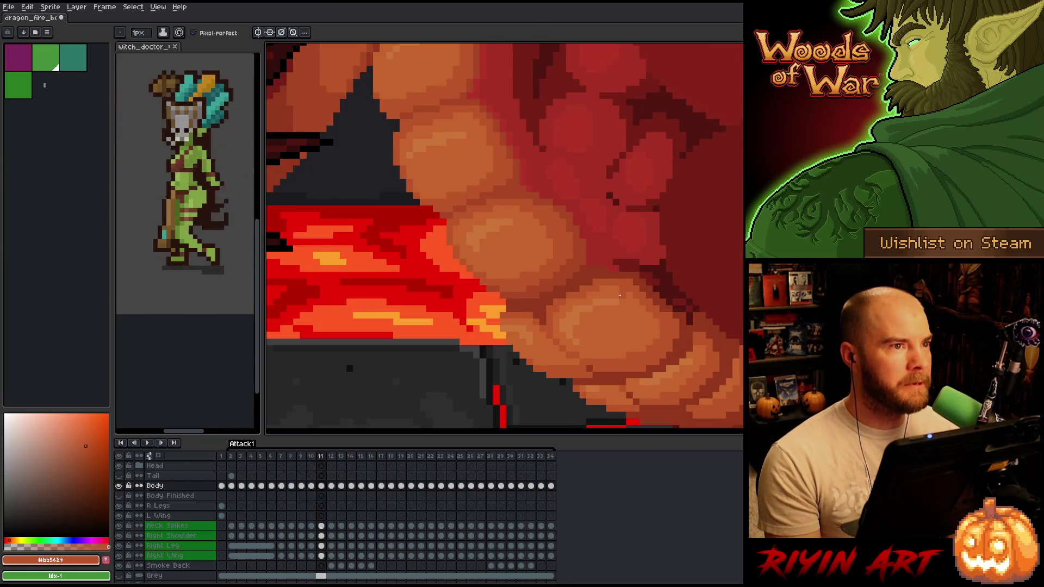
{"action": "key", "text": "Left"}
{"action": "key", "text": "Right"}
Advance to frame 12, compare it with frame 11, and sample the mid orange belly colour.
{"action": "key", "text": "Left"}
{"action": "key", "text": "Right"}
{"action": "key", "text": "Right"}
{"action": "key", "text": "Left"}
{"action": "key", "text": "Right"}
{"action": "key", "text": "Right"}
{"action": "key", "text": "Left"}
{"action": "key", "text": "Left"}
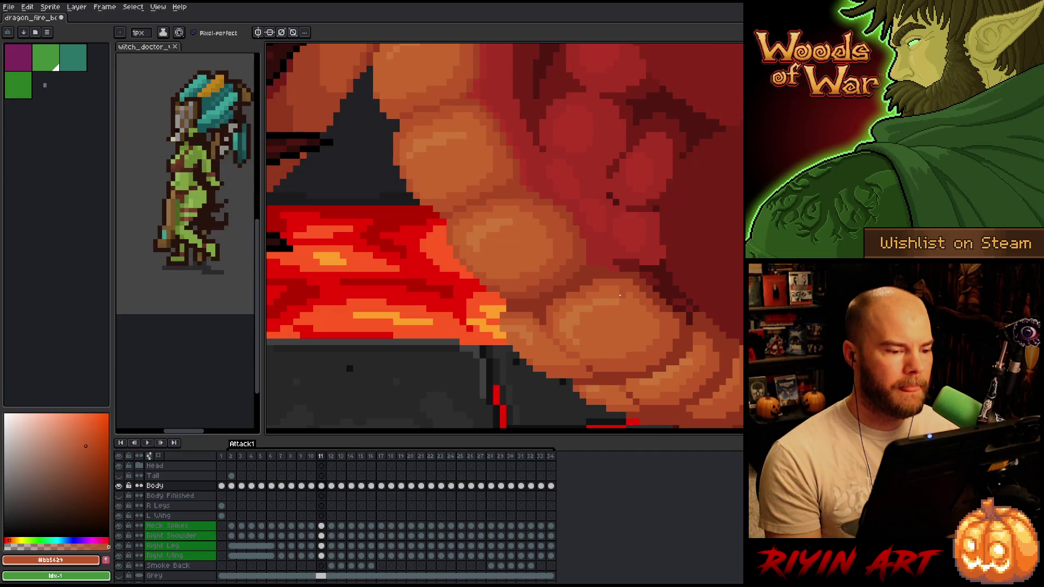
{"action": "key", "text": "e"}
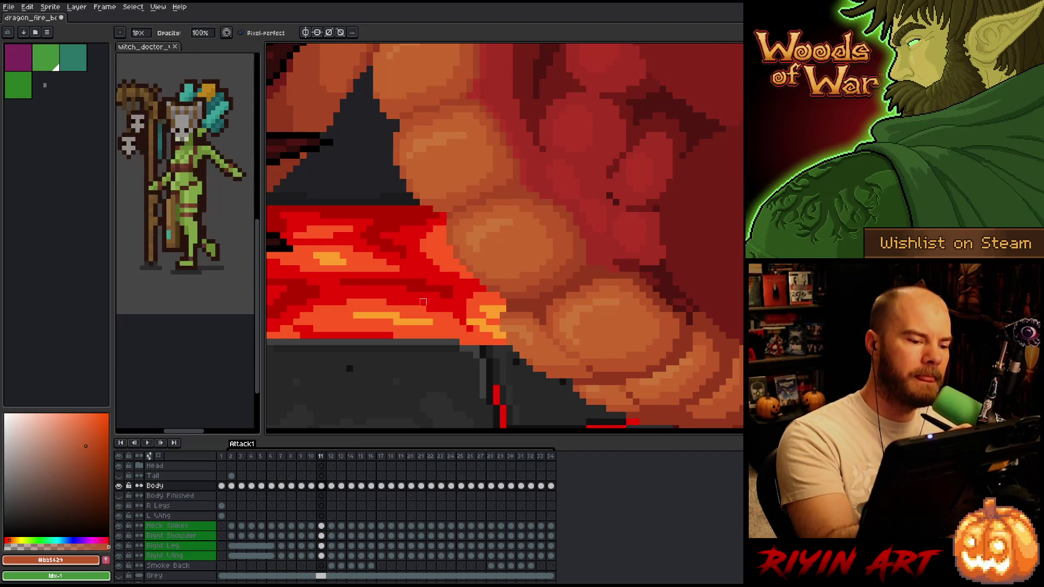
{"action": "key", "text": "Right"}
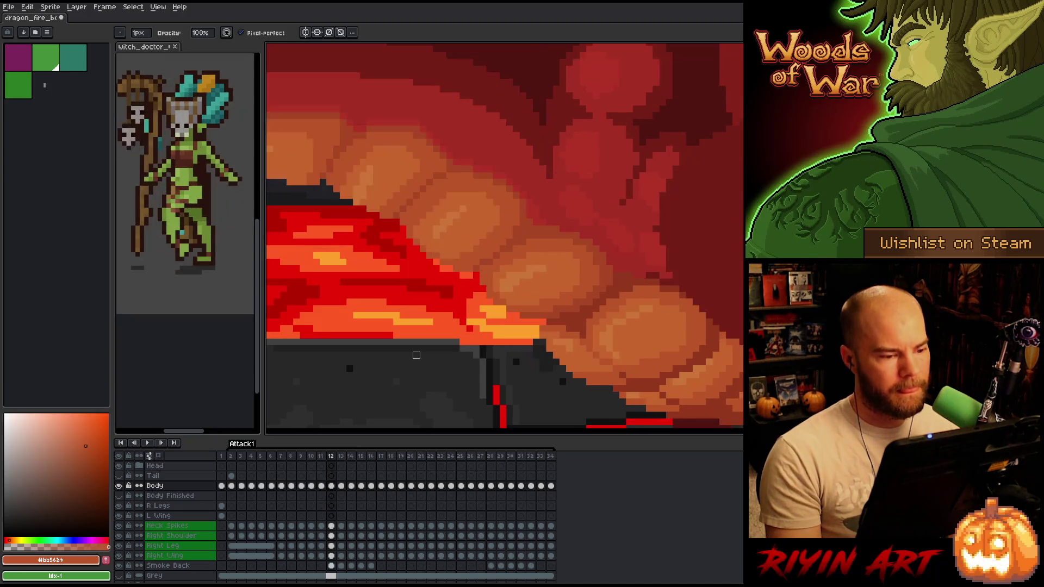
{"action": "key", "text": "Left"}
{"action": "key", "text": "Right"}
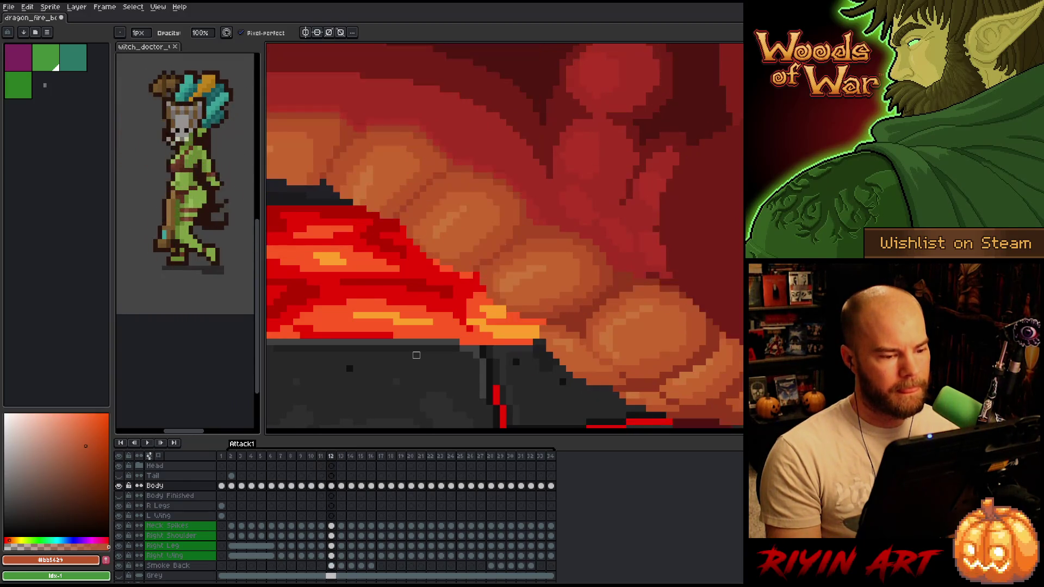
{"action": "key", "text": "i"}
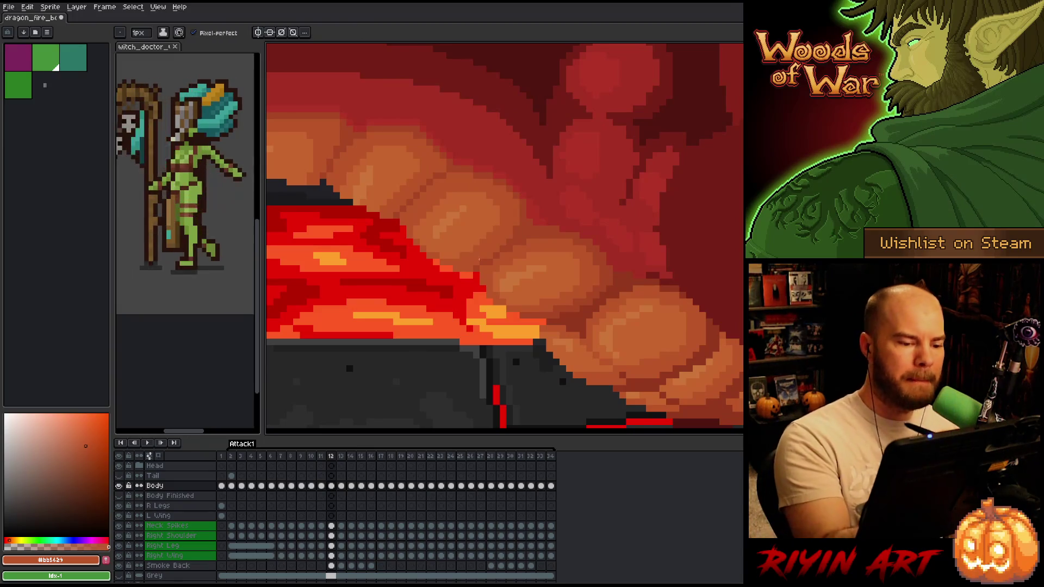
{"action": "left_click", "coordinate": [486, 260]}
{"action": "left_click", "coordinate": [490, 250]}
{"action": "key", "text": "b"}
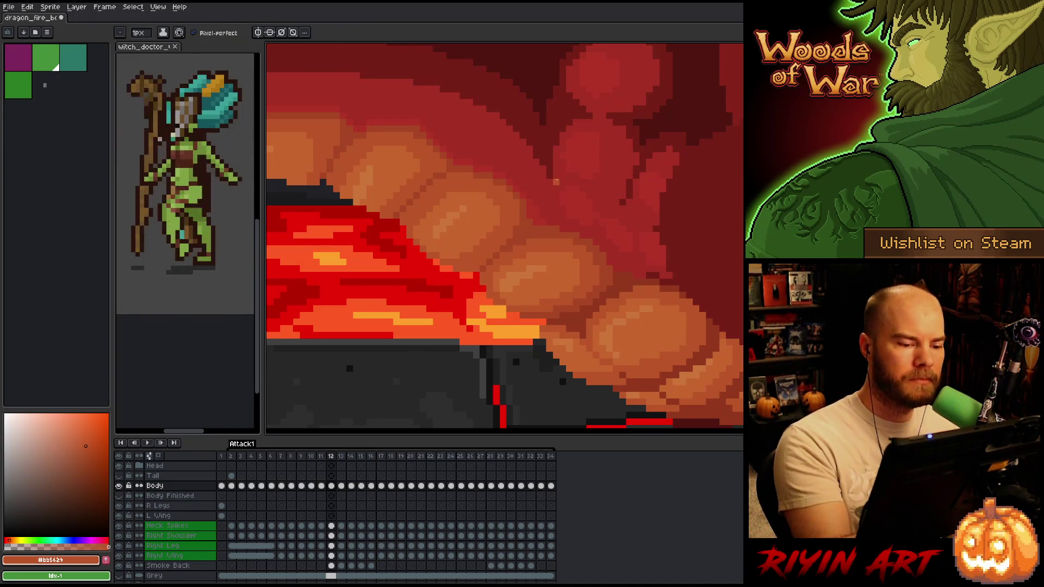
Flip repeatedly between frames 11 and 12 to compare the belly shading.
{"action": "key", "text": "Left"}
{"action": "key", "text": "Right"}
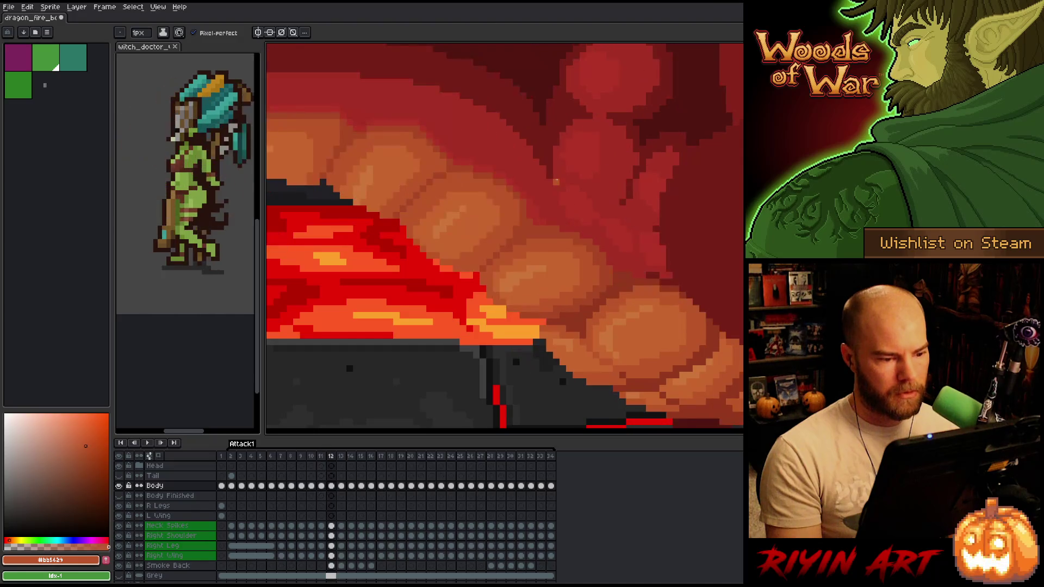
{"action": "key", "text": "Left"}
{"action": "key", "text": "Right"}
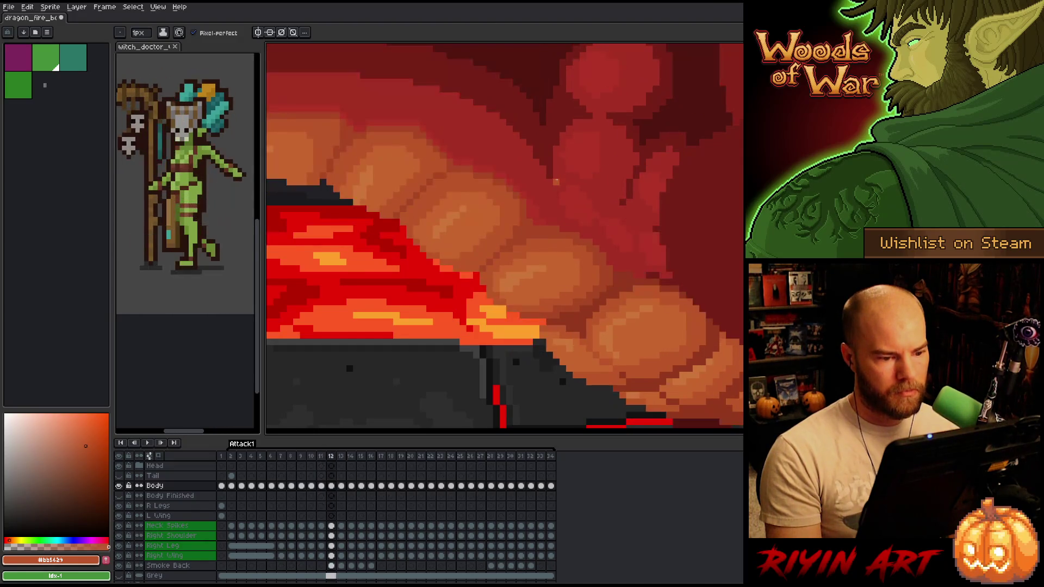
{"action": "key", "text": "Left"}
{"action": "key", "text": "Right"}
{"action": "key", "text": "Left"}
{"action": "key", "text": "Right"}
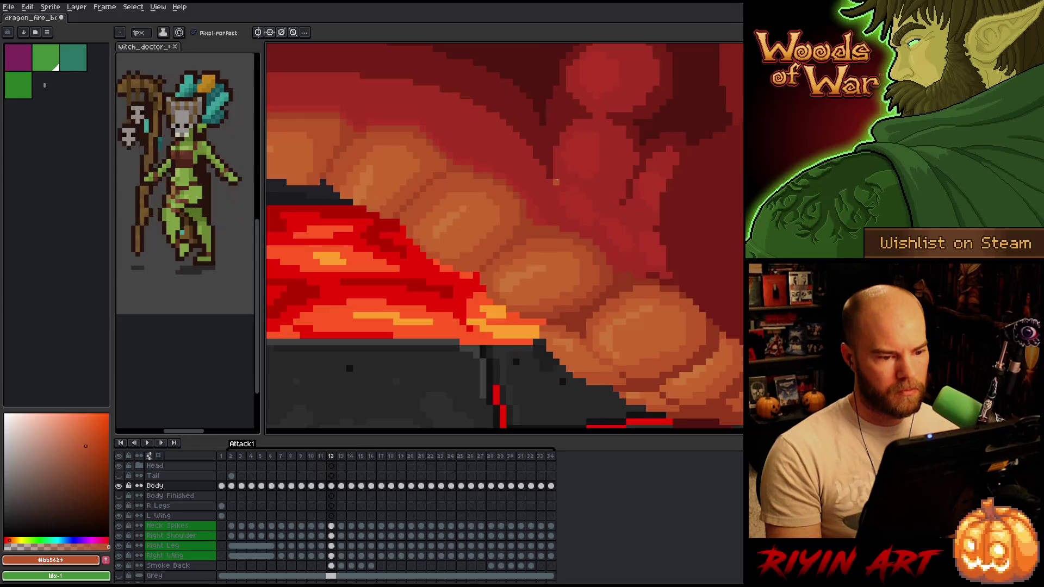
{"action": "key", "text": "Left"}
{"action": "key", "text": "Right"}
{"action": "key", "text": "Left"}
{"action": "key", "text": "Right"}
Eyedrop the darker orange #a74624 from the belly as the pencil colour.
{"action": "key", "text": "b"}
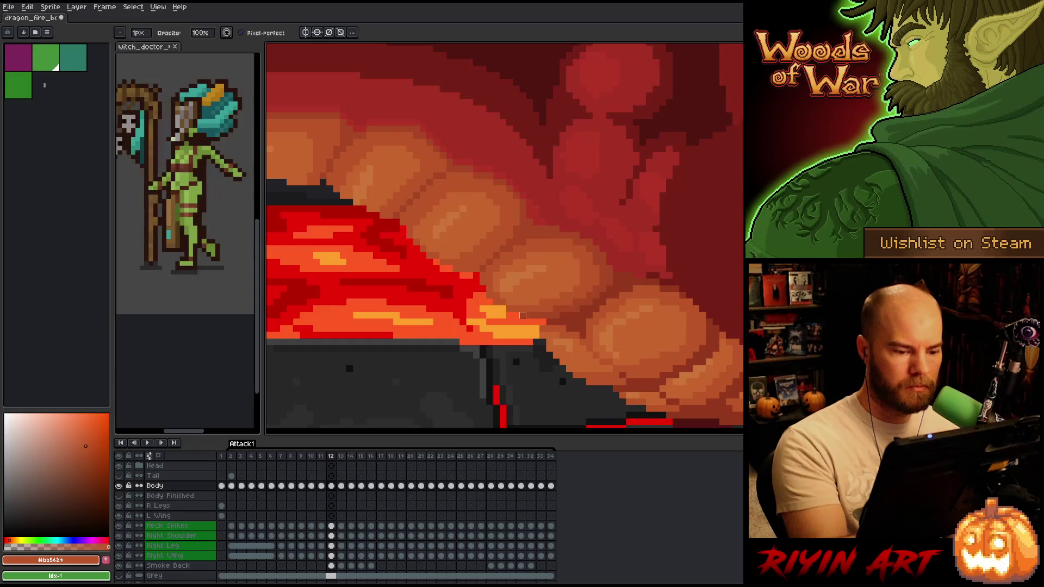
{"action": "key", "text": "e"}
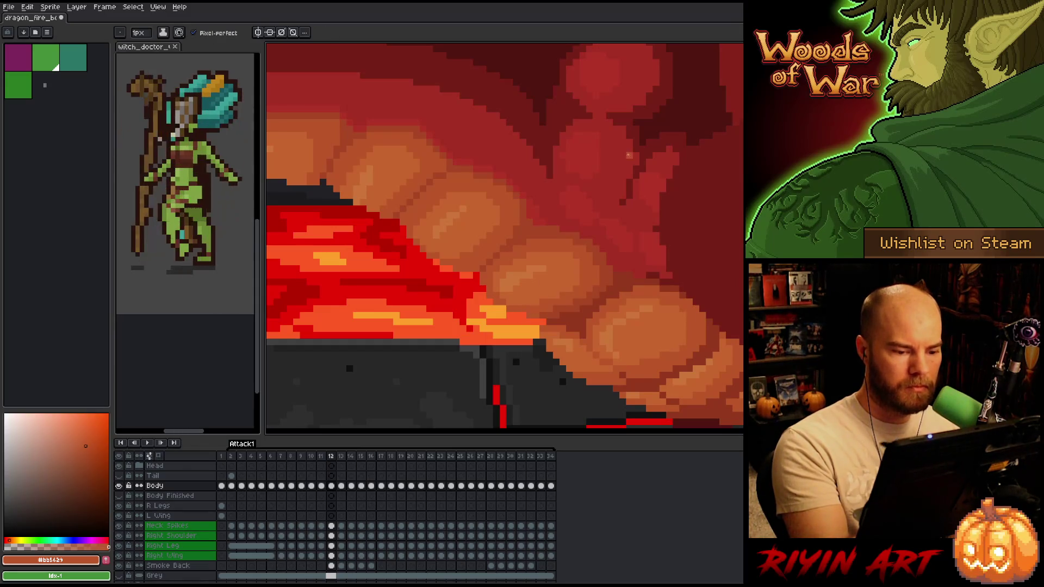
{"action": "key", "text": "i"}
{"action": "left_click", "coordinate": [549, 308]}
{"action": "key", "text": "b"}
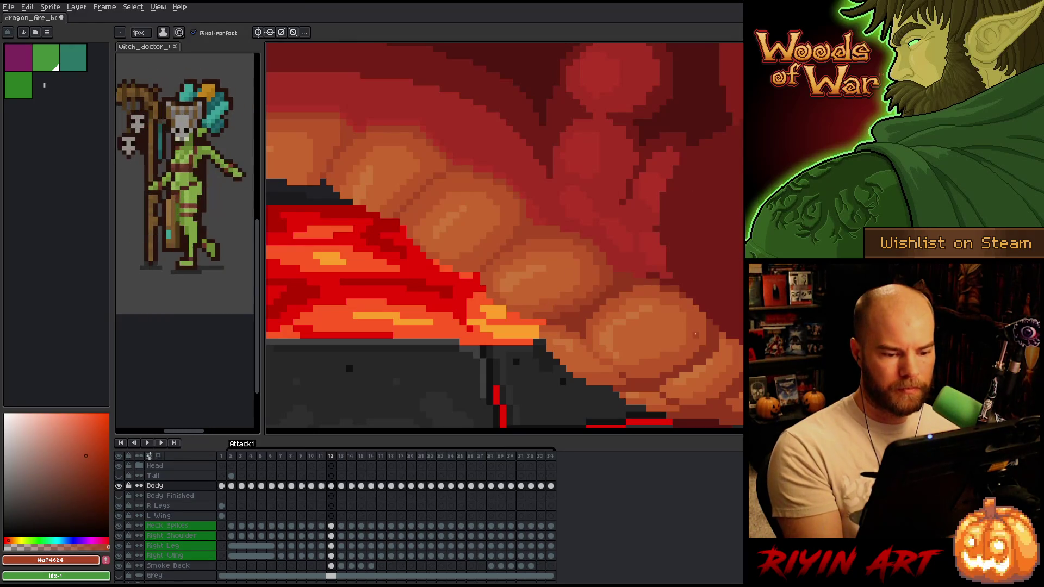
Compare frames 11 and 12 once more, ending on frame 12.
{"action": "key", "text": "Left"}
{"action": "key", "text": "Right"}
{"action": "key", "text": "Left"}
{"action": "key", "text": "Right"}
{"action": "key", "text": "Left"}
{"action": "key", "text": "Right"}
{"action": "key", "text": "Left"}
{"action": "key", "text": "Right"}
{"action": "key", "text": "Left"}
{"action": "key", "text": "Right"}
{"action": "key", "text": "Left"}
{"action": "key", "text": "Right"}
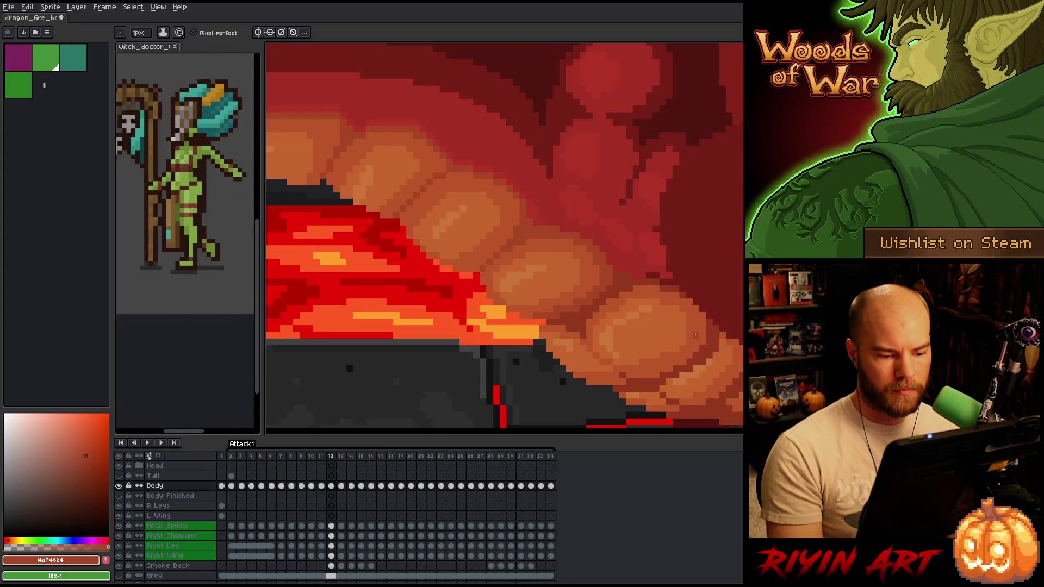
{"action": "left_click_drag", "start_coordinate": [699, 354], "coordinate": [622, 301]}
{"action": "key", "text": "Left"}
{"action": "key", "text": "Left"}
{"action": "key", "text": "Right"}
{"action": "key", "text": "Left"}
{"action": "key", "text": "Right"}
{"action": "key", "text": "Right"}
{"action": "key", "text": "Right"}
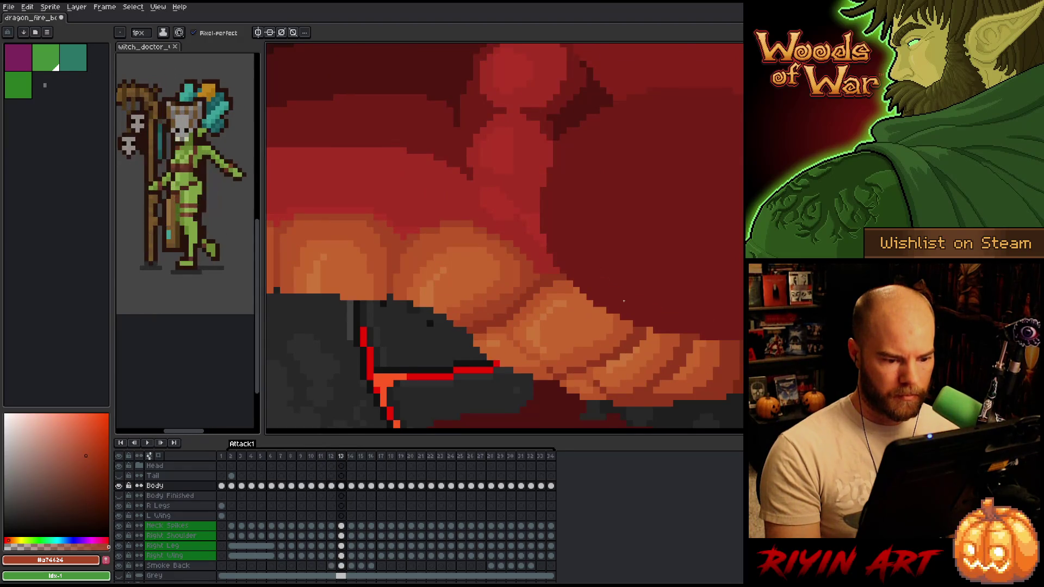
{"action": "key", "text": "Left"}
{"action": "key", "text": "Left"}
{"action": "key", "text": "Right"}
{"action": "key", "text": "Left"}
{"action": "key", "text": "Right"}
{"action": "key", "text": "Left"}
{"action": "key", "text": "Right"}
{"action": "key", "text": "Left"}
{"action": "key", "text": "Right"}
{"action": "key", "text": "Left"}
{"action": "key", "text": "Right"}
{"action": "key", "text": "m"}
{"action": "mouse_move", "coordinate": [467, 327]}
{"action": "left_mouse_down"}
{"action": "mouse_move", "coordinate": [489, 351]}
{"action": "mouse_move", "coordinate": [527, 359]}
{"action": "left_mouse_up"}
{"action": "key", "text": "Delete"}
{"action": "key", "text": "ctrl+d"}
{"action": "key", "text": "Left"}
{"action": "key", "text": "Right"}
{"action": "key", "text": "Left"}
{"action": "key", "text": "Right"}
{"action": "key", "text": "b"}
{"action": "left_click", "coordinate": [520, 326], "text": "alt"}
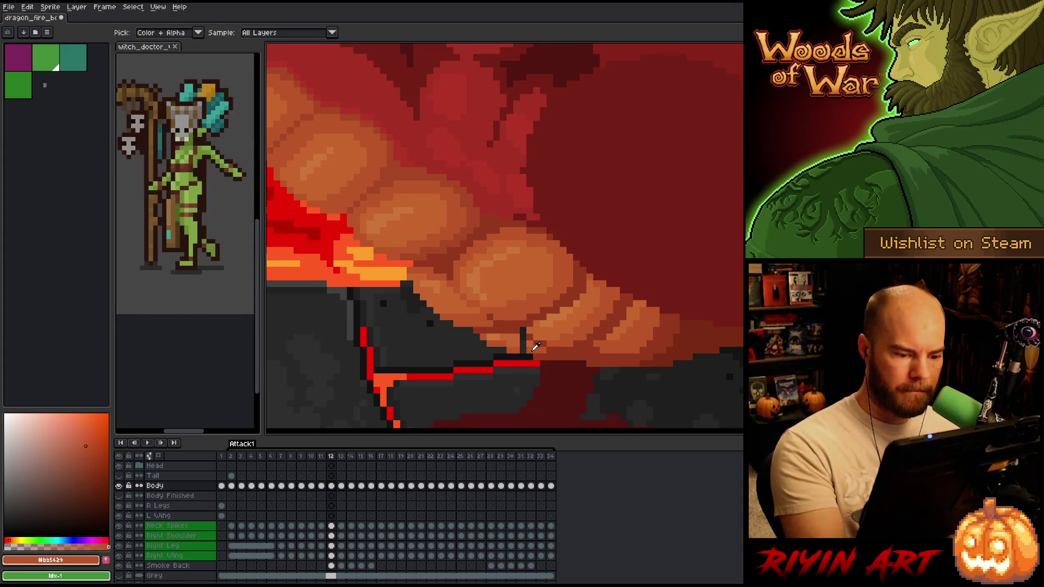
{"action": "left_click", "coordinate": [522, 349]}
{"action": "left_click", "coordinate": [523, 340], "text": "alt"}
{"action": "left_click", "coordinate": [524, 339]}
{"action": "left_click", "coordinate": [523, 330]}
{"action": "left_click", "coordinate": [523, 337]}
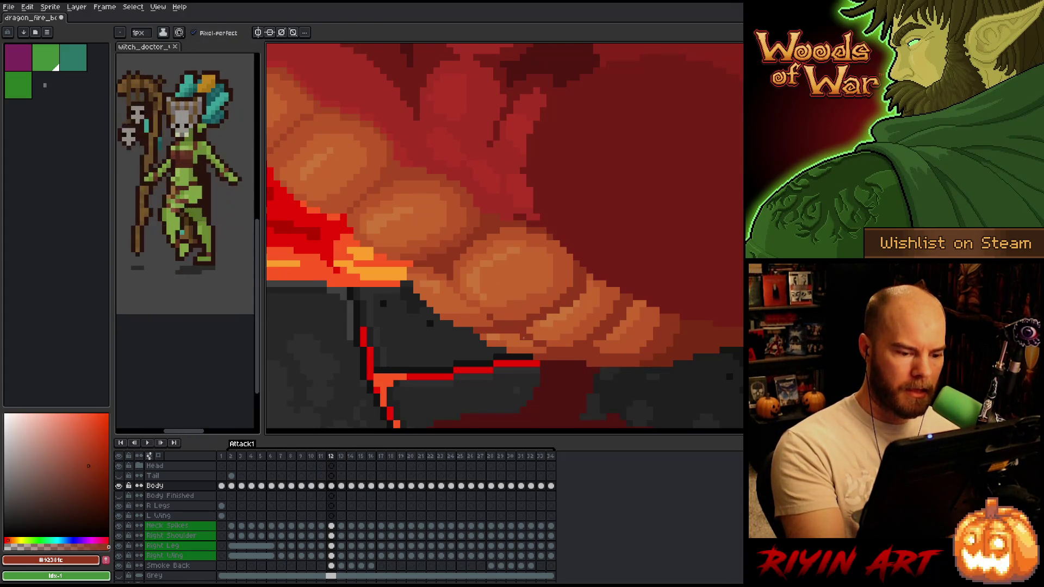
{"action": "left_click", "coordinate": [530, 338], "text": "alt"}
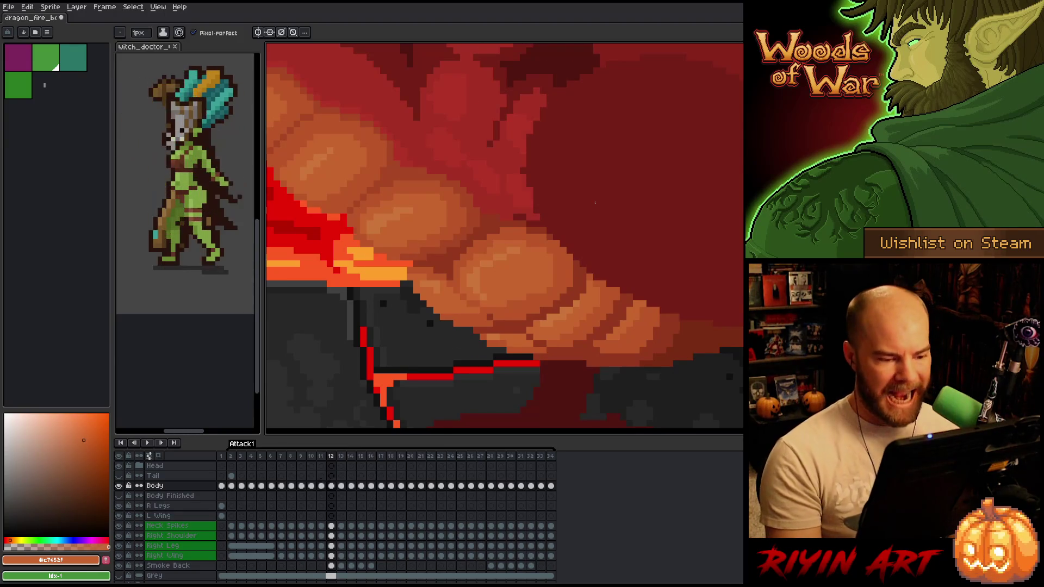
{"action": "key", "text": "comma"}
{"action": "key", "text": "period"}
{"action": "key", "text": "comma"}
{"action": "key", "text": "period"}
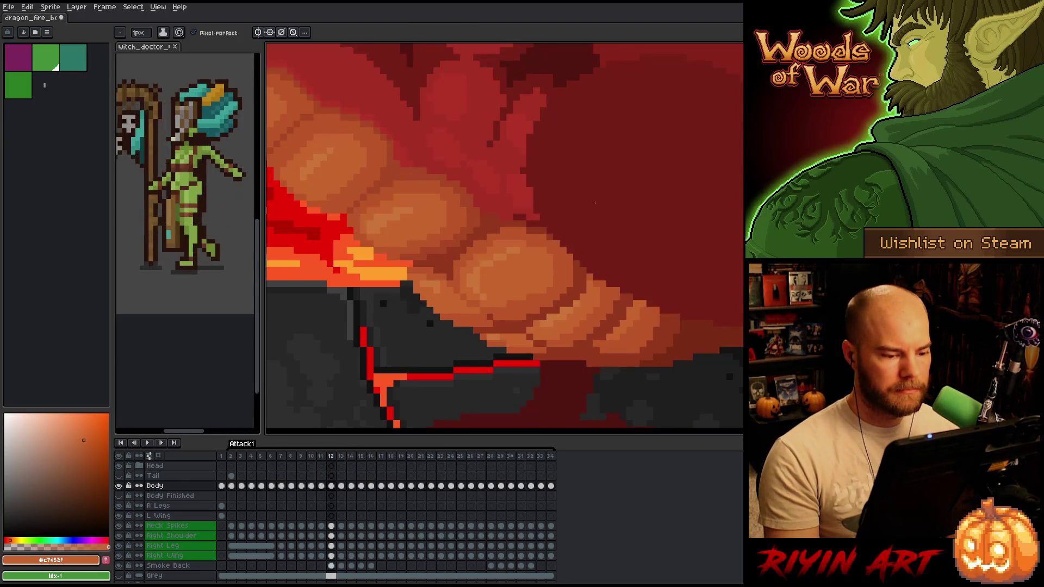
{"action": "key", "text": "comma"}
{"action": "key", "text": "period"}
{"action": "key", "text": "comma"}
{"action": "key", "text": "period"}
{"action": "left_click", "coordinate": [560, 339], "text": "alt"}
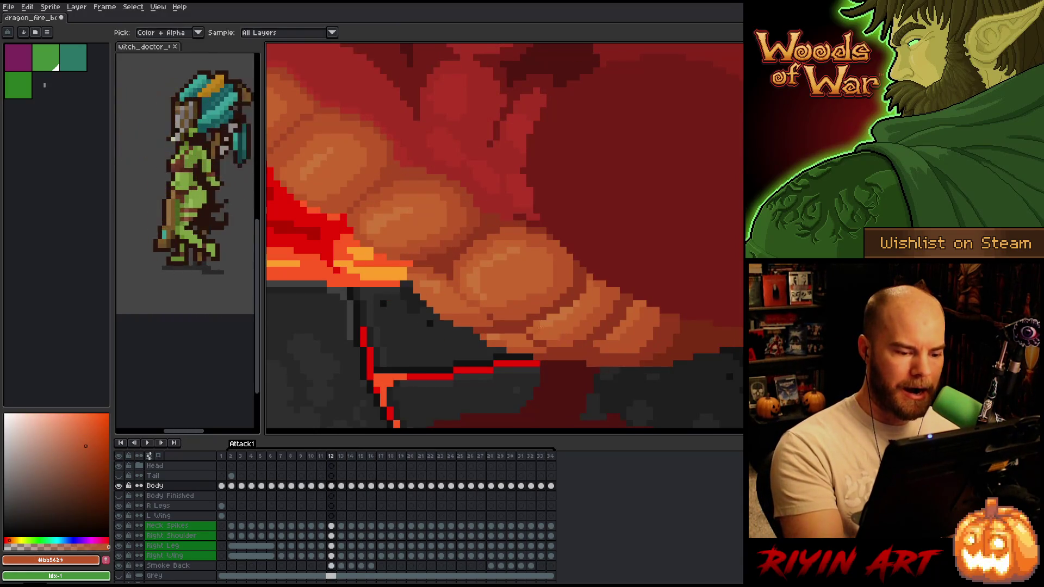
{"action": "key", "text": "comma"}
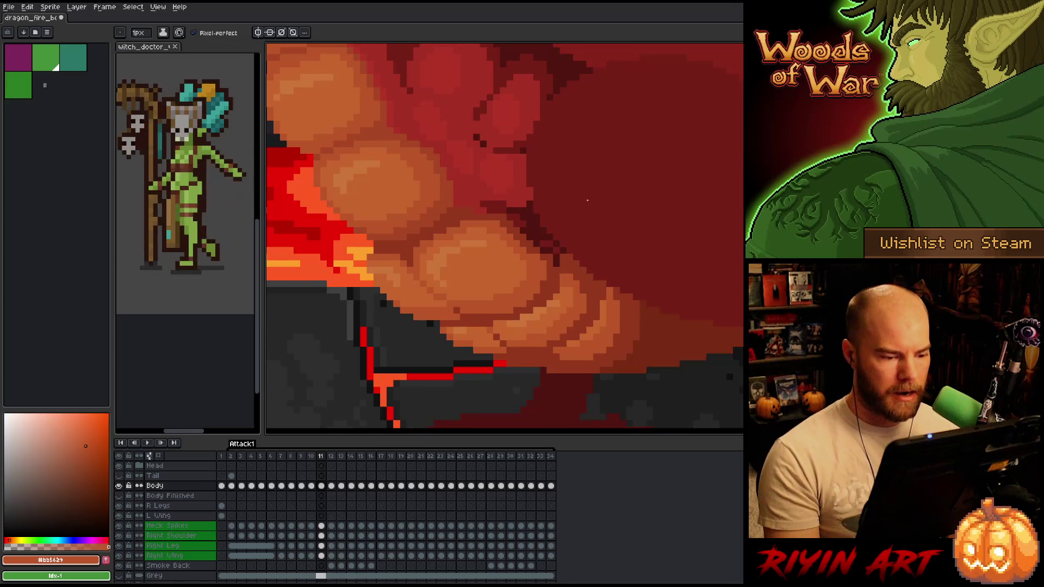
{"action": "key", "text": "period"}
{"action": "key", "text": "comma"}
{"action": "key", "text": "period"}
{"action": "key", "text": "comma"}
{"action": "key", "text": "period"}
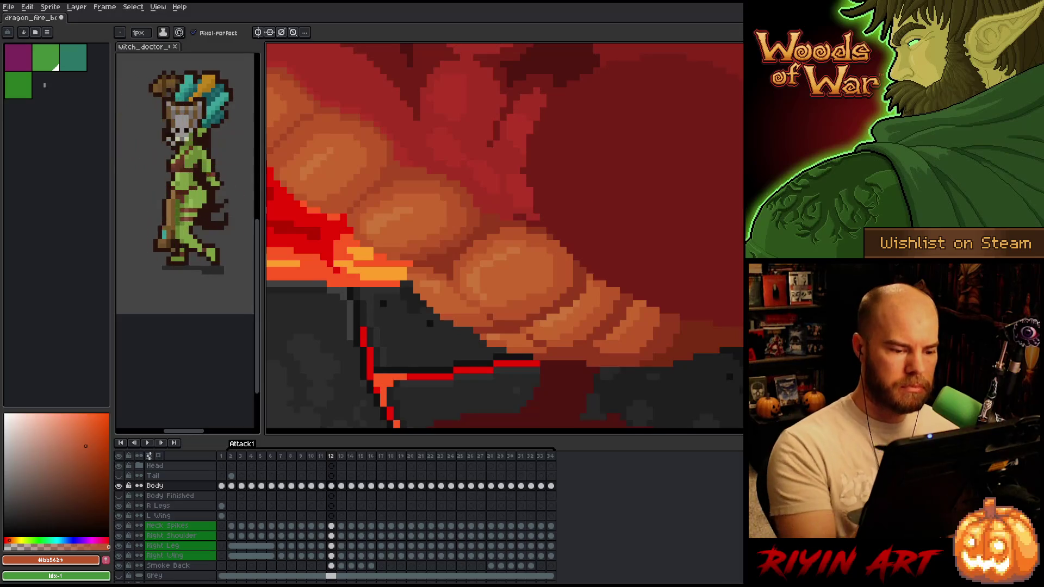
{"action": "left_click", "coordinate": [517, 319], "text": "alt"}
{"action": "key", "text": "comma"}
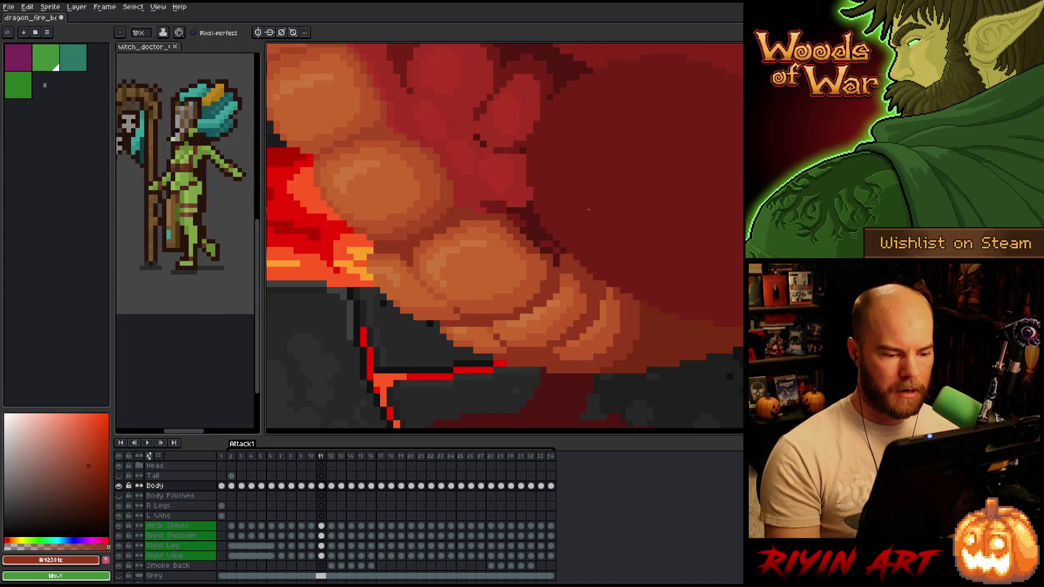
{"action": "key", "text": "v"}
{"action": "key", "text": "period"}
{"action": "key", "text": "b"}
{"action": "key", "text": "comma"}
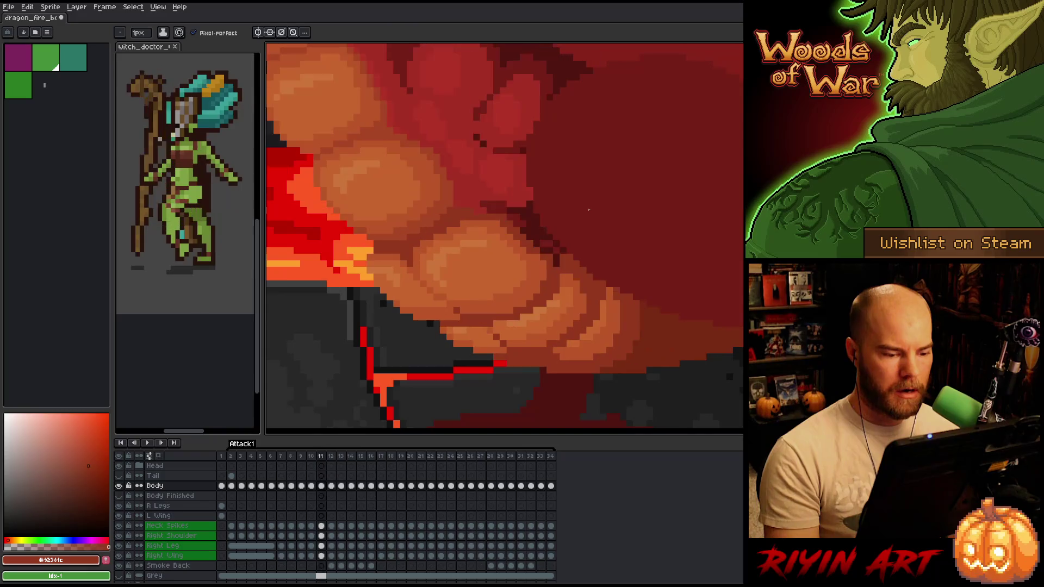
{"action": "key", "text": "period"}
{"action": "key", "text": "comma"}
{"action": "key", "text": "period"}
{"action": "key", "text": "comma"}
{"action": "key", "text": "period"}
{"action": "key", "text": "comma"}
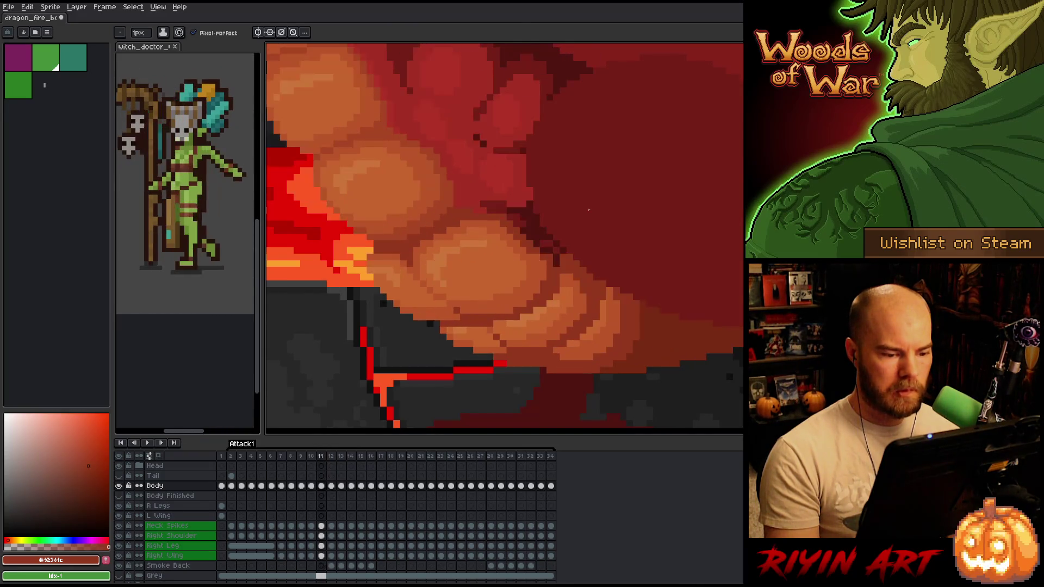
{"action": "key", "text": "period"}
{"action": "key", "text": "comma"}
{"action": "key", "text": "period"}
{"action": "key", "text": "comma"}
{"action": "key", "text": "period"}
{"action": "key", "text": "comma"}
{"action": "key", "text": "period"}
{"action": "key", "text": "comma"}
{"action": "key", "text": "period"}
{"action": "key", "text": "comma"}
{"action": "key", "text": "period"}
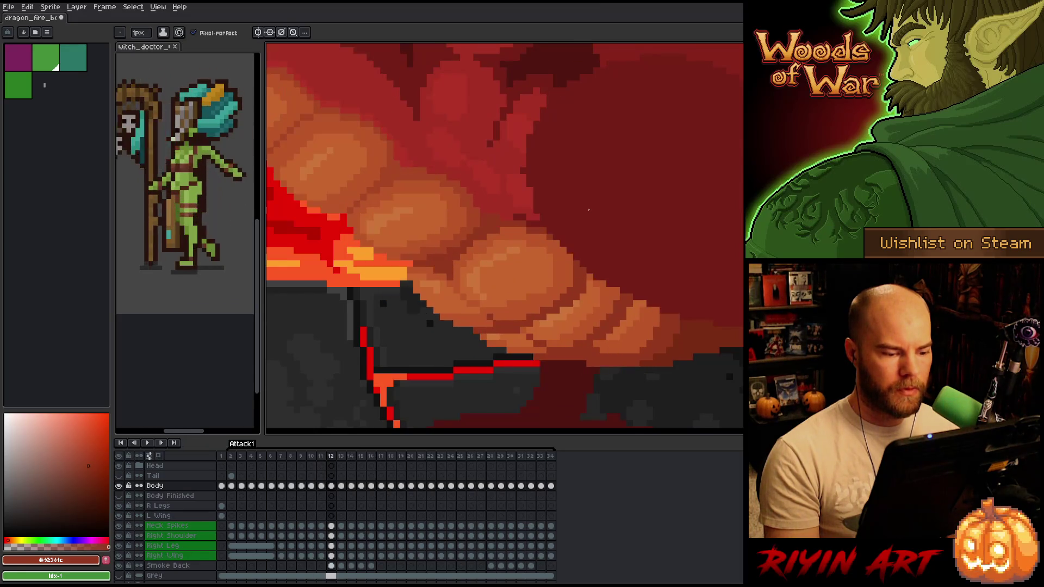
{"action": "key", "text": "comma"}
{"action": "key", "text": "period"}
{"action": "key", "text": "comma"}
{"action": "key", "text": "period"}
{"action": "key", "text": "comma"}
{"action": "key", "text": "period"}
{"action": "key", "text": "comma"}
{"action": "key", "text": "period"}
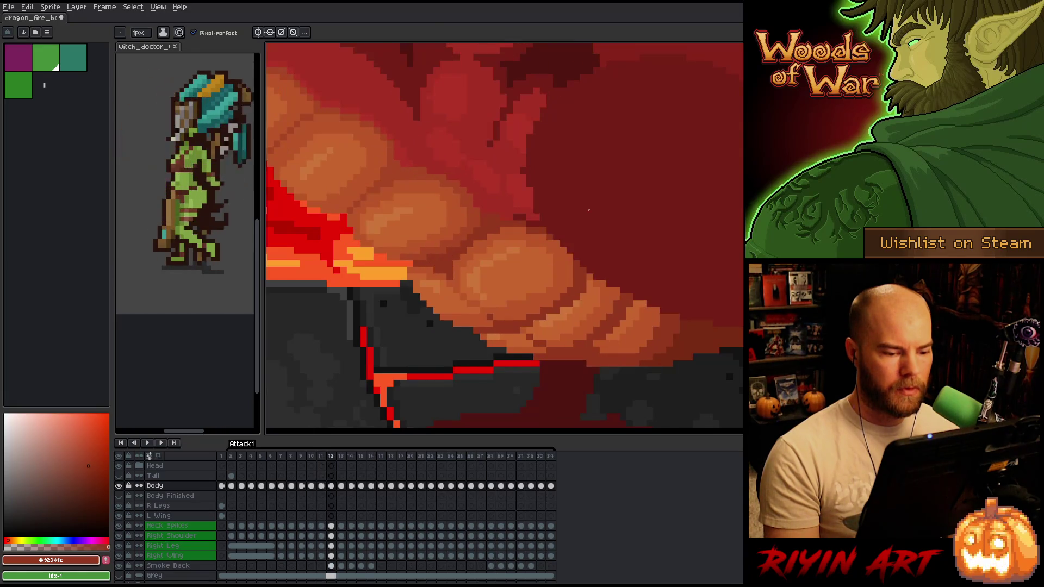
{"action": "key", "text": "period"}
{"action": "key", "text": "comma"}
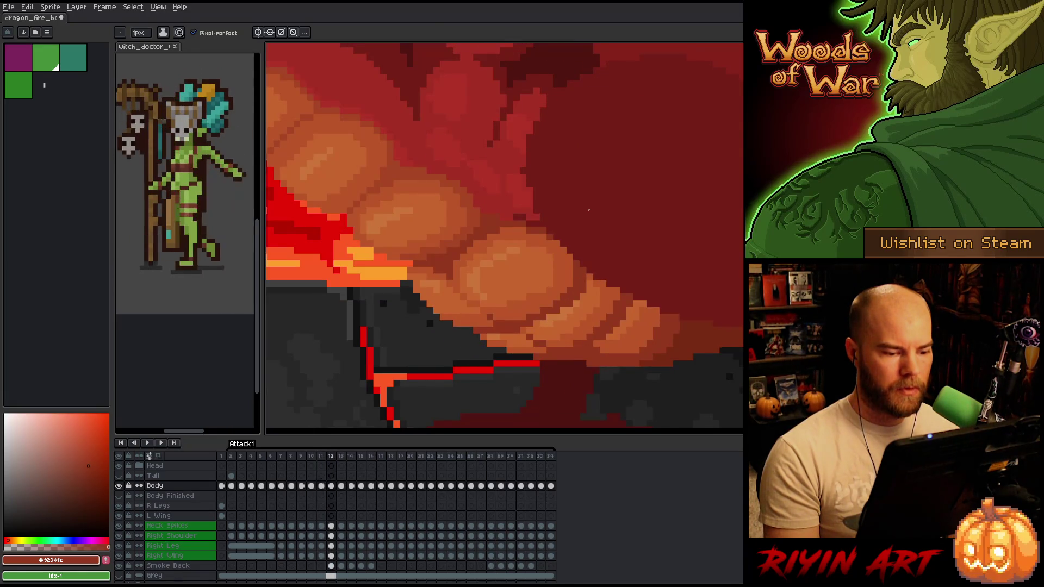
{"action": "key", "text": "comma"}
{"action": "key", "text": "period"}
Lasso-select the lower belly scales freehand, then drop the selection and return to the pencil.
{"action": "key", "text": "q"}
{"action": "mouse_move", "coordinate": [717, 390]}
{"action": "left_mouse_down"}
{"action": "mouse_move", "coordinate": [729, 380]}
{"action": "mouse_move", "coordinate": [594, 230]}
{"action": "mouse_move", "coordinate": [436, 333]}
{"action": "mouse_move", "coordinate": [438, 380]}
{"action": "left_mouse_up"}
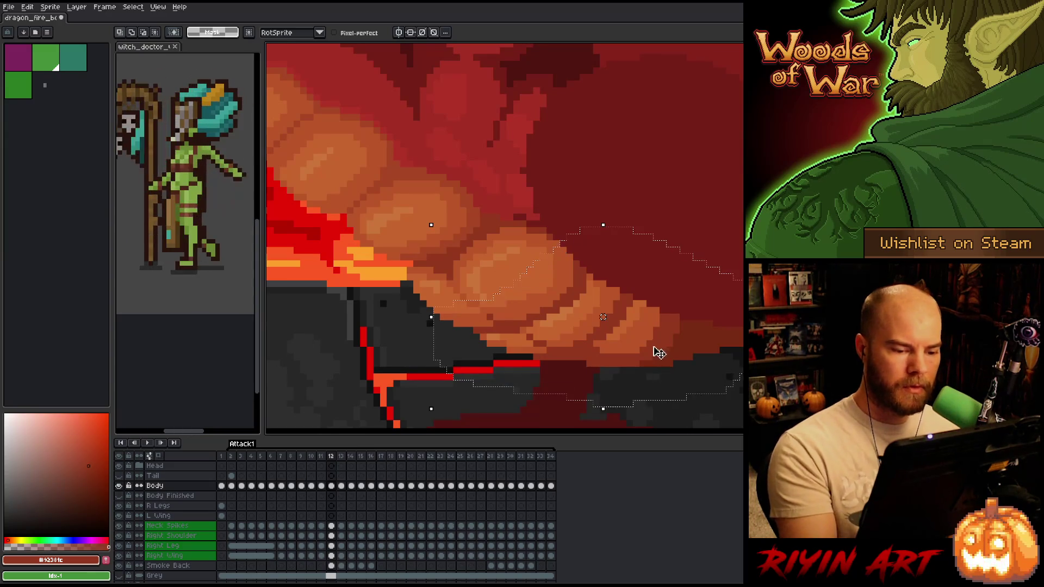
{"action": "left_click", "coordinate": [647, 352]}
{"action": "key", "text": "Return"}
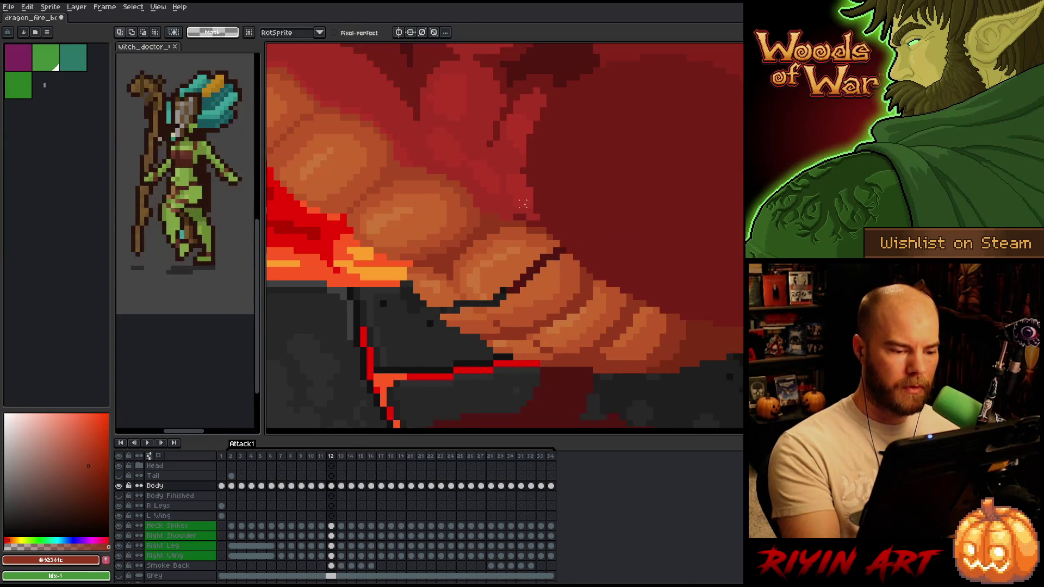
{"action": "key", "text": "b"}
Sample the lighter belly orange and paint over the dark belly crease.
{"action": "left_click", "coordinate": [469, 289], "text": "alt"}
{"action": "left_click", "coordinate": [462, 272], "text": "alt"}
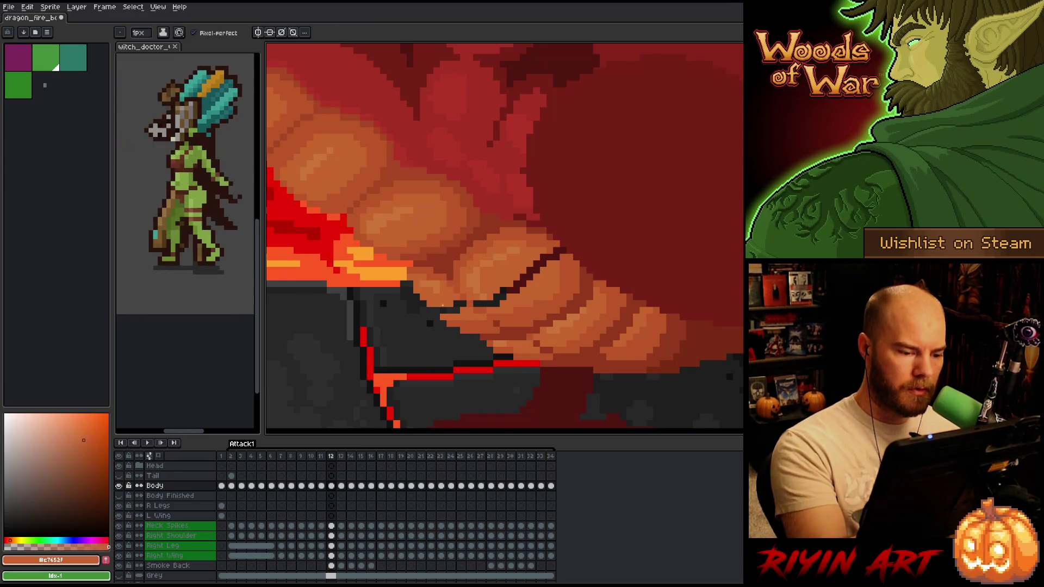
{"action": "mouse_move", "coordinate": [463, 303]}
{"action": "left_mouse_down"}
{"action": "mouse_move", "coordinate": [499, 300]}
{"action": "mouse_move", "coordinate": [564, 250]}
{"action": "left_mouse_up"}
{"action": "left_click", "coordinate": [531, 270]}
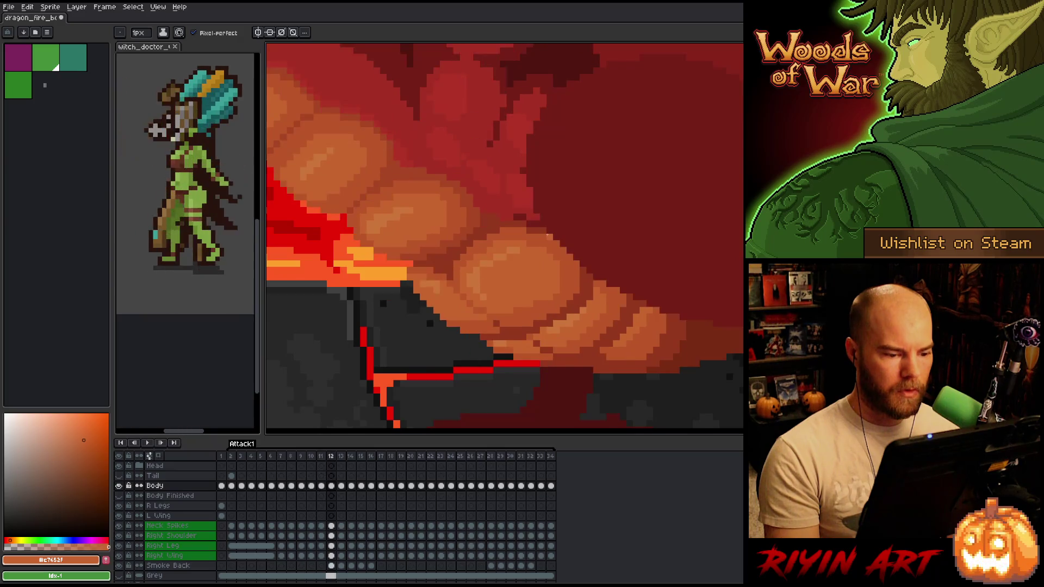
Select a small belly rectangle, sample its orange-brown shade, and compare frames 11 and 12.
{"action": "key", "text": "m"}
{"action": "left_click_drag", "start_coordinate": [489, 325], "coordinate": [522, 341]}
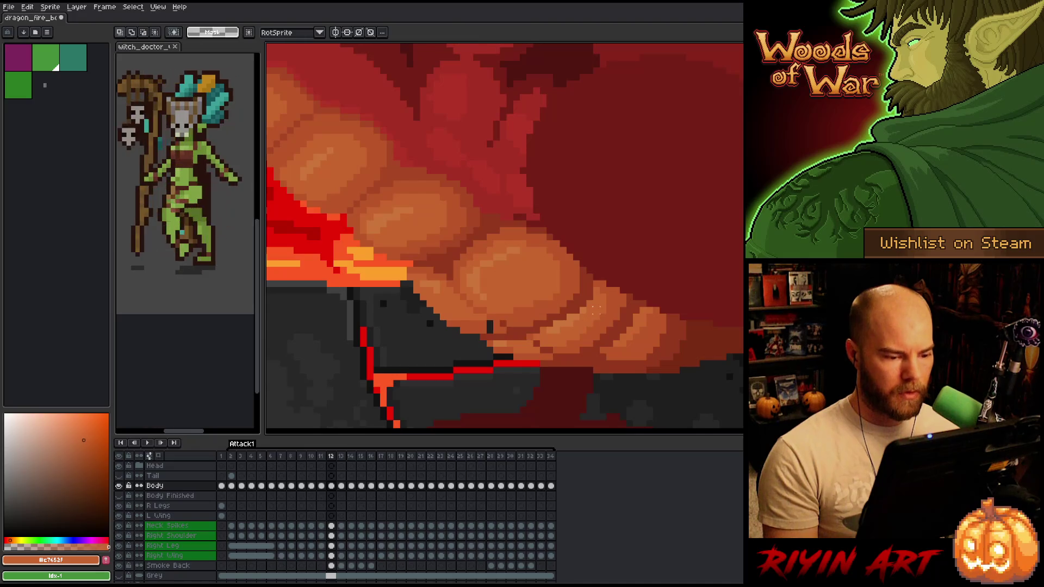
{"action": "key", "text": "b"}
{"action": "left_click", "coordinate": [503, 319], "text": "alt"}
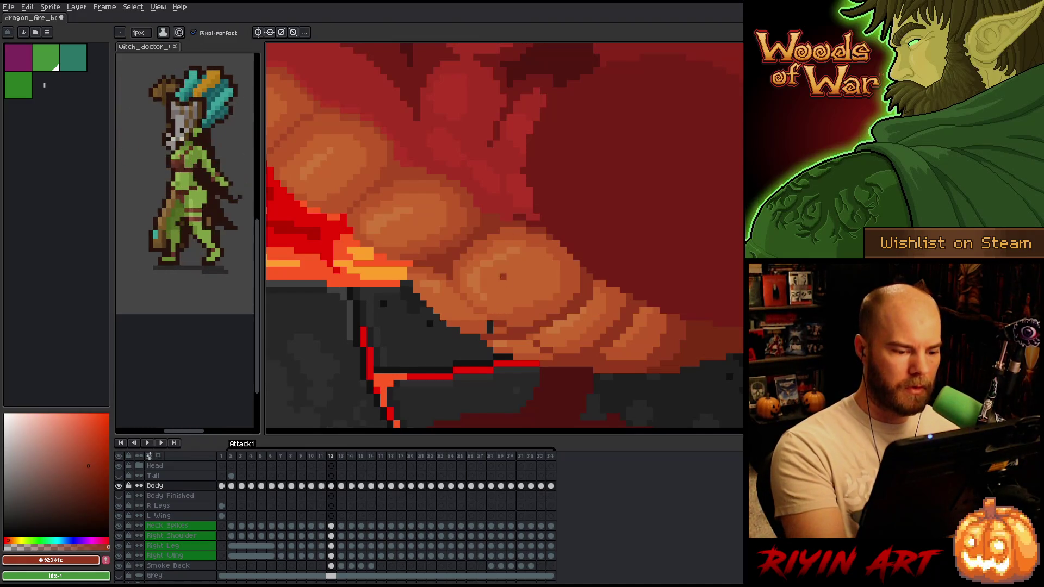
{"action": "left_click", "coordinate": [505, 326], "text": "alt"}
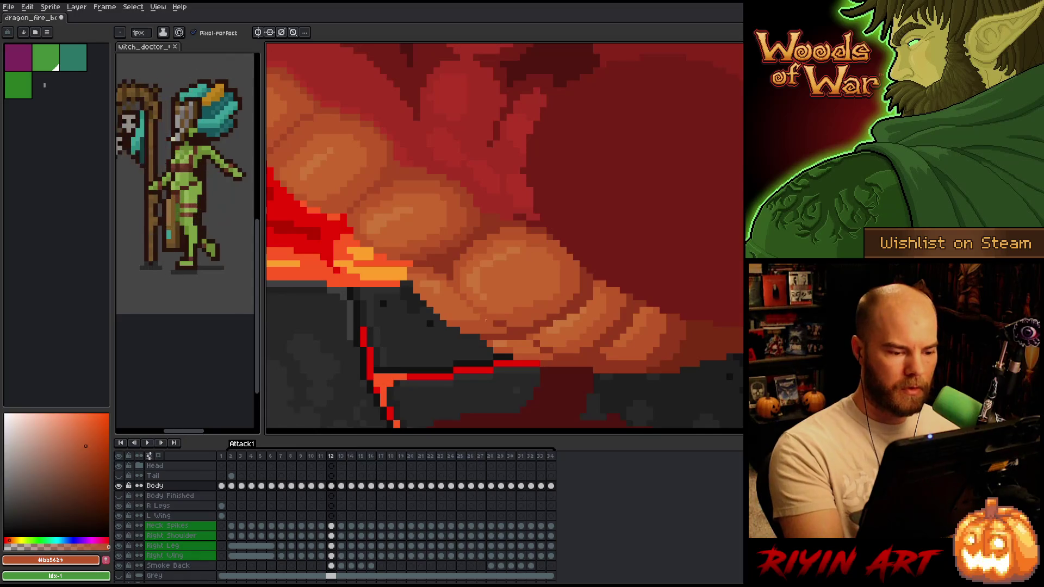
{"action": "key", "text": "Left"}
{"action": "key", "text": "Right"}
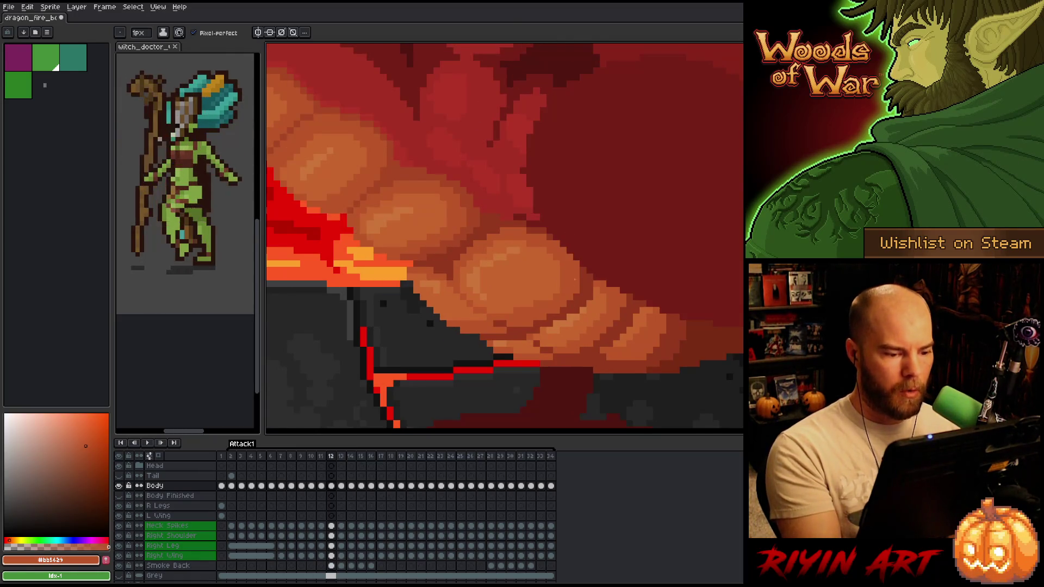
{"action": "key", "text": "Left"}
{"action": "key", "text": "Right"}
Sample the lighter, darker, orange-brown and dark red belly shades on frame 12.
{"action": "left_click", "coordinate": [490, 310], "text": "alt"}
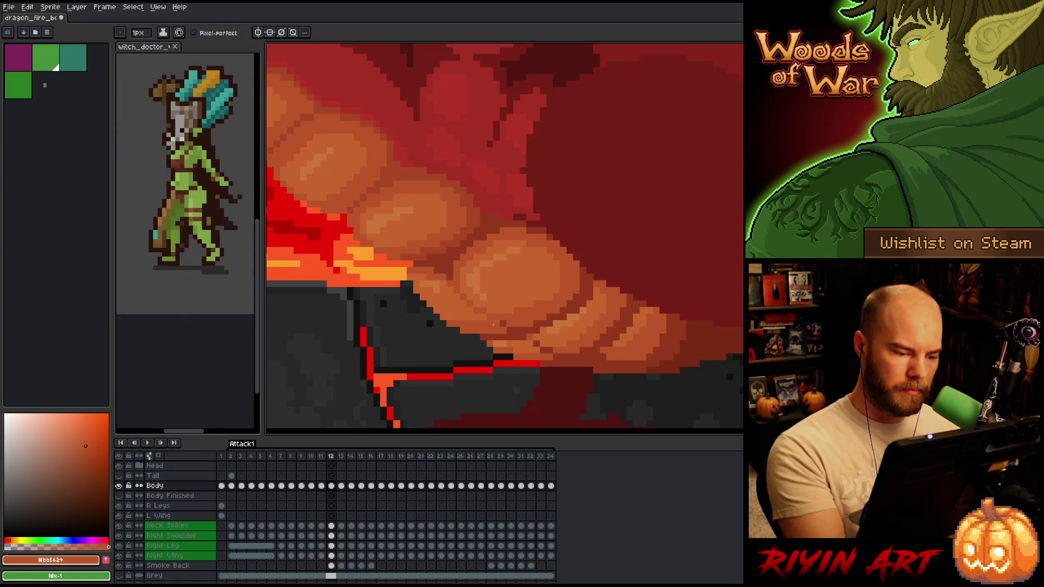
{"action": "left_click", "coordinate": [511, 324], "text": "alt"}
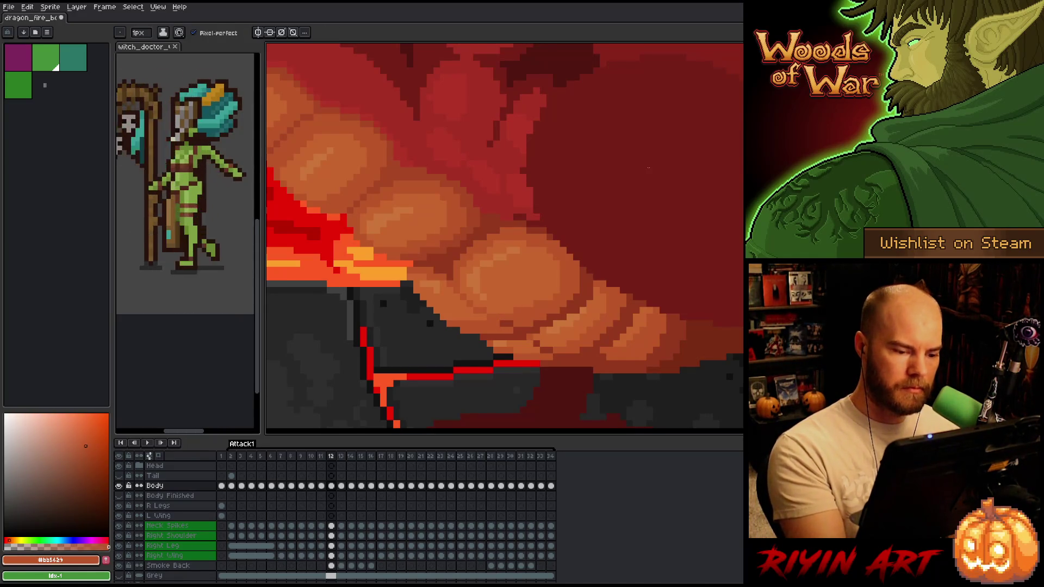
{"action": "key", "text": "comma"}
{"action": "key", "text": "period"}
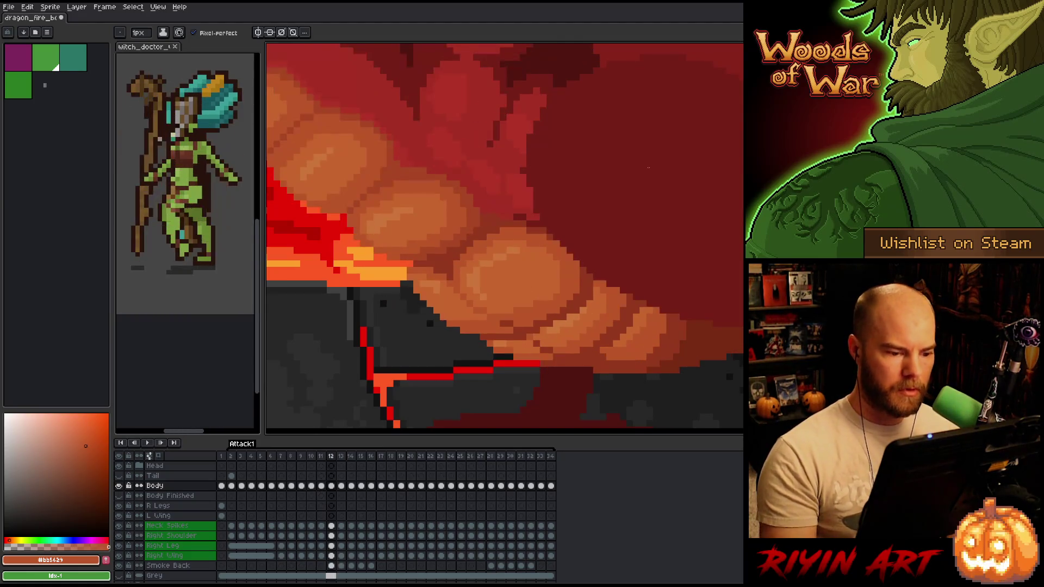
{"action": "left_click", "coordinate": [506, 329], "text": "alt"}
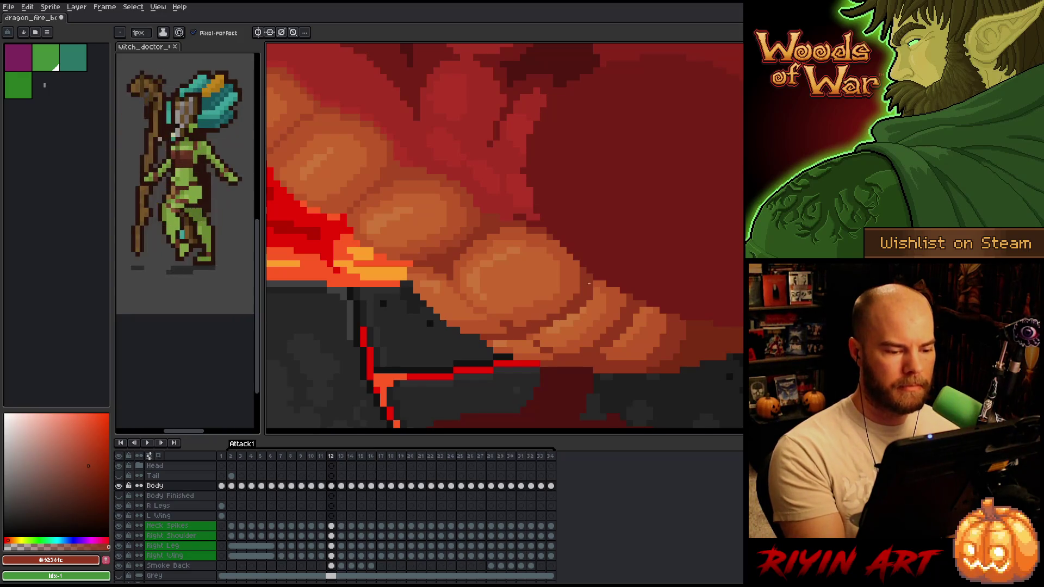
{"action": "left_click", "coordinate": [522, 319], "text": "alt"}
{"action": "left_click", "coordinate": [506, 321], "text": "alt"}
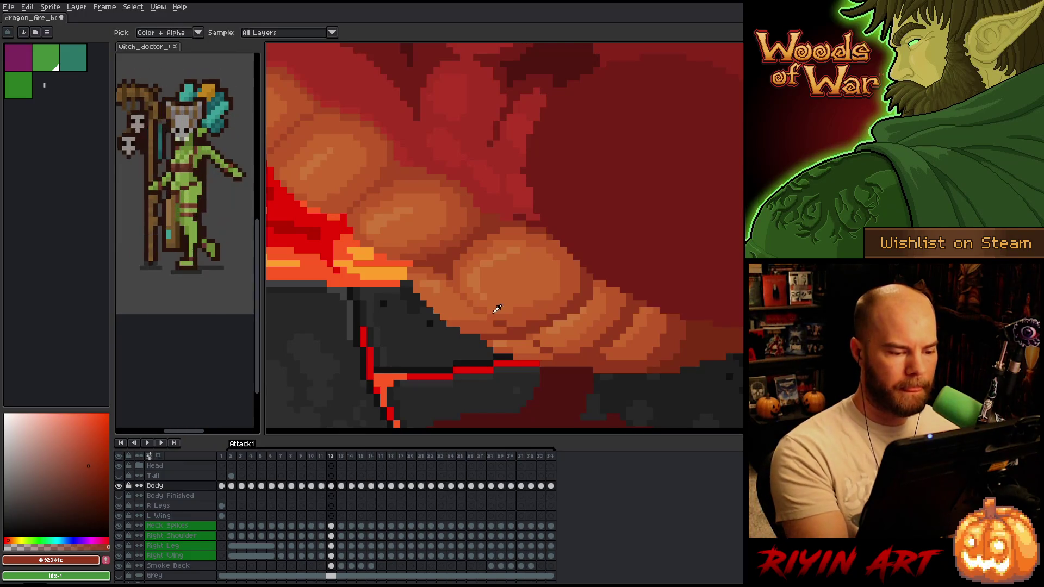
{"action": "left_click", "coordinate": [495, 307], "text": "alt"}
{"action": "left_click", "coordinate": [484, 309], "text": "alt"}
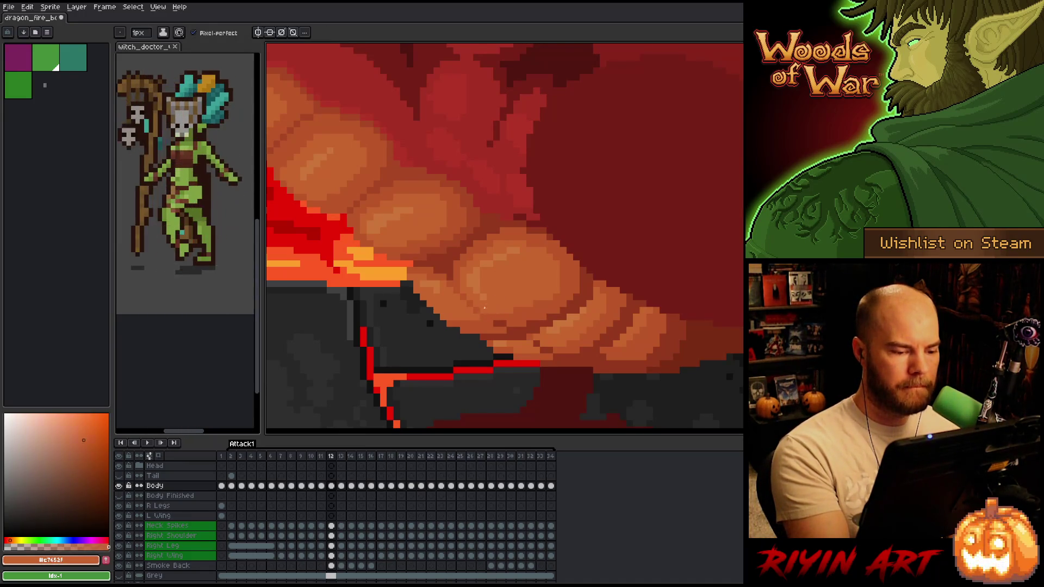
Step through frames 10–12 comparing belly shading, then sample the lighter belly orange.
{"action": "key", "text": "Left"}
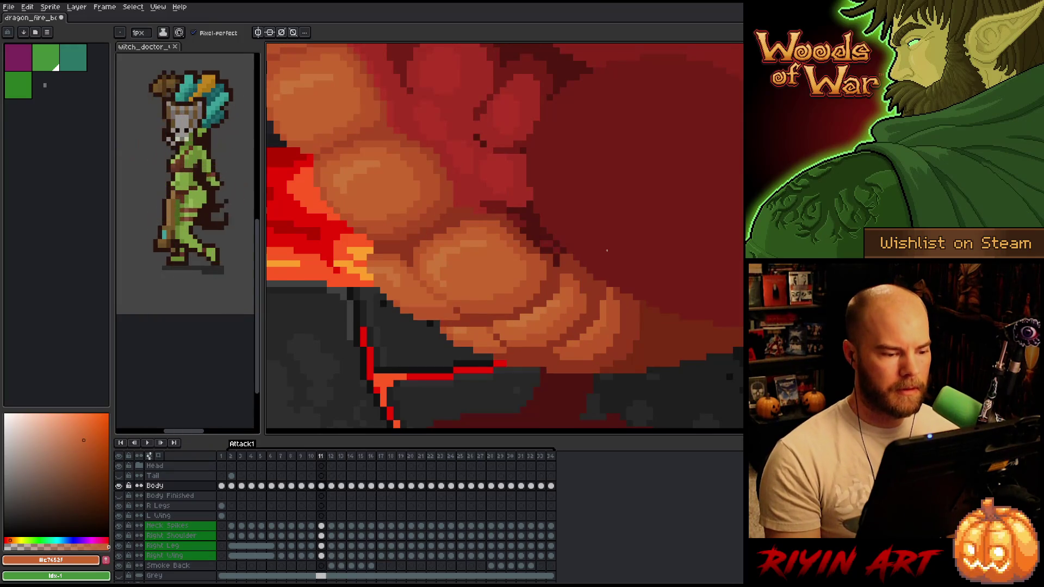
{"action": "key", "text": "Left"}
{"action": "key", "text": "Right"}
{"action": "key", "text": "Right"}
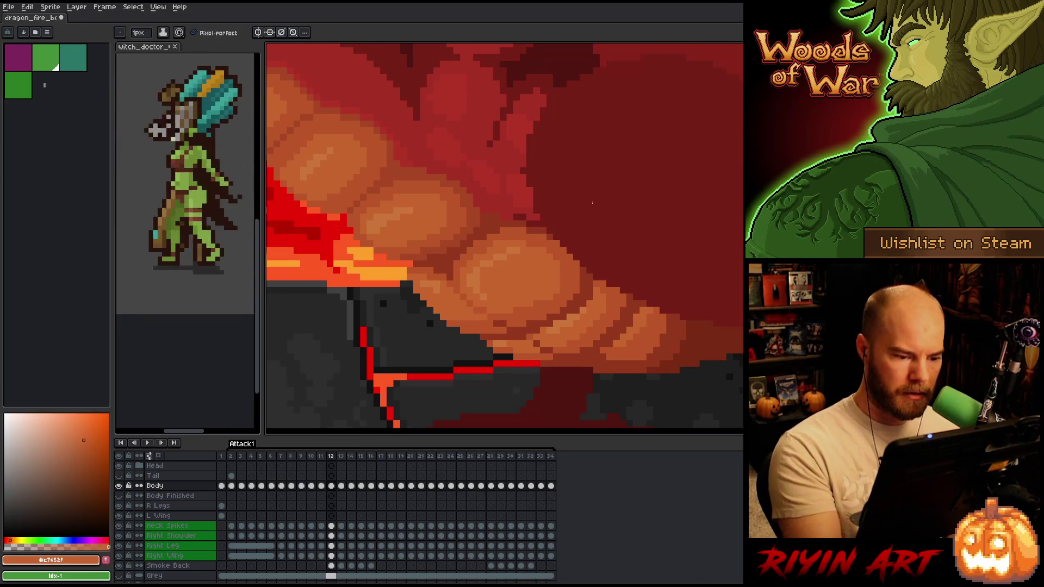
{"action": "key", "text": "Left"}
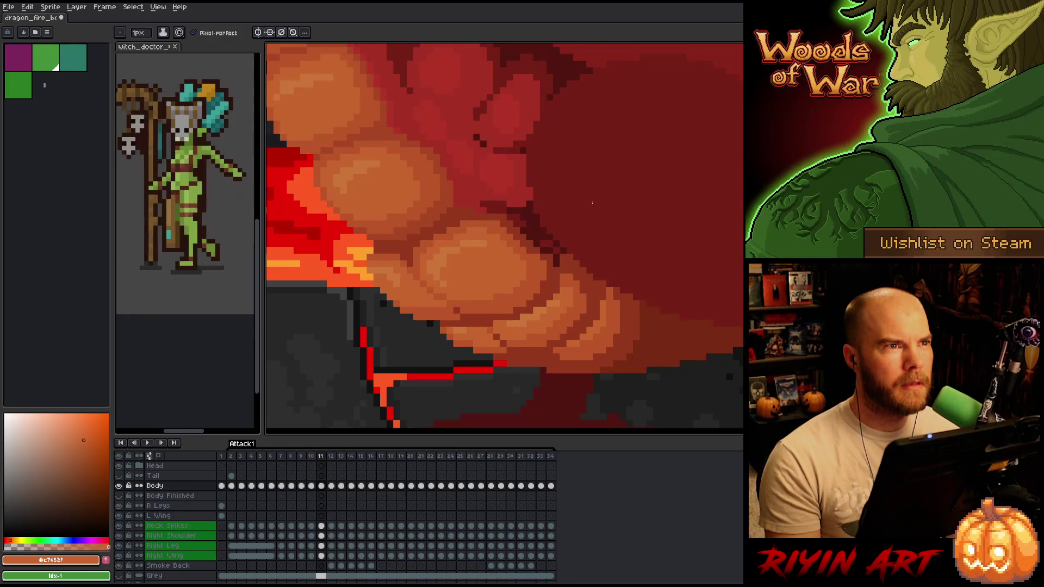
{"action": "key", "text": "Right"}
{"action": "key", "text": "Left"}
{"action": "key", "text": "Right"}
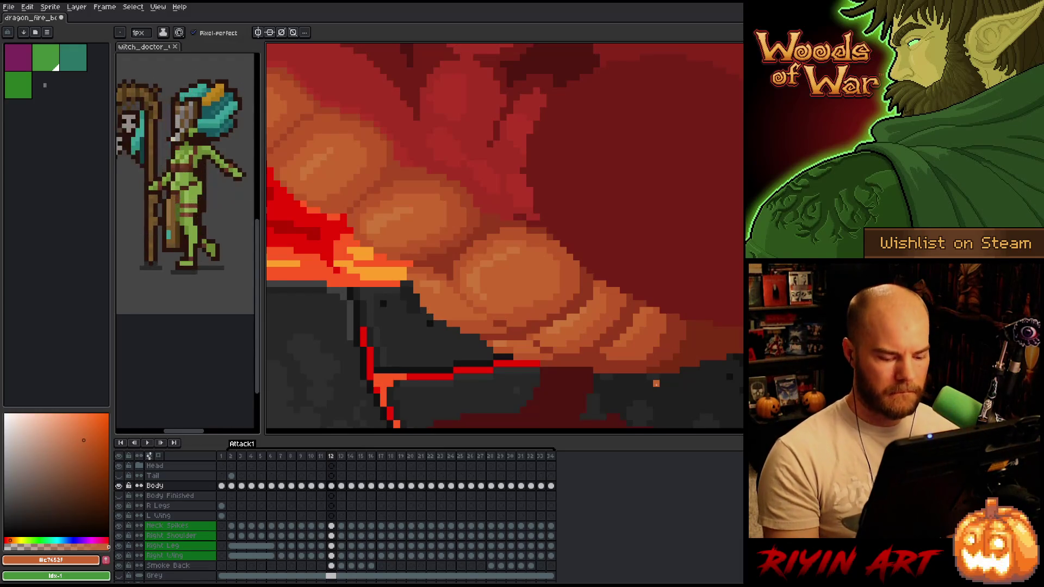
{"action": "key", "text": "Left"}
{"action": "key", "text": "Right"}
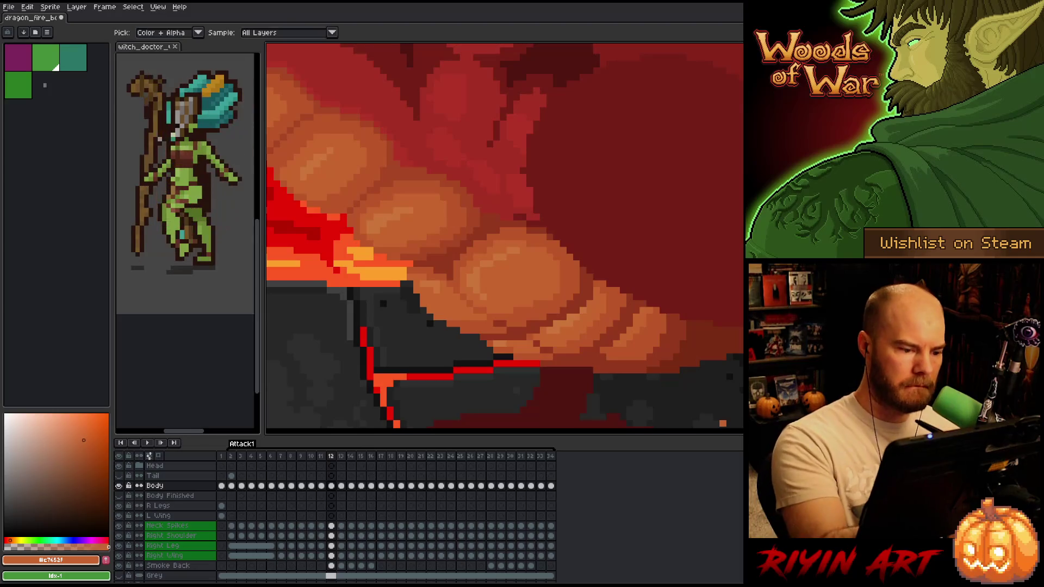
{"action": "left_click", "coordinate": [438, 283], "text": "alt"}
Flip to a neighbouring frame and back, then sample the darker and lighter belly oranges.
{"action": "key", "text": "Left"}
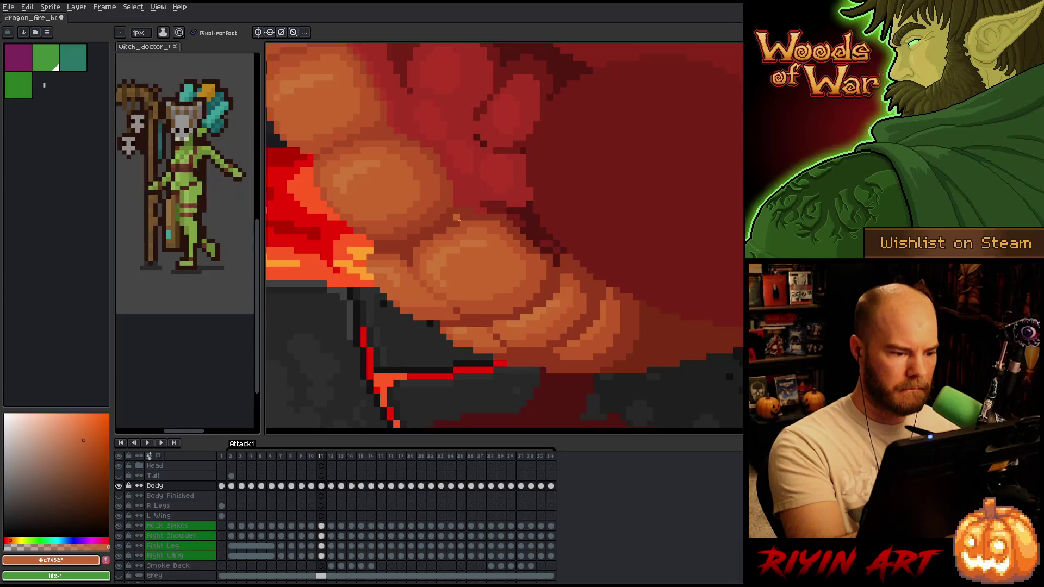
{"action": "key", "text": "Right"}
{"action": "key", "text": "Left"}
{"action": "key", "text": "Right"}
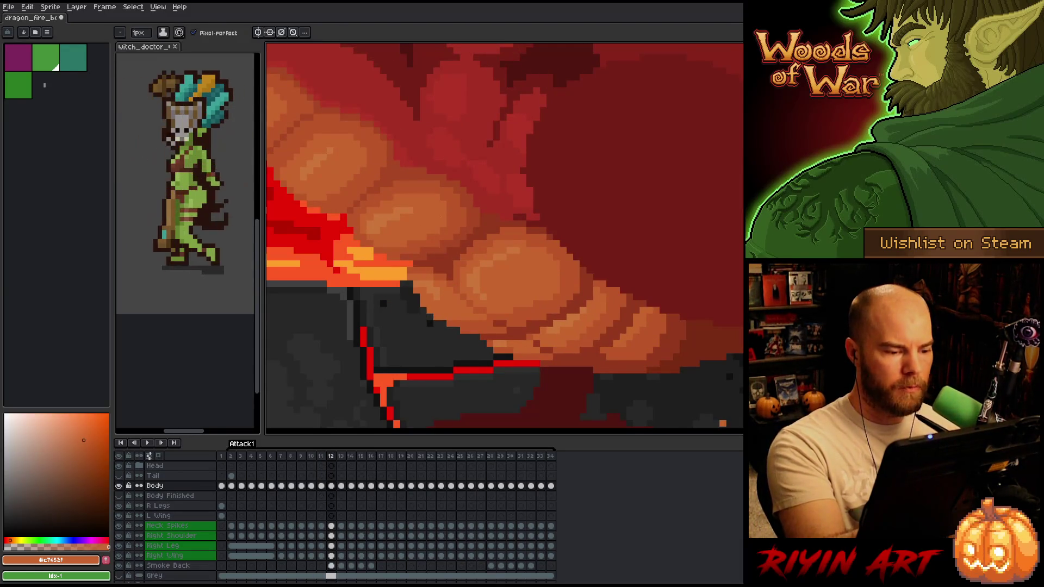
{"action": "key", "text": "Left"}
{"action": "key", "text": "Right"}
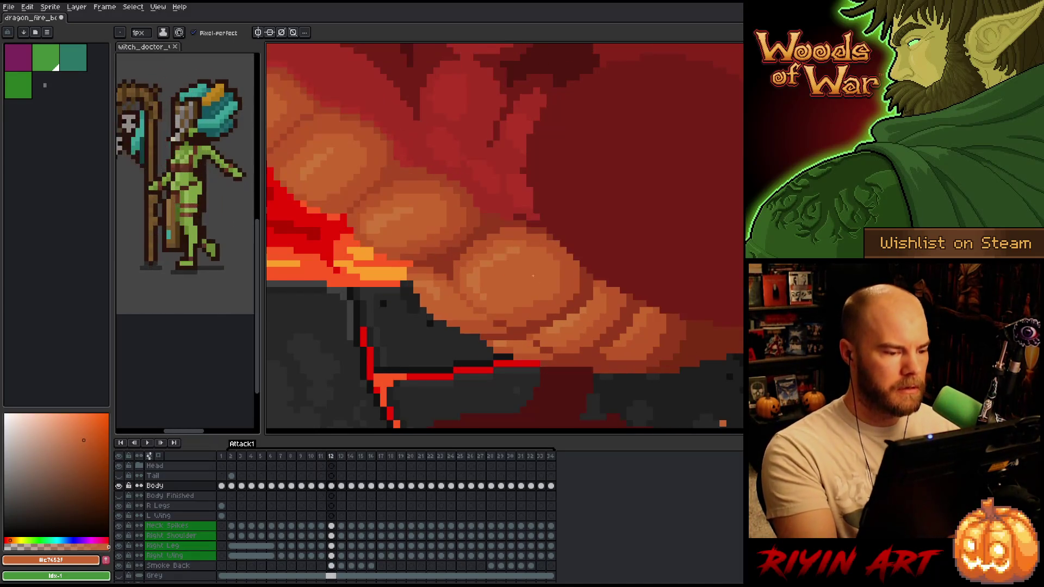
{"action": "left_click", "coordinate": [437, 269], "text": "alt"}
{"action": "left_click", "coordinate": [443, 271], "text": "alt"}
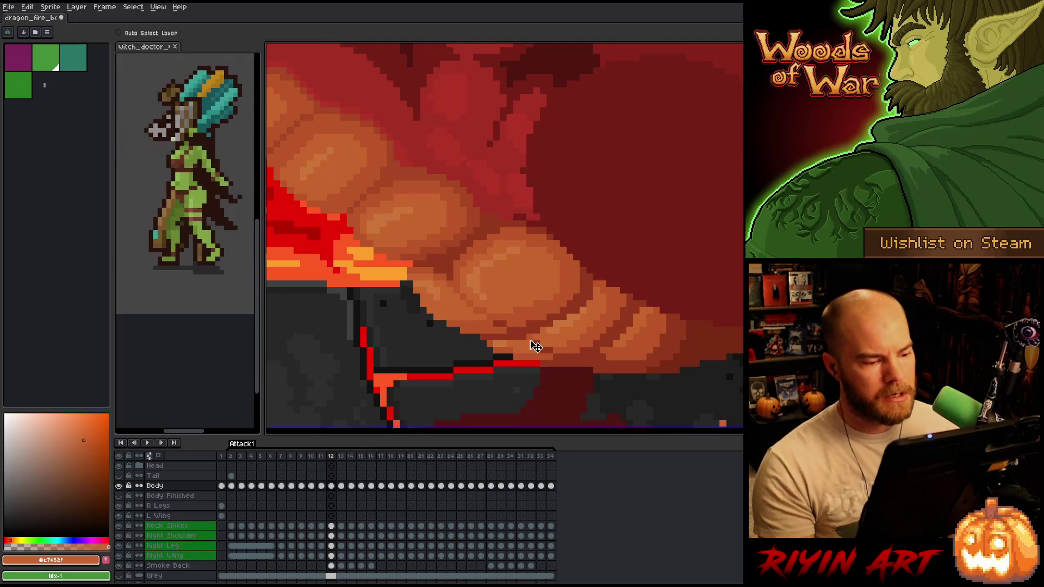
{"action": "left_click", "coordinate": [502, 259], "text": "alt"}
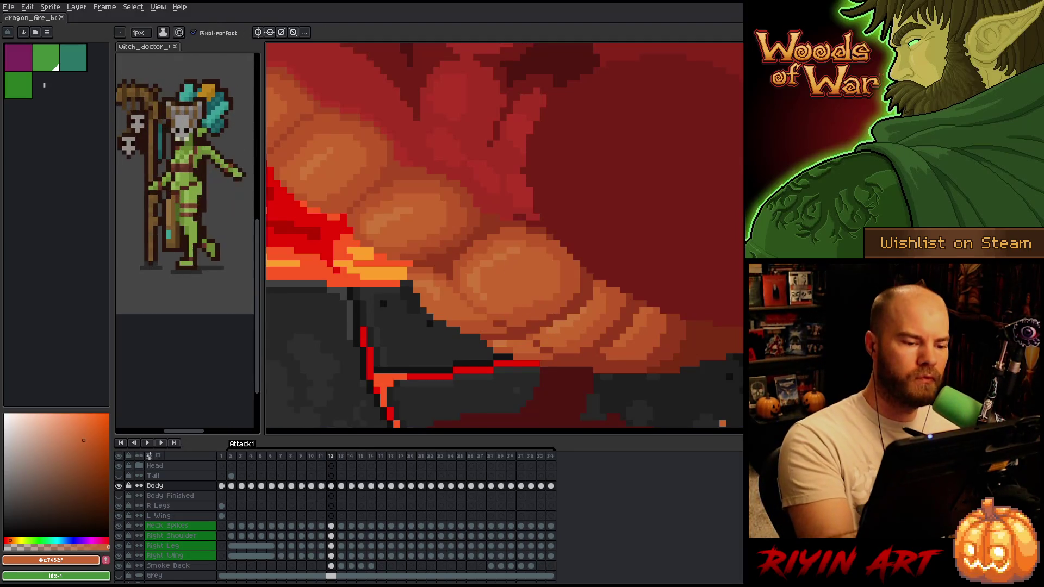
Go to frame 11, sample the darker belly orange, and compare it against frame 10.
{"action": "key", "text": "Left"}
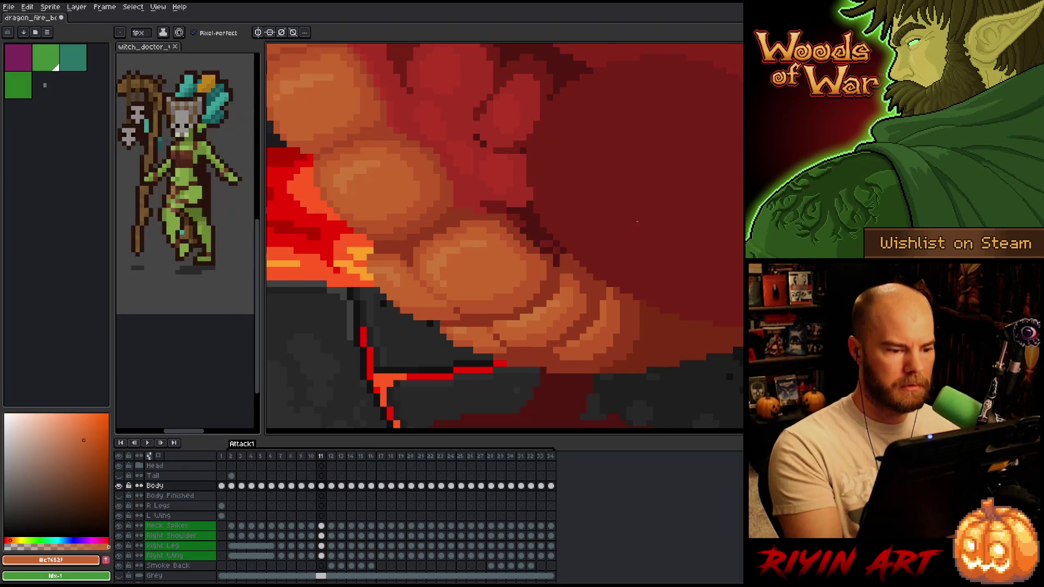
{"action": "key", "text": "Left"}
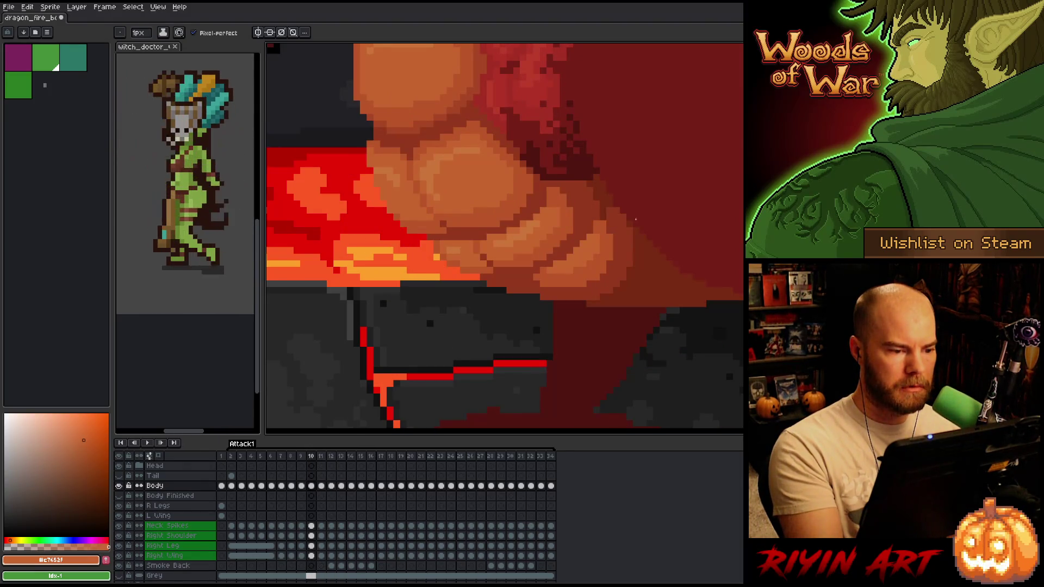
{"action": "key", "text": "Right"}
{"action": "left_click", "coordinate": [431, 238], "text": "alt"}
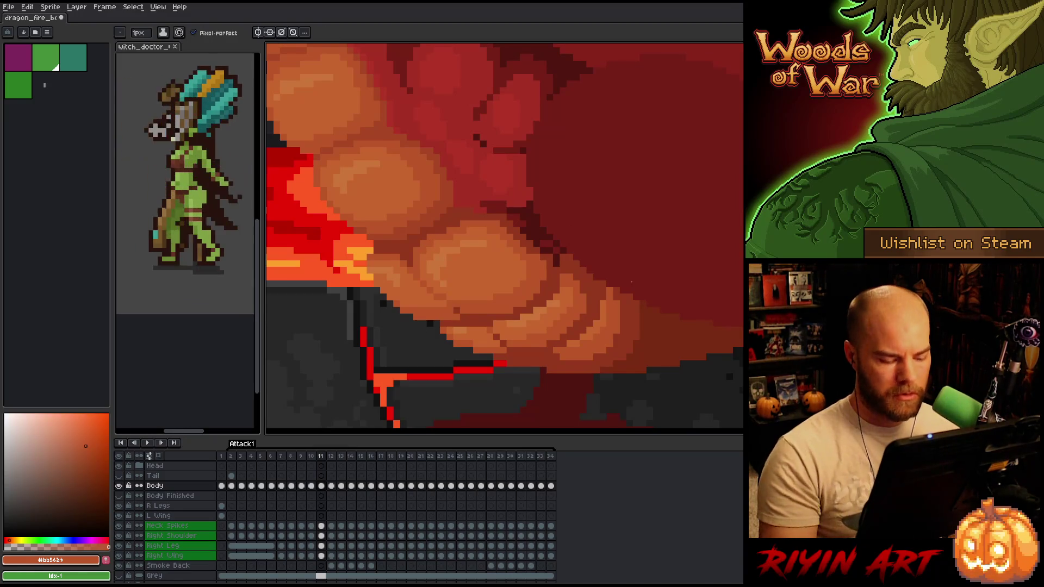
{"action": "key", "text": "comma"}
{"action": "key", "text": "period"}
{"action": "key", "text": "comma"}
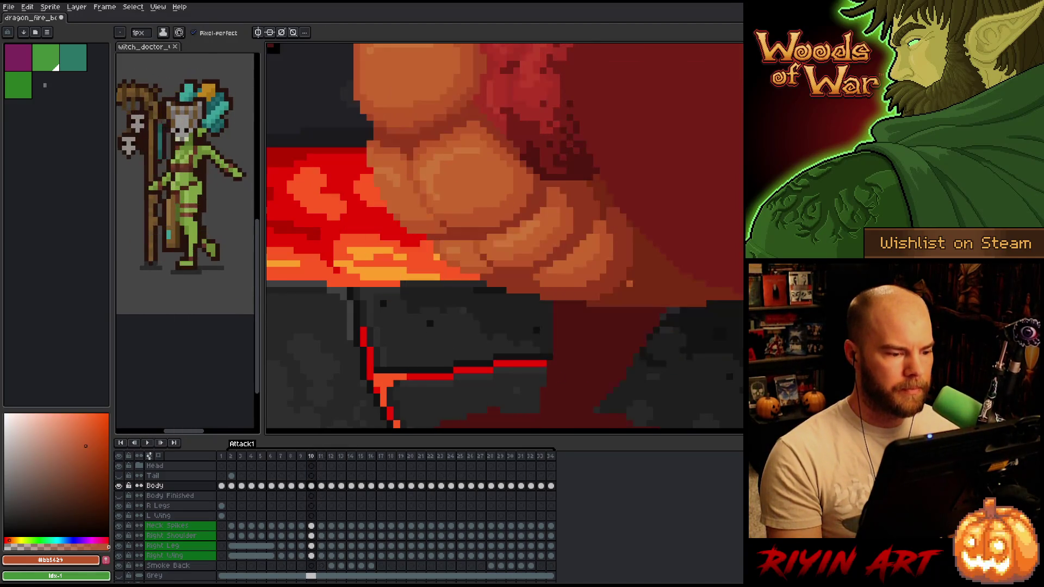
{"action": "key", "text": "period"}
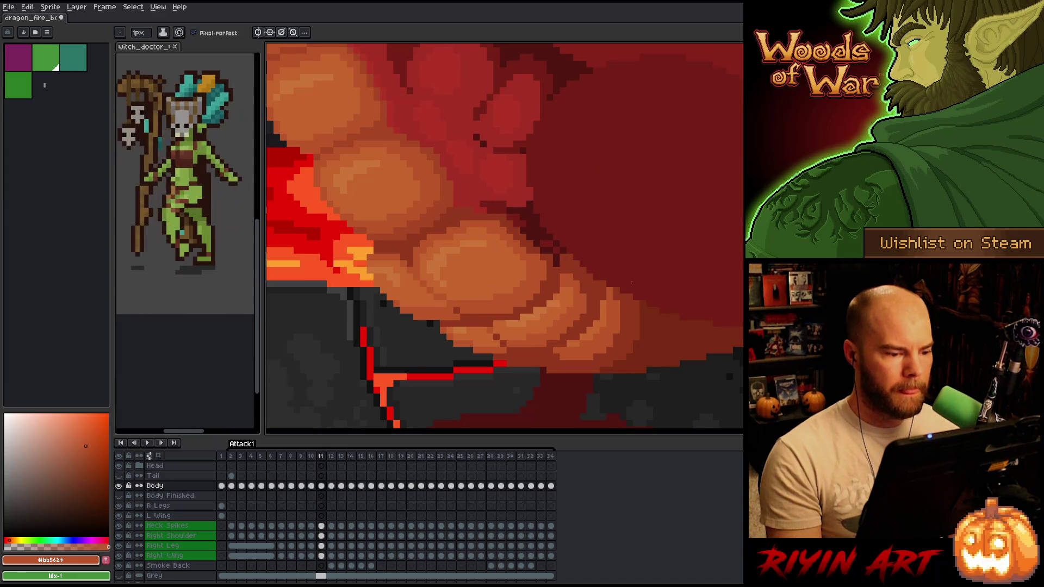
{"action": "key", "text": "comma"}
{"action": "key", "text": "period"}
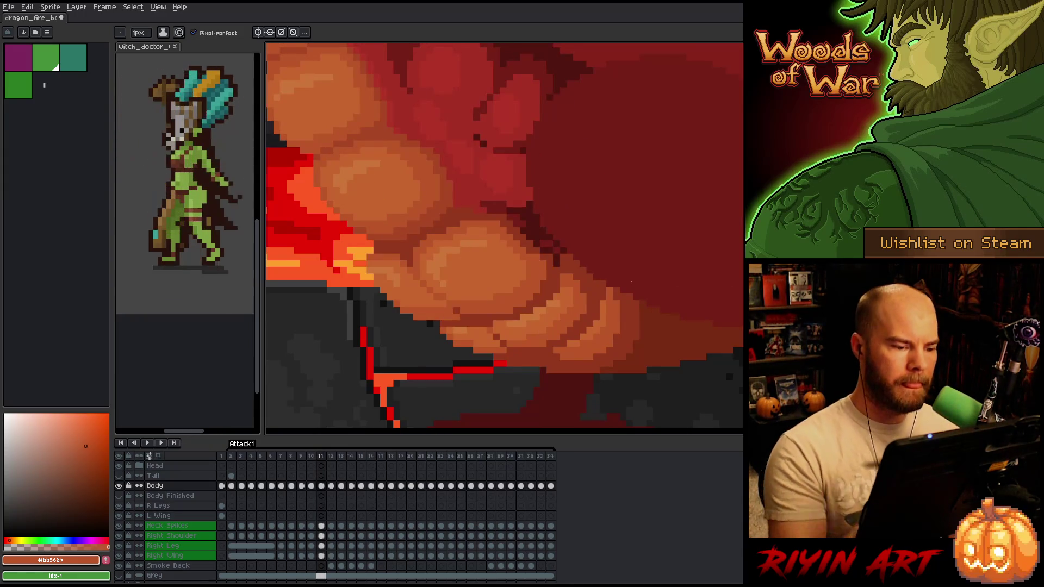
Sample the orange belly tone #c7652f on frame 11, then check frames 10 and 9.
{"action": "left_click", "coordinate": [430, 236], "text": "alt"}
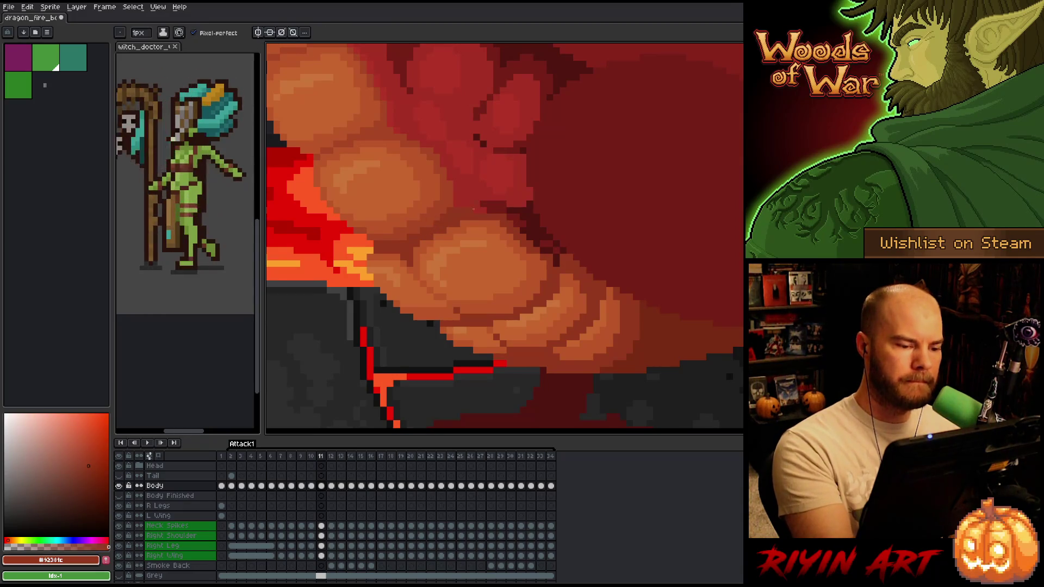
{"action": "left_click", "coordinate": [455, 233], "text": "alt"}
{"action": "left_click", "coordinate": [459, 239], "text": "alt"}
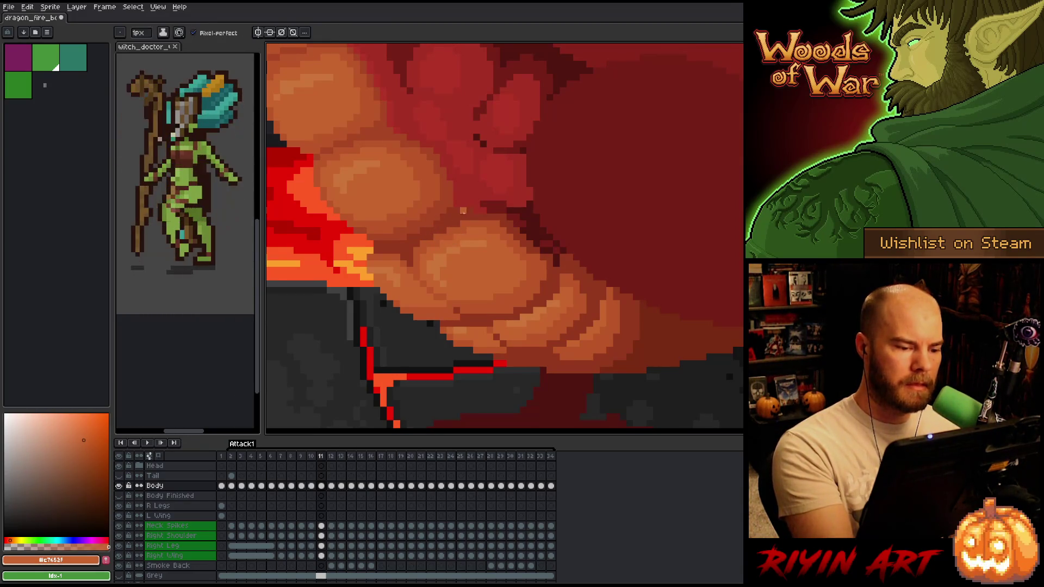
{"action": "key", "text": "comma"}
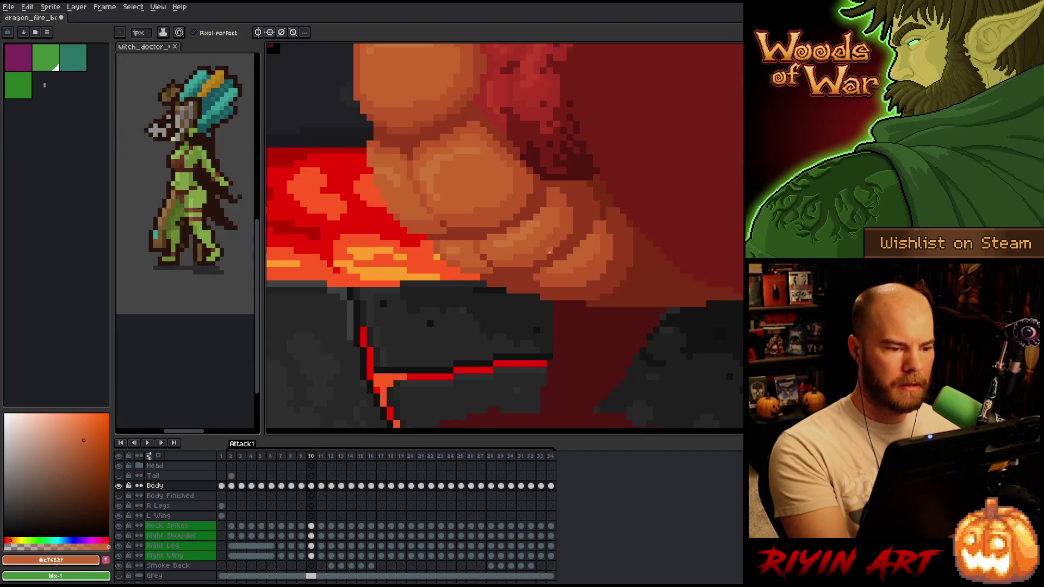
{"action": "key", "text": "period"}
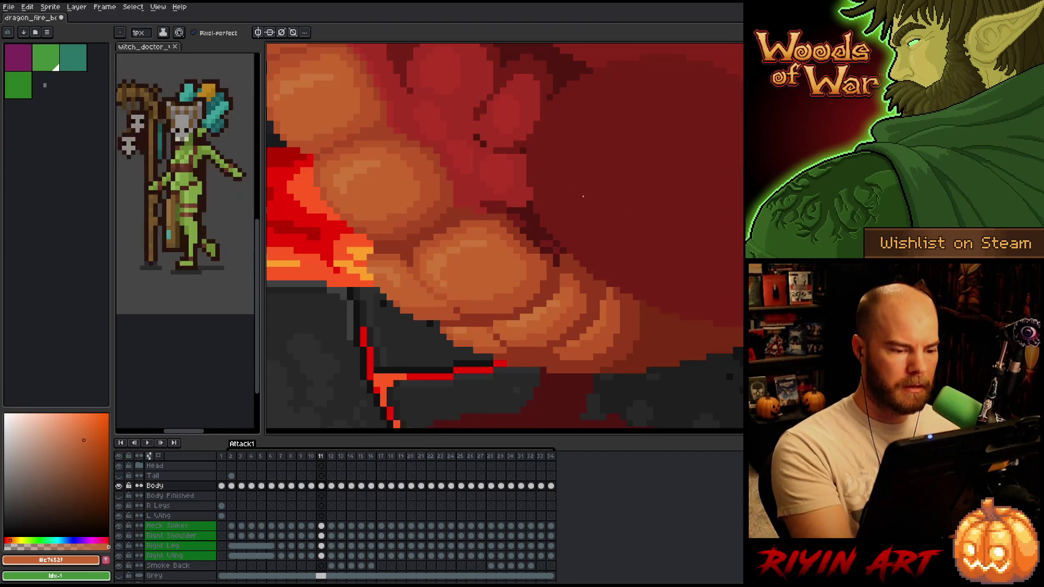
{"action": "key", "text": "comma"}
{"action": "key", "text": "period"}
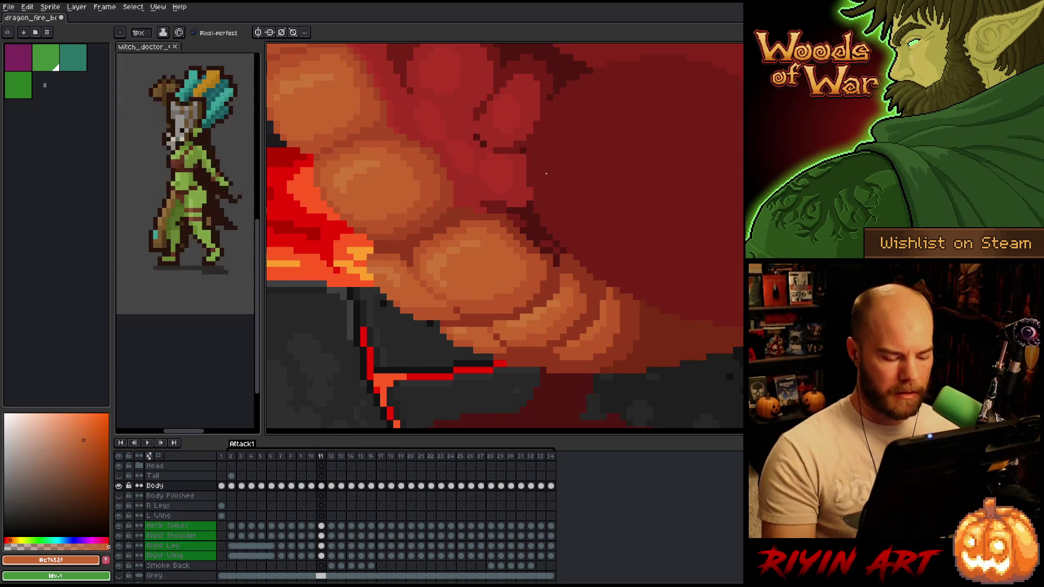
{"action": "key", "text": "comma"}
{"action": "key", "text": "comma"}
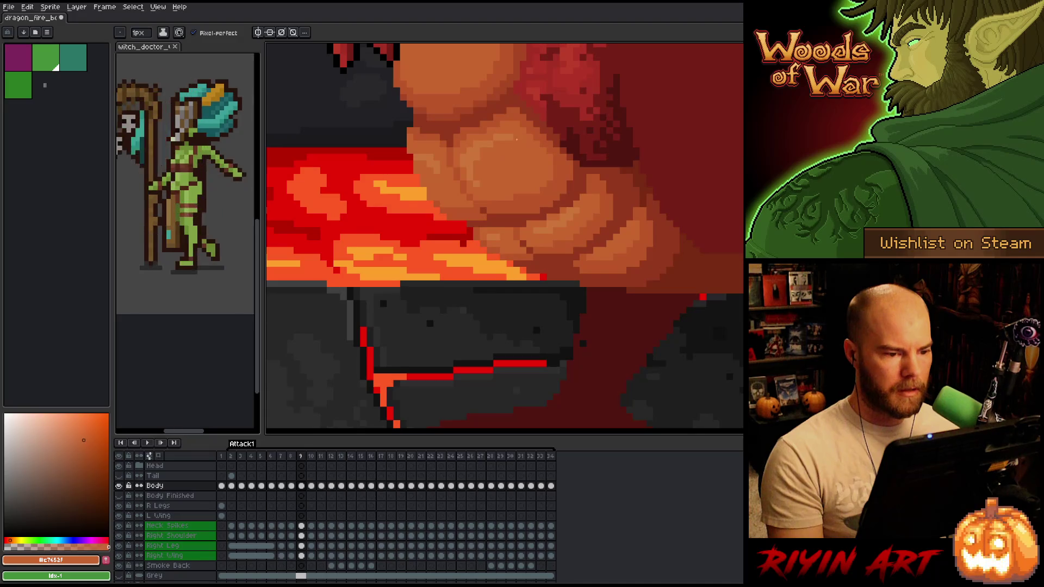
Compare the belly scales across frames 9–11, then step back through them to frame 3.
{"action": "key", "text": "period"}
{"action": "key", "text": "period"}
{"action": "key", "text": "comma"}
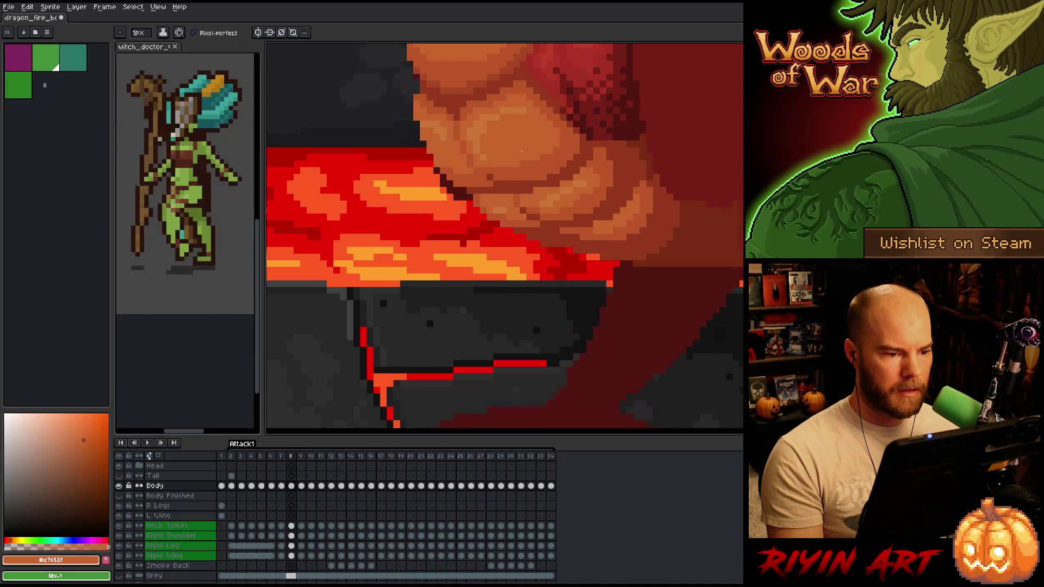
{"action": "key", "text": "comma"}
{"action": "key", "text": "period"}
{"action": "key", "text": "period"}
{"action": "key", "text": "comma"}
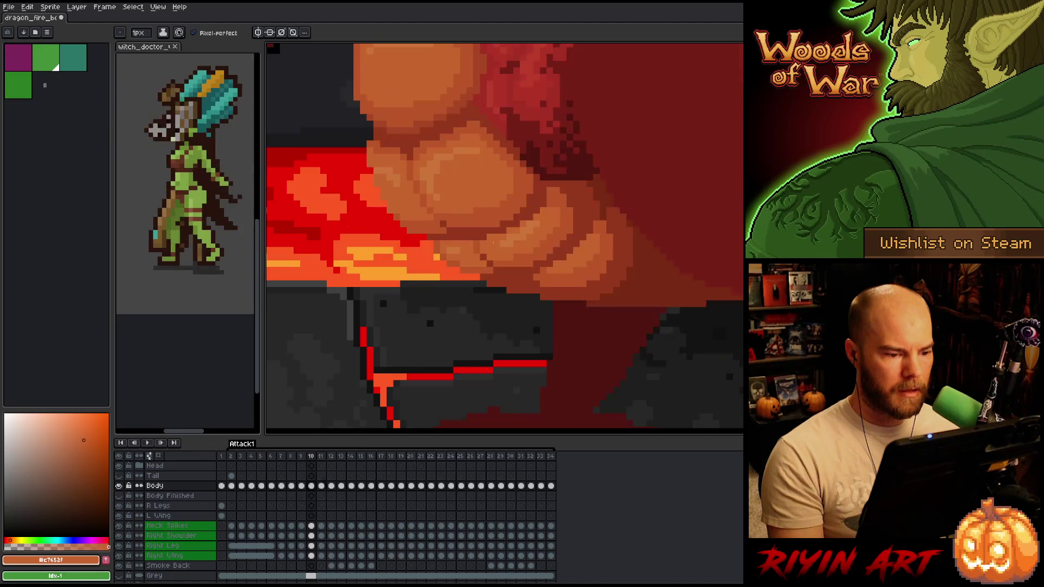
{"action": "key", "text": "comma"}
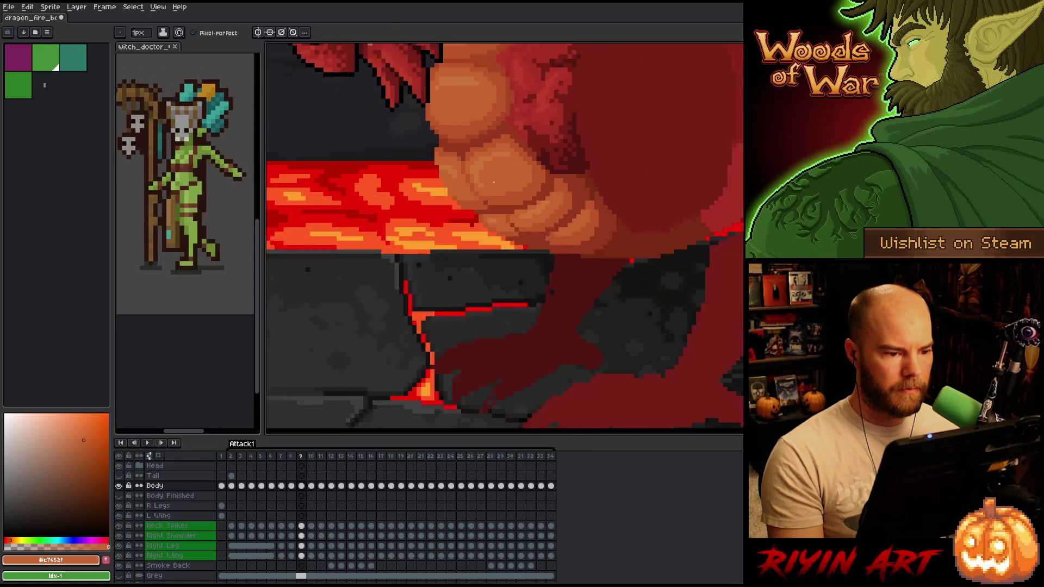
{"action": "key", "text": "period"}
{"action": "key", "text": "comma"}
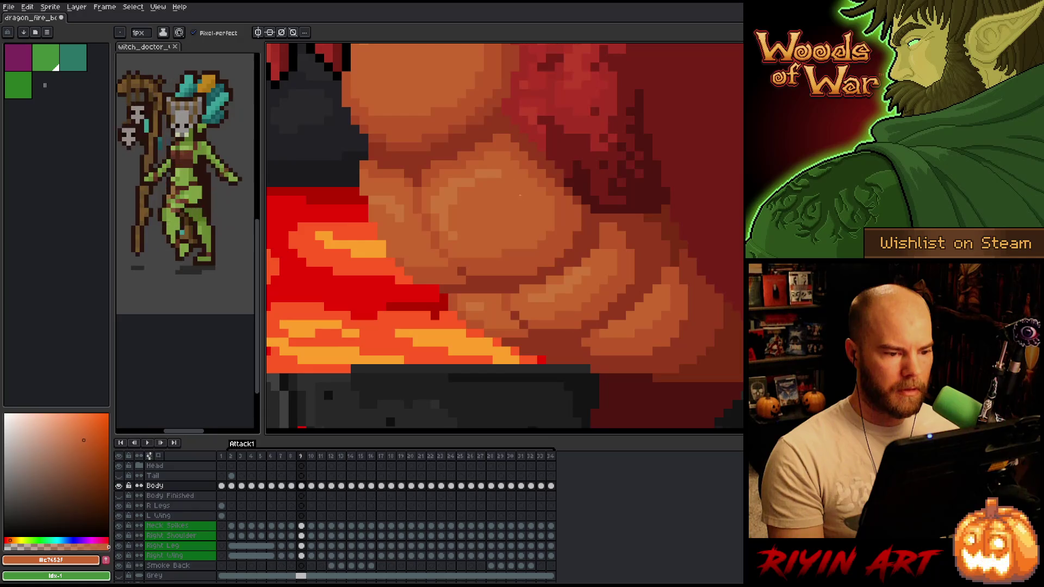
{"action": "key", "text": "comma"}
{"action": "key", "text": "comma"}
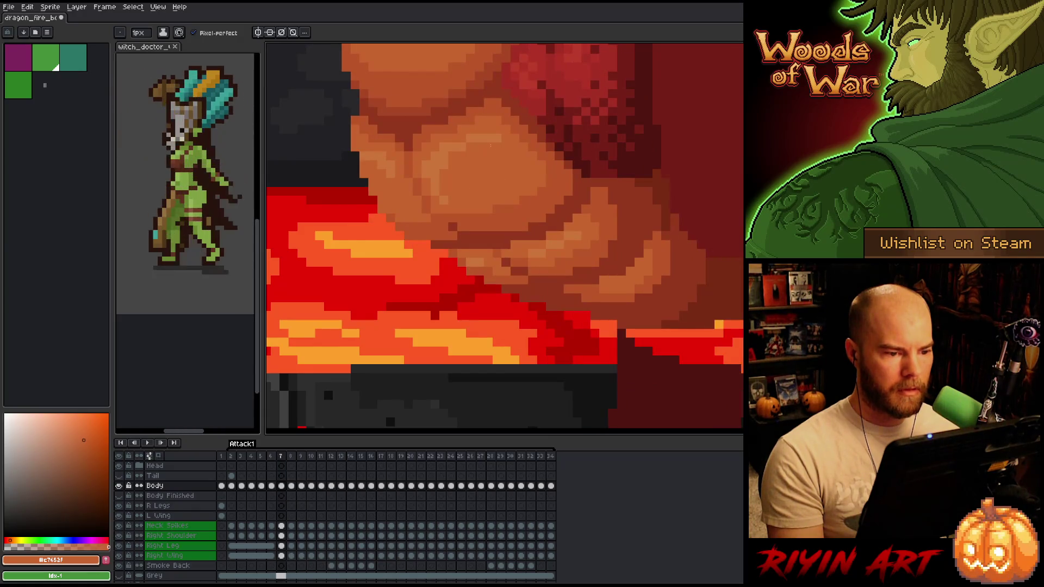
{"action": "key", "text": "comma"}
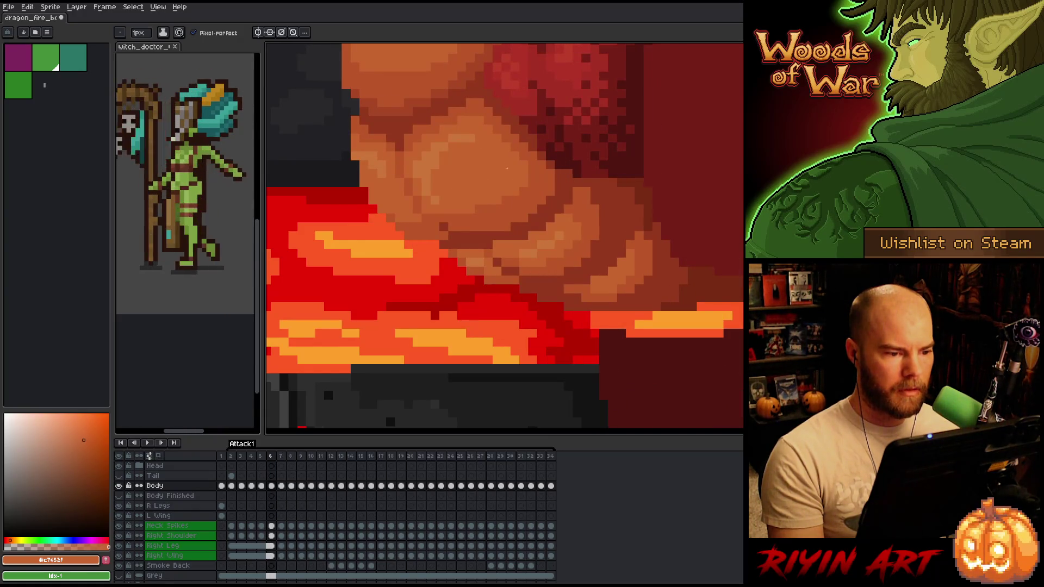
{"action": "key", "text": "comma"}
{"action": "key", "text": "comma"}
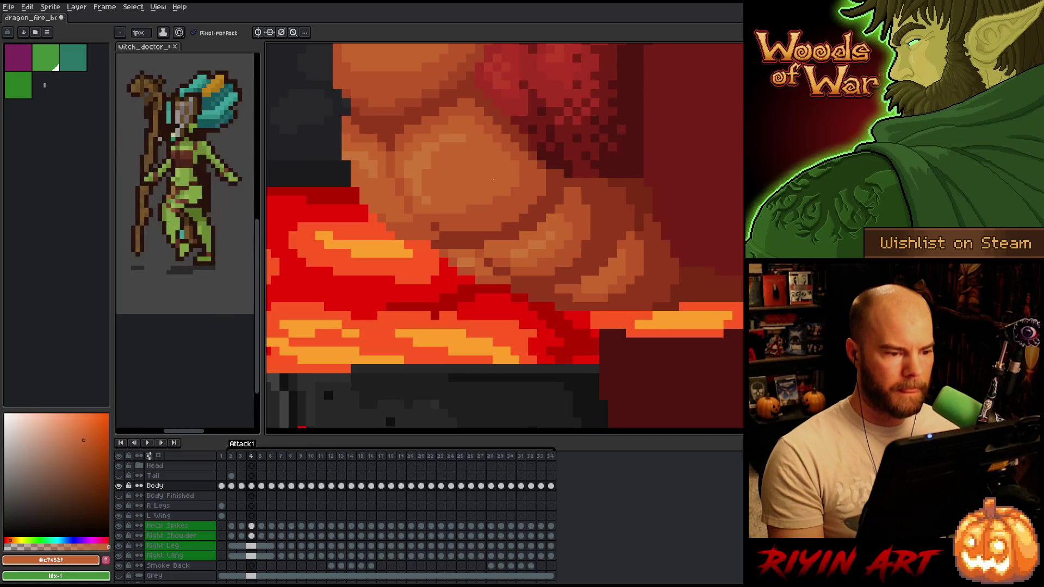
{"action": "key", "text": "comma"}
Wrap past frame 1 to frame 34 and review the belly scales backwards to frame 16.
{"action": "key", "text": "comma"}
{"action": "key", "text": "comma"}
{"action": "key", "text": "comma"}
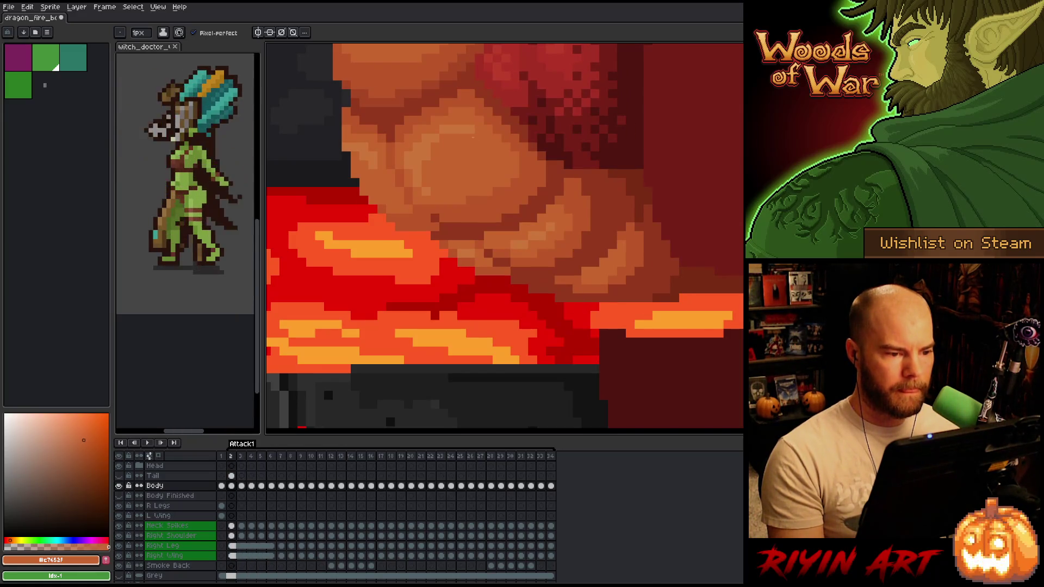
{"action": "key", "text": "comma"}
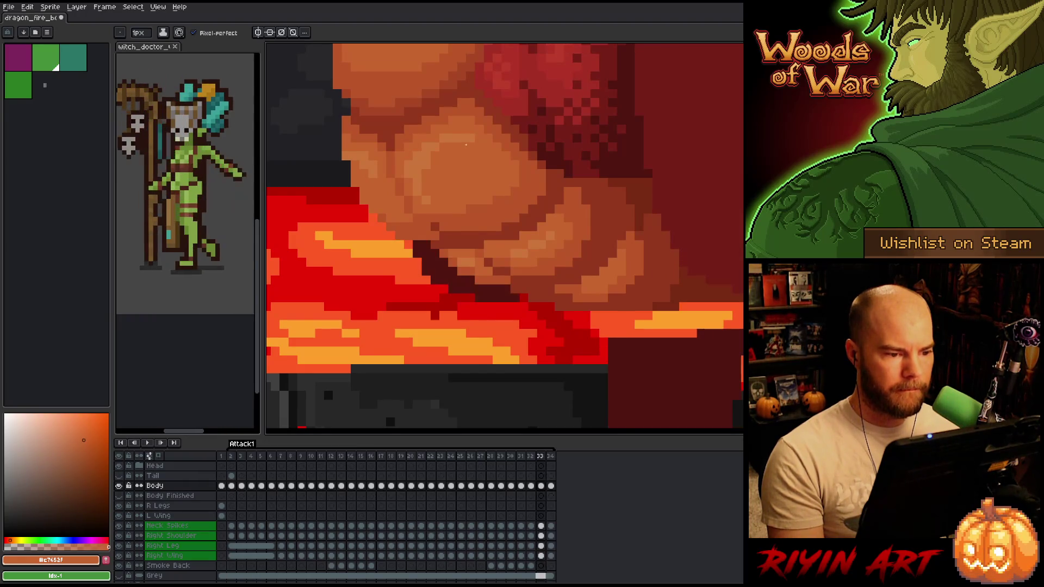
{"action": "key", "text": "comma"}
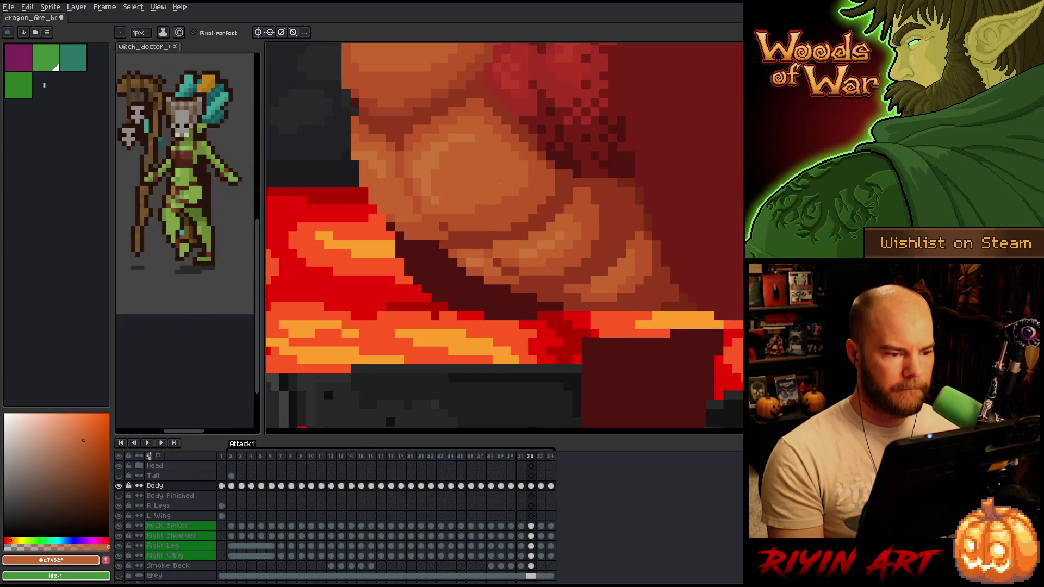
{"action": "key", "text": "comma"}
{"action": "key", "text": "comma"}
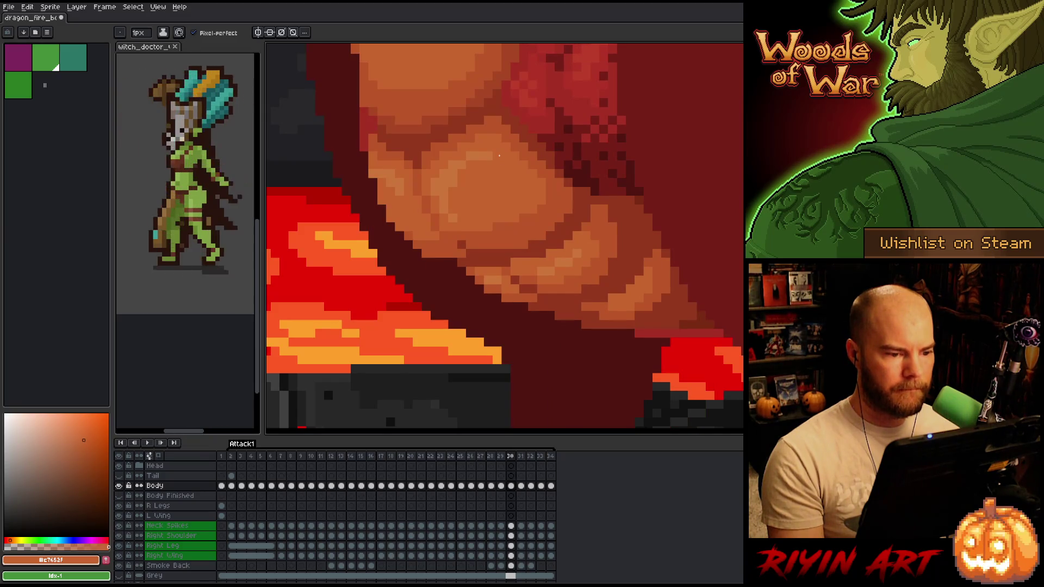
{"action": "key", "text": "comma"}
{"action": "key", "text": "comma"}
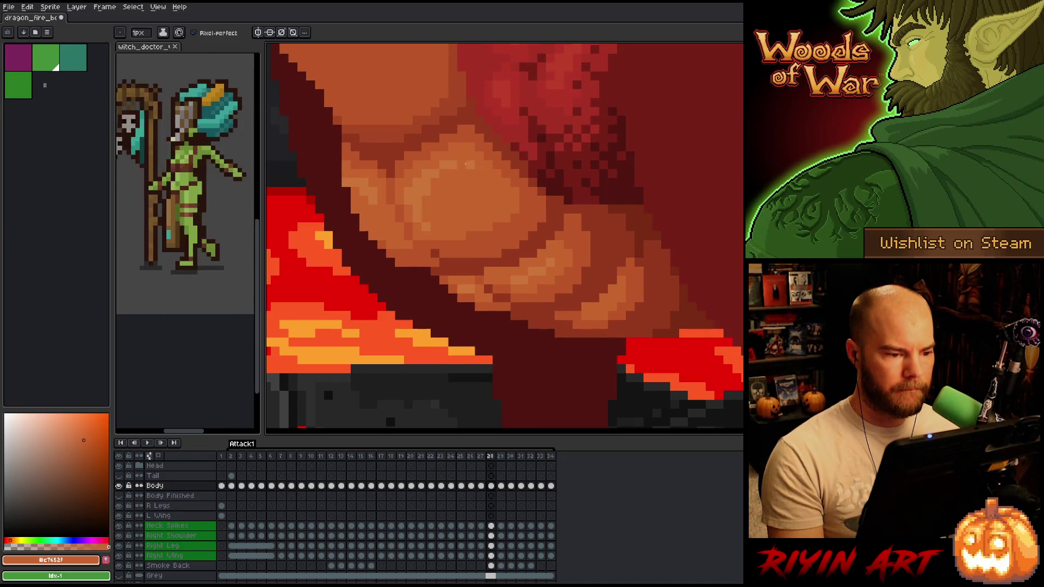
{"action": "key", "text": "comma"}
{"action": "key", "text": "comma"}
{"action": "key", "text": "comma"}
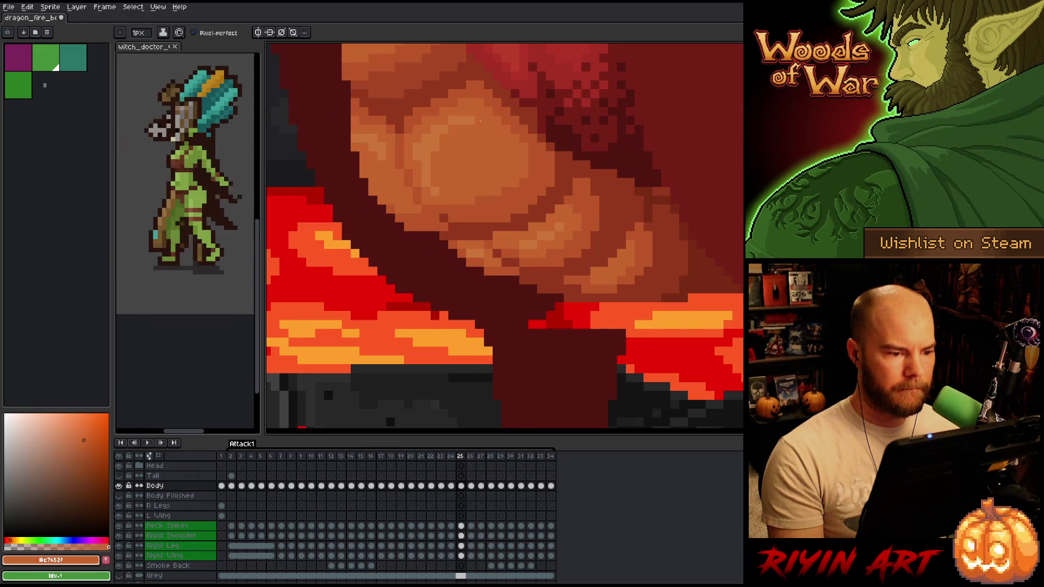
{"action": "key", "text": "comma"}
{"action": "key", "text": "comma"}
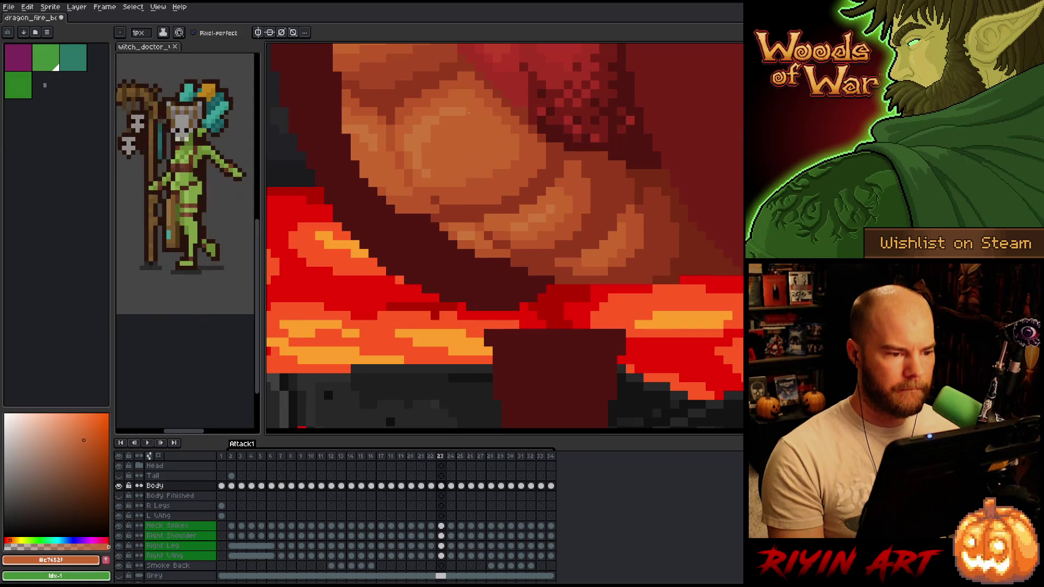
{"action": "key", "text": "comma"}
{"action": "key", "text": "comma"}
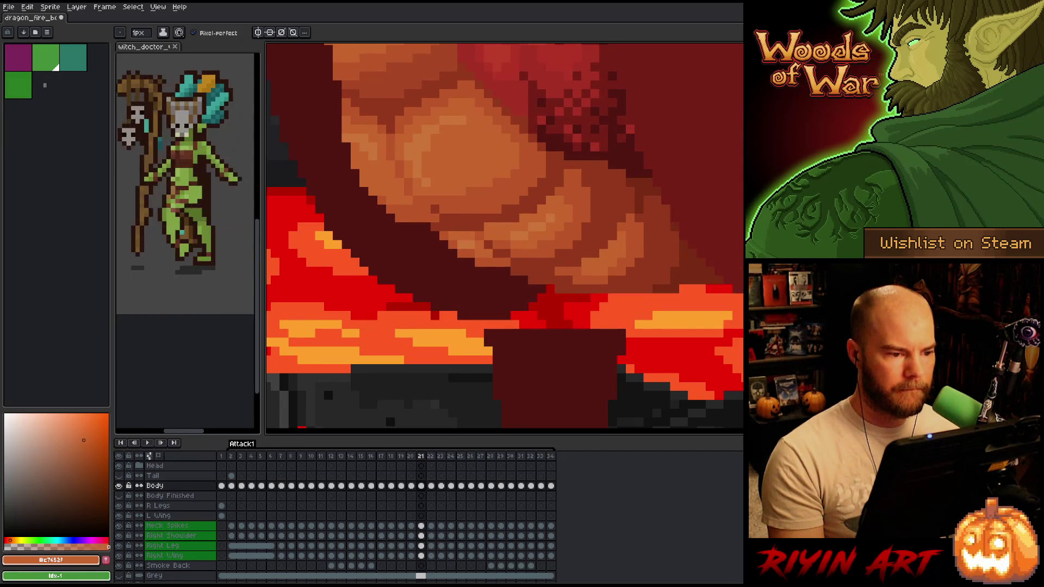
{"action": "key", "text": "comma"}
{"action": "key", "text": "comma"}
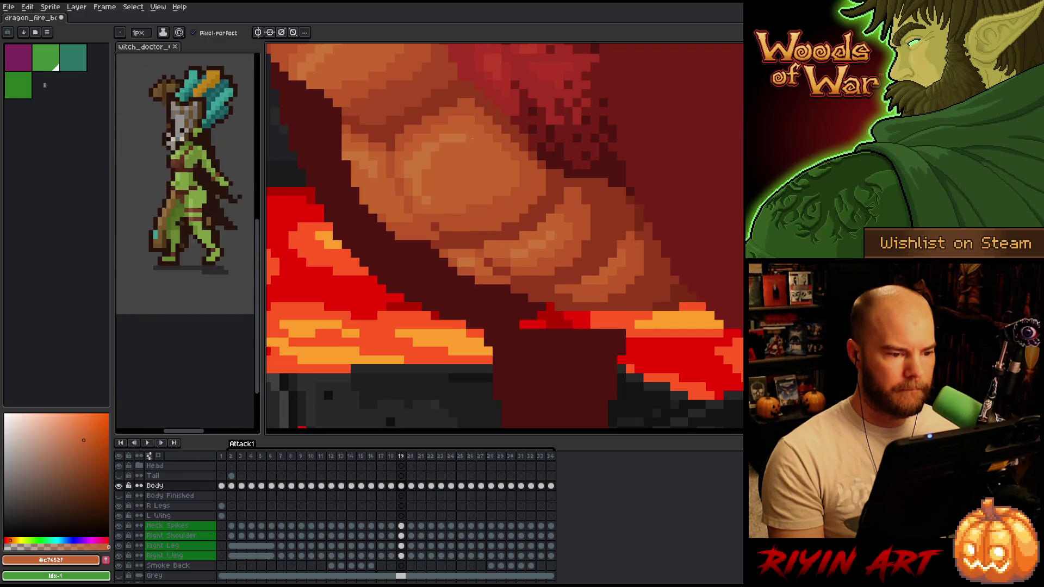
{"action": "key", "text": "comma"}
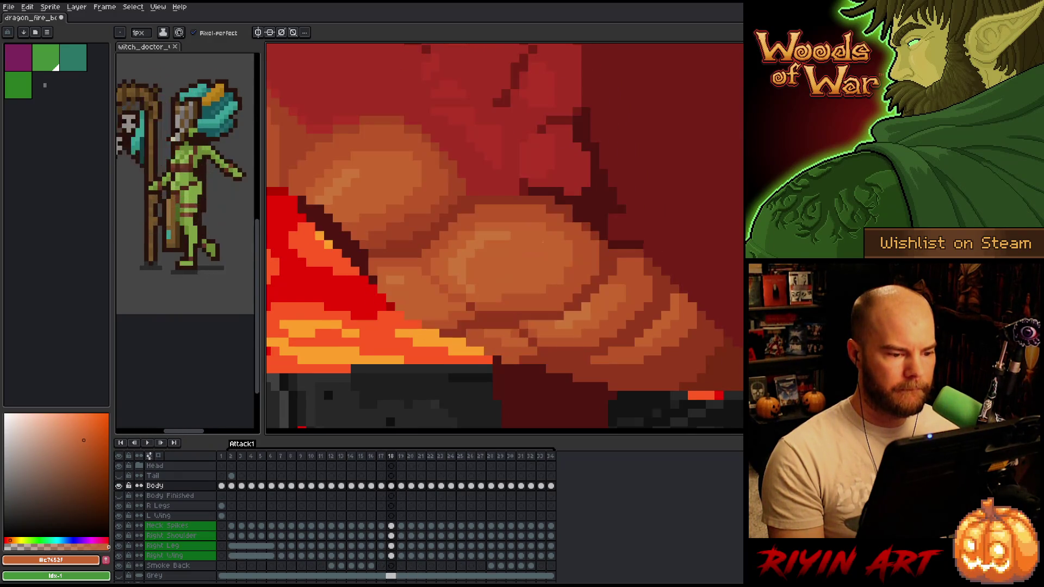
{"action": "key", "text": "comma"}
{"action": "key", "text": "comma"}
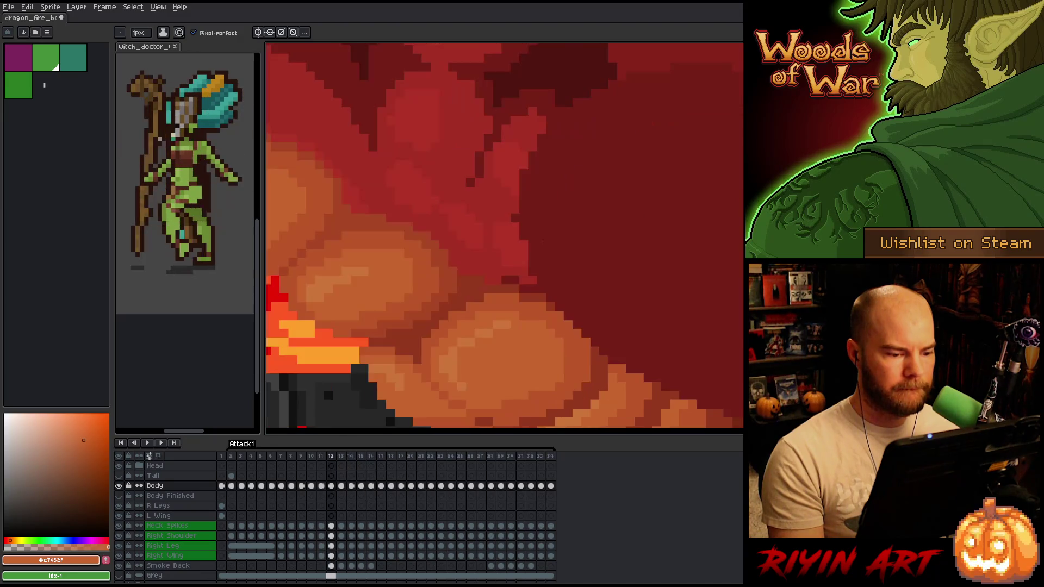
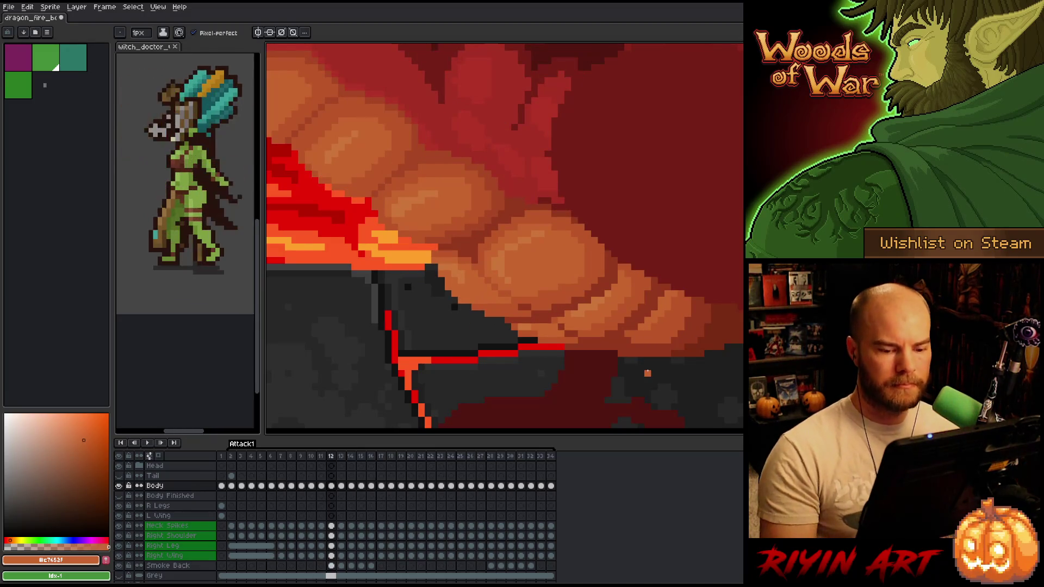
Switch between pencil and eraser and compare frame 12's teeth with frame 11.
{"action": "key", "text": "b"}
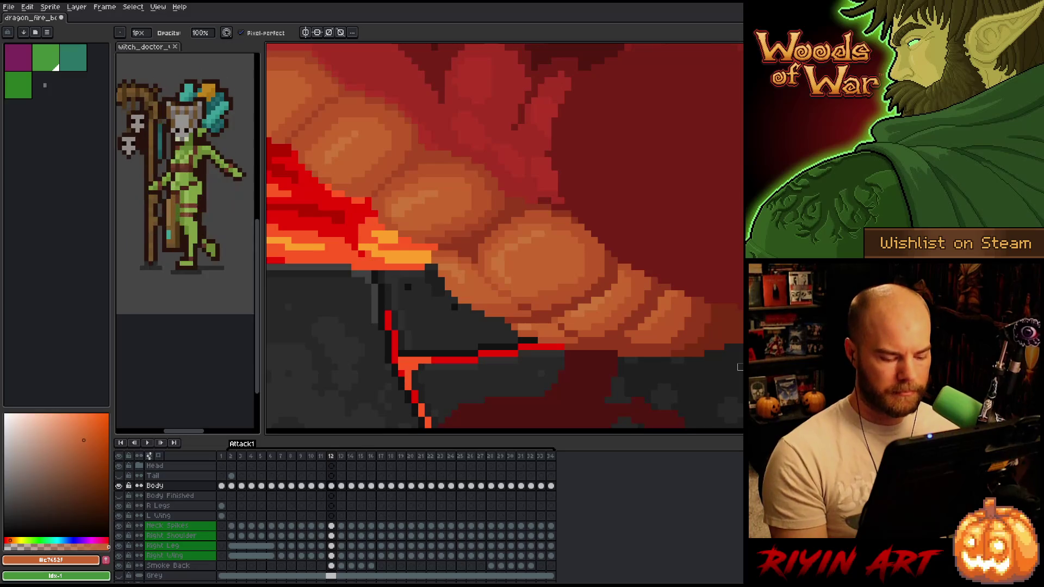
{"action": "scroll", "coordinate": [625, 272], "scroll_direction": "down", "scroll_amount": 2}
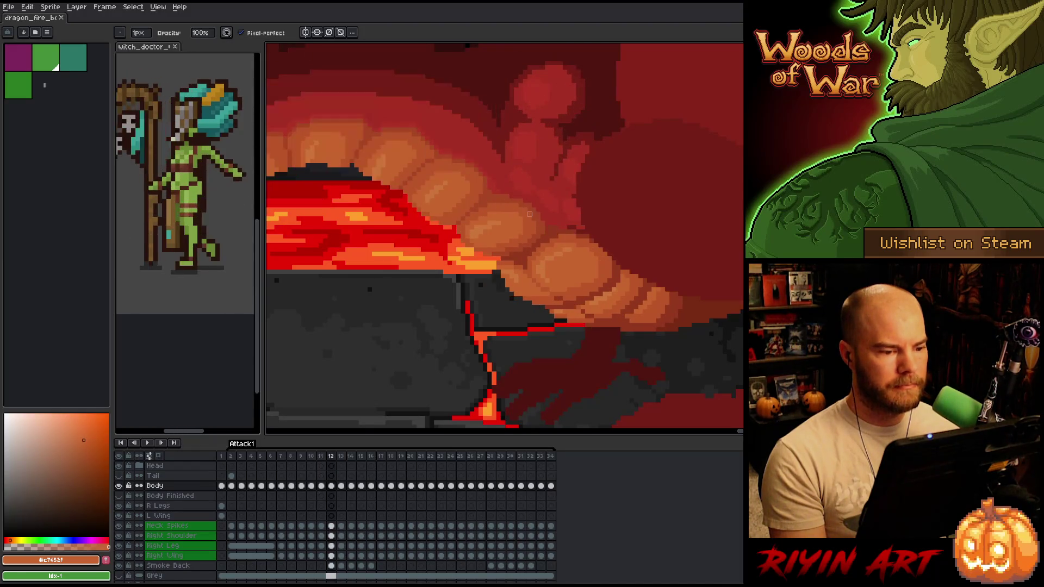
{"action": "scroll", "coordinate": [502, 232], "scroll_direction": "up", "scroll_amount": 1}
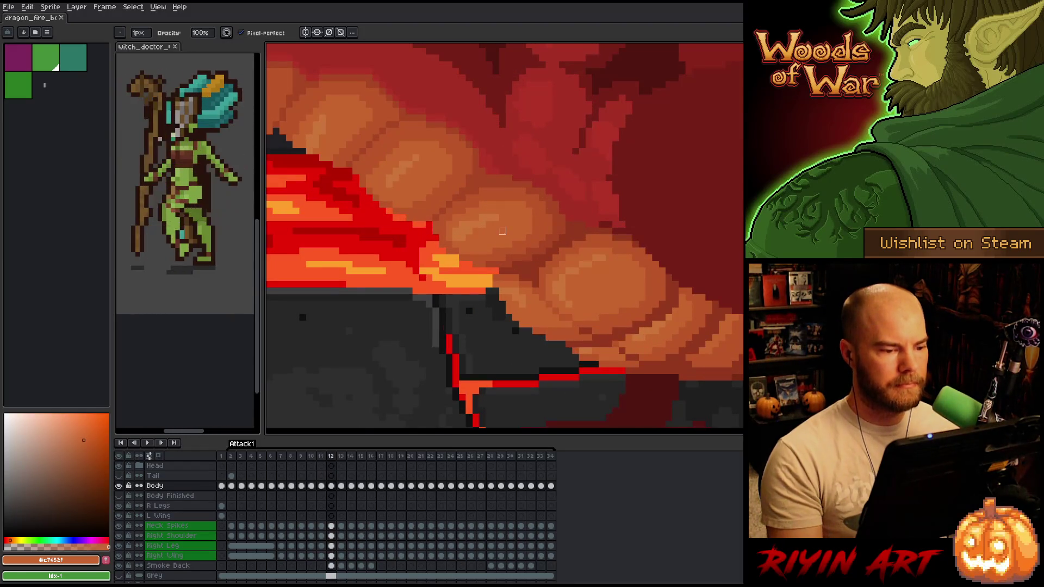
{"action": "key", "text": "e"}
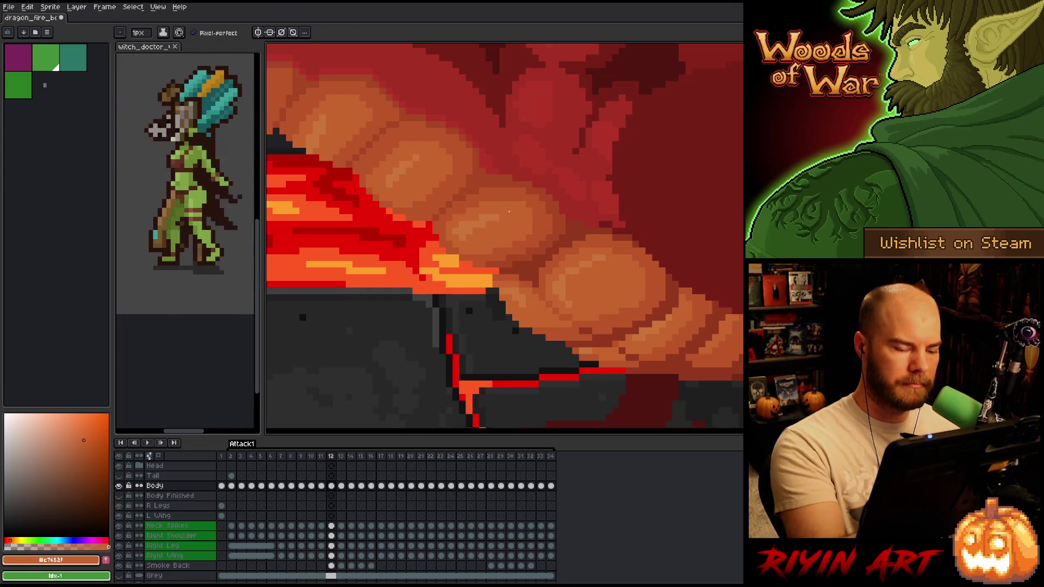
{"action": "key", "text": "comma"}
{"action": "key", "text": "period"}
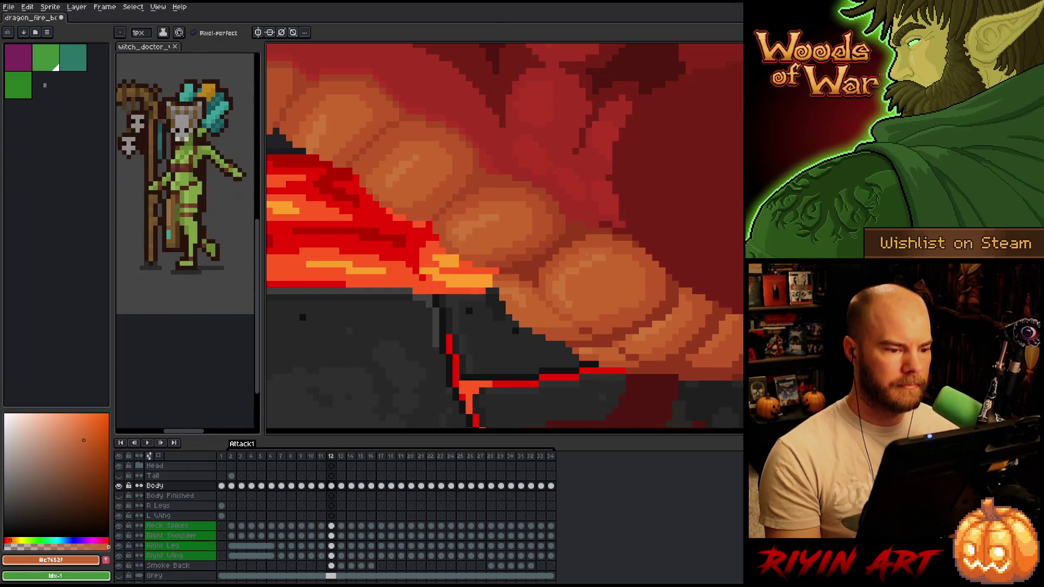
Sample the light tooth orange and flip between frames 11 and 12 to compare.
{"action": "left_click", "coordinate": [469, 224], "text": "alt"}
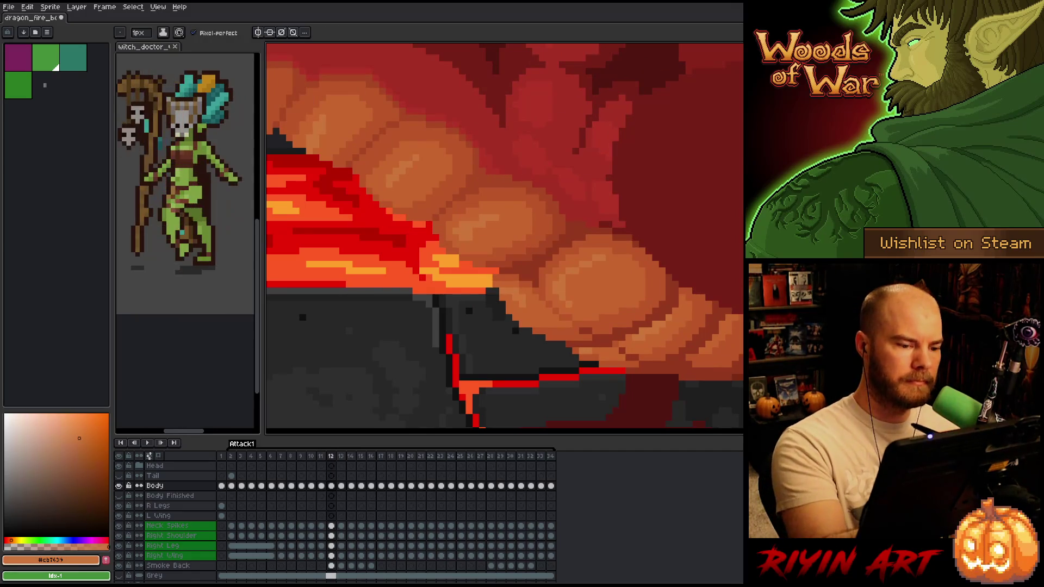
{"action": "key", "text": "comma"}
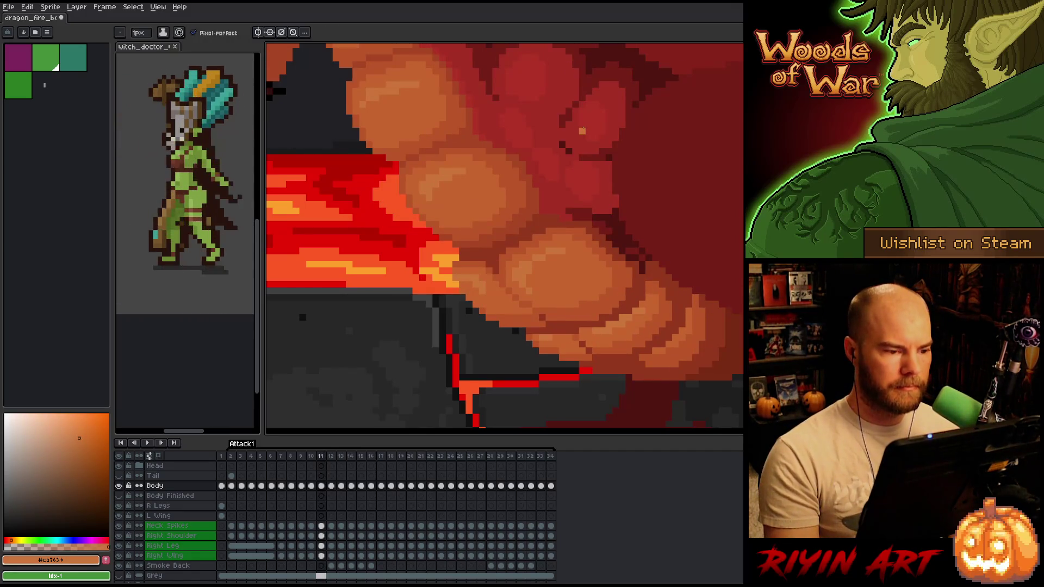
{"action": "key", "text": "period"}
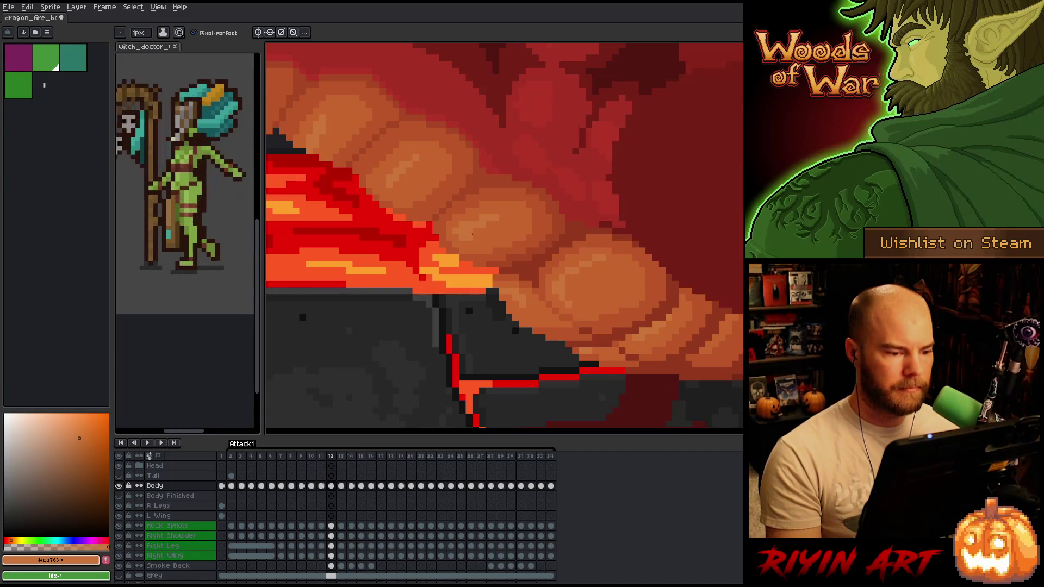
{"action": "key", "text": "comma"}
{"action": "key", "text": "period"}
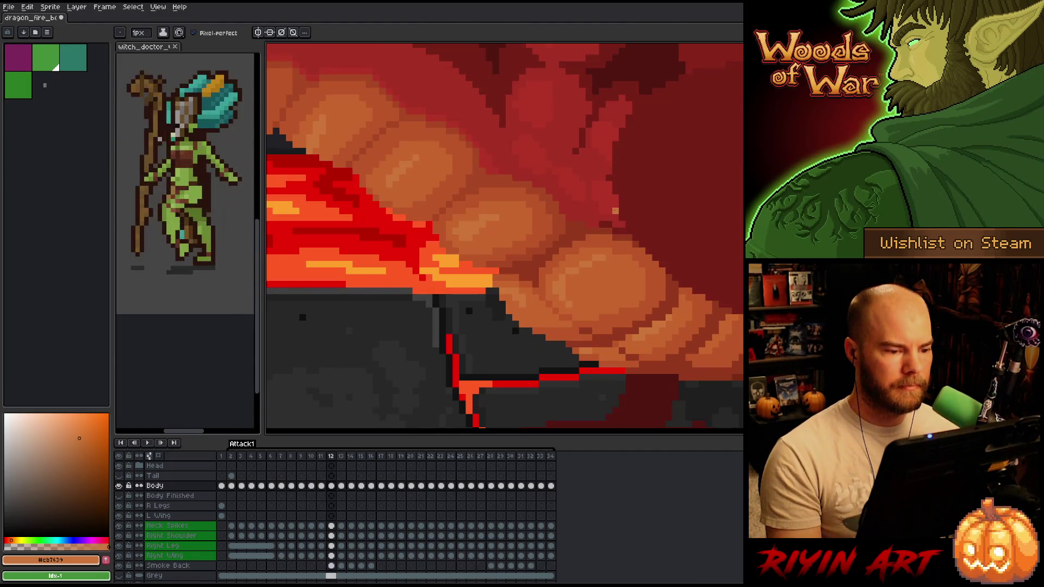
{"action": "key", "text": "comma"}
{"action": "key", "text": "period"}
{"action": "key", "text": "v"}
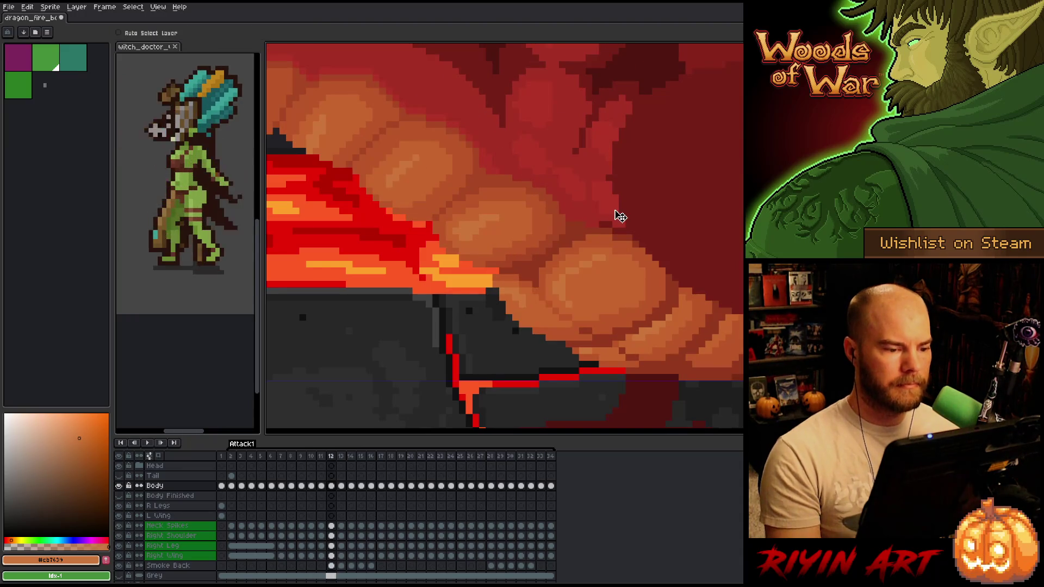
With the pencil, recheck frame 11 and sample the darker and lighter tooth oranges.
{"action": "key", "text": "b"}
{"action": "key", "text": "comma"}
{"action": "key", "text": "period"}
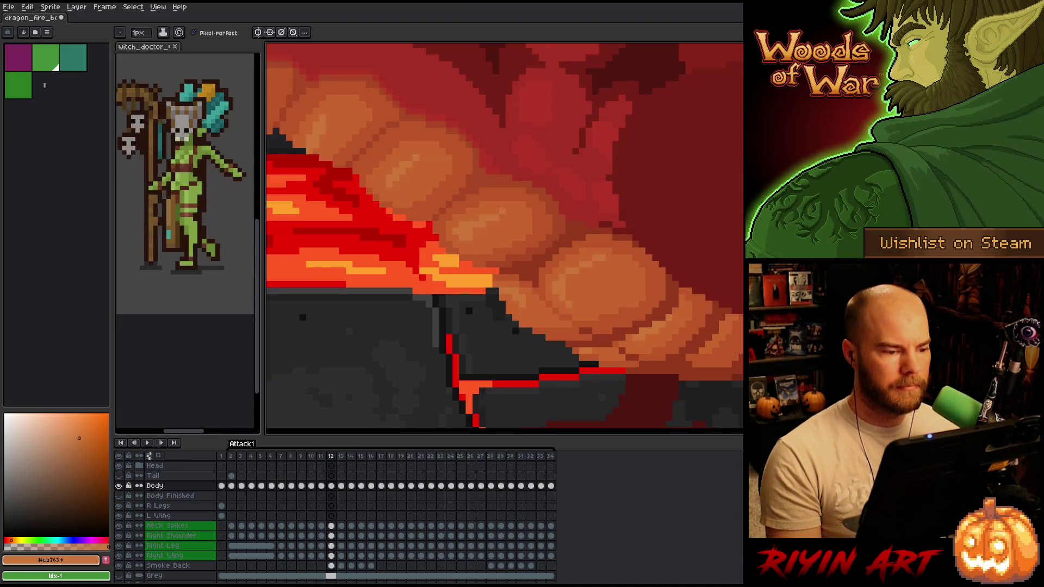
{"action": "key", "text": "comma"}
{"action": "key", "text": "period"}
{"action": "left_click", "coordinate": [492, 224], "text": "alt"}
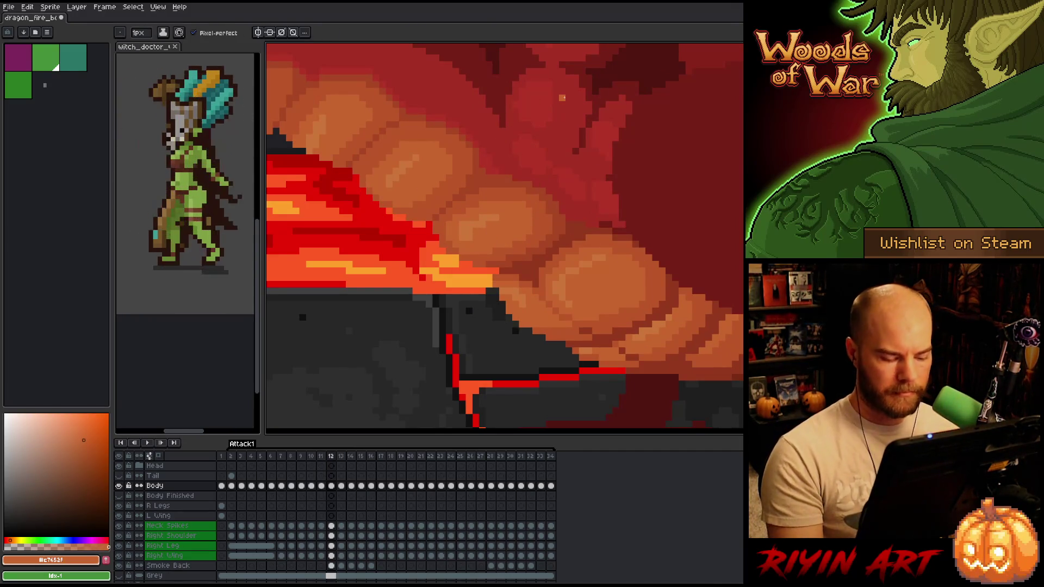
{"action": "left_click", "coordinate": [465, 223], "text": "alt"}
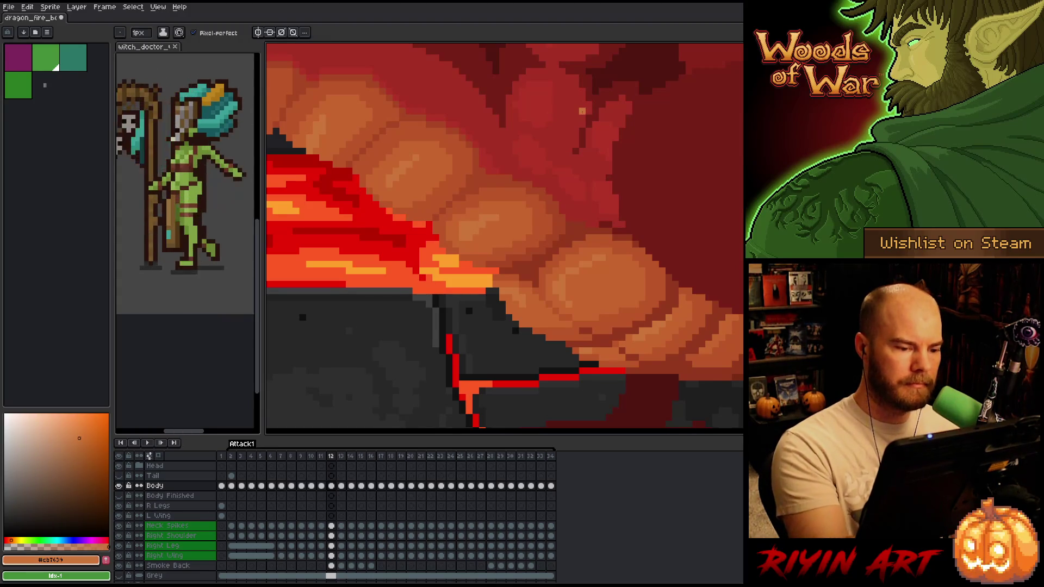
Save the sprite, then paint a darker orange shading pixel on the teeth.
{"action": "key", "text": "ctrl+s"}
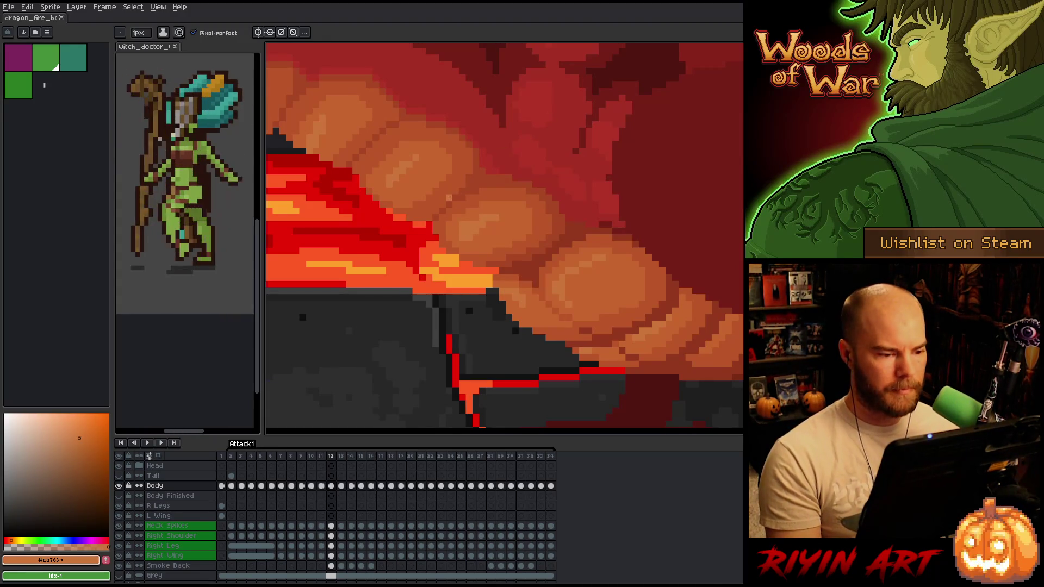
{"action": "left_click", "coordinate": [476, 216]}
{"action": "left_click", "coordinate": [459, 217], "text": "alt"}
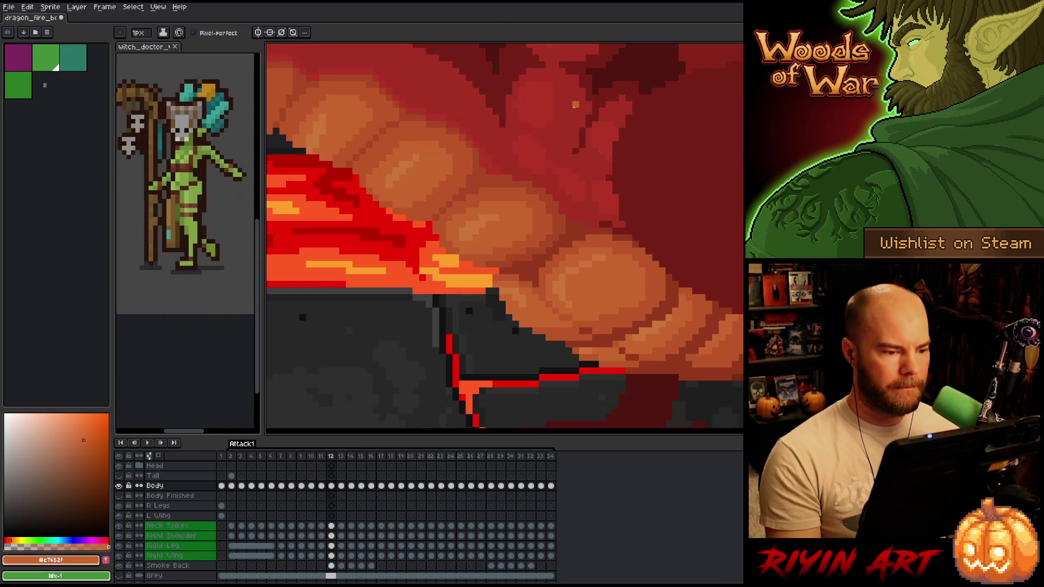
{"action": "scroll", "coordinate": [380, 272], "scroll_direction": "down", "scroll_amount": 3}
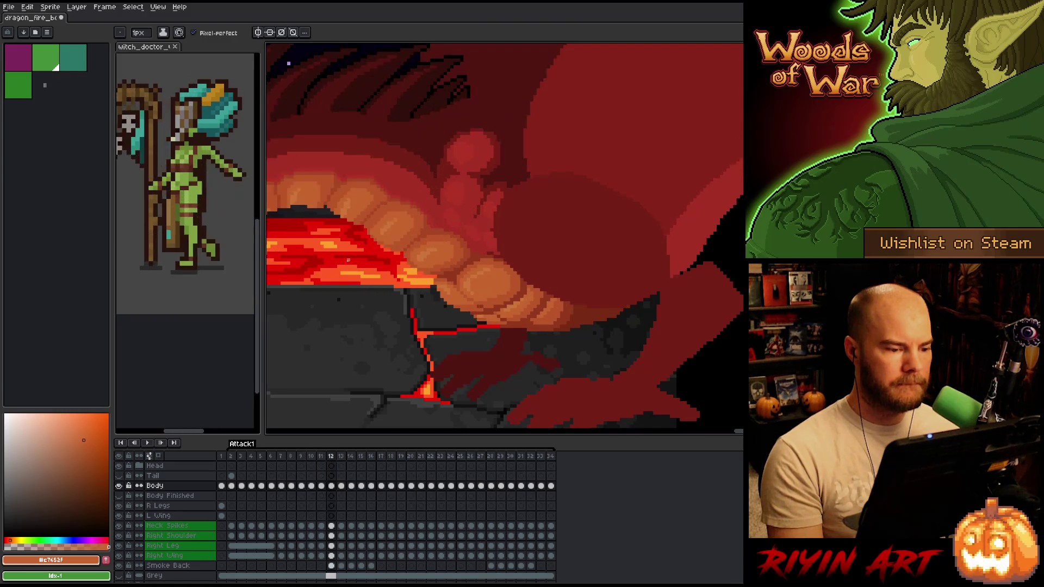
Pan to the dragon's mouth and test rectangular selections over the mouth and teeth.
{"action": "left_click_drag", "start_coordinate": [348, 261], "coordinate": [485, 279]}
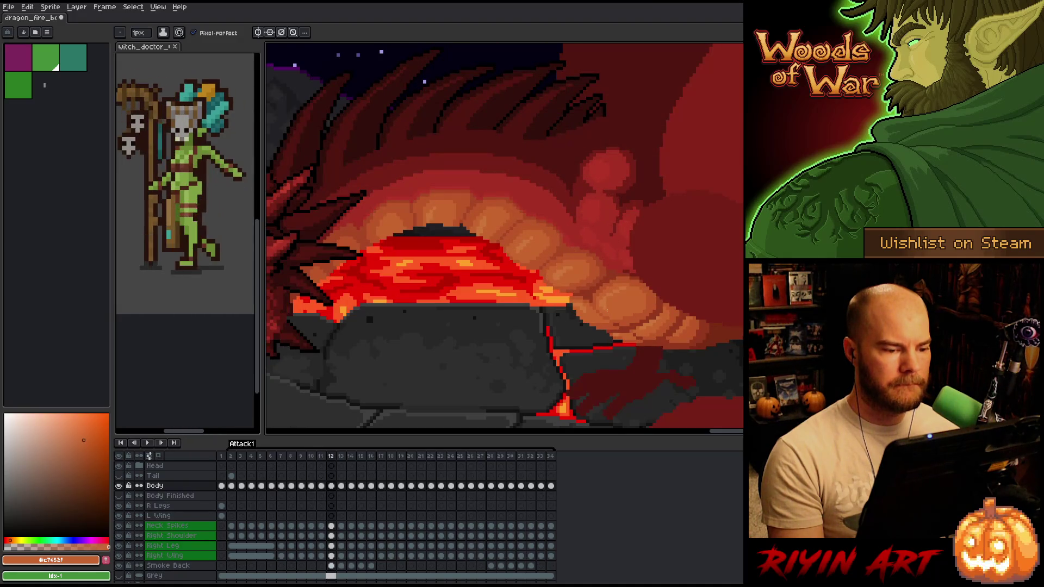
{"action": "key", "text": "m"}
{"action": "mouse_move", "coordinate": [443, 181]}
{"action": "left_mouse_down"}
{"action": "mouse_move", "coordinate": [461, 250]}
{"action": "mouse_move", "coordinate": [486, 255]}
{"action": "left_mouse_up"}
{"action": "left_click_drag", "start_coordinate": [488, 184], "coordinate": [465, 218]}
{"action": "key", "text": "ctrl+d"}
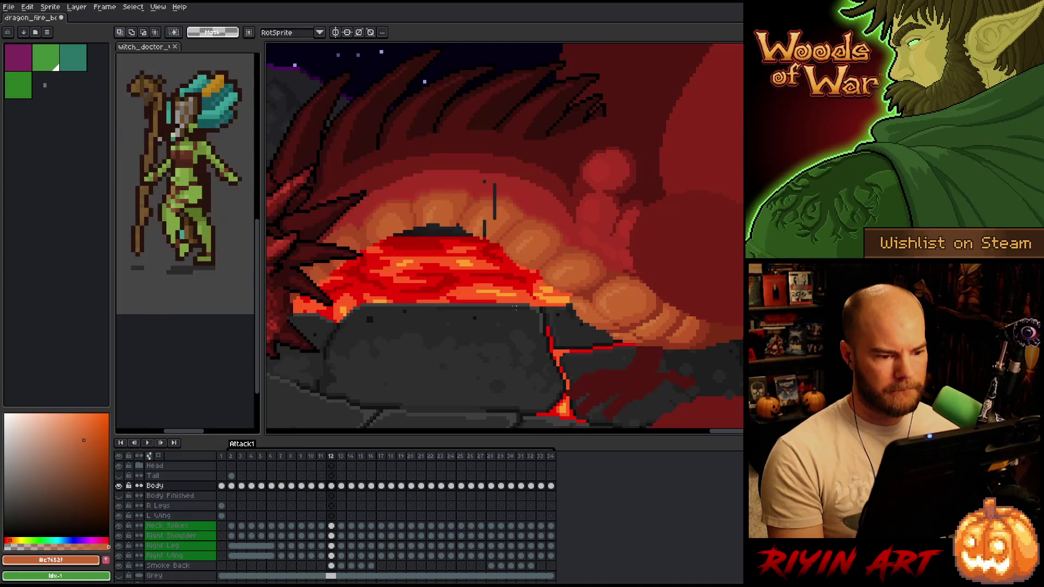
Flip between frames 11 and 12 to compare the mouth.
{"action": "key", "text": "Left"}
{"action": "key", "text": "Right"}
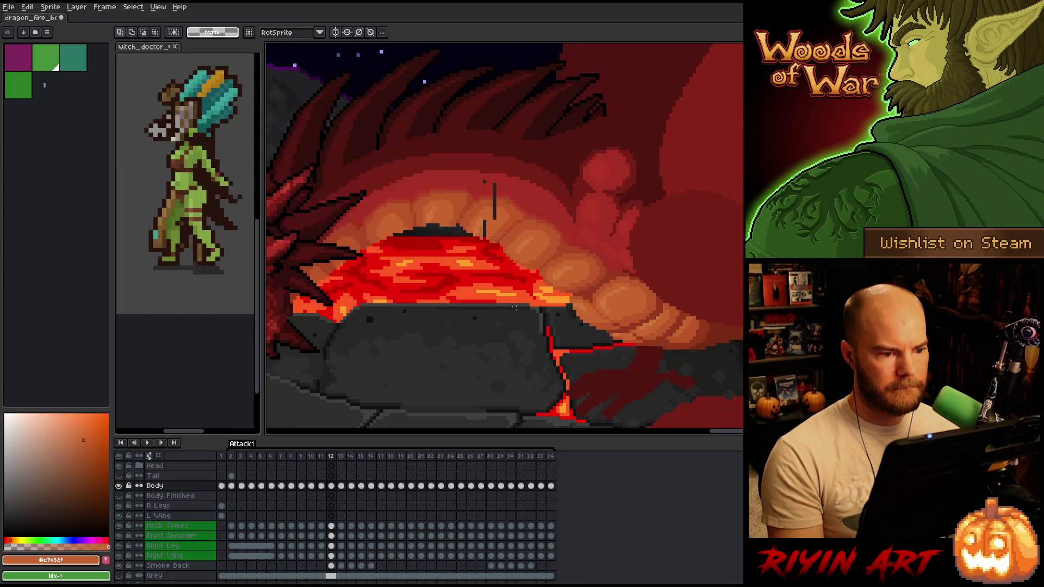
{"action": "key", "text": "Left"}
{"action": "key", "text": "Right"}
{"action": "key", "text": "Left"}
{"action": "key", "text": "Right"}
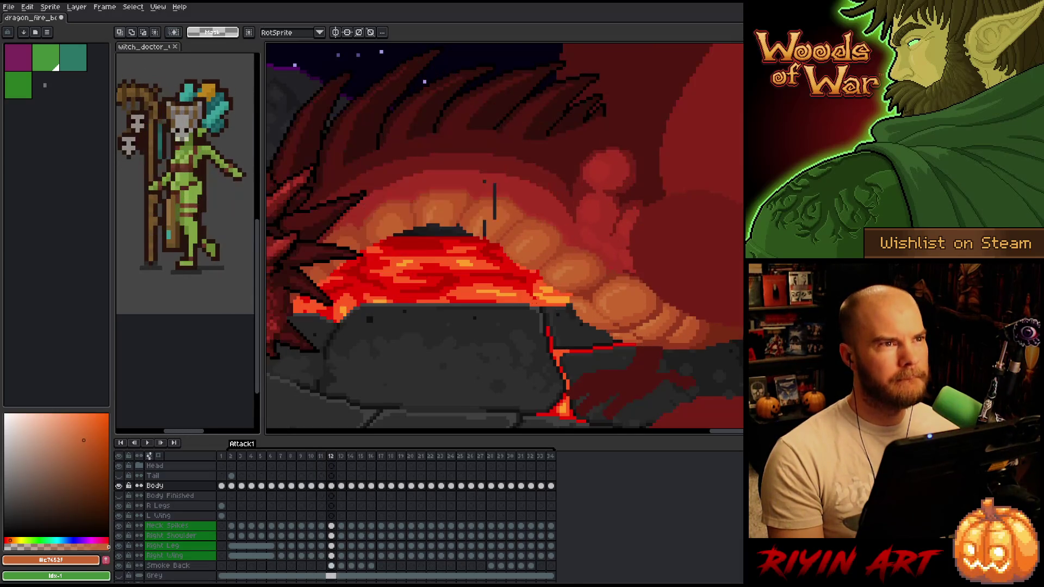
{"action": "key", "text": "Left"}
{"action": "key", "text": "Right"}
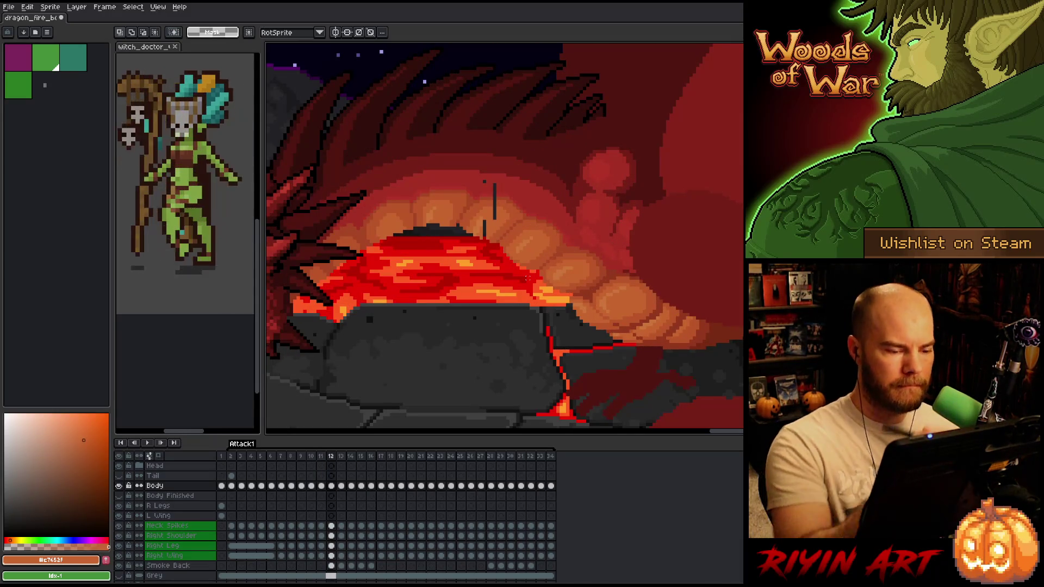
Sample the mouth's dark red, then select and remove the stray dark stroke over the teeth.
{"action": "left_click", "coordinate": [494, 188], "text": "alt"}
{"action": "key", "text": "b"}
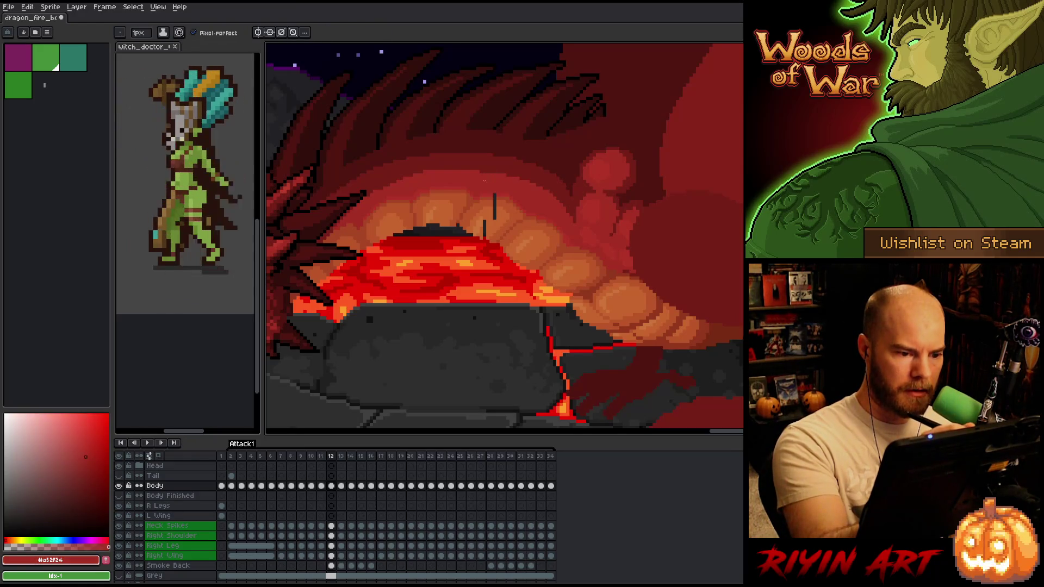
{"action": "key", "text": "m"}
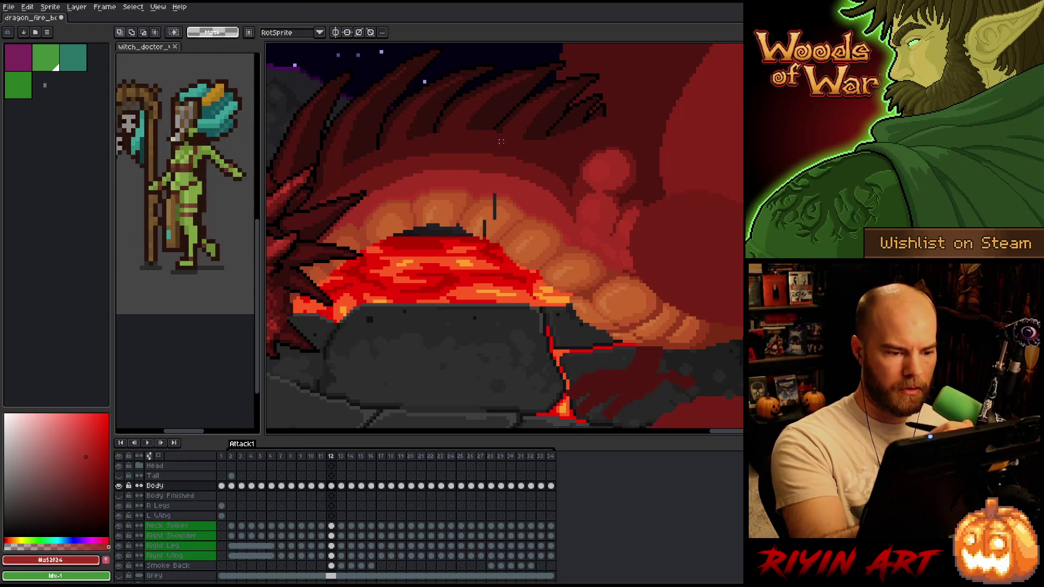
{"action": "left_click", "coordinate": [494, 205]}
{"action": "left_click", "coordinate": [515, 171]}
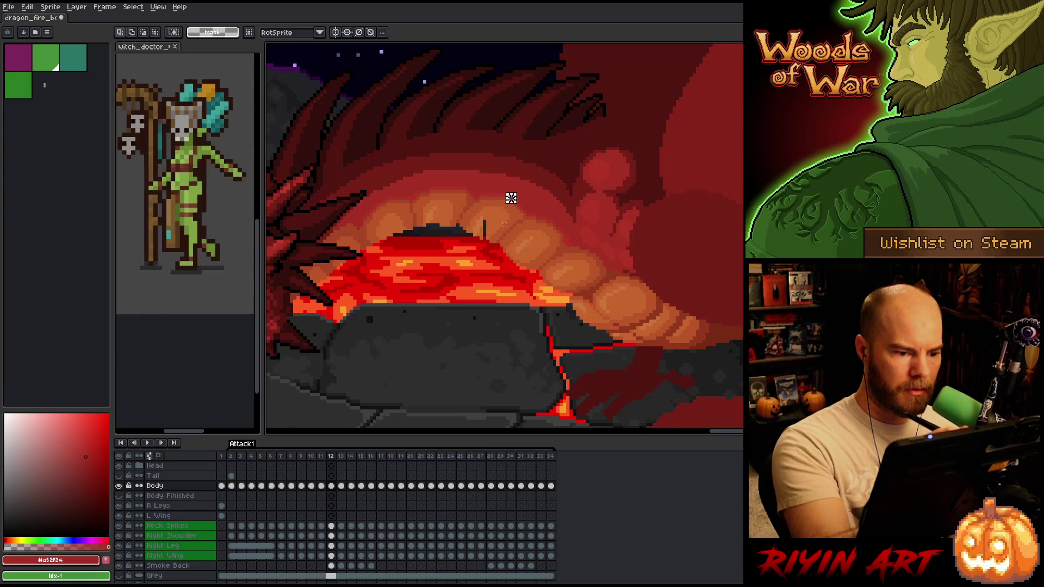
With the pencil, sample the tooth orange and the darker mouth orange.
{"action": "key", "text": "b"}
{"action": "left_click", "coordinate": [494, 219], "text": "alt"}
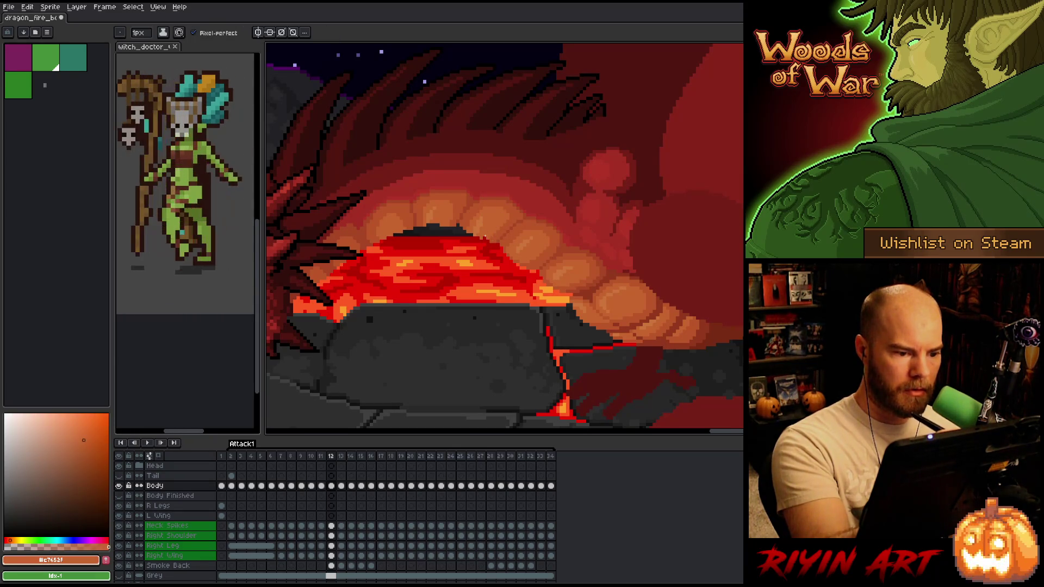
{"action": "left_click", "coordinate": [497, 233], "text": "alt"}
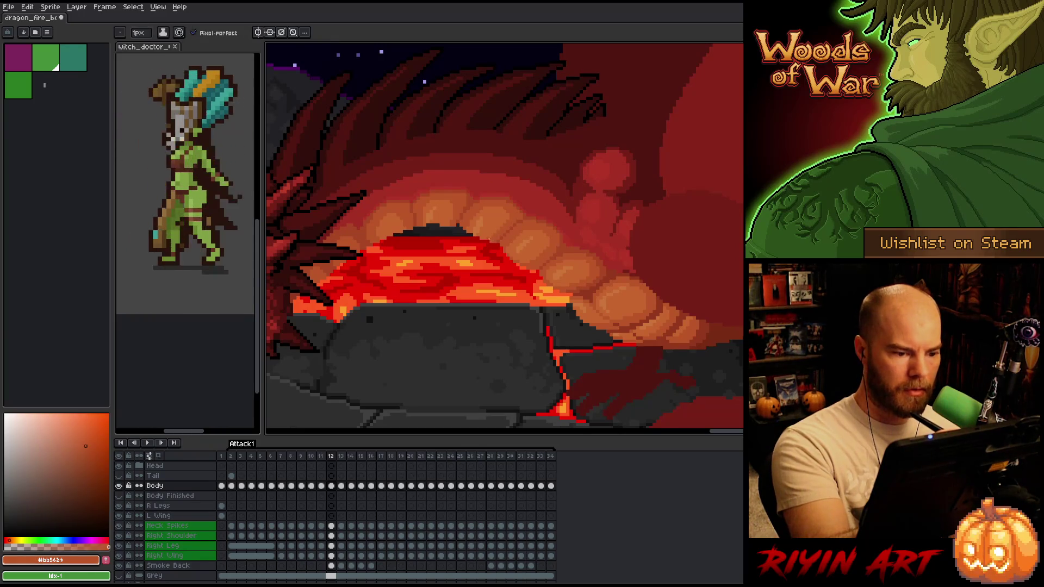
{"action": "scroll", "coordinate": [622, 277], "scroll_direction": "up", "scroll_amount": 3}
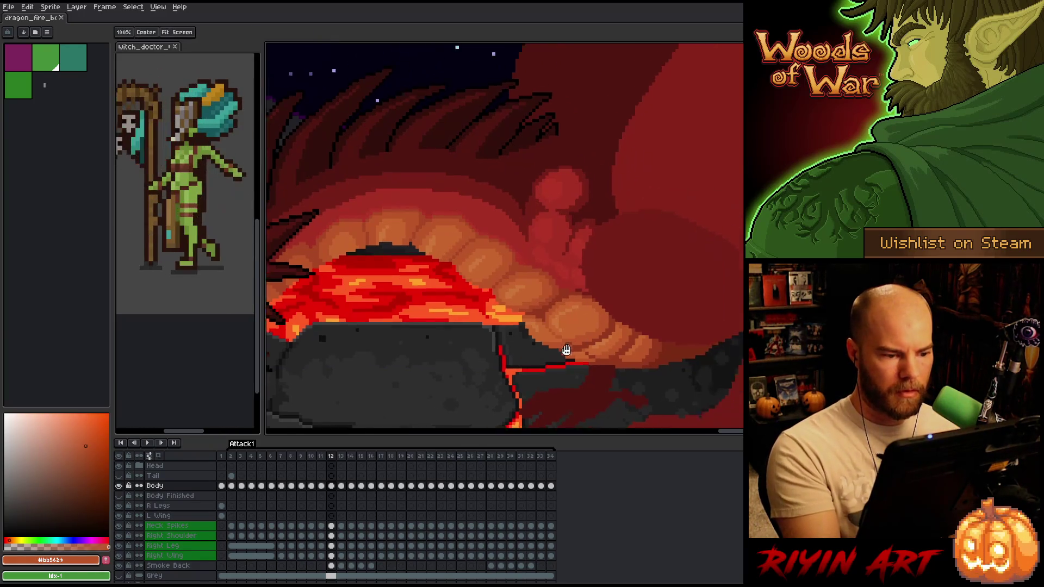
{"action": "left_click_drag", "start_coordinate": [509, 343], "coordinate": [587, 351]}
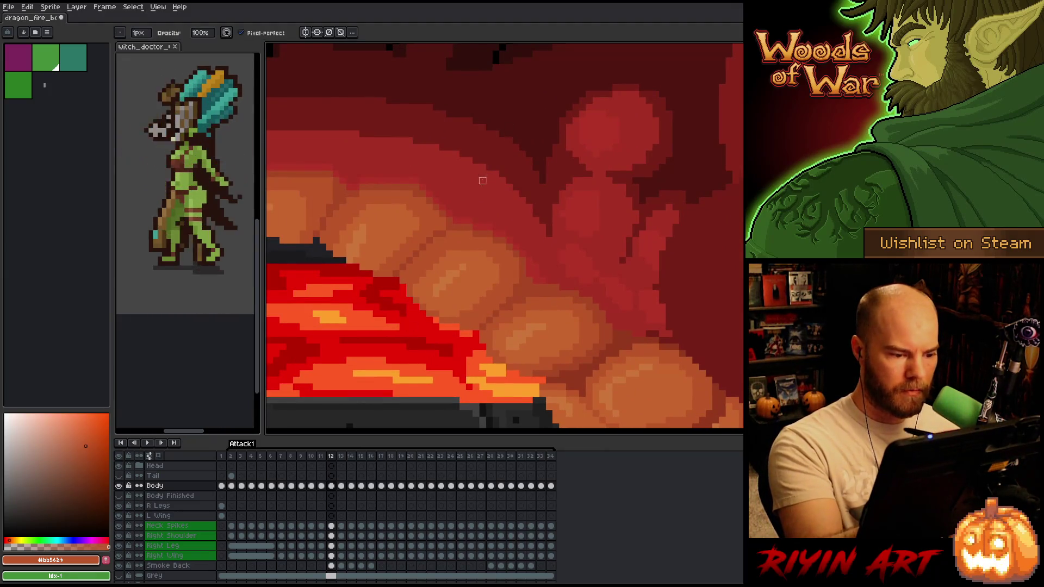
{"action": "left_click_drag", "start_coordinate": [608, 240], "coordinate": [576, 195]}
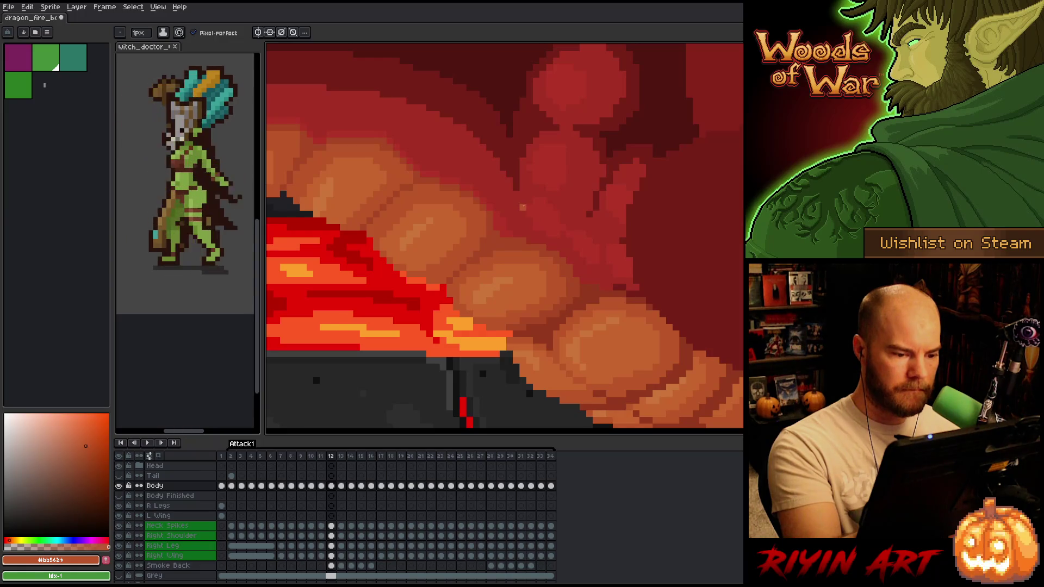
{"action": "key", "text": "Left"}
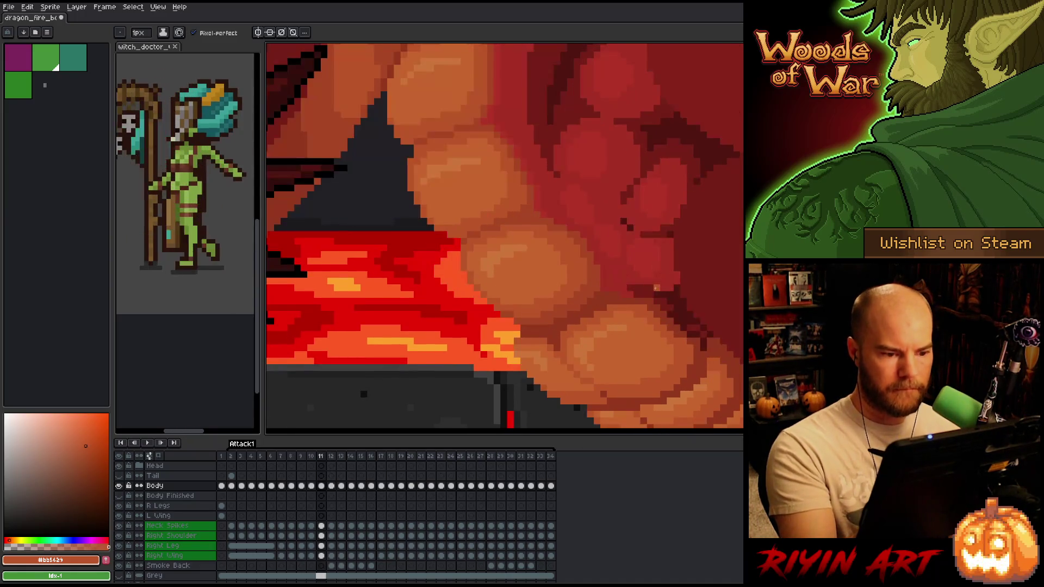
{"action": "key", "text": "Left"}
{"action": "key", "text": "Right"}
{"action": "key", "text": "Right"}
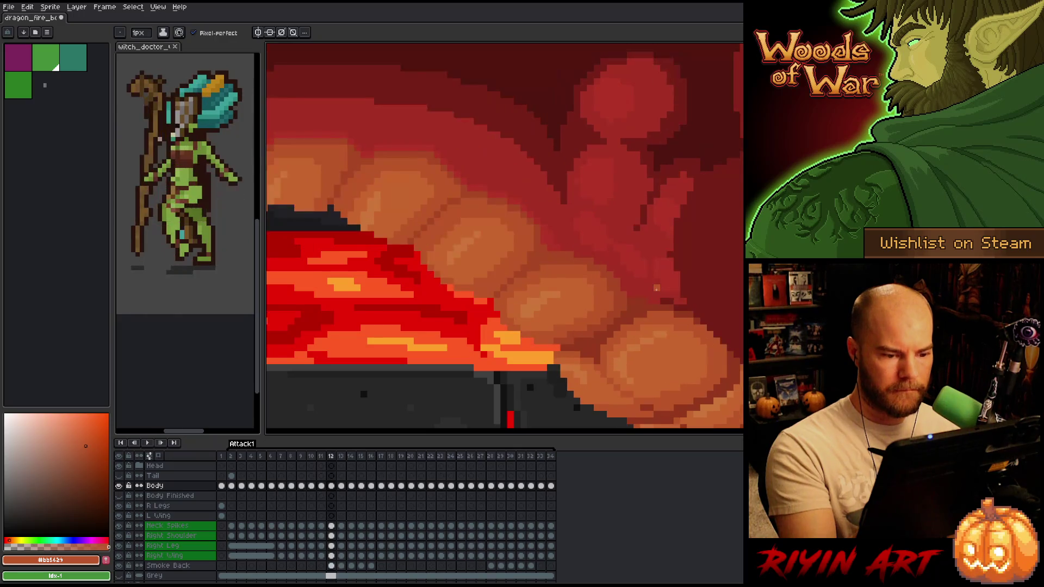
{"action": "key", "text": "Left"}
{"action": "key", "text": "Right"}
{"action": "key", "text": "Left"}
{"action": "key", "text": "Right"}
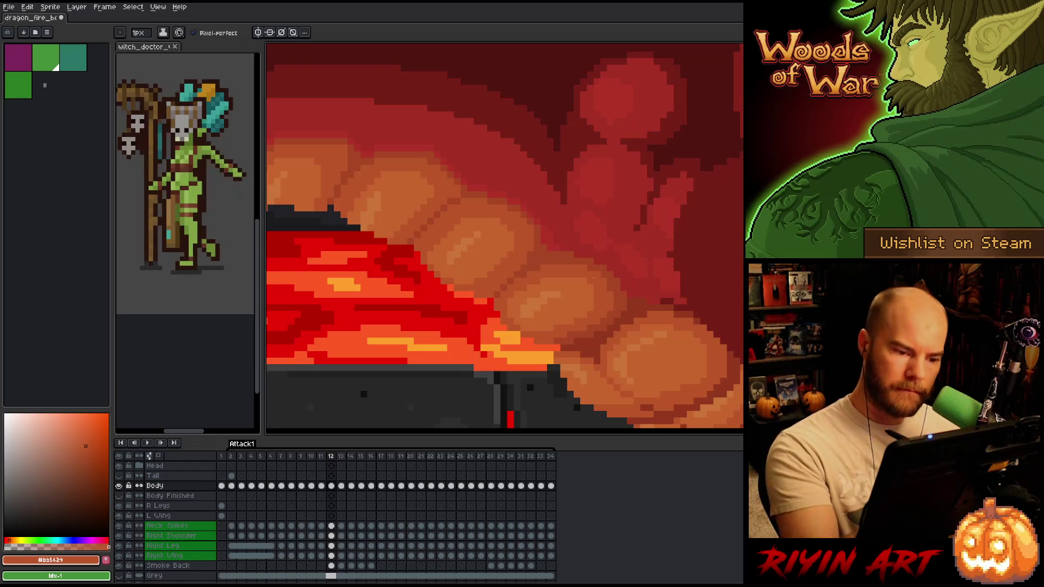
{"action": "key", "text": "Left"}
{"action": "key", "text": "Right"}
{"action": "key", "text": "Left"}
{"action": "key", "text": "Right"}
{"action": "key", "text": "Left"}
{"action": "key", "text": "Right"}
{"action": "key", "text": "Left"}
{"action": "key", "text": "Right"}
{"action": "key", "text": "Left"}
{"action": "key", "text": "Right"}
{"action": "key", "text": "Left"}
{"action": "key", "text": "Left"}
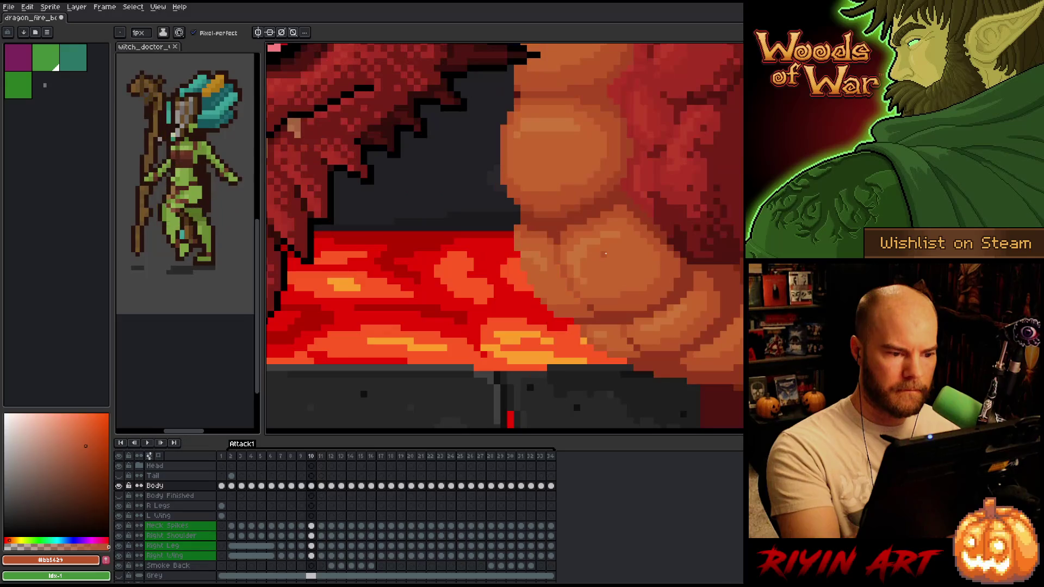
{"action": "key", "text": "Right"}
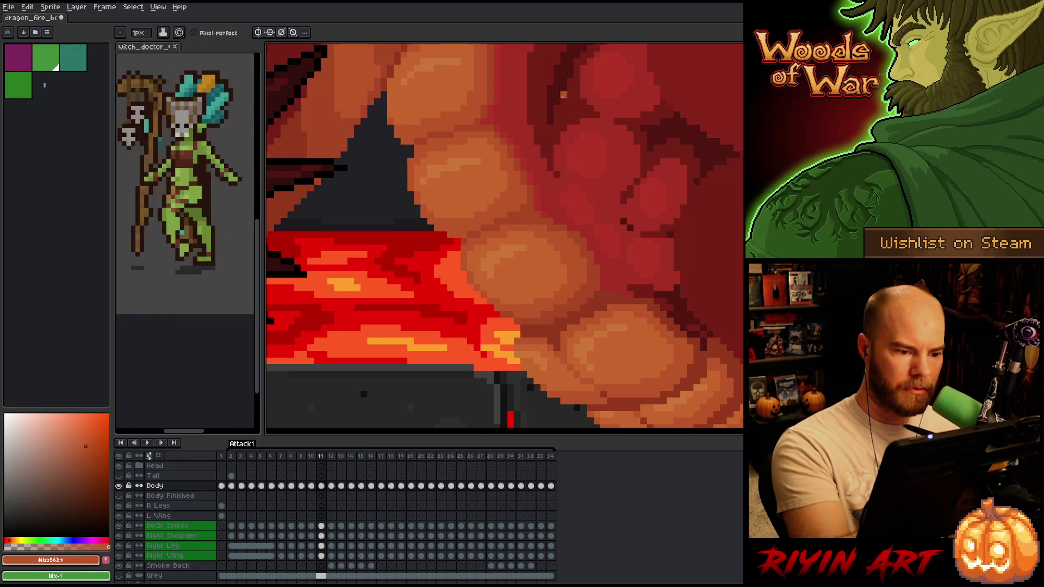
{"action": "key", "text": "Left"}
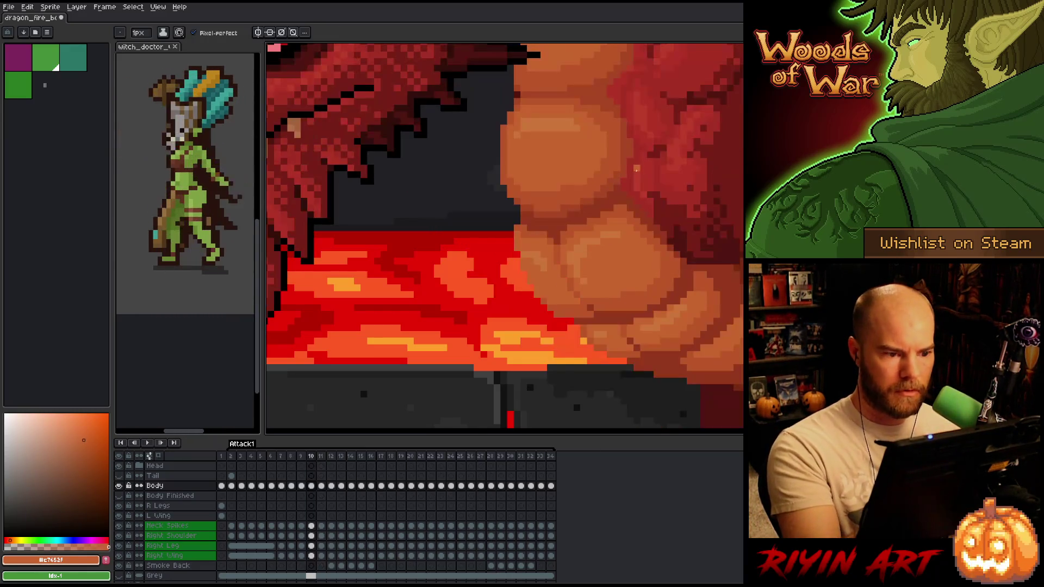
{"action": "key", "text": "Right"}
{"action": "key", "text": "Right"}
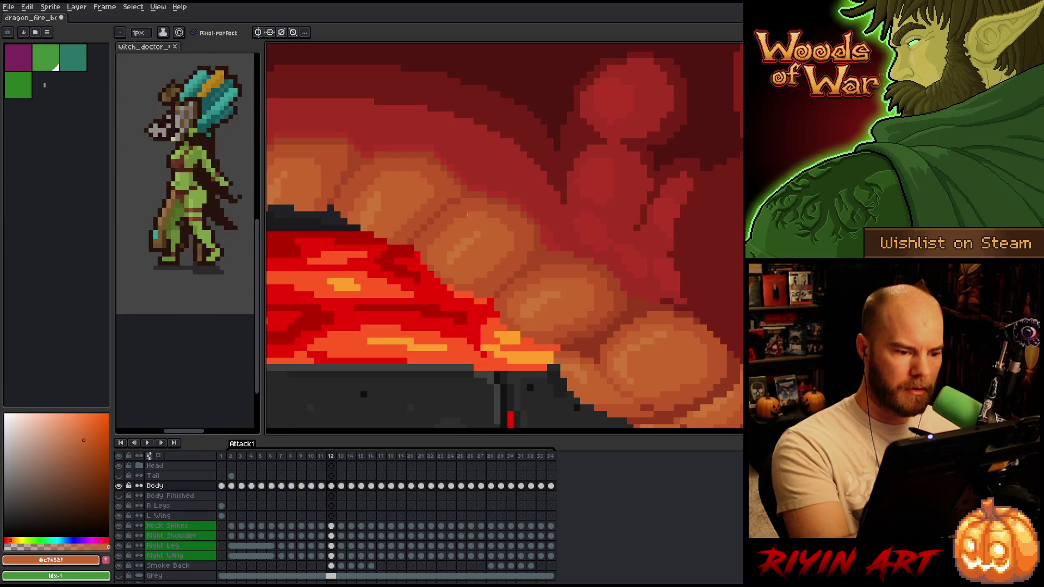
Lasso-select the stray dark pixels in the smoke and paint over them.
{"action": "key", "text": "q"}
{"action": "left_click_drag", "start_coordinate": [485, 238], "coordinate": [458, 254]}
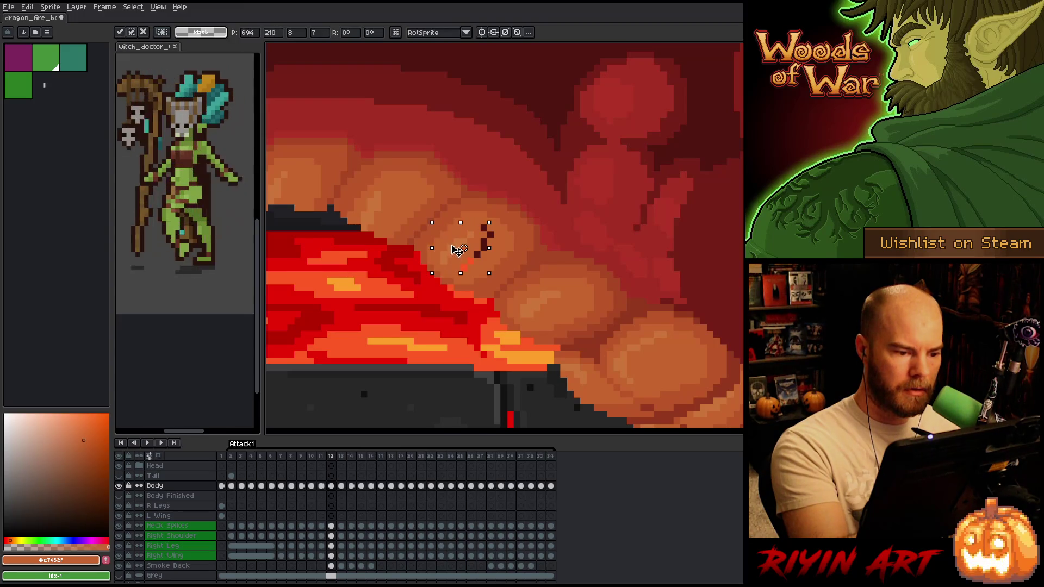
{"action": "key", "text": "b"}
{"action": "left_click_drag", "start_coordinate": [483, 227], "coordinate": [479, 254]}
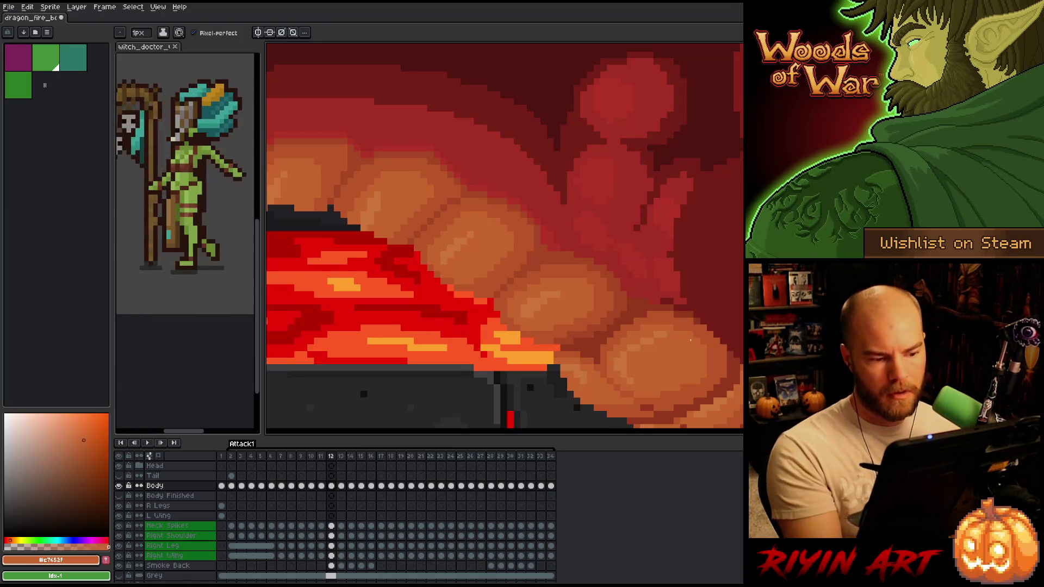
{"action": "key", "text": "e"}
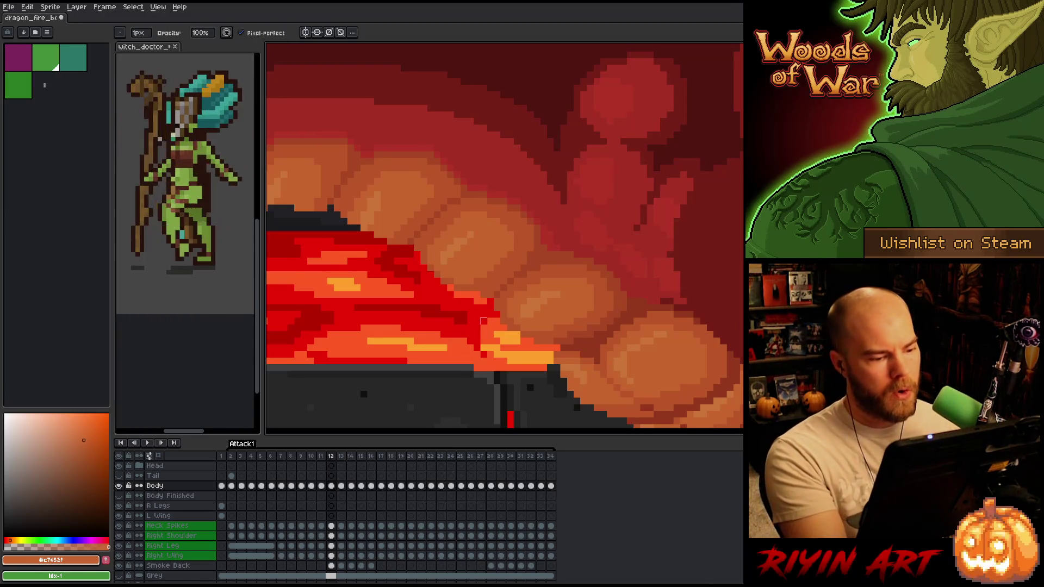
{"action": "key", "text": "b"}
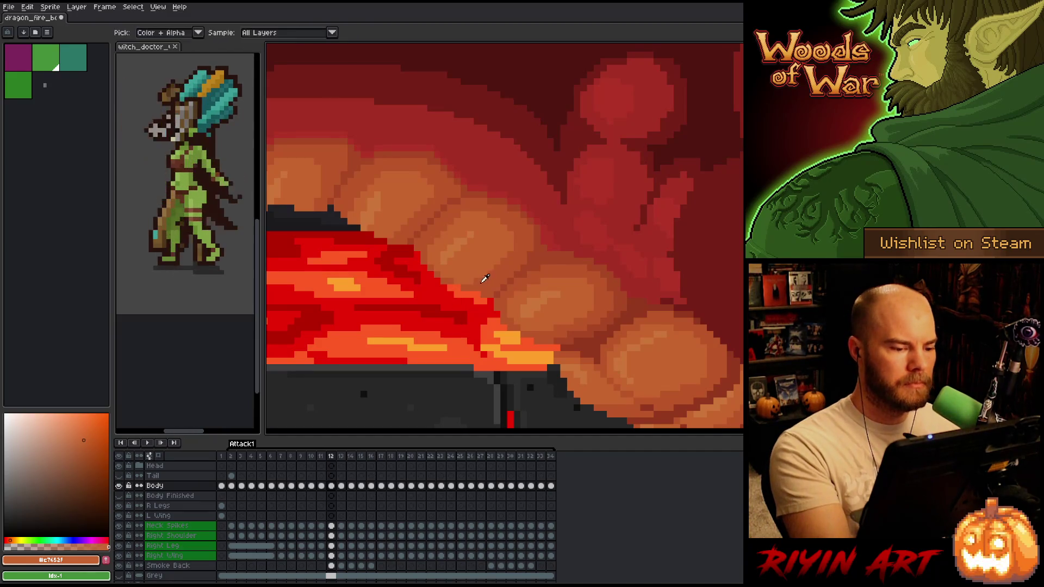
Touch up the smoke alternating the oranges #bb5629 and #c7653f.
{"action": "left_click", "coordinate": [474, 279], "text": "alt"}
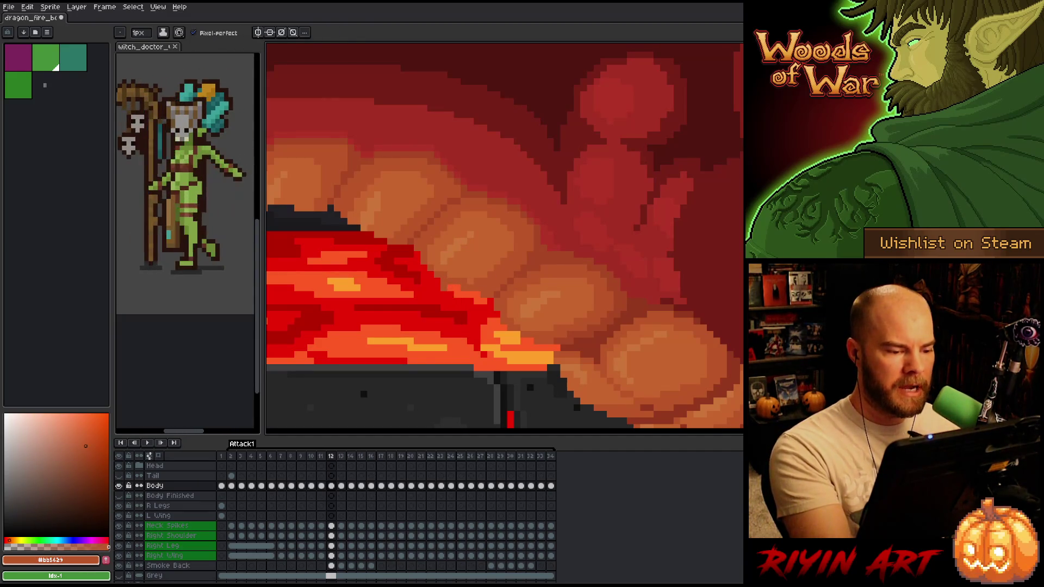
{"action": "key", "text": "e"}
{"action": "key", "text": "b"}
{"action": "left_click", "coordinate": [474, 285], "text": "alt"}
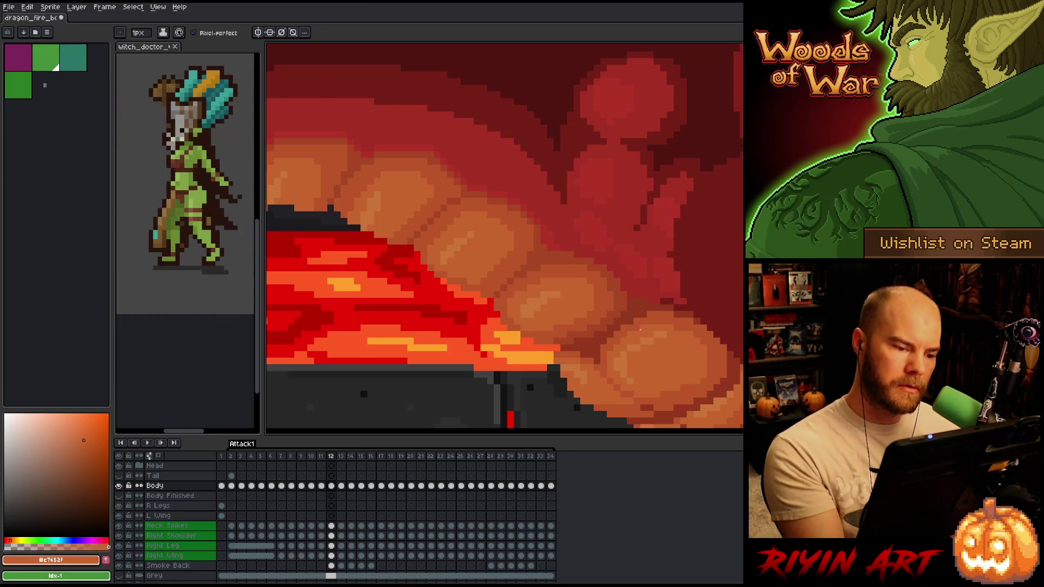
{"action": "left_click", "coordinate": [511, 250], "text": "alt"}
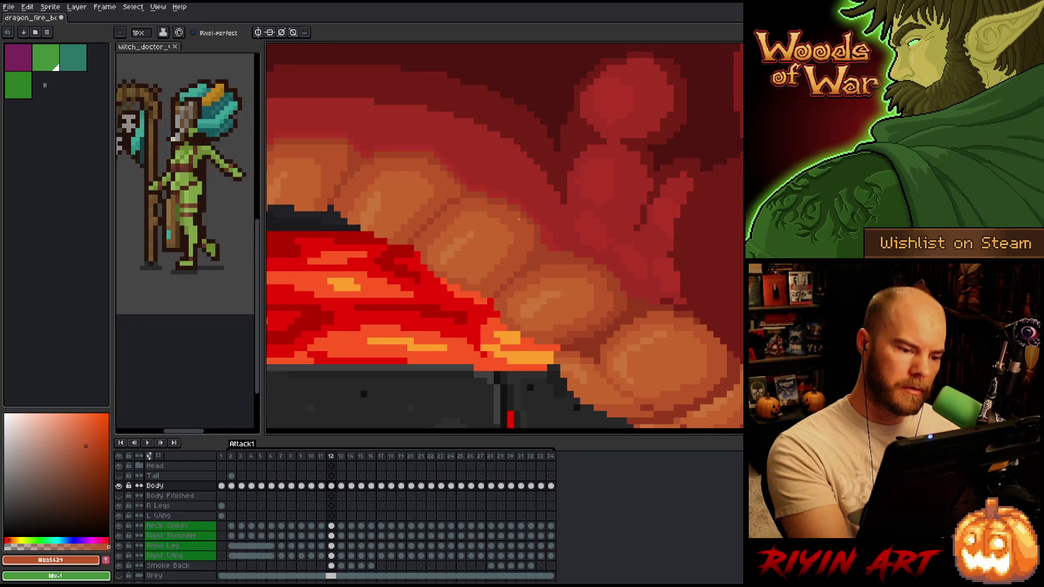
{"action": "left_click", "coordinate": [514, 232], "text": "alt"}
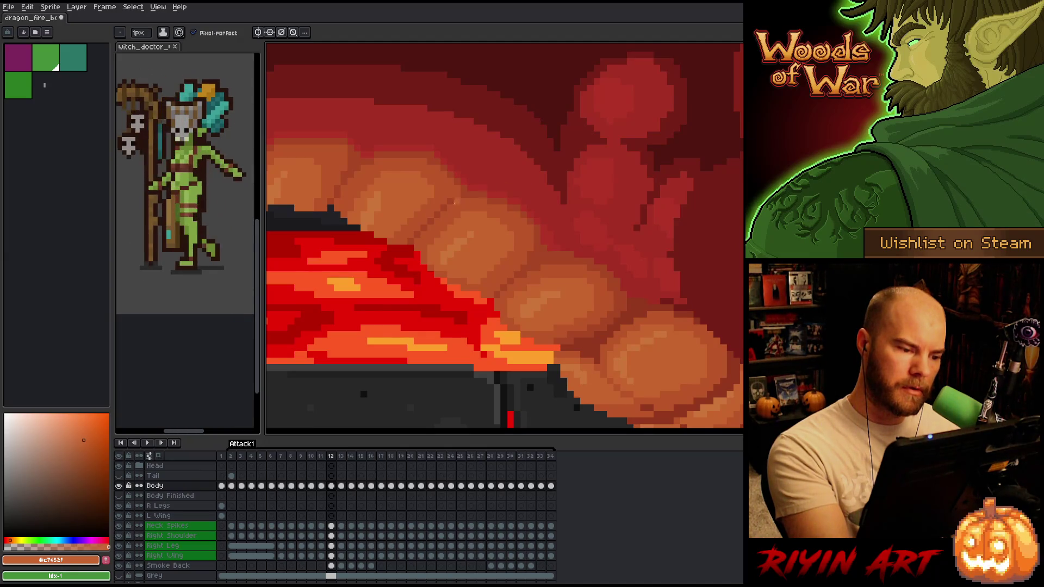
{"action": "left_click", "coordinate": [405, 232], "text": "alt"}
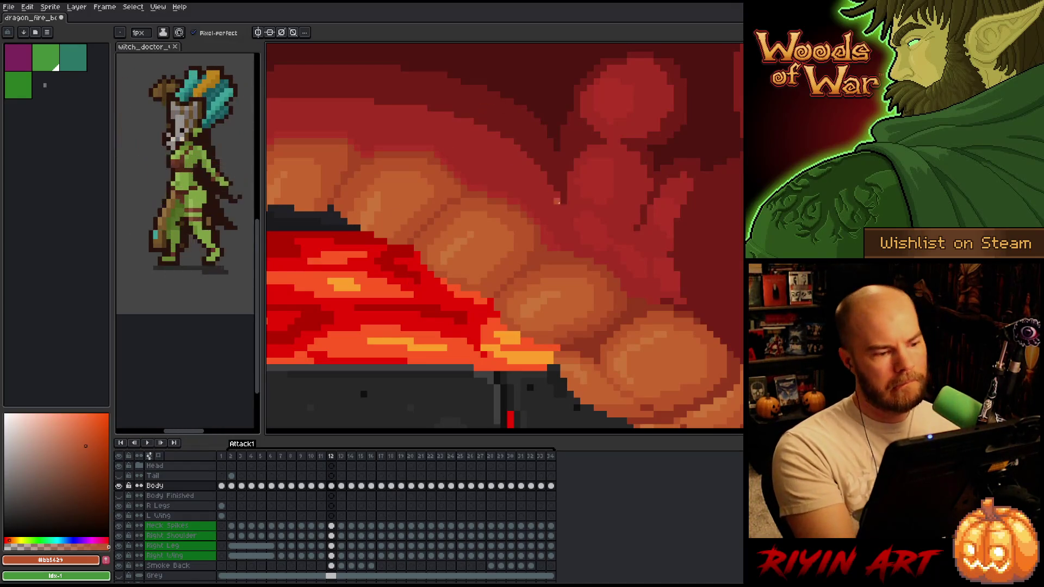
Save the sprite and keep retouching the smoke with #c7653f, #bb5629 and #c7652f.
{"action": "key", "text": "ctrl+s"}
{"action": "left_click", "coordinate": [380, 224], "text": "alt"}
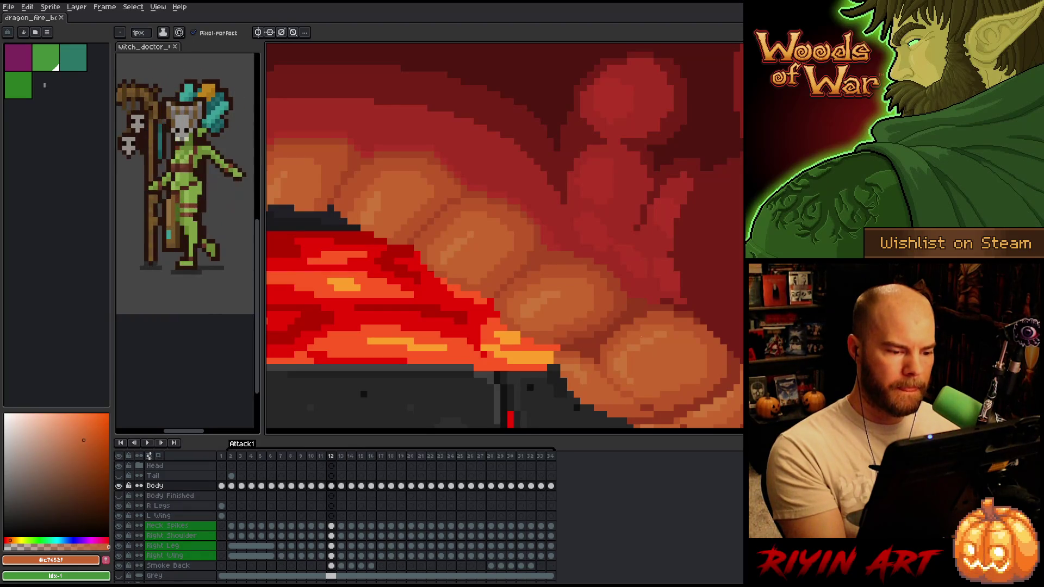
{"action": "left_click", "coordinate": [444, 274]}
{"action": "left_click", "coordinate": [445, 279], "text": "alt"}
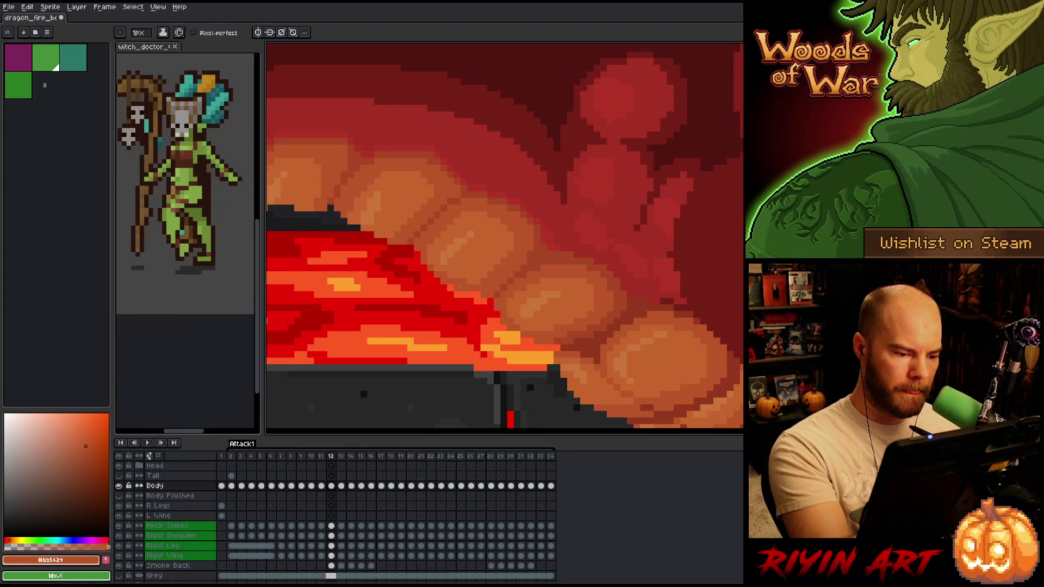
{"action": "left_click", "coordinate": [479, 270], "text": "alt"}
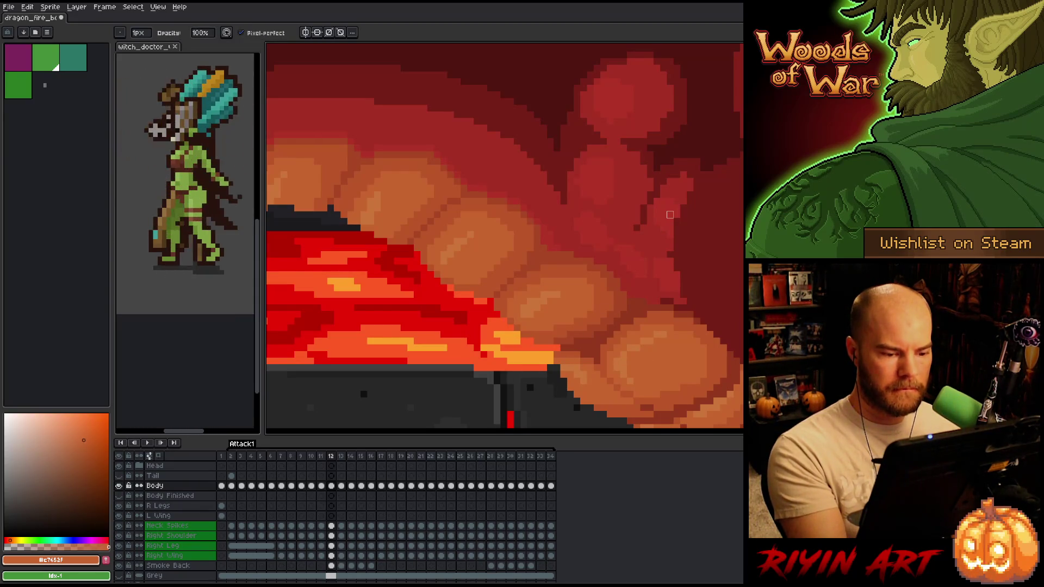
Pan toward the rock, compare frames 11 and 12, and sample shadow orange #a74624.
{"action": "left_click_drag", "start_coordinate": [672, 331], "coordinate": [694, 275]}
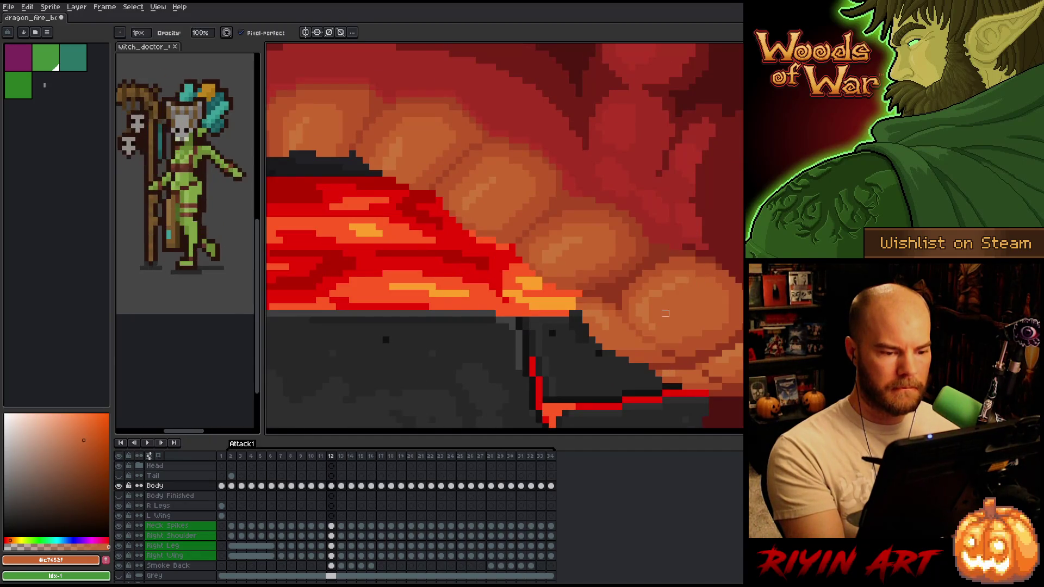
{"action": "key", "text": "comma"}
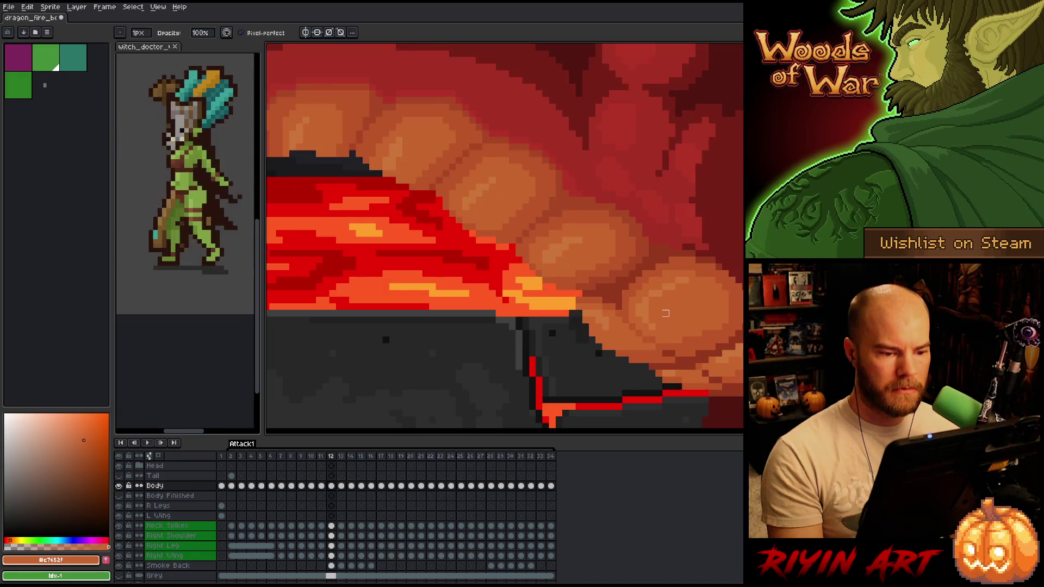
{"action": "key", "text": "period"}
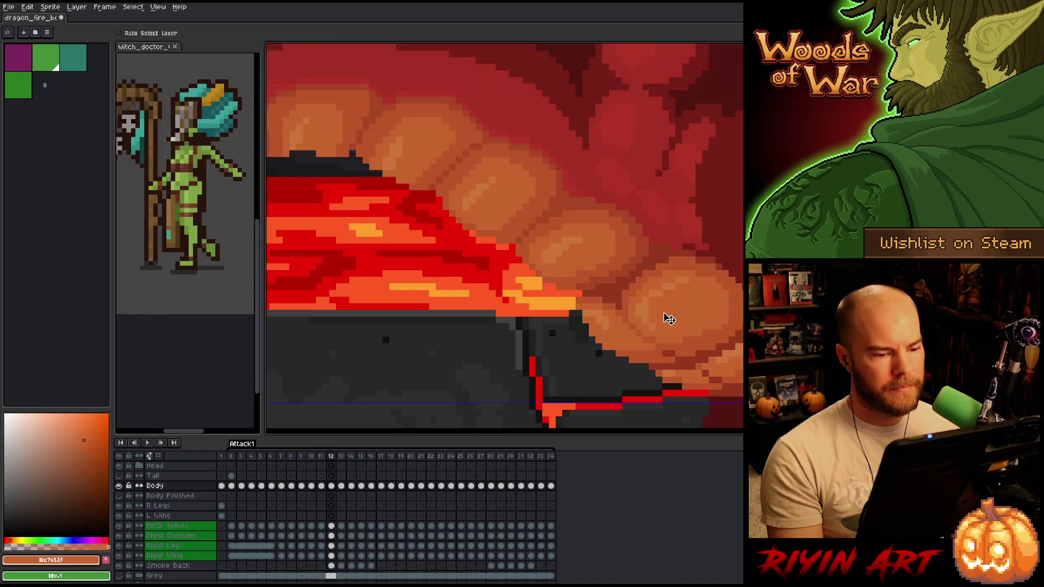
{"action": "key", "text": "comma"}
{"action": "key", "text": "period"}
{"action": "key", "text": "comma"}
{"action": "key", "text": "period"}
{"action": "key", "text": "comma"}
{"action": "key", "text": "period"}
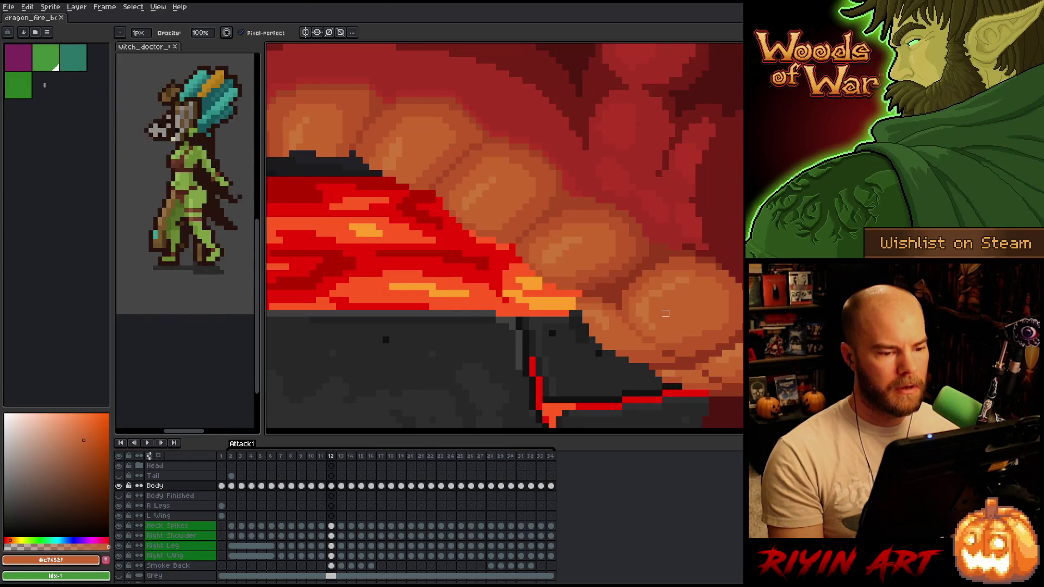
{"action": "left_click", "coordinate": [559, 196], "text": "alt"}
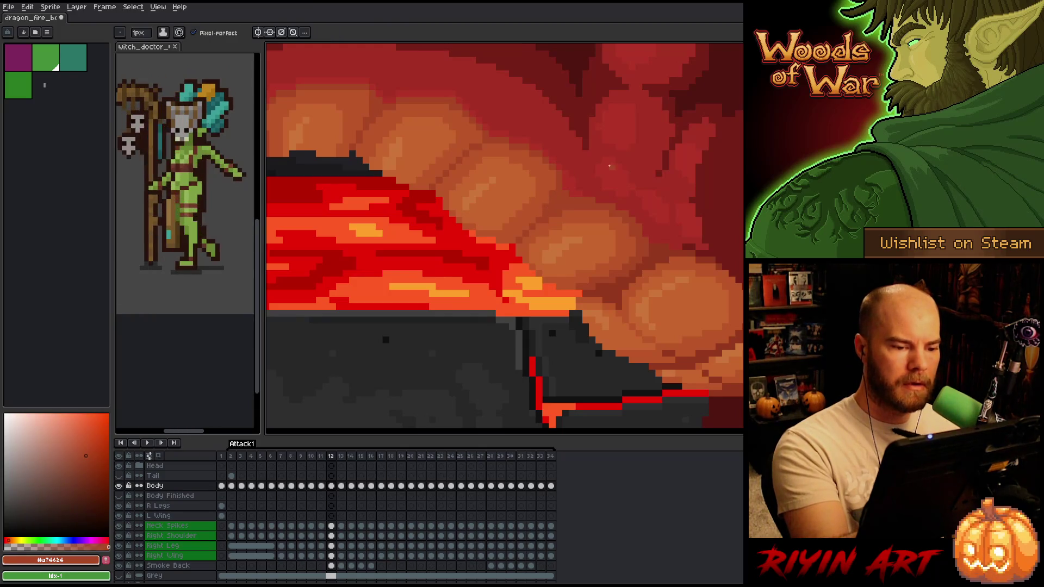
Recheck frame 11 and sample oranges #cb7639 and #c7652f for touch-ups.
{"action": "key", "text": "comma"}
{"action": "key", "text": "period"}
{"action": "key", "text": "comma"}
{"action": "key", "text": "period"}
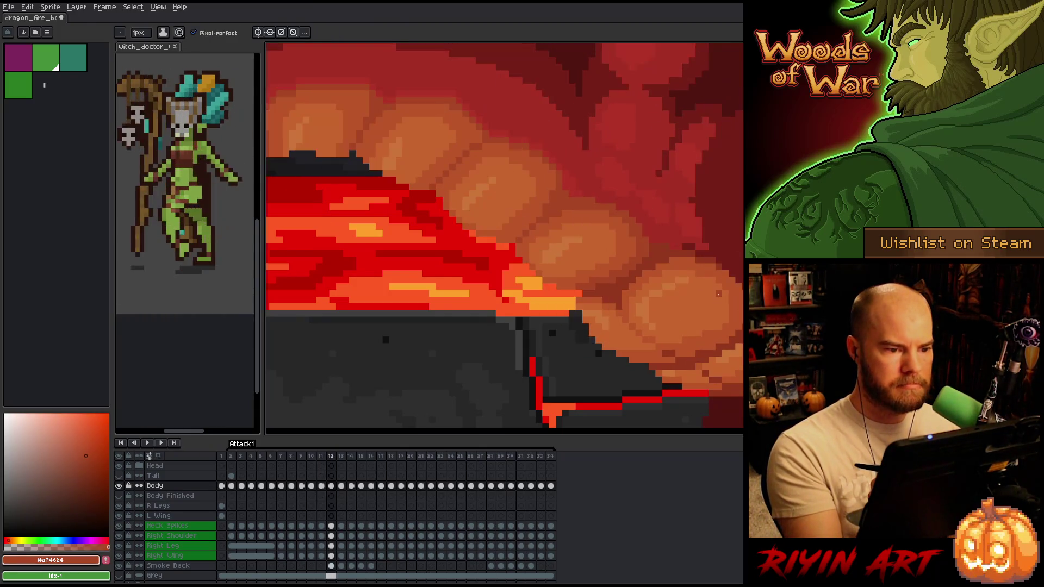
{"action": "key", "text": "comma"}
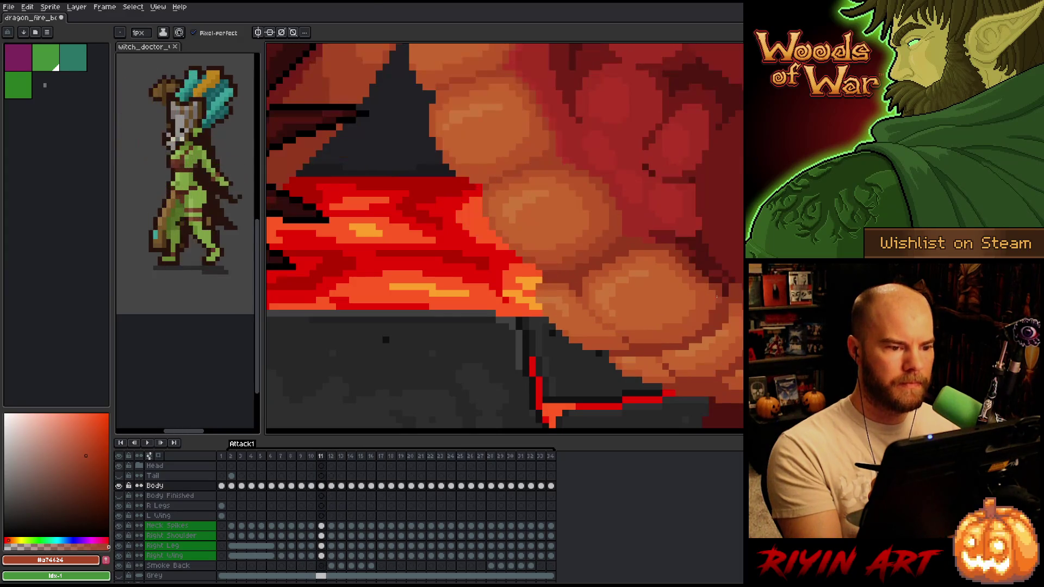
{"action": "left_click", "coordinate": [490, 176], "text": "alt"}
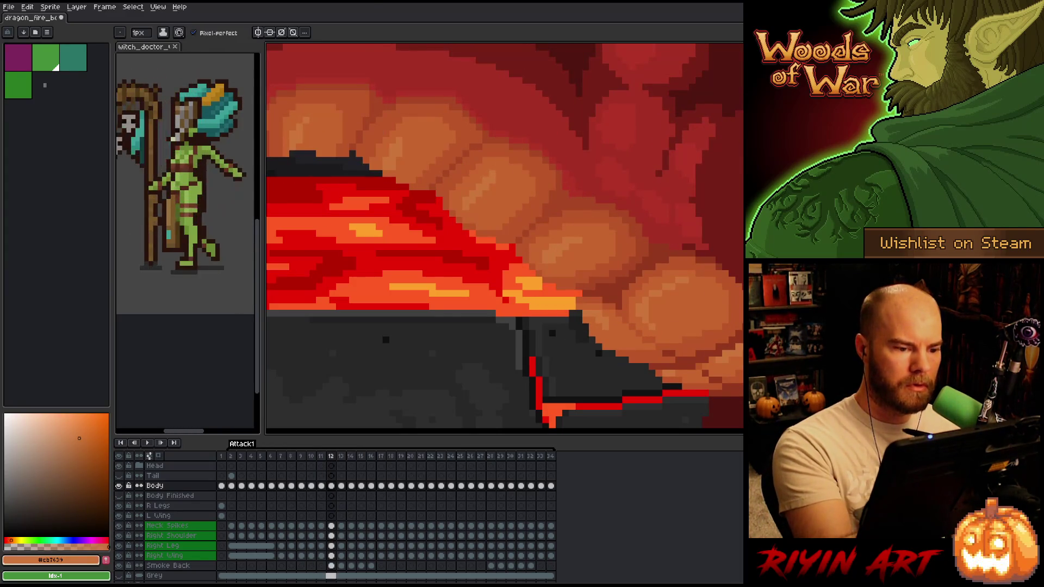
{"action": "left_click", "coordinate": [495, 184], "text": "alt"}
{"action": "left_click", "coordinate": [498, 170], "text": "alt"}
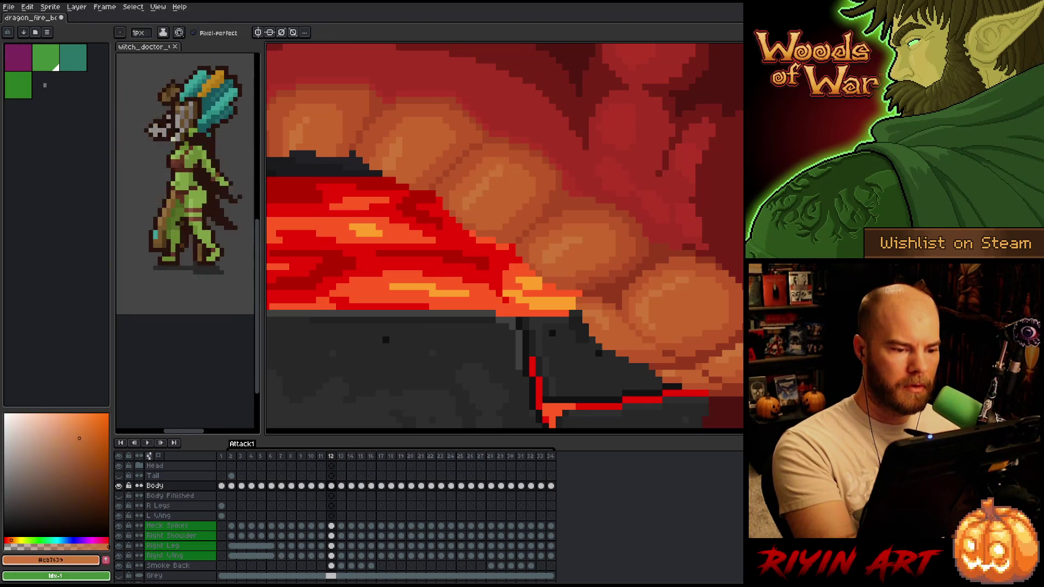
Repeatedly compare frame 12 with the previous frame, then sample orange #c7652f.
{"action": "key", "text": "comma"}
{"action": "key", "text": "period"}
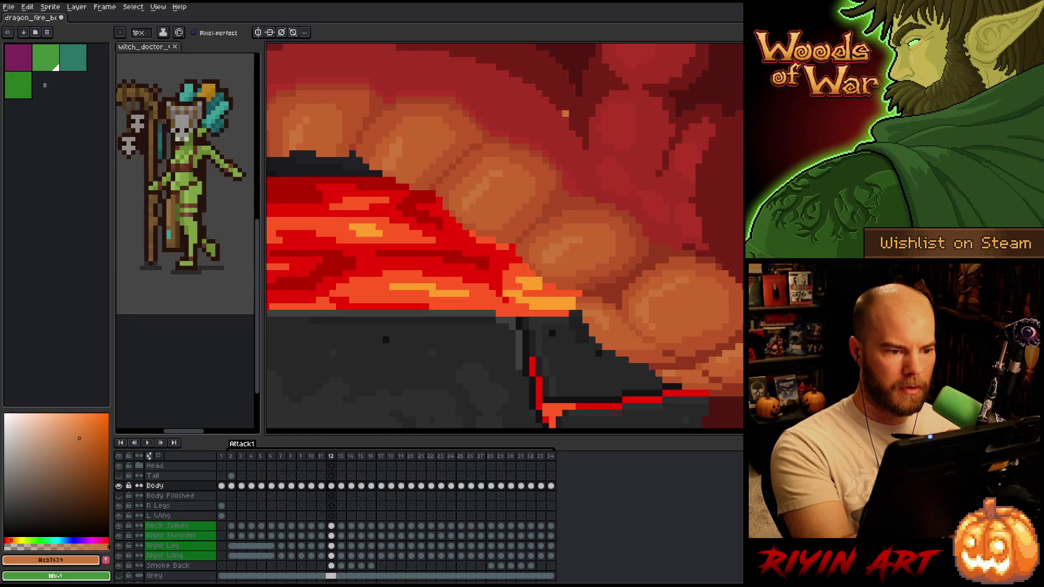
{"action": "key", "text": "comma"}
{"action": "key", "text": "period"}
{"action": "key", "text": "comma"}
{"action": "key", "text": "period"}
{"action": "key", "text": "comma"}
{"action": "key", "text": "period"}
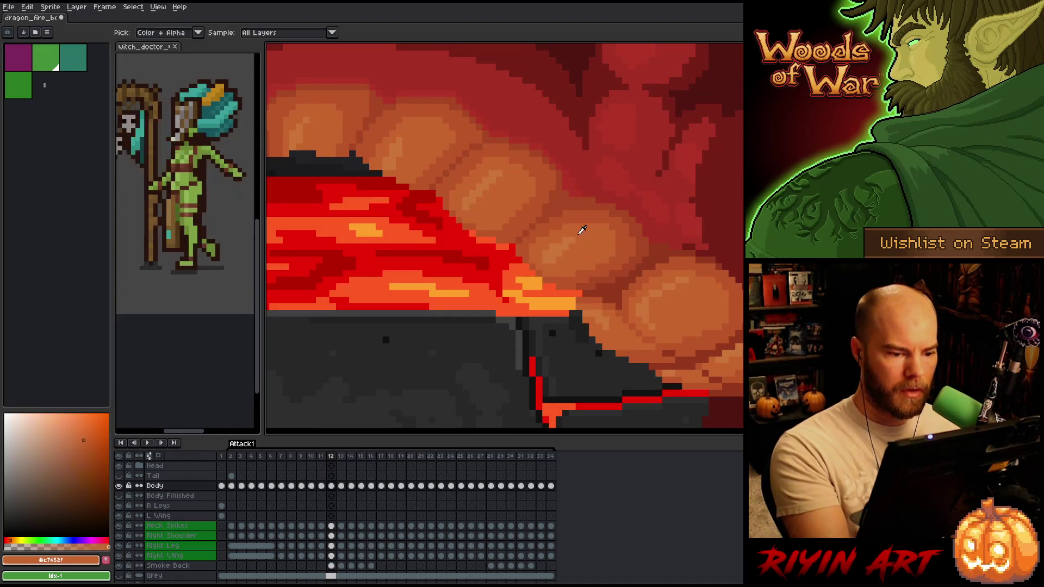
{"action": "key", "text": "comma"}
{"action": "key", "text": "period"}
{"action": "key", "text": "comma"}
{"action": "key", "text": "period"}
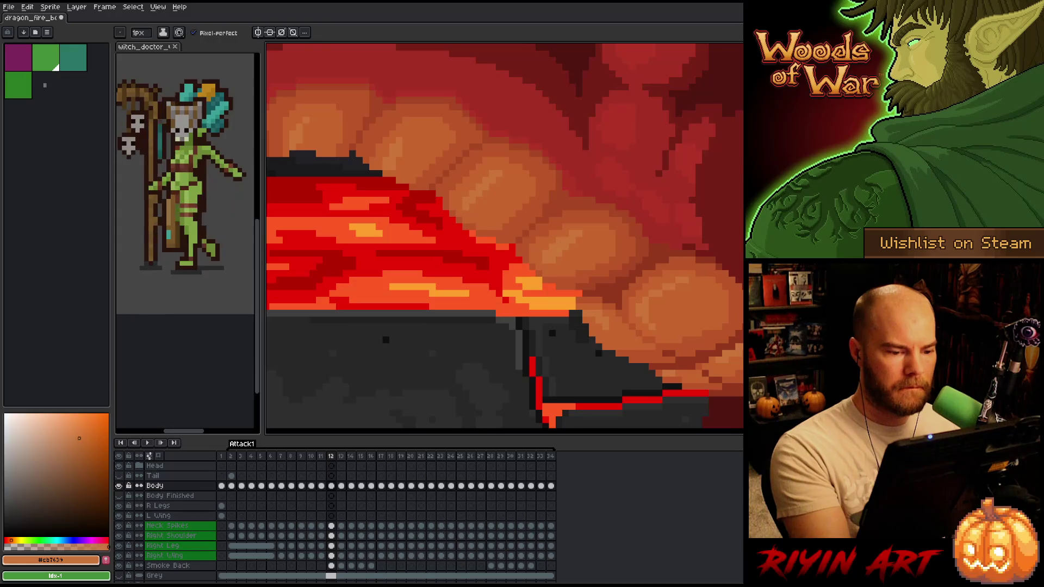
{"action": "left_click", "coordinate": [570, 245], "text": "alt"}
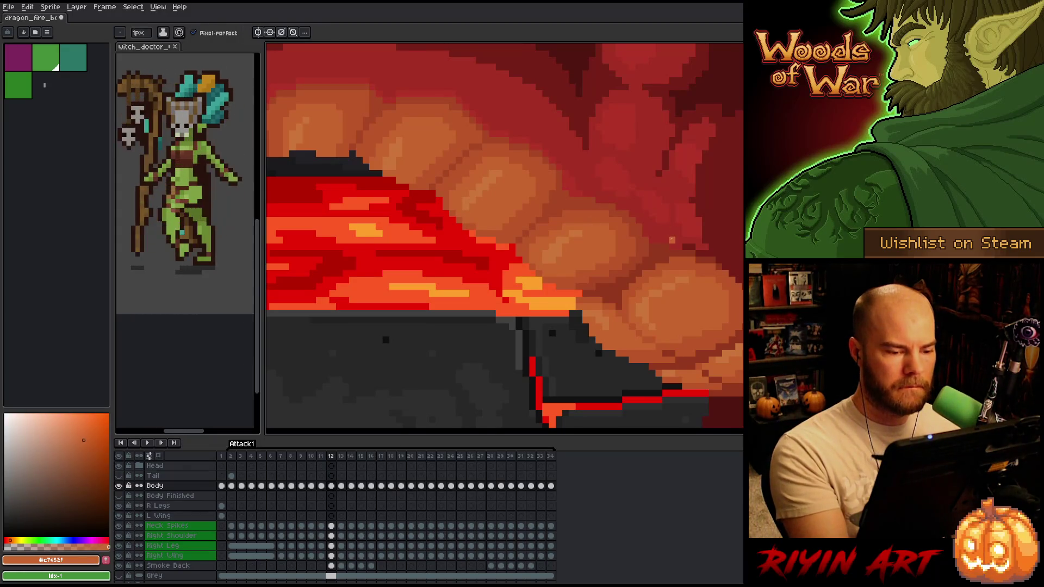
Compare the neighbouring frame again and sample the lighter orange #cb7634.
{"action": "key", "text": "comma"}
{"action": "key", "text": "period"}
{"action": "key", "text": "comma"}
{"action": "key", "text": "period"}
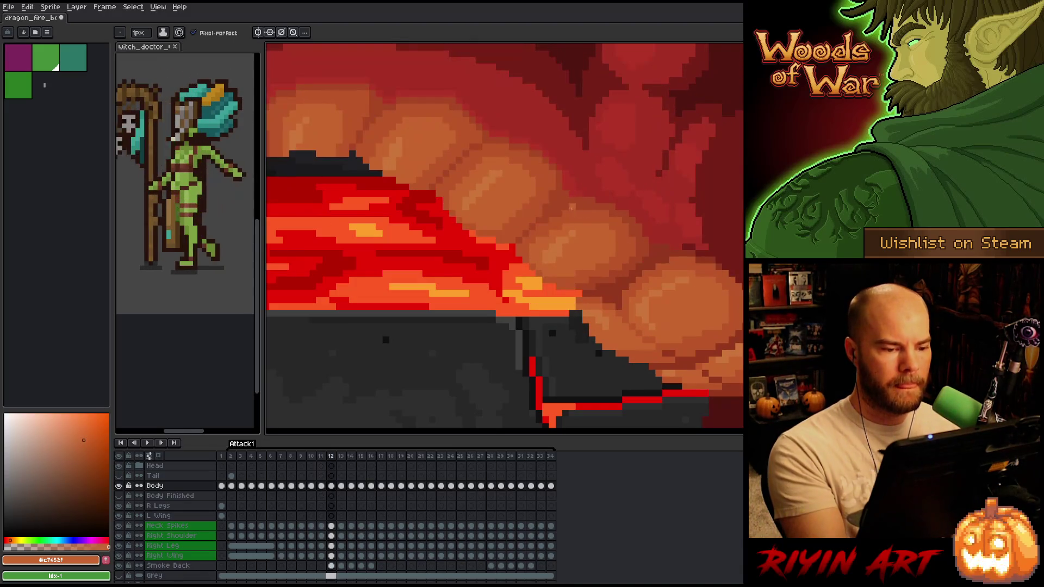
{"action": "left_click", "coordinate": [572, 232], "text": "alt"}
Flip through frames 10–12 to check the fire breath, then sample mouth red-brown and teeth mid-brown.
{"action": "key", "text": "comma"}
{"action": "key", "text": "period"}
{"action": "key", "text": "comma"}
{"action": "key", "text": "period"}
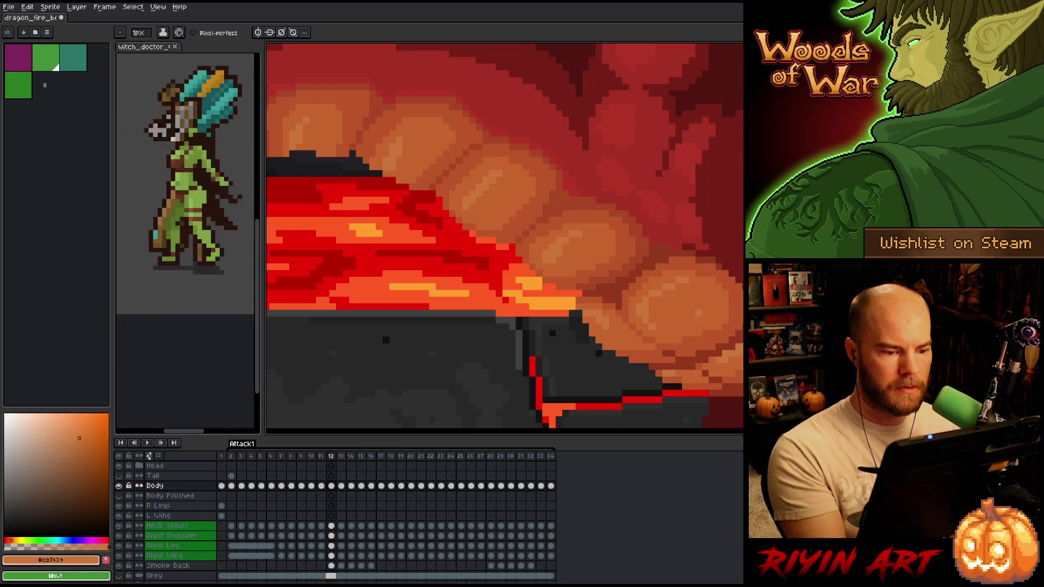
{"action": "key", "text": "comma"}
{"action": "key", "text": "comma"}
{"action": "key", "text": "period"}
{"action": "key", "text": "period"}
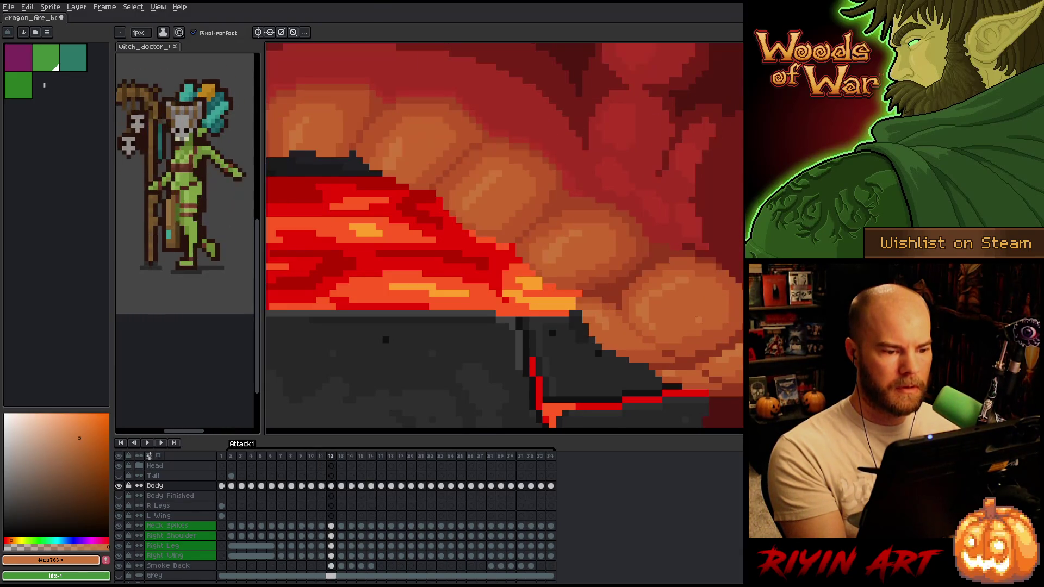
{"action": "key", "text": "comma"}
{"action": "key", "text": "comma"}
{"action": "key", "text": "period"}
{"action": "key", "text": "period"}
{"action": "key", "text": "comma"}
{"action": "key", "text": "period"}
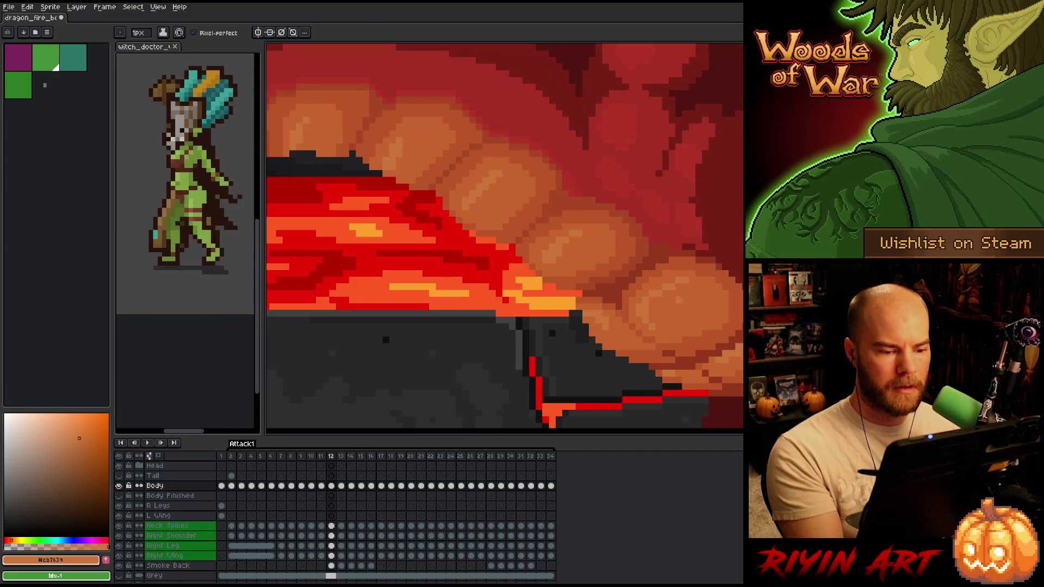
{"action": "left_click", "coordinate": [602, 286], "text": "alt"}
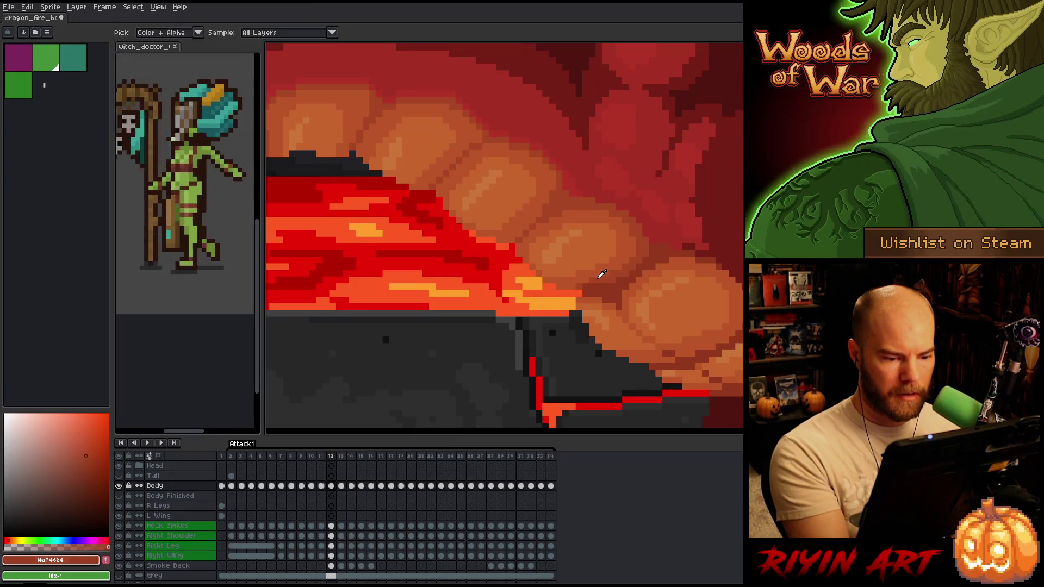
{"action": "left_click", "coordinate": [601, 274], "text": "alt"}
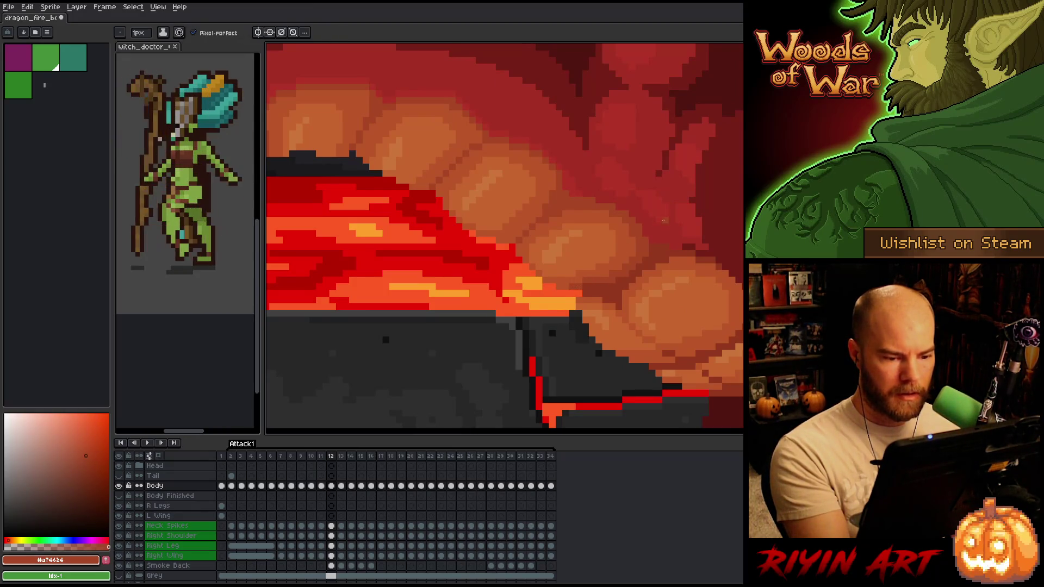
Flip between frames 11 and 12 to check the animation and sample a lighter teeth orange.
{"action": "key", "text": "comma"}
{"action": "key", "text": "period"}
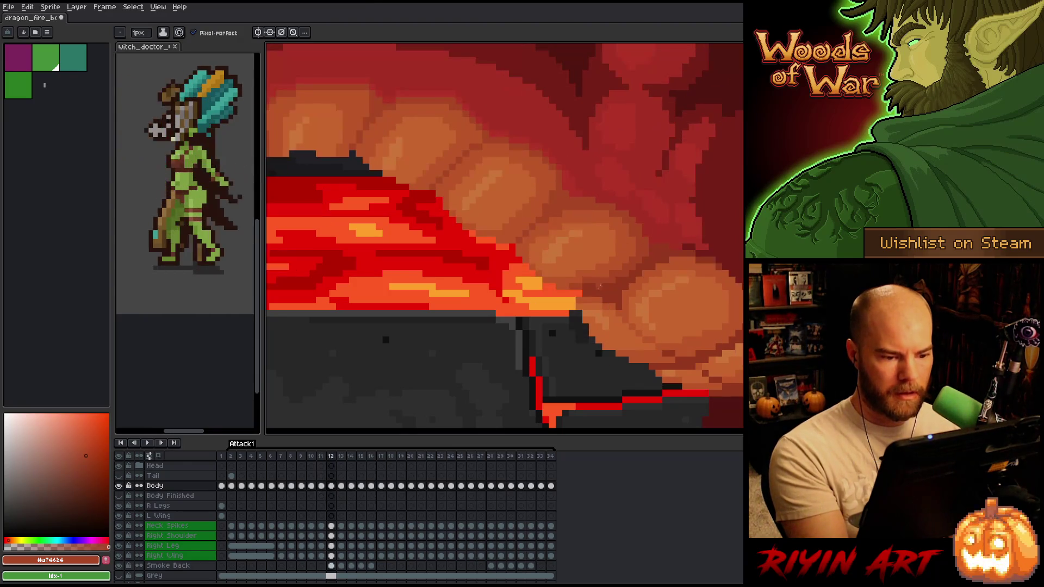
{"action": "key", "text": "comma"}
{"action": "key", "text": "period"}
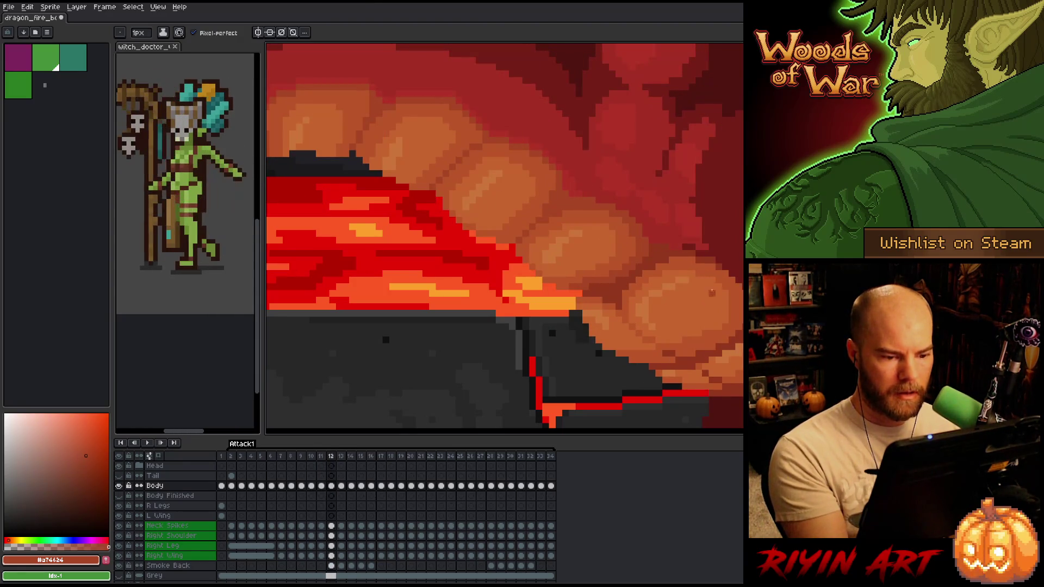
{"action": "key", "text": "comma"}
{"action": "key", "text": "period"}
{"action": "key", "text": "comma"}
{"action": "key", "text": "period"}
{"action": "key", "text": "comma"}
{"action": "key", "text": "period"}
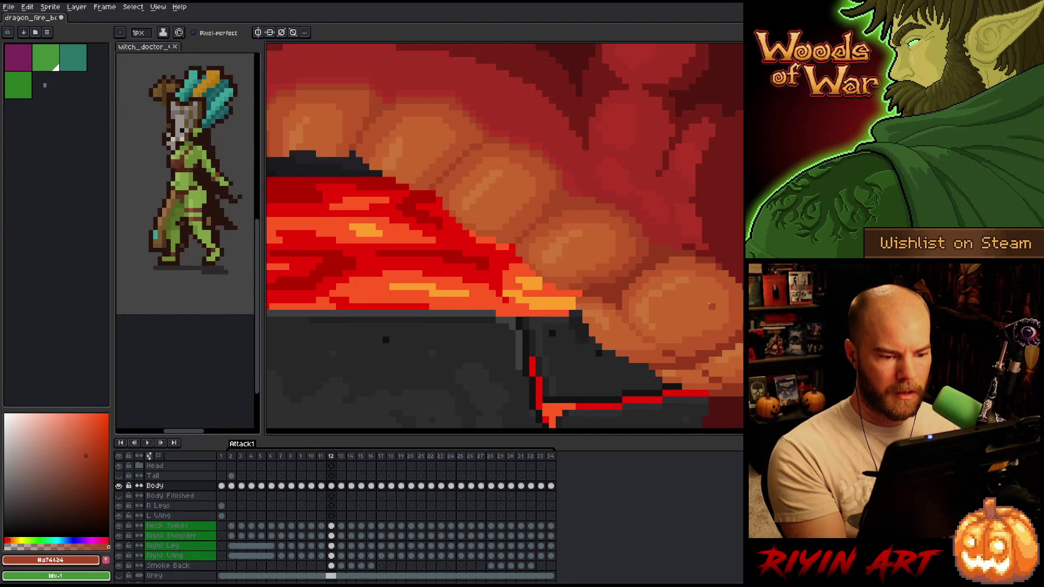
{"action": "key", "text": "comma"}
{"action": "key", "text": "period"}
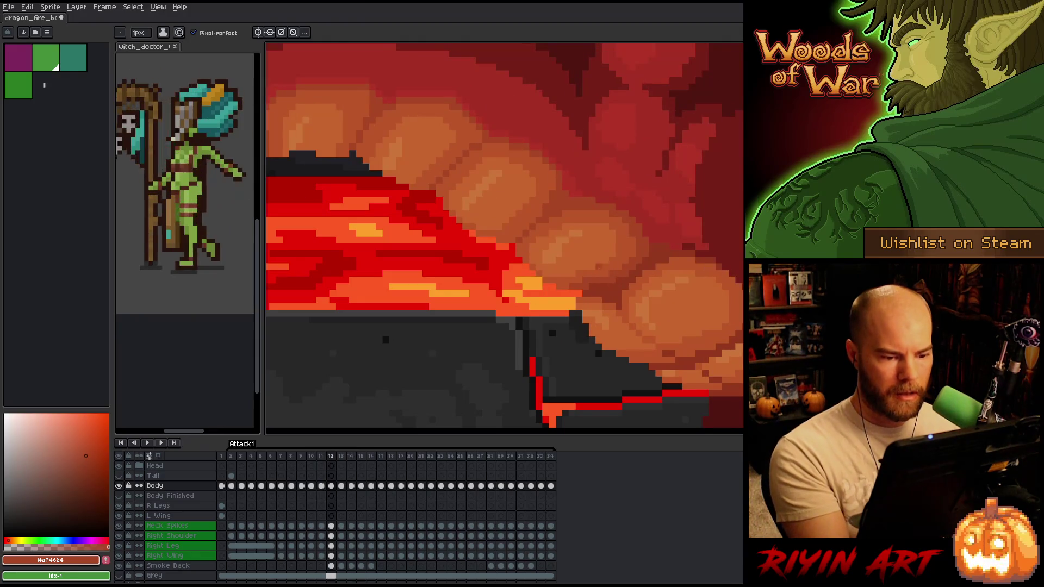
{"action": "left_click", "coordinate": [584, 279], "text": "alt"}
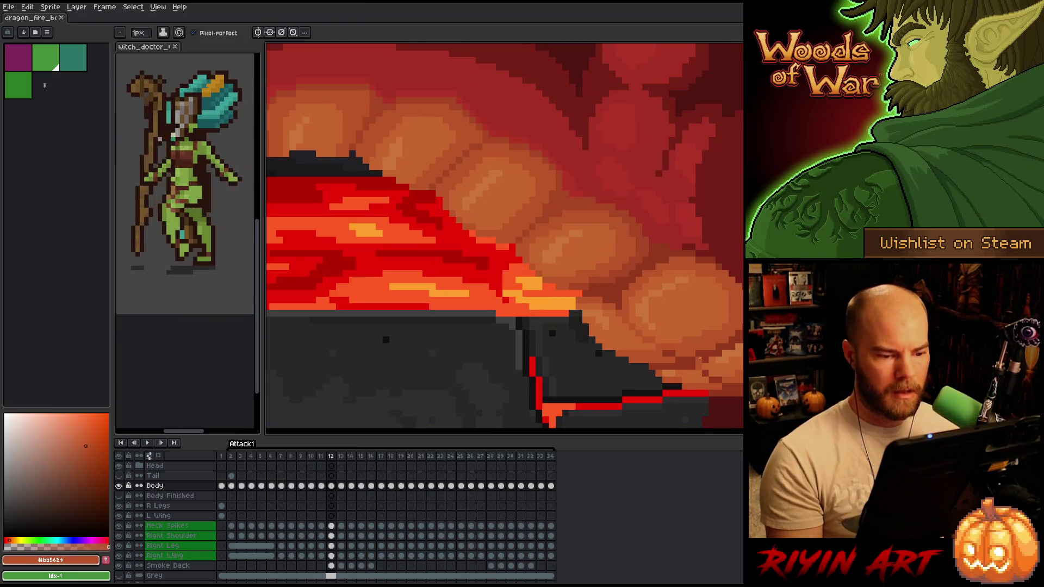
{"action": "key", "text": "comma"}
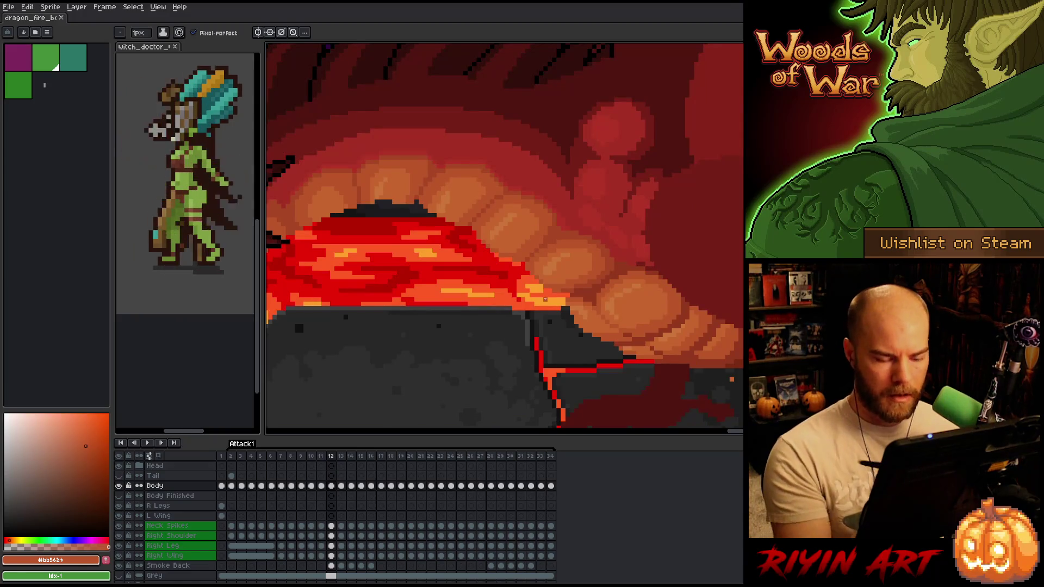
Erase a stray orange pixel from the rock, then flip between frames 10 and 11 to compare motion.
{"action": "key", "text": "e"}
{"action": "left_click", "coordinate": [732, 379]}
{"action": "key", "text": "comma"}
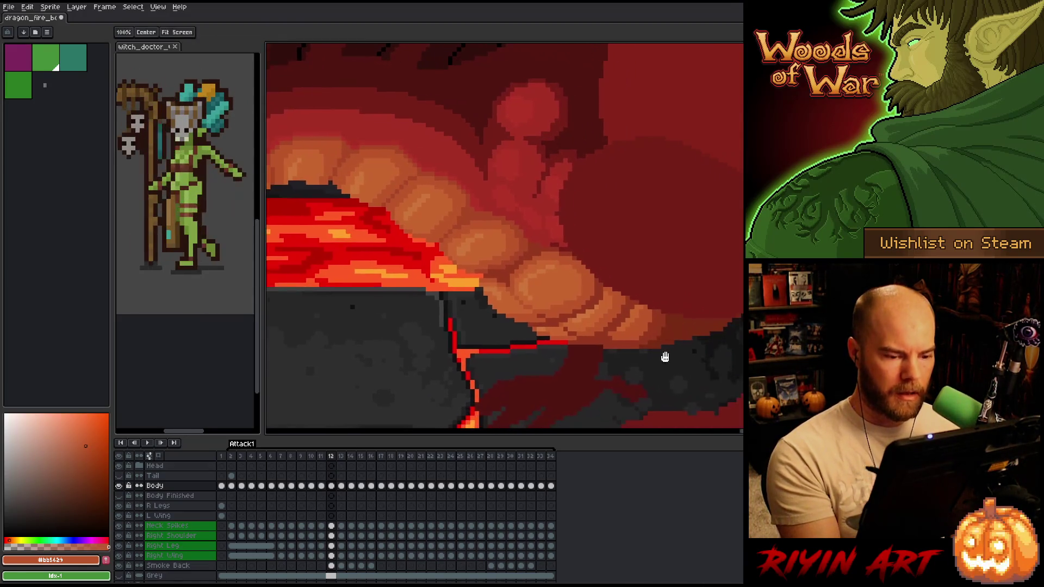
{"action": "key", "text": "period"}
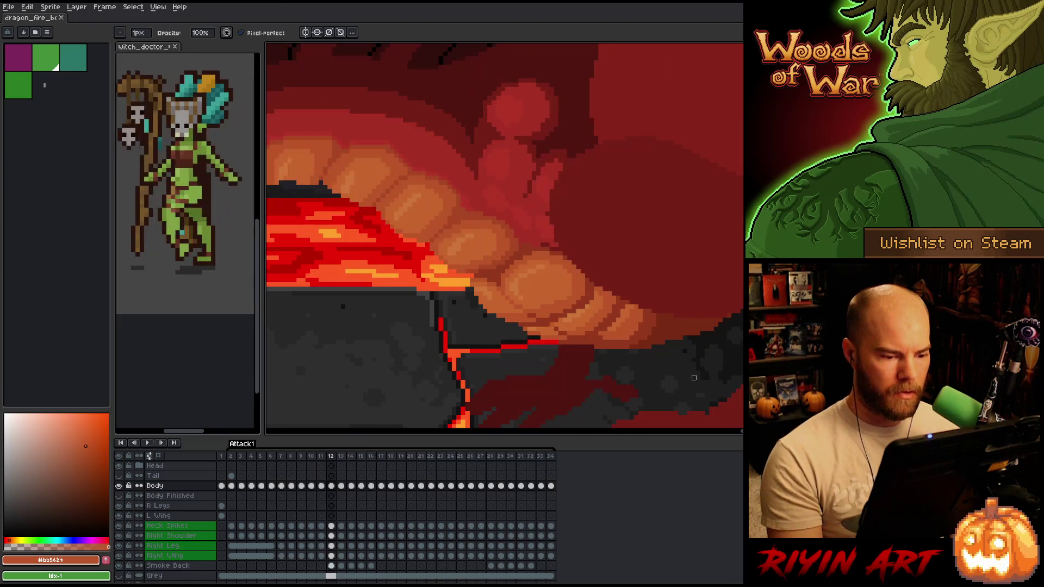
{"action": "key", "text": "comma"}
{"action": "key", "text": "period"}
{"action": "key", "text": "comma"}
{"action": "key", "text": "period"}
{"action": "key", "text": "period"}
{"action": "key", "text": "comma"}
{"action": "key", "text": "comma"}
{"action": "key", "text": "period"}
{"action": "key", "text": "comma"}
{"action": "key", "text": "period"}
{"action": "key", "text": "period"}
{"action": "key", "text": "comma"}
{"action": "key", "text": "comma"}
{"action": "key", "text": "comma"}
{"action": "key", "text": "period"}
{"action": "key", "text": "comma"}
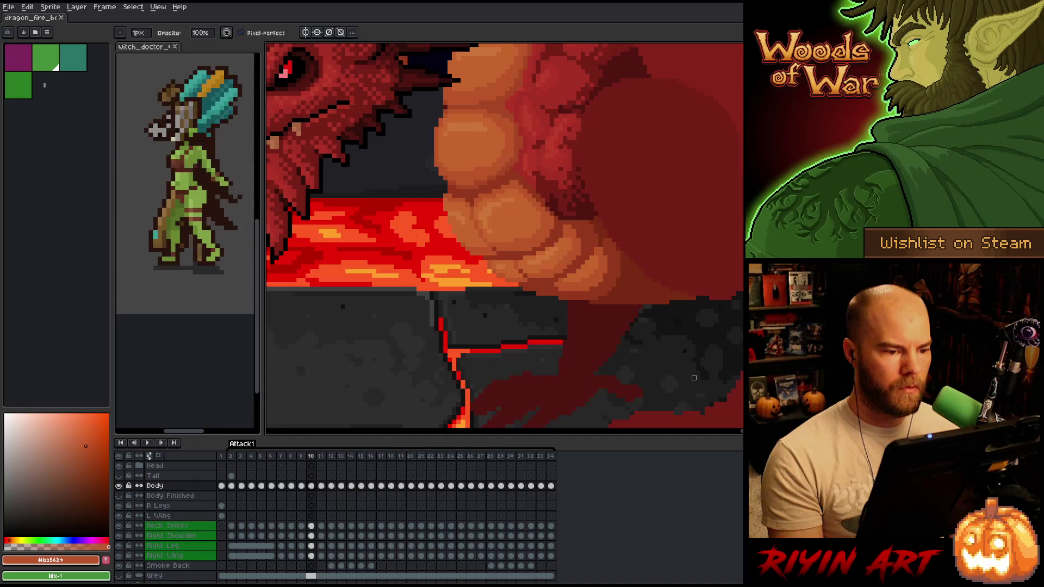
{"action": "key", "text": "period"}
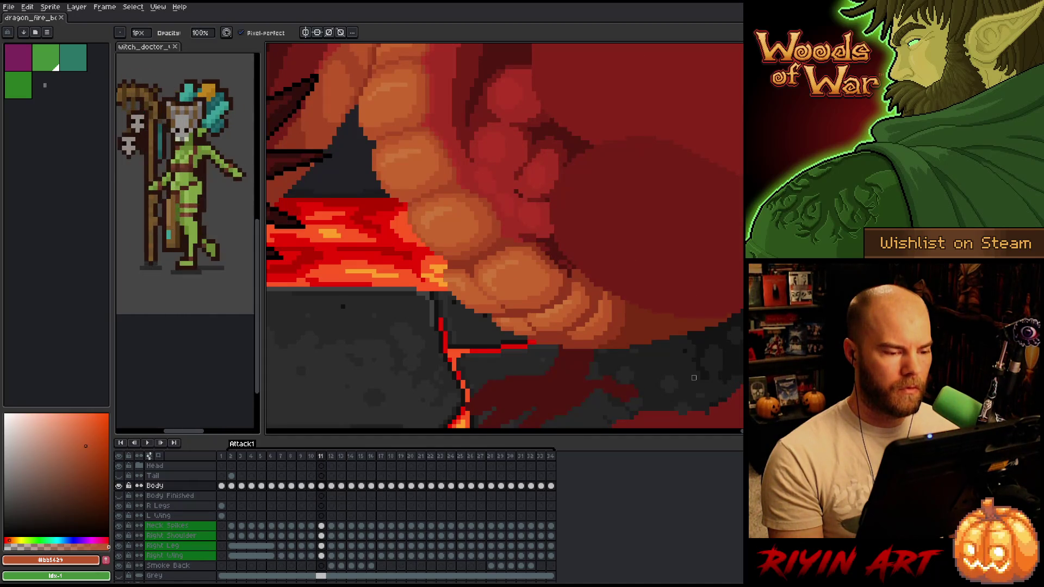
{"action": "key", "text": "comma"}
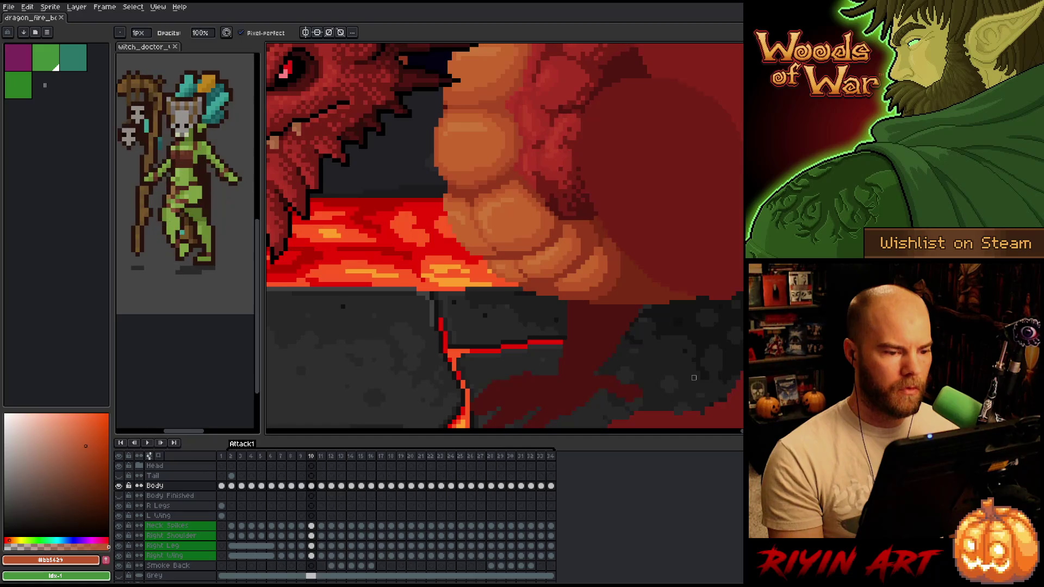
{"action": "key", "text": "period"}
Sample the mouth's deep red and the teeth's mid-brown while comparing frames 11 and 12.
{"action": "left_click", "coordinate": [499, 236], "text": "alt"}
{"action": "left_click", "coordinate": [501, 222], "text": "alt"}
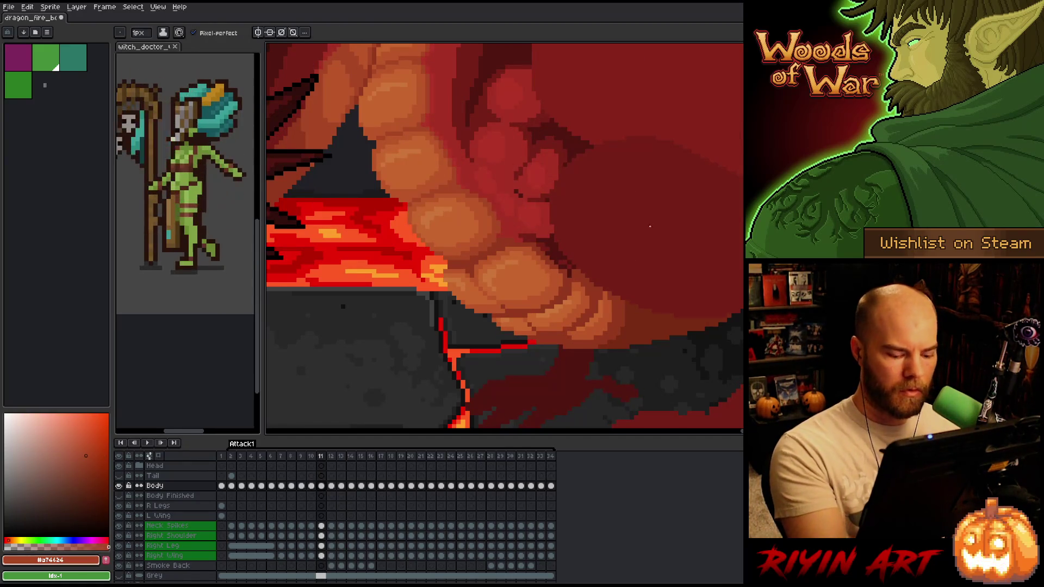
{"action": "key", "text": "comma"}
{"action": "key", "text": "period"}
{"action": "key", "text": "comma"}
{"action": "key", "text": "period"}
{"action": "key", "text": "period"}
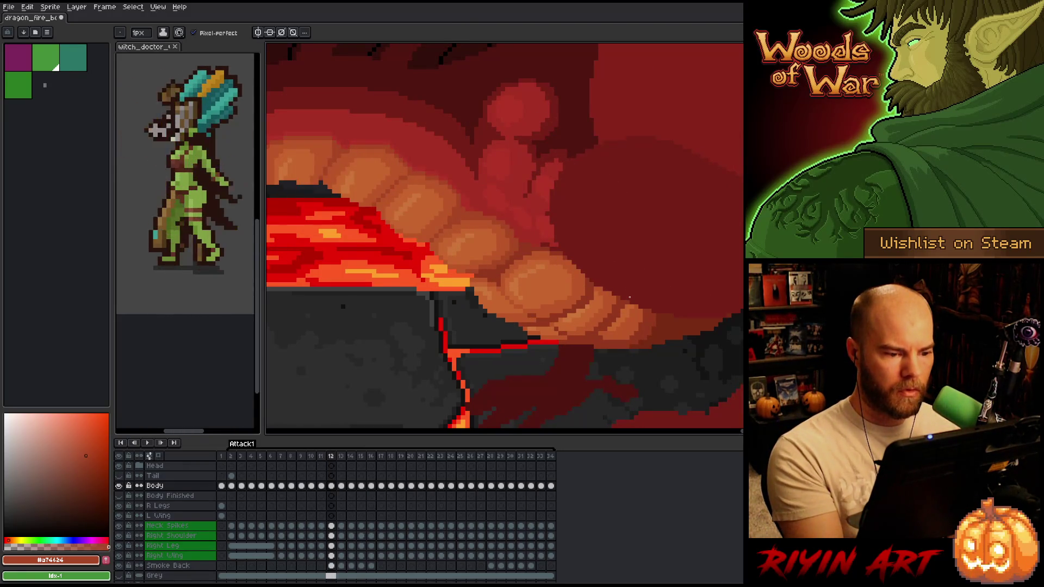
{"action": "key", "text": "comma"}
{"action": "key", "text": "period"}
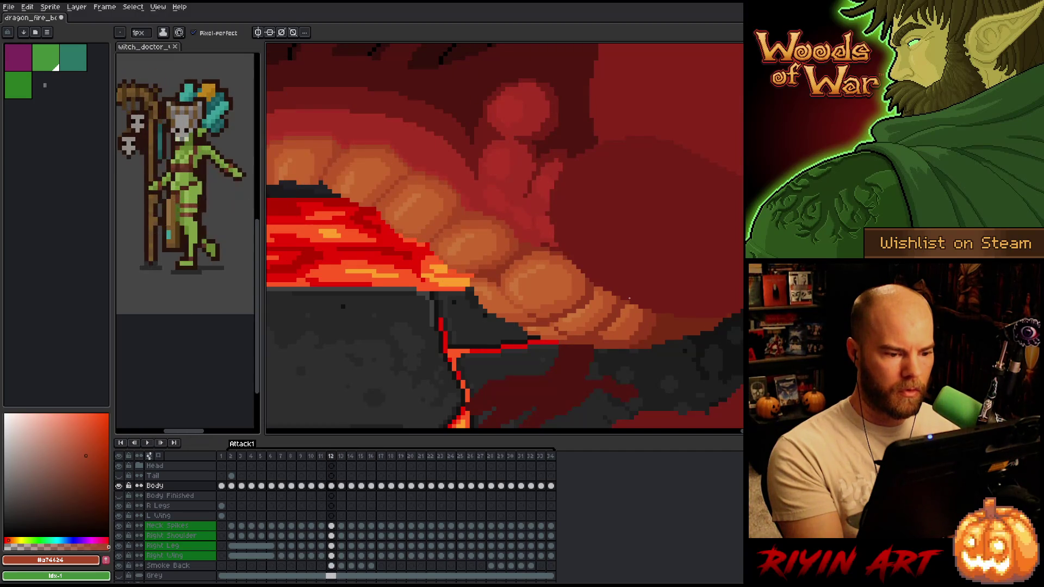
{"action": "key", "text": "comma"}
{"action": "key", "text": "comma"}
{"action": "key", "text": "period"}
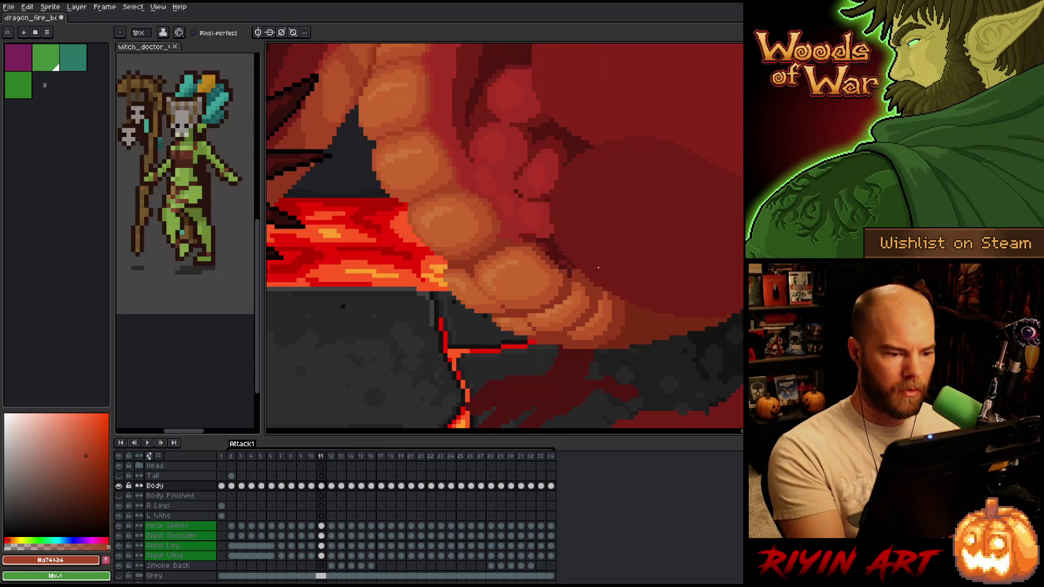
{"action": "key", "text": "period"}
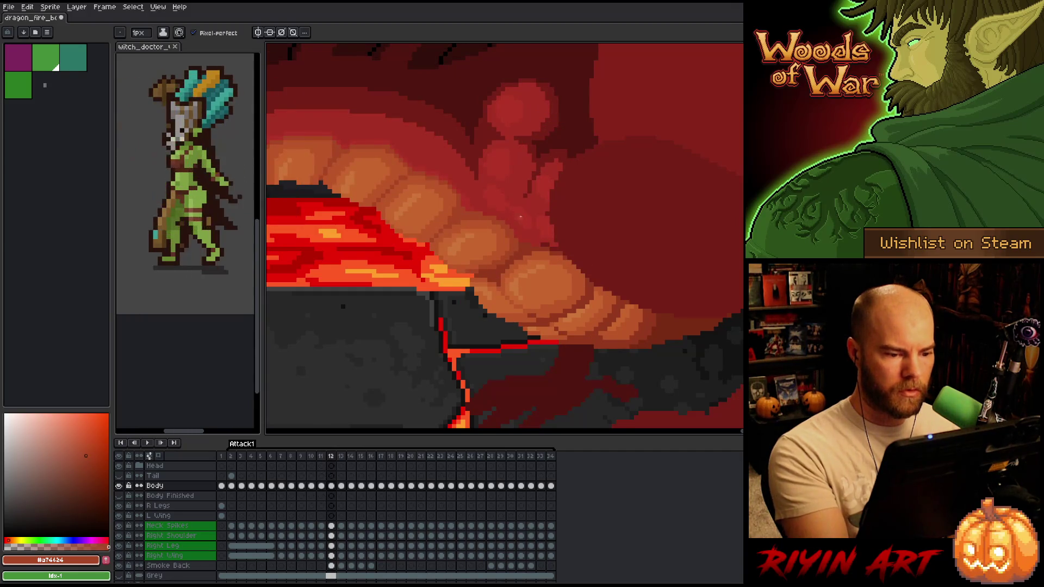
{"action": "left_click", "coordinate": [517, 233], "text": "alt"}
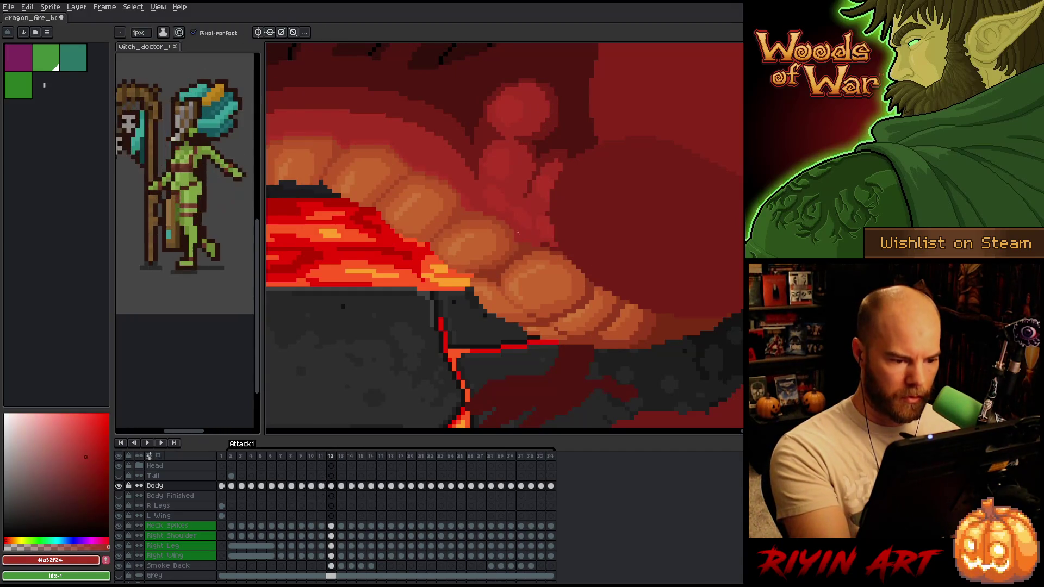
Toggle through frames 11, 12 and 13 to compare the mouth.
{"action": "key", "text": "comma"}
{"action": "key", "text": "period"}
{"action": "key", "text": "comma"}
{"action": "key", "text": "period"}
{"action": "key", "text": "comma"}
{"action": "key", "text": "period"}
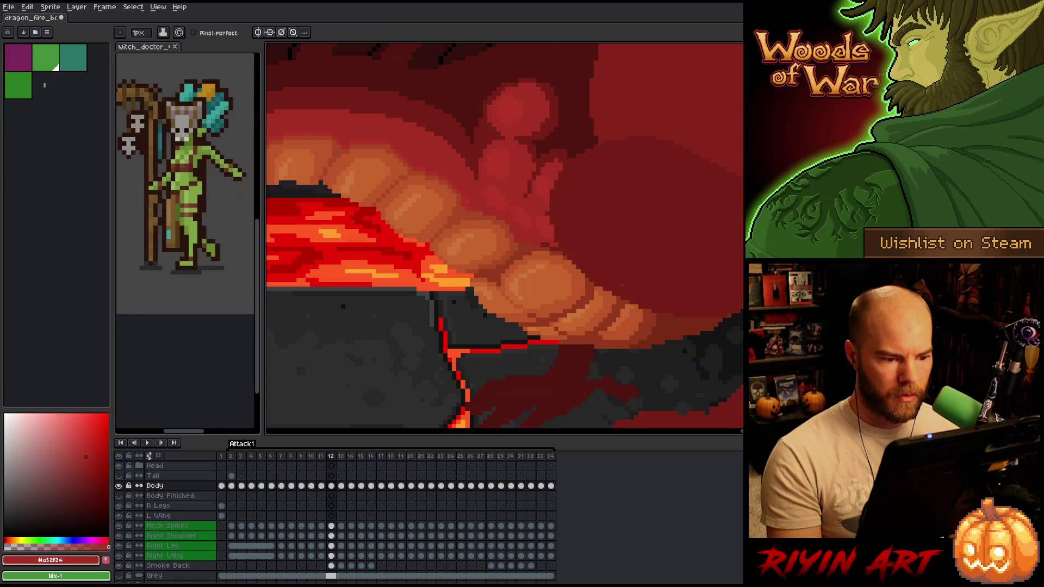
{"action": "key", "text": "comma"}
{"action": "key", "text": "period"}
{"action": "key", "text": "comma"}
{"action": "key", "text": "period"}
{"action": "key", "text": "comma"}
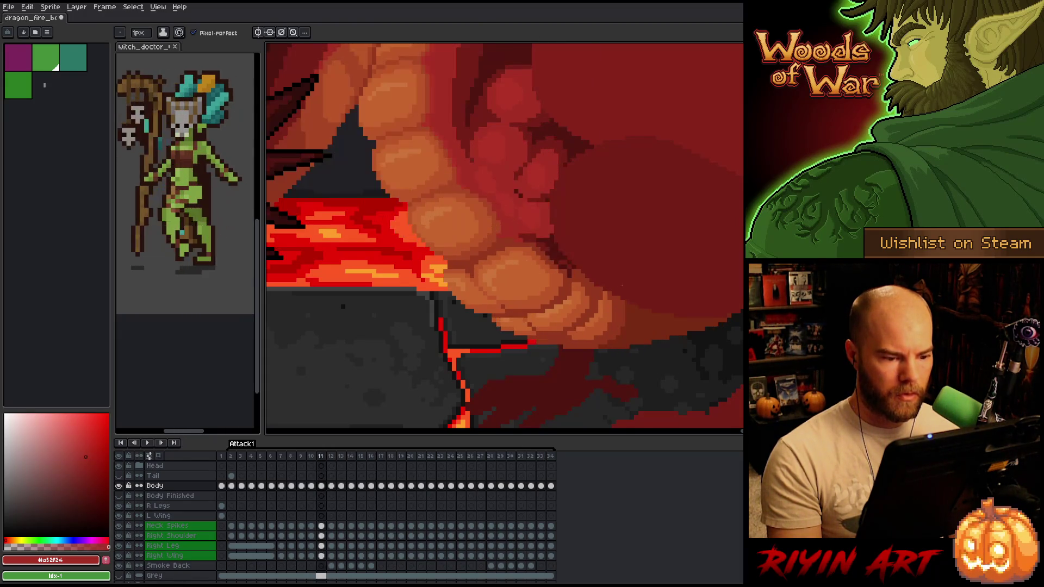
{"action": "key", "text": "period"}
{"action": "key", "text": "period"}
{"action": "key", "text": "comma"}
{"action": "key", "text": "period"}
{"action": "key", "text": "comma"}
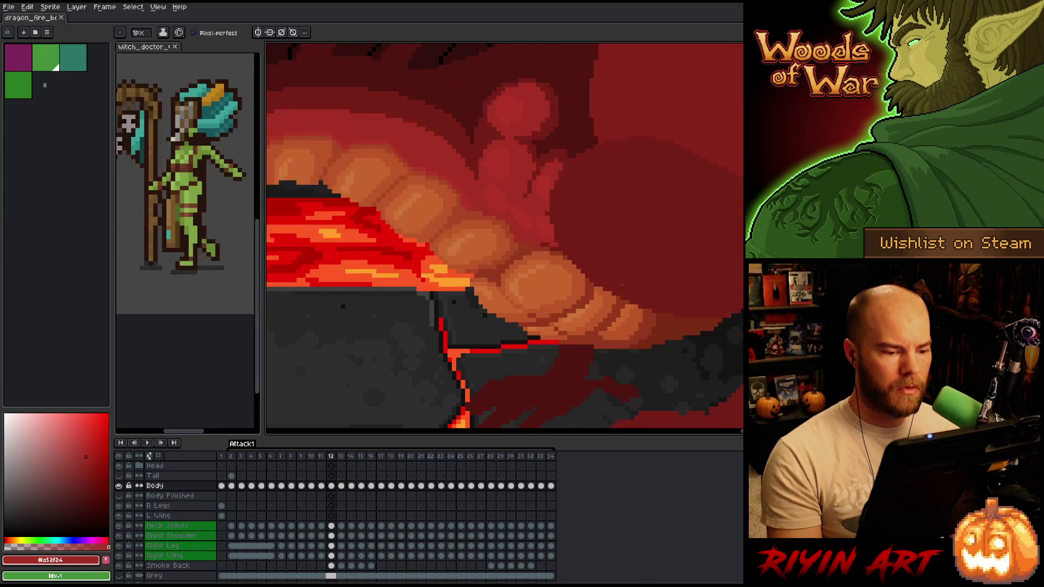
{"action": "key", "text": "period"}
Pan to show more of the mouth and repeatedly compare frames 12 and 13.
{"action": "mouse_move", "coordinate": [602, 324]}
{"action": "left_mouse_down"}
{"action": "mouse_move", "coordinate": [506, 299]}
{"action": "mouse_move", "coordinate": [494, 286]}
{"action": "mouse_move", "coordinate": [569, 324]}
{"action": "left_mouse_up"}
{"action": "key", "text": "comma"}
{"action": "key", "text": "period"}
{"action": "key", "text": "comma"}
{"action": "key", "text": "period"}
{"action": "key", "text": "comma"}
{"action": "key", "text": "period"}
{"action": "key", "text": "comma"}
{"action": "key", "text": "period"}
{"action": "key", "text": "comma"}
{"action": "key", "text": "period"}
{"action": "key", "text": "comma"}
{"action": "key", "text": "period"}
{"action": "key", "text": "comma"}
{"action": "key", "text": "period"}
{"action": "key", "text": "comma"}
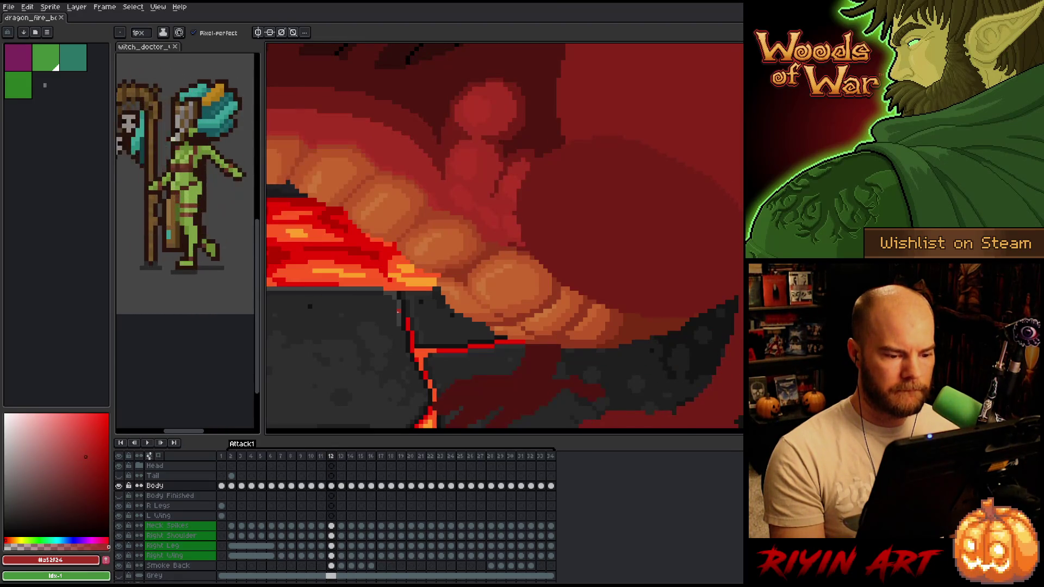
{"action": "key", "text": "period"}
{"action": "key", "text": "comma"}
{"action": "key", "text": "period"}
{"action": "key", "text": "comma"}
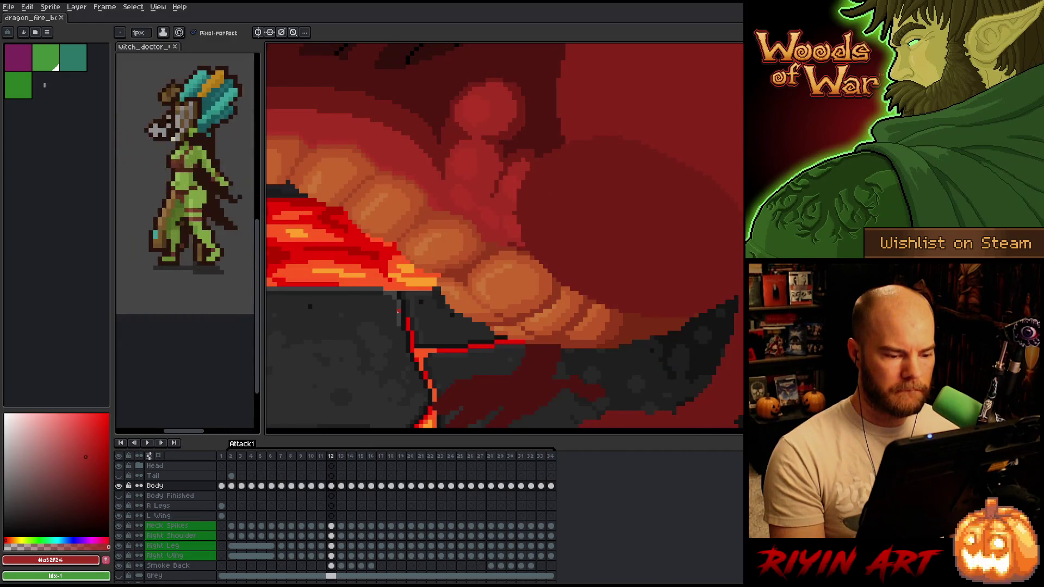
{"action": "key", "text": "period"}
{"action": "key", "text": "comma"}
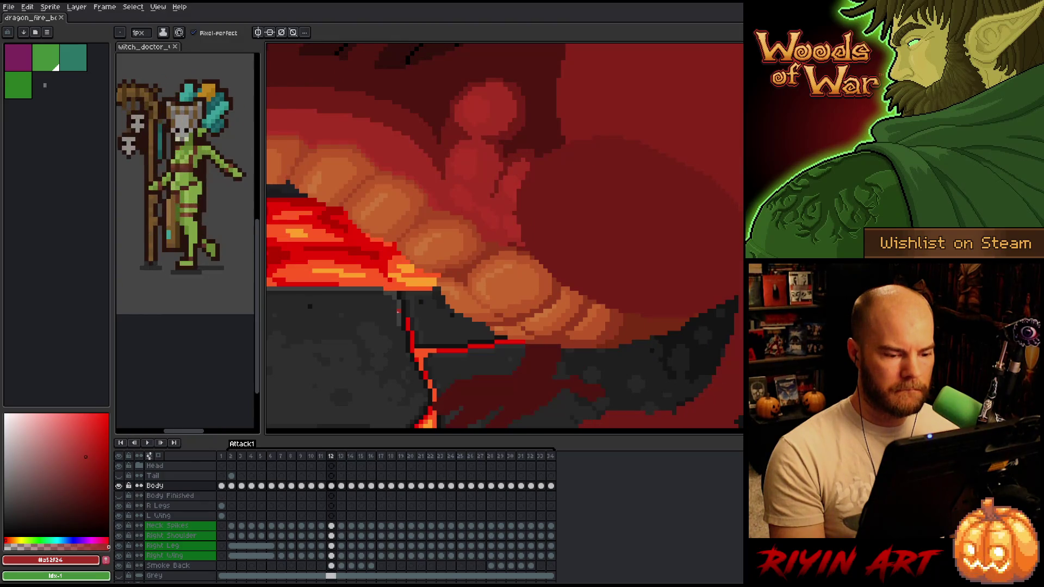
{"action": "key", "text": "period"}
{"action": "key", "text": "comma"}
{"action": "key", "text": "period"}
{"action": "key", "text": "comma"}
{"action": "key", "text": "period"}
{"action": "key", "text": "comma"}
{"action": "key", "text": "comma"}
{"action": "key", "text": "period"}
{"action": "key", "text": "period"}
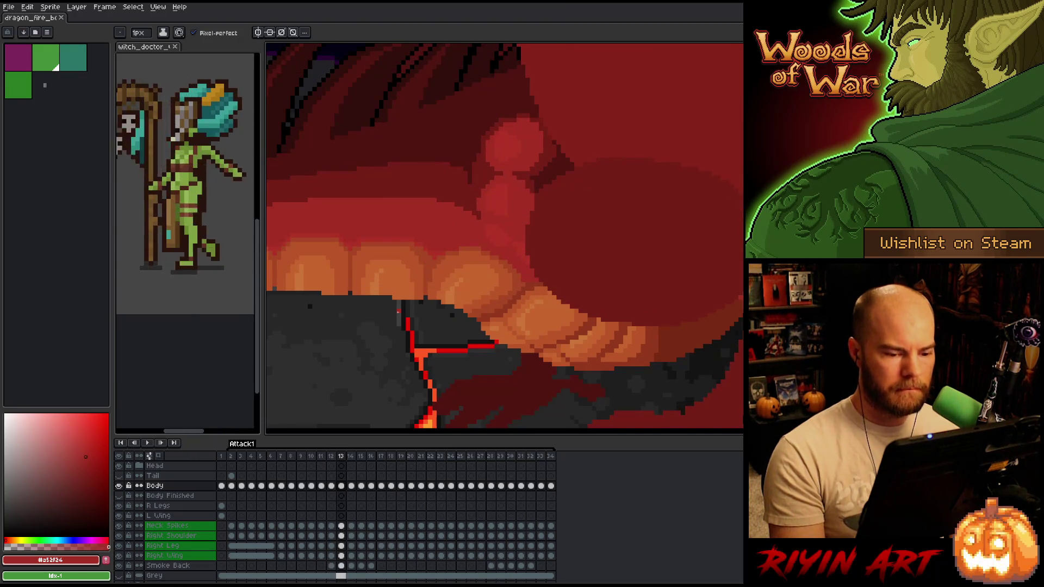
{"action": "key", "text": "period"}
{"action": "key", "text": "comma"}
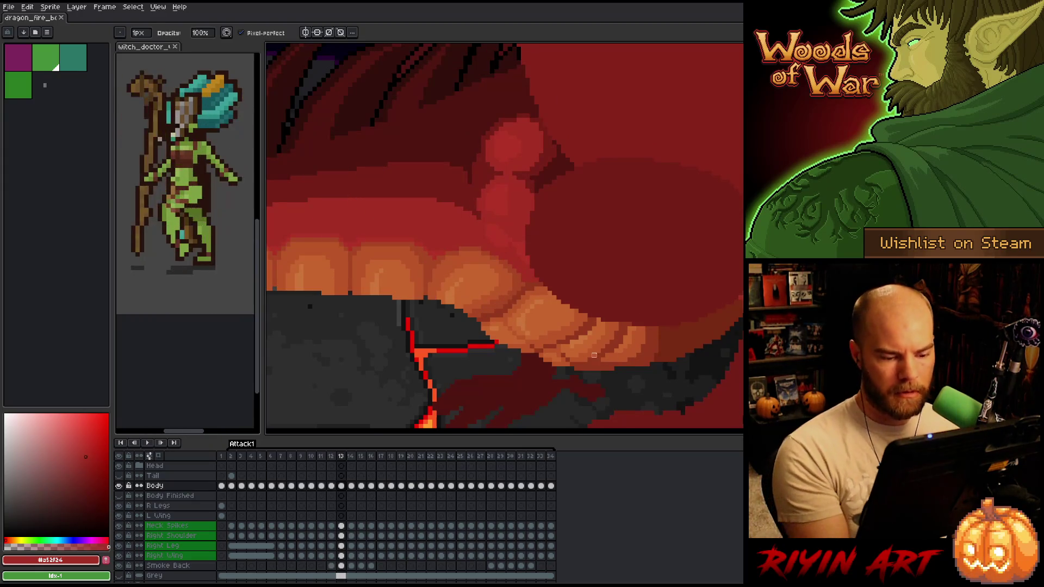
{"action": "key", "text": "comma"}
{"action": "key", "text": "period"}
{"action": "key", "text": "comma"}
{"action": "key", "text": "period"}
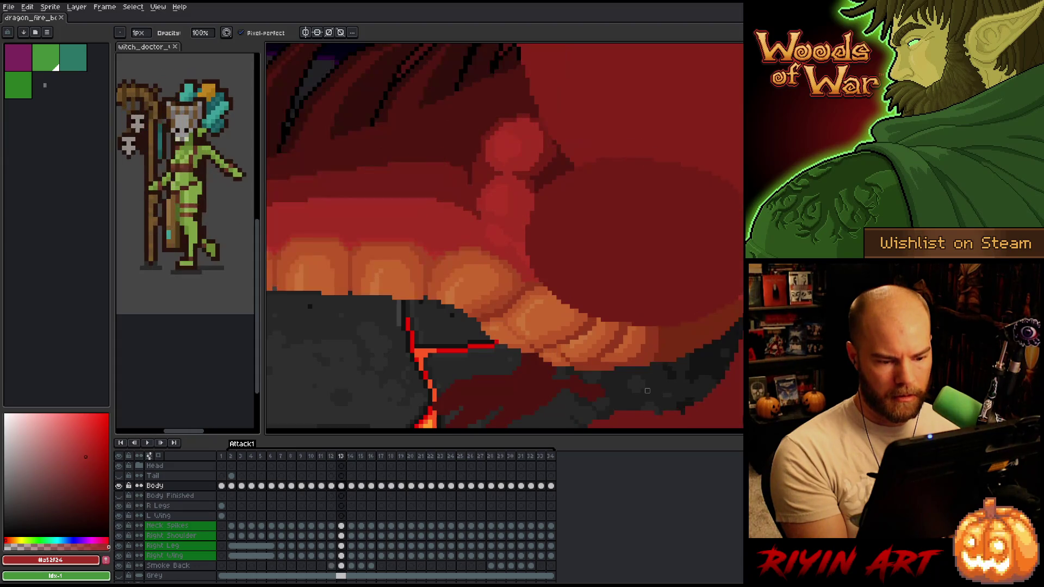
{"action": "key", "text": "comma"}
{"action": "key", "text": "period"}
{"action": "key", "text": "comma"}
{"action": "key", "text": "period"}
{"action": "key", "text": "comma"}
{"action": "key", "text": "period"}
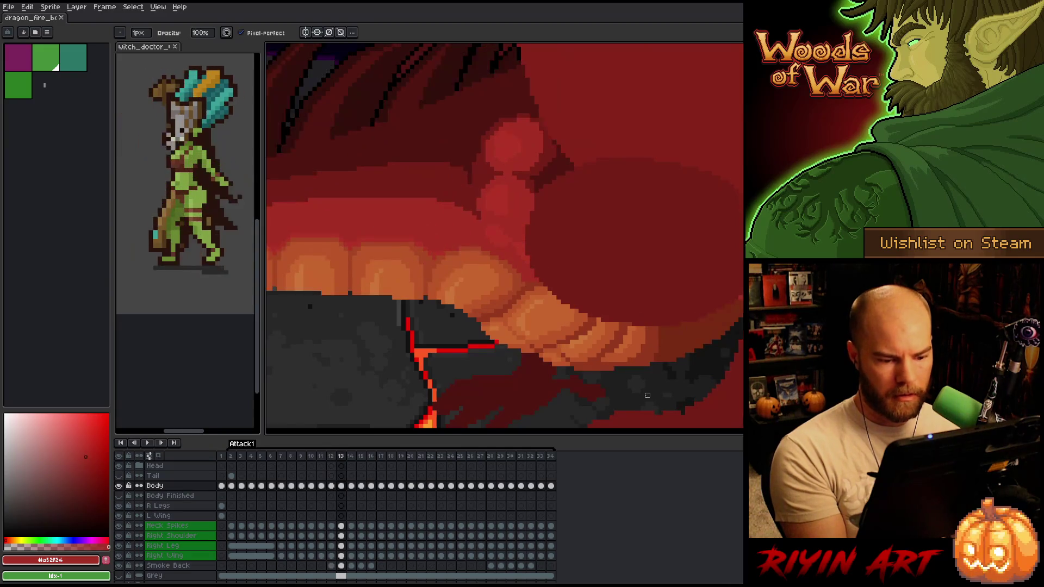
Sample a dark red-brown from the mouth on frame 13 and check it against flame frame 12.
{"action": "left_click", "coordinate": [628, 367], "text": "alt"}
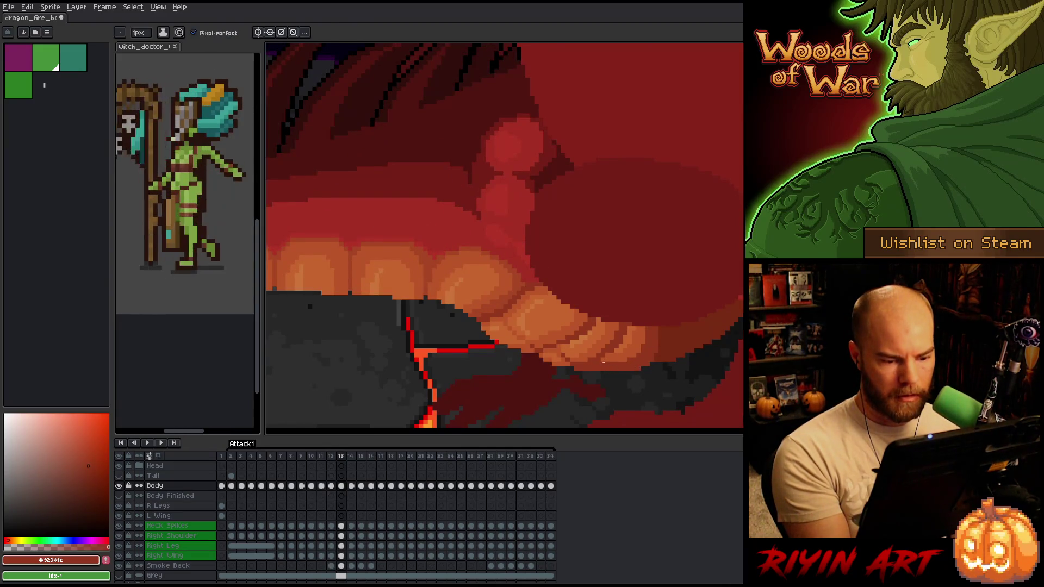
{"action": "key", "text": "comma"}
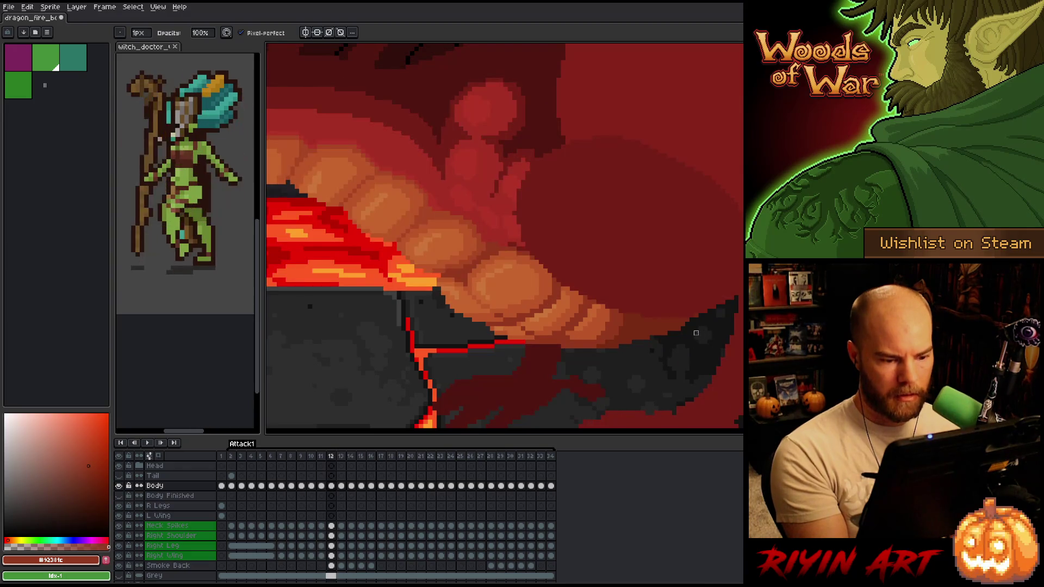
{"action": "key", "text": "period"}
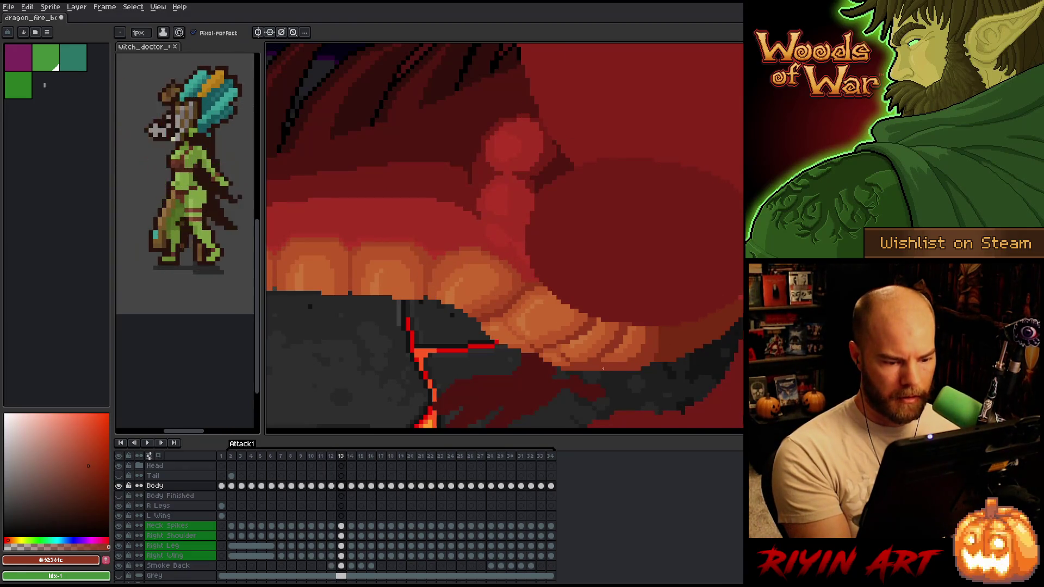
{"action": "key", "text": "comma"}
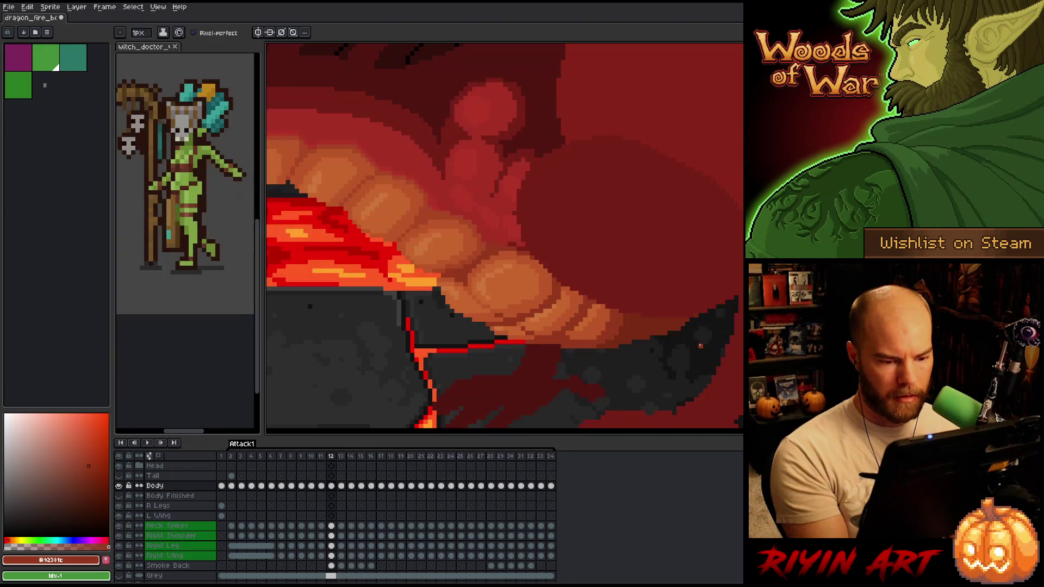
{"action": "key", "text": "period"}
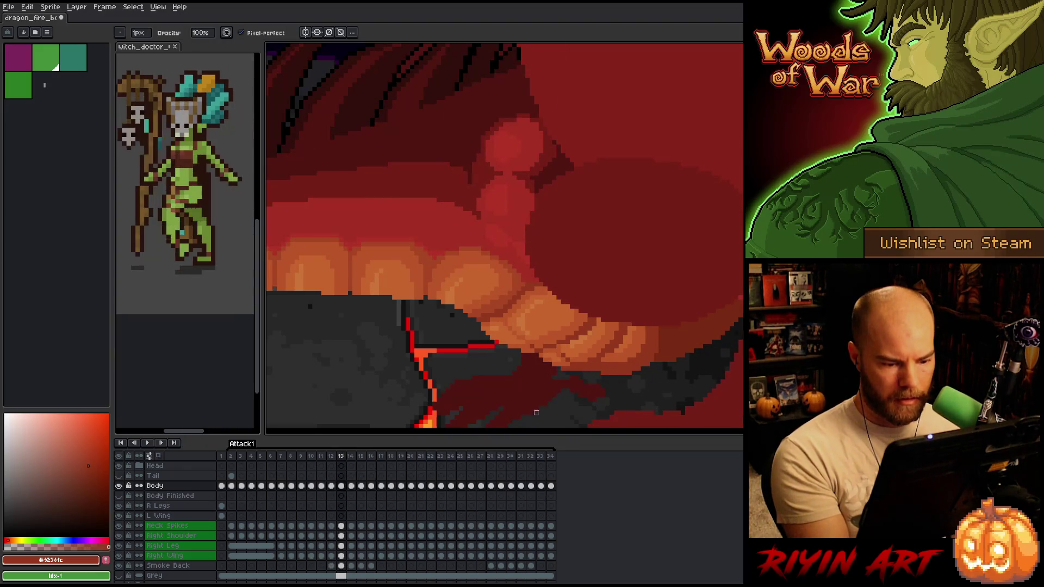
{"action": "key", "text": "comma"}
{"action": "key", "text": "period"}
{"action": "key", "text": "comma"}
{"action": "key", "text": "period"}
{"action": "key", "text": "comma"}
{"action": "key", "text": "period"}
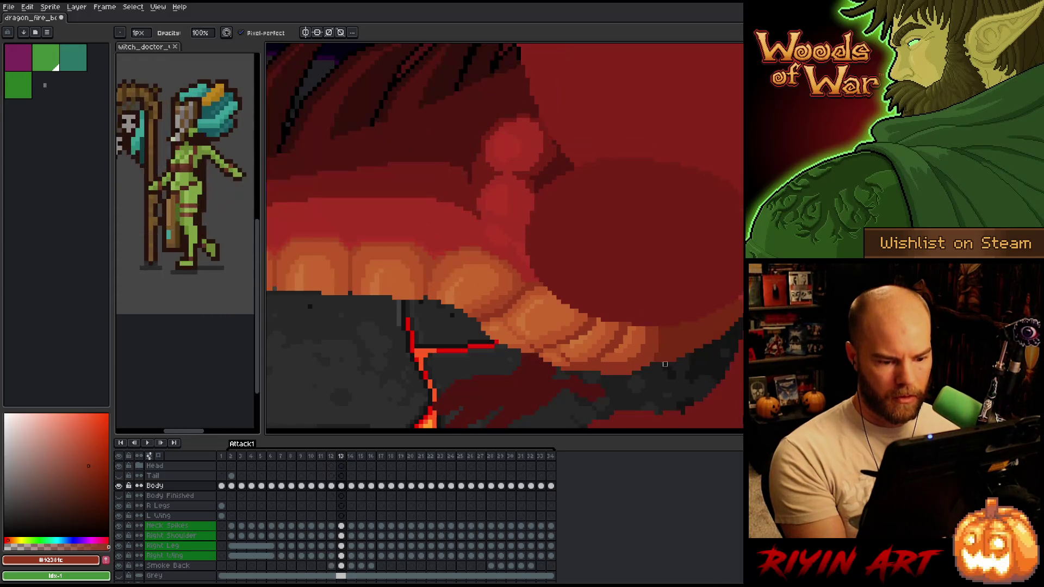
Pick dark red #772a12 and draw a short line along the jaw edge, comparing against frame 12.
{"action": "left_click", "coordinate": [666, 370], "text": "alt"}
{"action": "left_click_drag", "start_coordinate": [634, 375], "coordinate": [678, 356]}
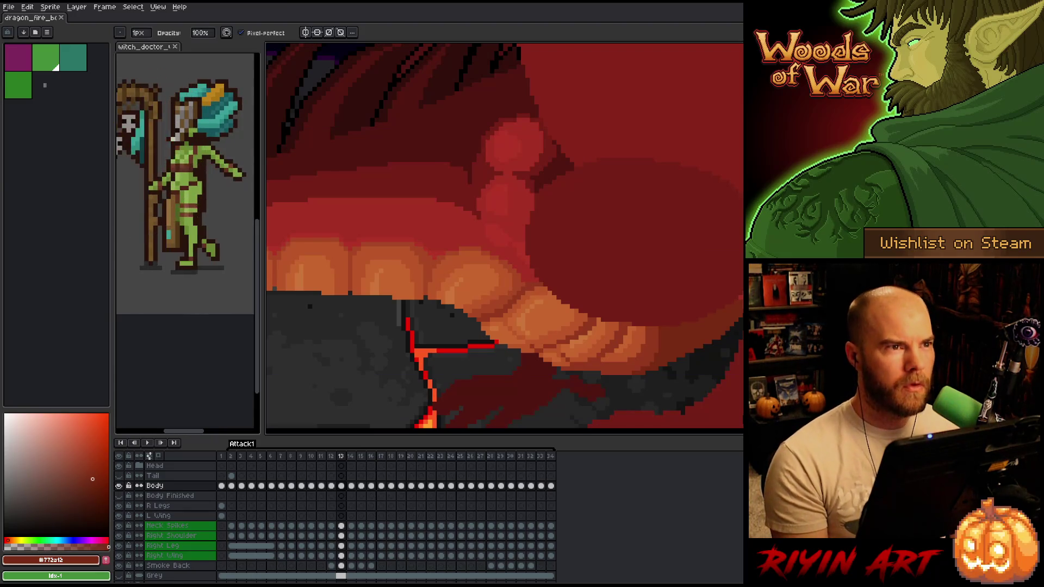
{"action": "key", "text": "Left"}
{"action": "key", "text": "Right"}
{"action": "key", "text": "Left"}
{"action": "key", "text": "Right"}
{"action": "key", "text": "Left"}
{"action": "key", "text": "Right"}
{"action": "key", "text": "Left"}
{"action": "key", "text": "Right"}
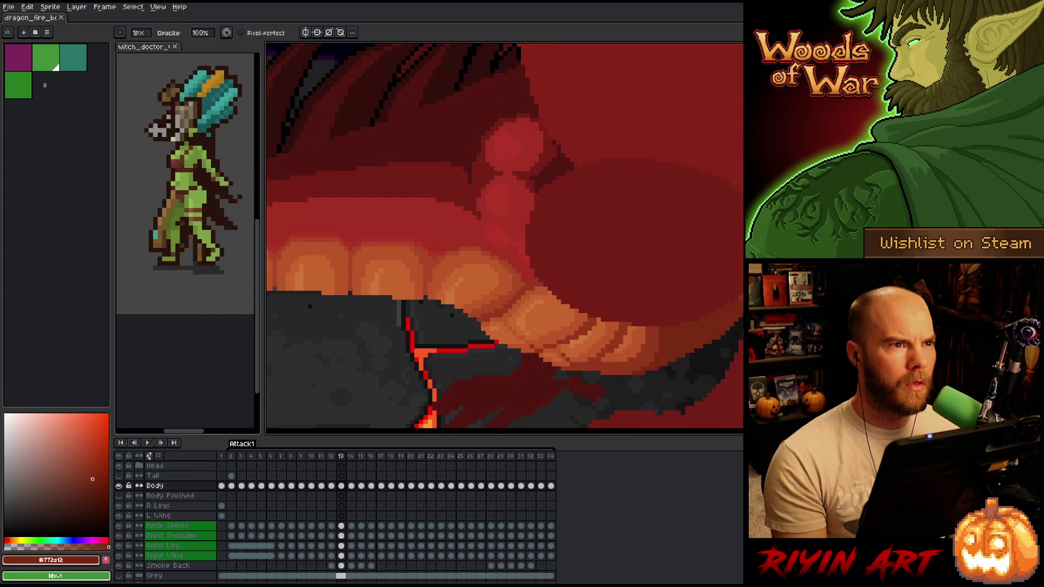
{"action": "key", "text": "Left"}
{"action": "key", "text": "Right"}
{"action": "key", "text": "Left"}
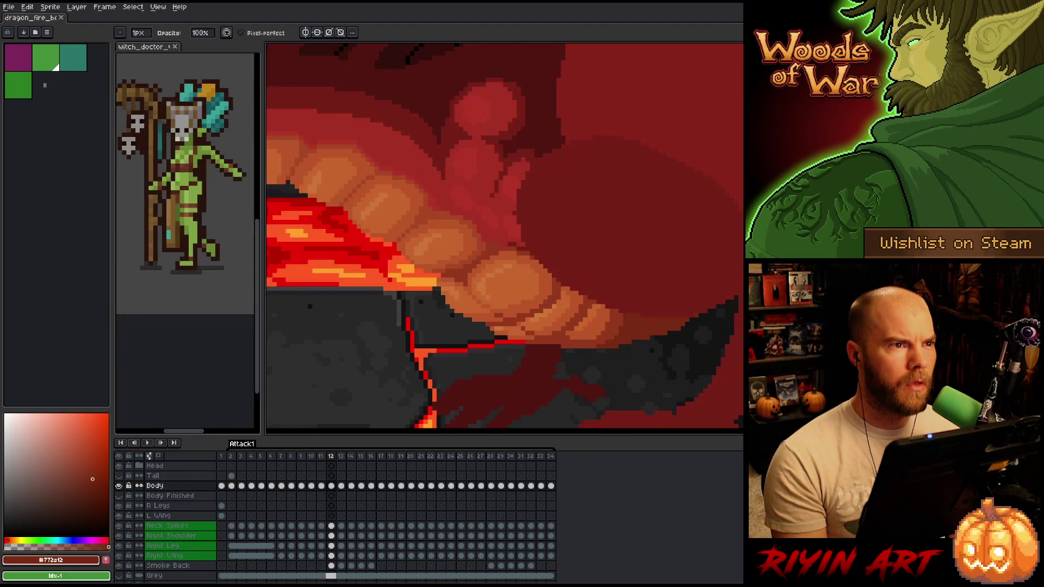
{"action": "key", "text": "Right"}
{"action": "key", "text": "Left"}
{"action": "key", "text": "Right"}
{"action": "key", "text": "Left"}
{"action": "key", "text": "Right"}
{"action": "key", "text": "Left"}
{"action": "key", "text": "Right"}
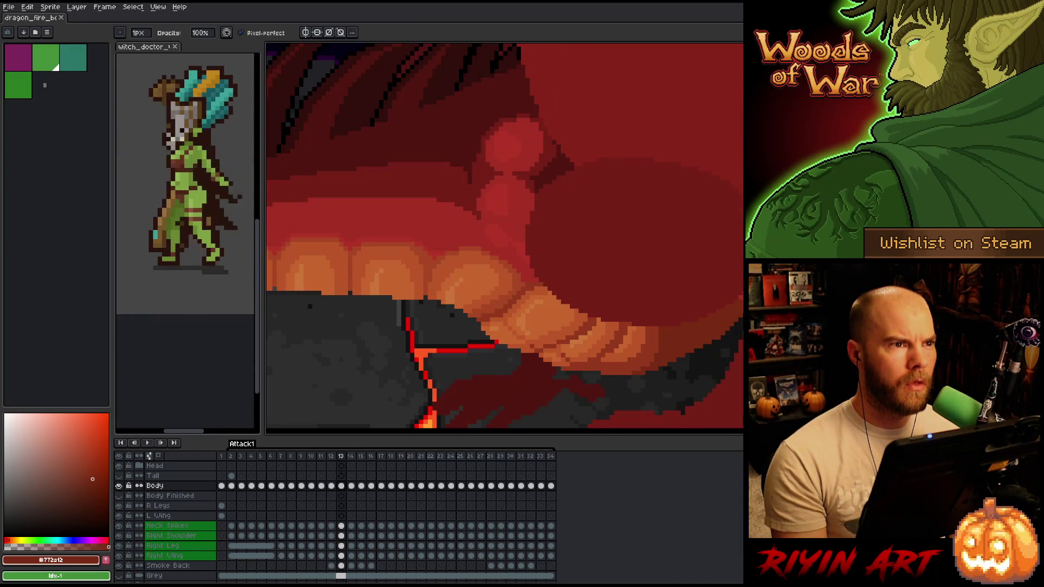
Lasso the lower teeth on frame 13 and move them up and slightly right, checking against frame 12.
{"action": "key", "text": "m"}
{"action": "mouse_move", "coordinate": [492, 369]}
{"action": "left_mouse_down"}
{"action": "mouse_move", "coordinate": [600, 297]}
{"action": "mouse_move", "coordinate": [594, 320]}
{"action": "left_mouse_up"}
{"action": "left_click_drag", "start_coordinate": [544, 359], "coordinate": [463, 388]}
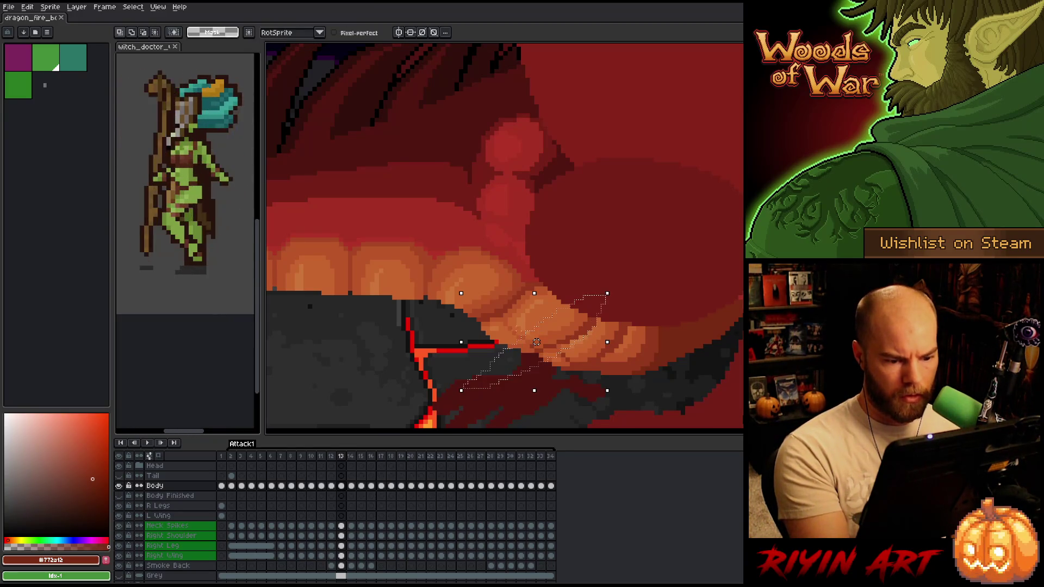
{"action": "left_click_drag", "start_coordinate": [532, 360], "coordinate": [537, 342]}
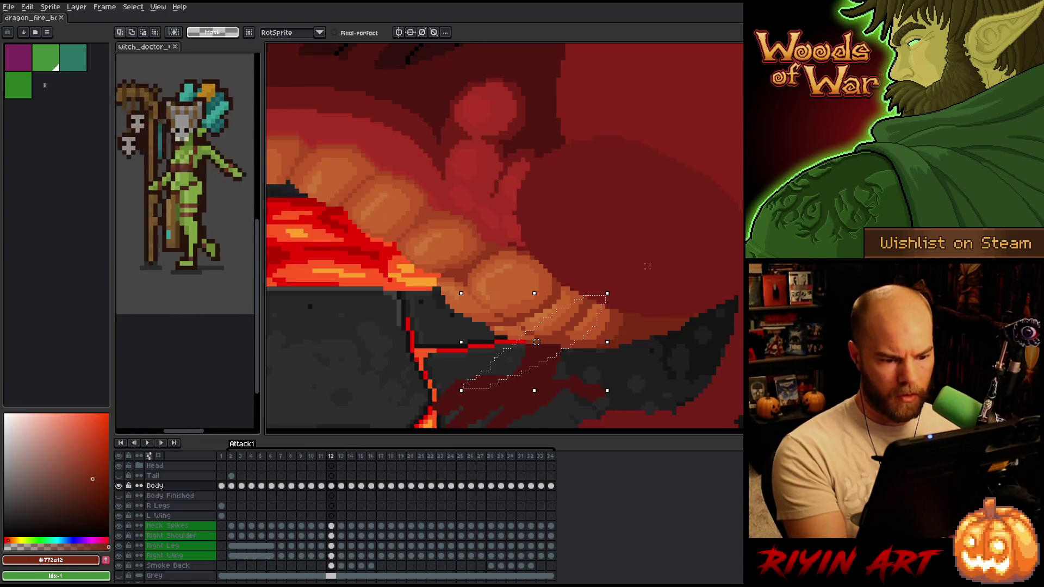
{"action": "key", "text": "comma"}
{"action": "key", "text": "period"}
{"action": "key", "text": "comma"}
{"action": "key", "text": "period"}
{"action": "key", "text": "comma"}
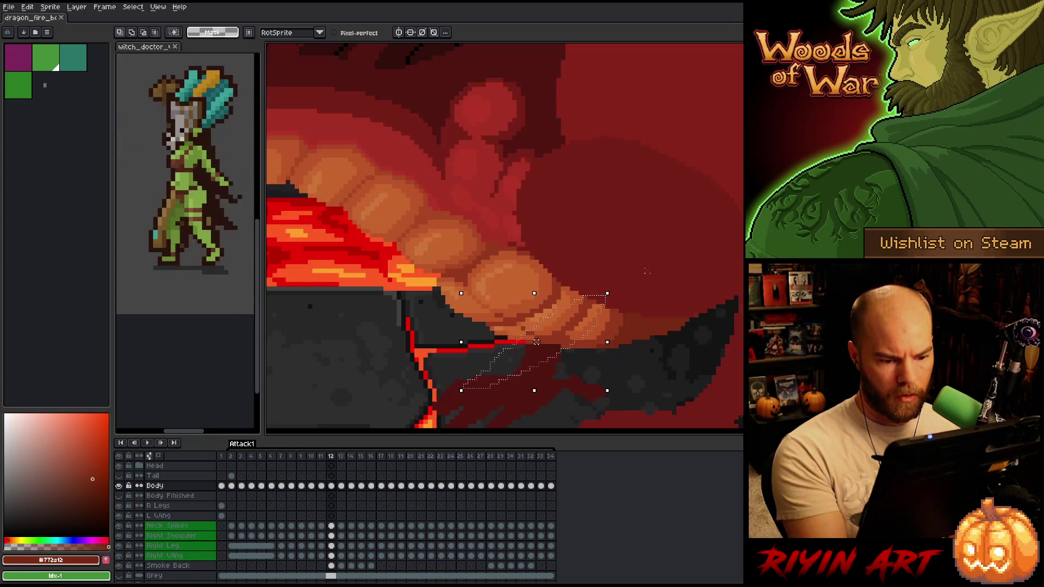
{"action": "key", "text": "period"}
{"action": "key", "text": "comma"}
{"action": "key", "text": "period"}
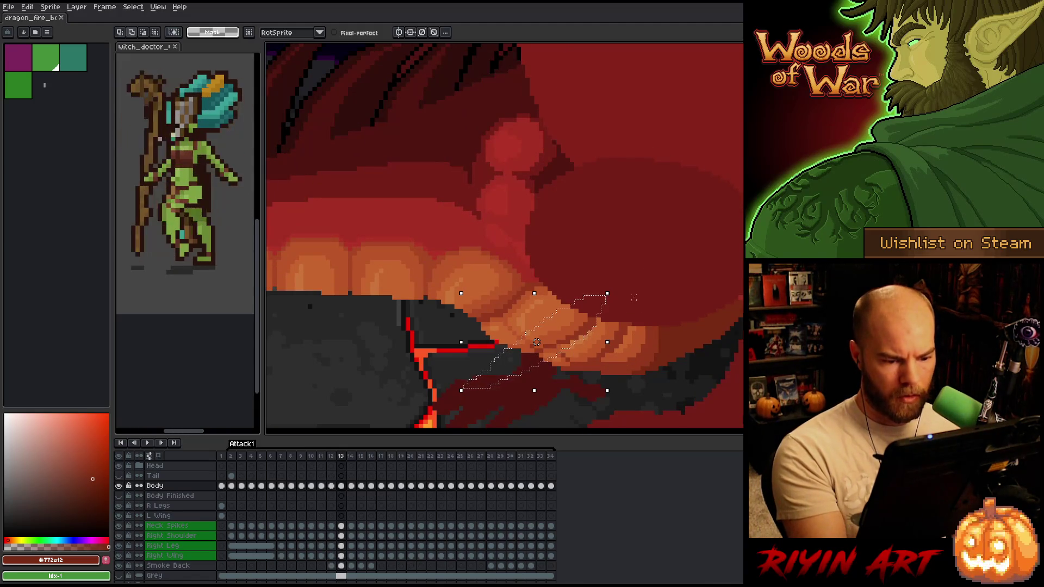
Stretch the teeth selection wider to the right, shift it one pixel right, and drop it.
{"action": "left_click_drag", "start_coordinate": [635, 314], "coordinate": [643, 326]}
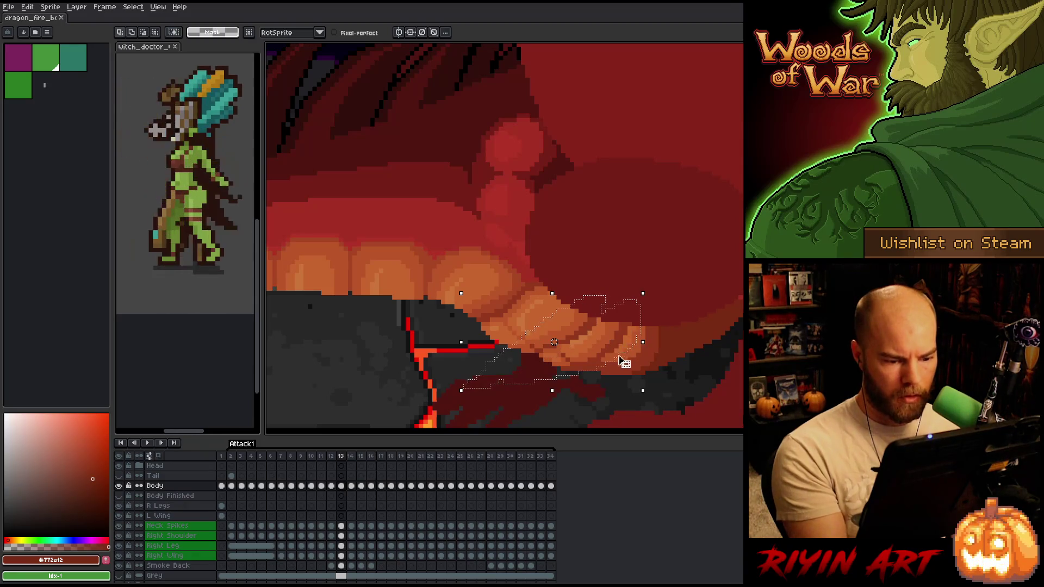
{"action": "key", "text": "Down"}
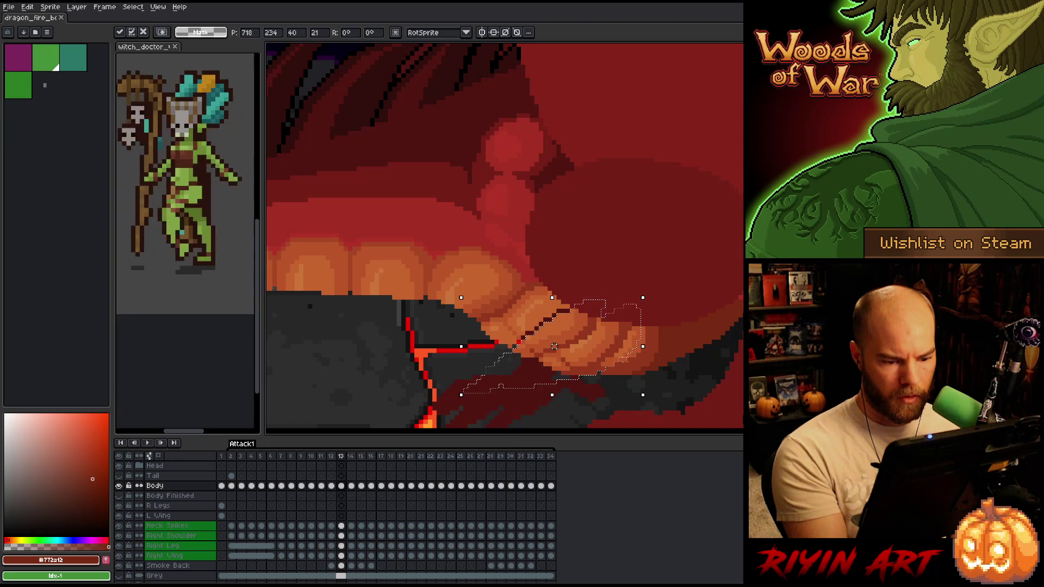
{"action": "key", "text": "Escape"}
{"action": "left_click_drag", "start_coordinate": [554, 342], "coordinate": [558, 342]}
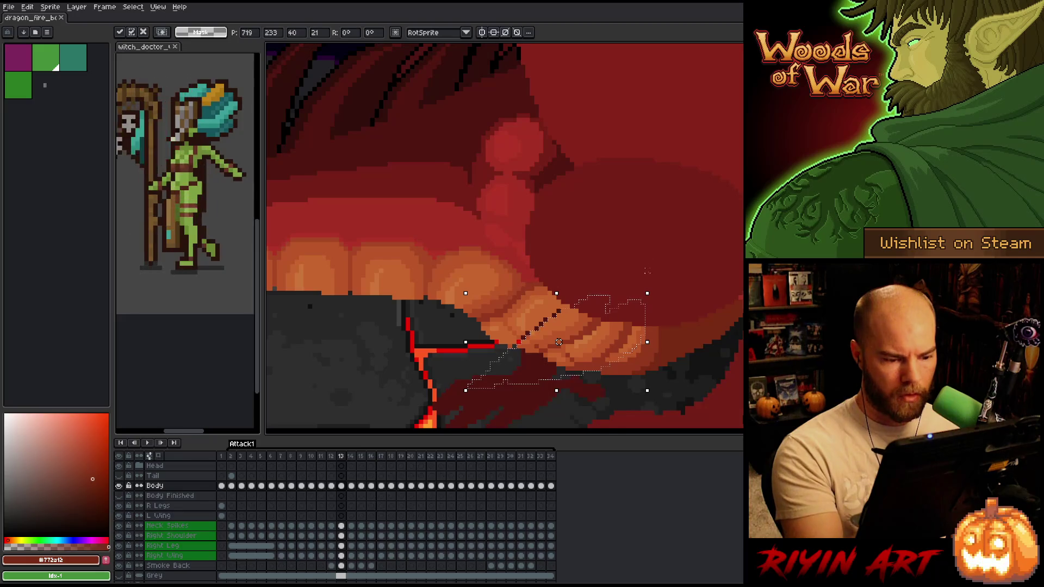
{"action": "key", "text": "comma"}
{"action": "key", "text": "period"}
{"action": "key", "text": "comma"}
{"action": "key", "text": "period"}
{"action": "key", "text": "comma"}
{"action": "key", "text": "period"}
{"action": "key", "text": "comma"}
{"action": "key", "text": "ctrl+d"}
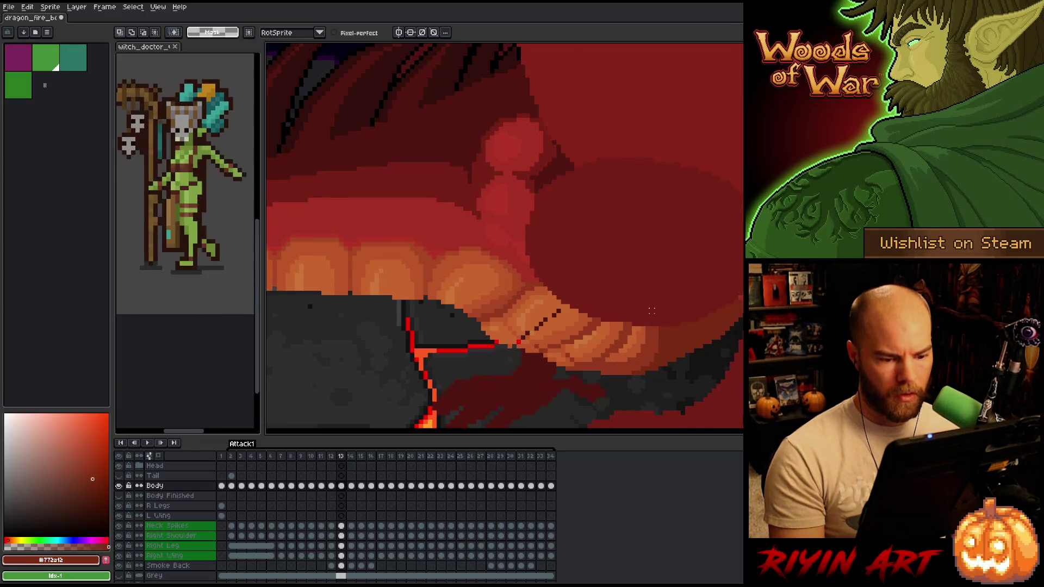
Sample the teeth's orange and go back to the 1px pencil.
{"action": "key", "text": "i"}
{"action": "left_click", "coordinate": [548, 310]}
{"action": "key", "text": "b"}
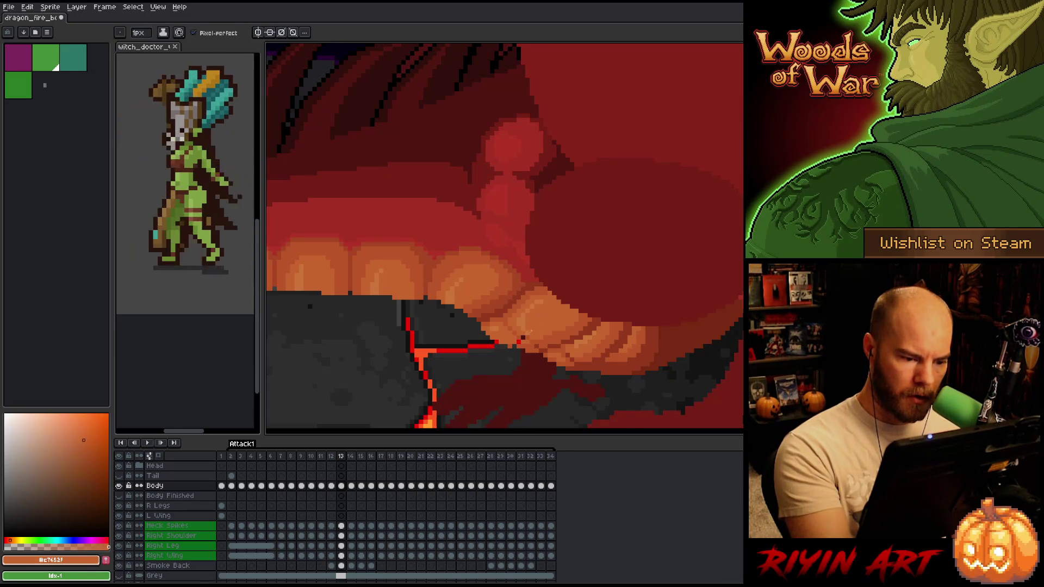
Repaint the lower teeth with darker and lighter orange shades, checking against frame 12.
{"action": "left_click", "coordinate": [530, 329], "text": "alt"}
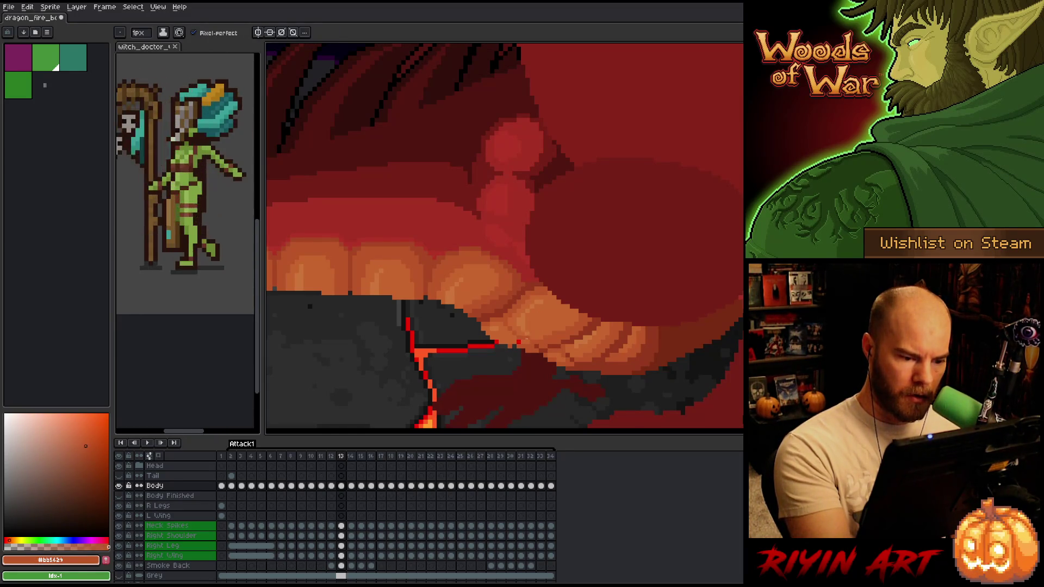
{"action": "left_click", "coordinate": [544, 325], "text": "alt"}
{"action": "left_click", "coordinate": [532, 341], "text": "alt"}
{"action": "left_click", "coordinate": [544, 321], "text": "alt"}
{"action": "left_click", "coordinate": [519, 343], "text": "alt"}
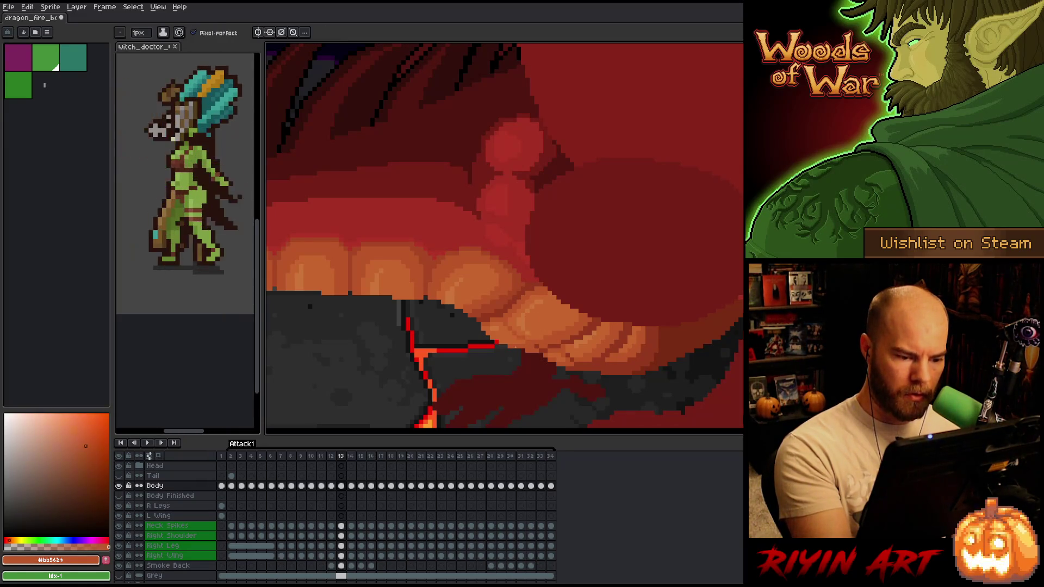
{"action": "left_click", "coordinate": [508, 333], "text": "alt"}
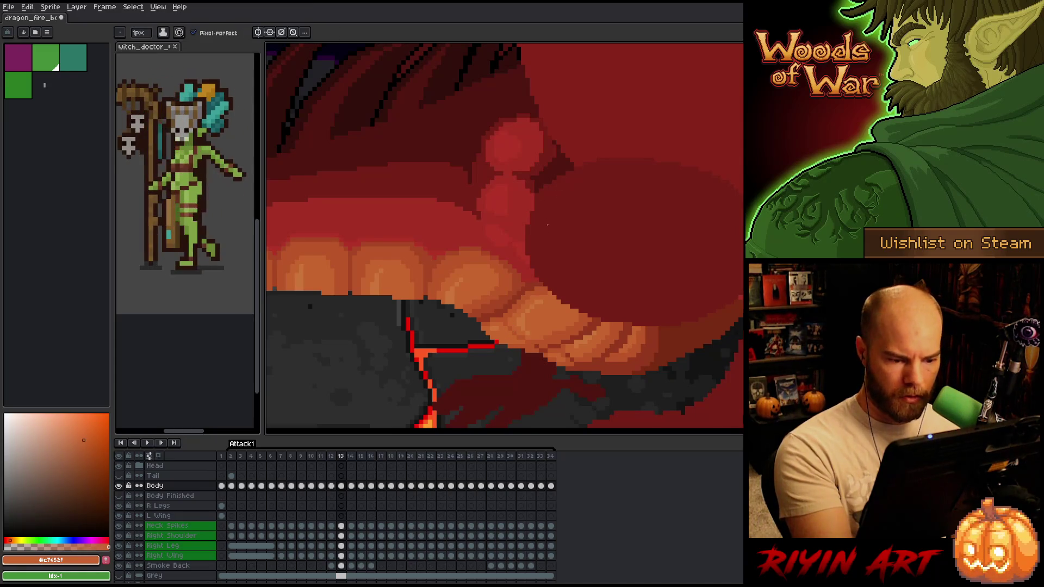
{"action": "key", "text": "Left"}
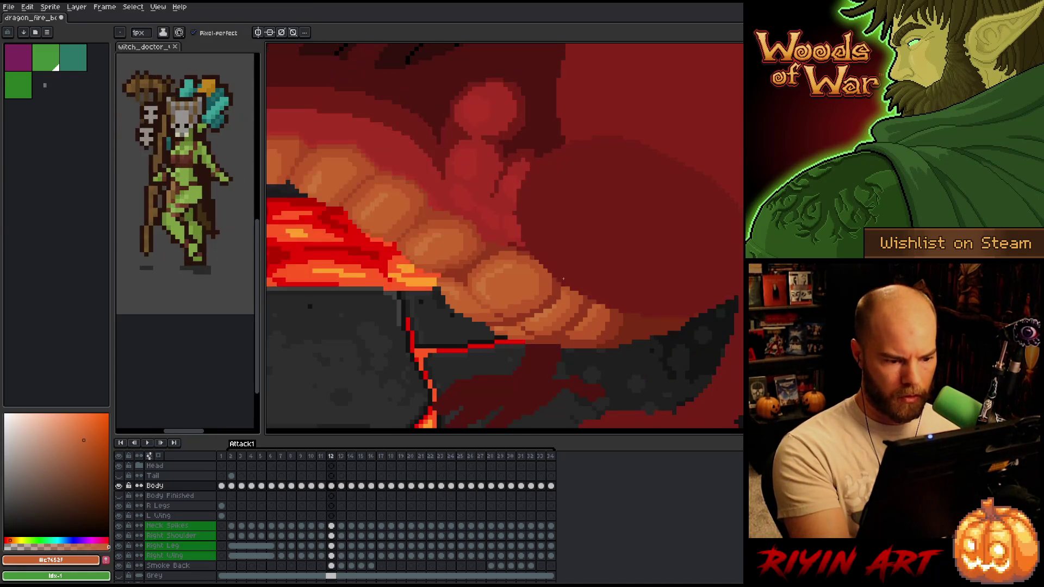
{"action": "key", "text": "Right"}
{"action": "key", "text": "Left"}
{"action": "key", "text": "Right"}
Add dark red mouth pixels and more orange tooth shading, comparing with frame 12.
{"action": "left_click", "coordinate": [546, 350], "text": "alt"}
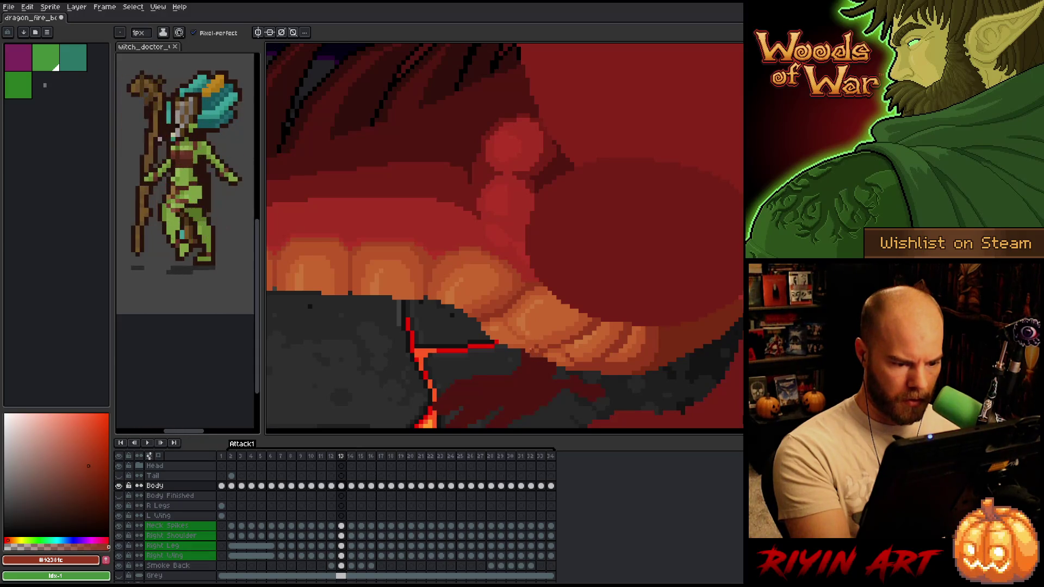
{"action": "left_click", "coordinate": [523, 350], "text": "alt"}
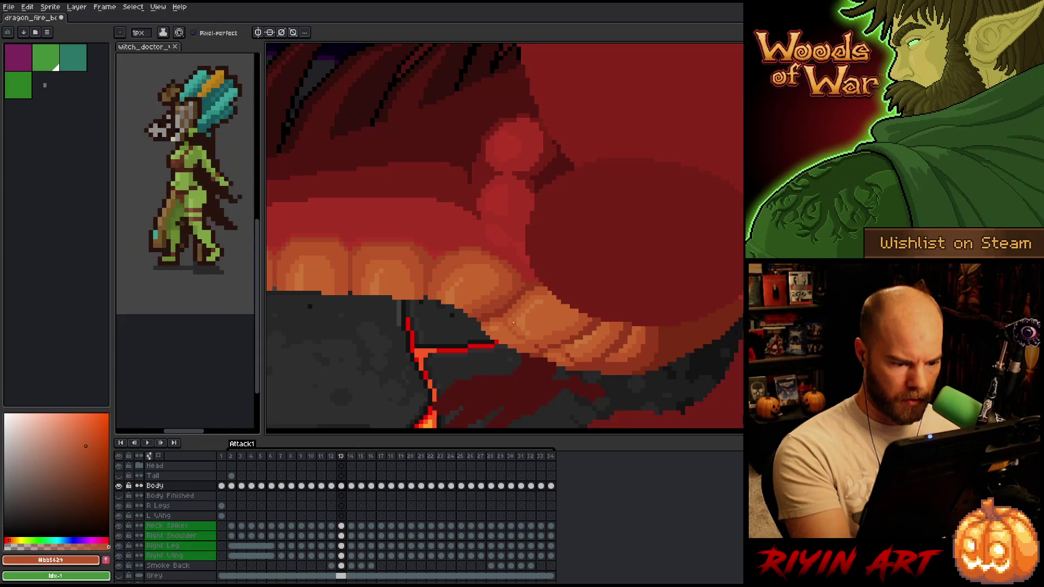
{"action": "left_click", "coordinate": [506, 338], "text": "alt"}
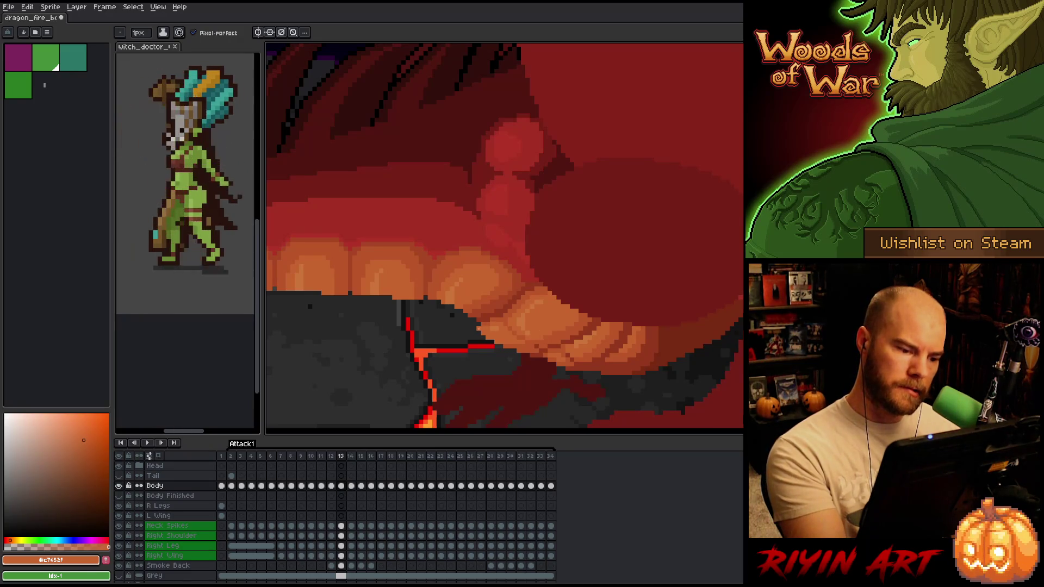
{"action": "left_click", "coordinate": [486, 306], "text": "alt"}
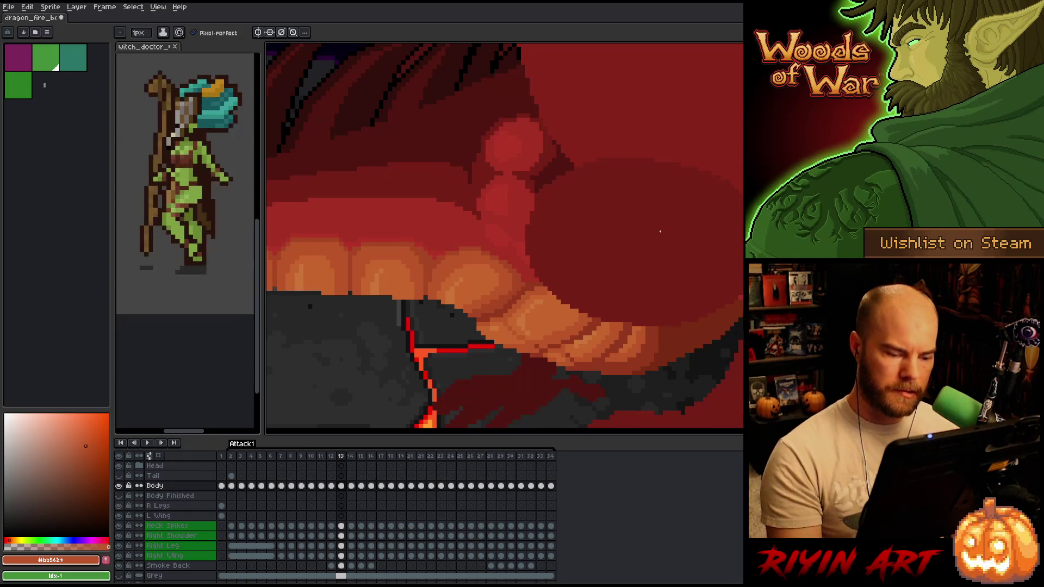
{"action": "key", "text": "Left"}
{"action": "key", "text": "Right"}
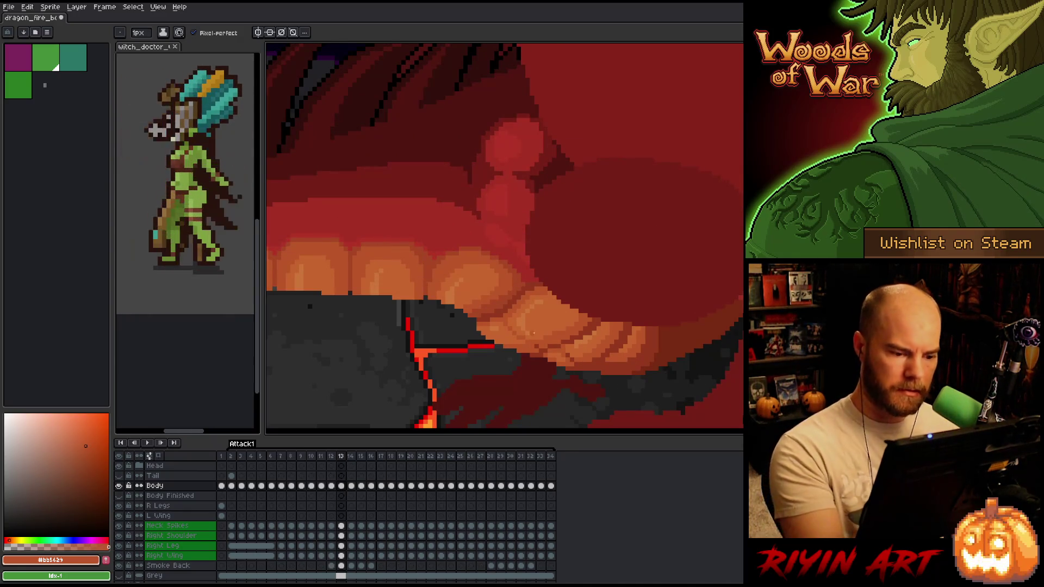
{"action": "left_click", "coordinate": [541, 342], "text": "alt"}
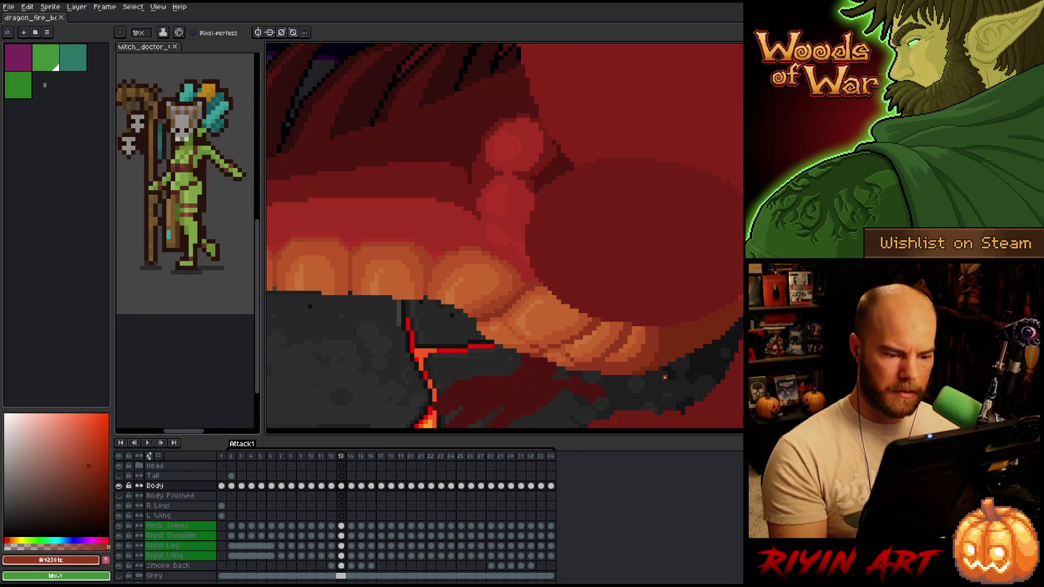
{"action": "key", "text": "Left"}
{"action": "key", "text": "Right"}
{"action": "key", "text": "Left"}
{"action": "key", "text": "Right"}
Touch up the remaining light and dark orange tooth pixels while flipping between frames 12 and 13.
{"action": "left_click", "coordinate": [555, 328], "text": "alt"}
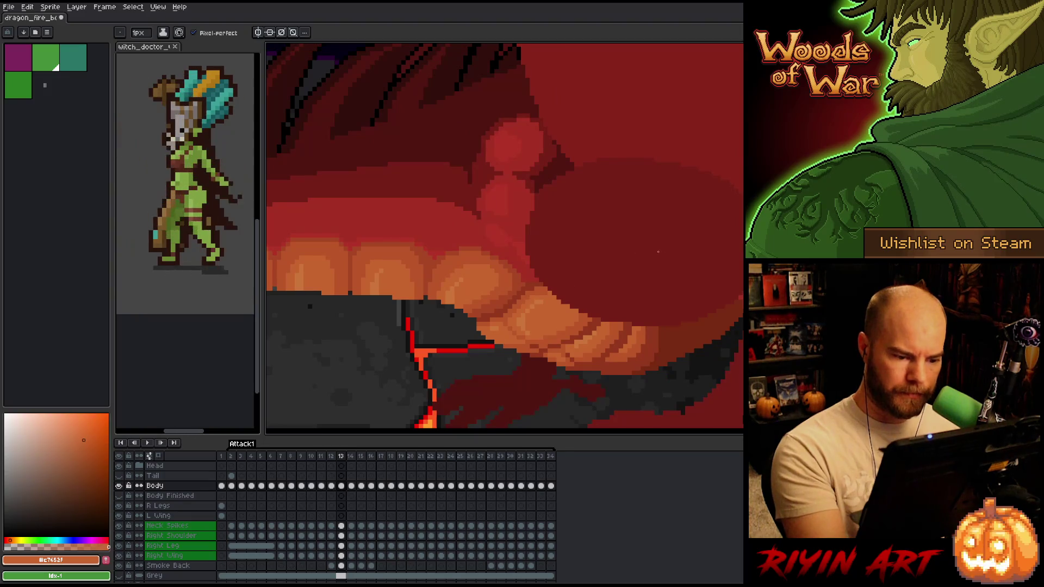
{"action": "key", "text": "Left"}
{"action": "key", "text": "Right"}
{"action": "key", "text": "Left"}
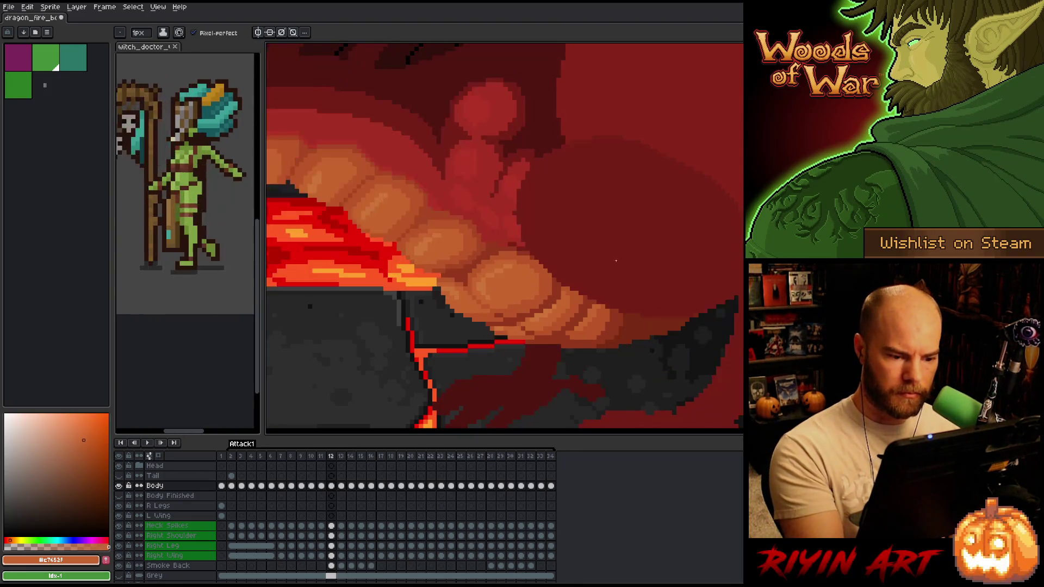
{"action": "key", "text": "Right"}
{"action": "key", "text": "Left"}
{"action": "key", "text": "Right"}
{"action": "key", "text": "Left"}
{"action": "key", "text": "Right"}
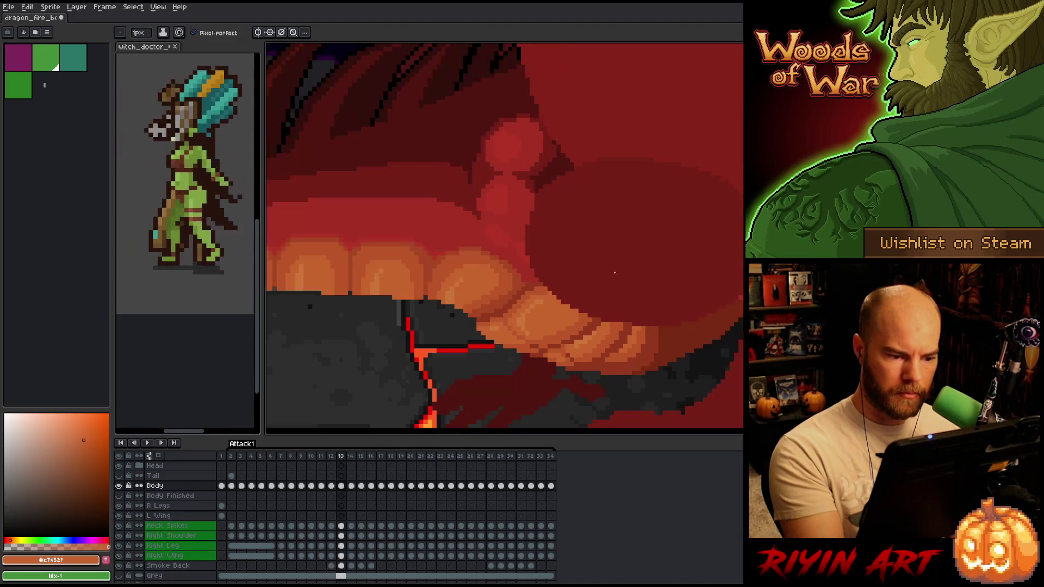
{"action": "left_click", "coordinate": [549, 289], "text": "alt"}
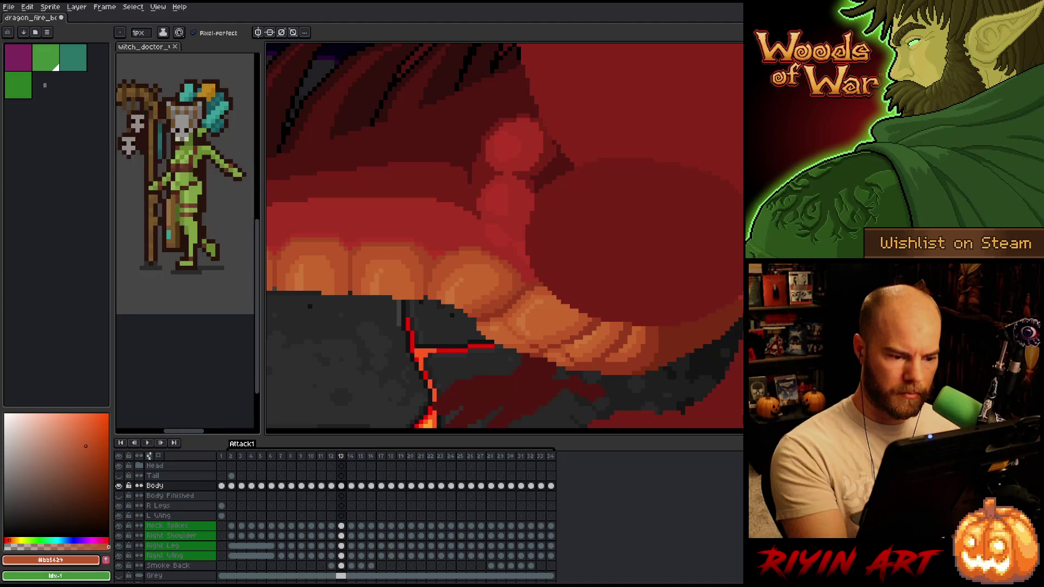
{"action": "key", "text": "Left"}
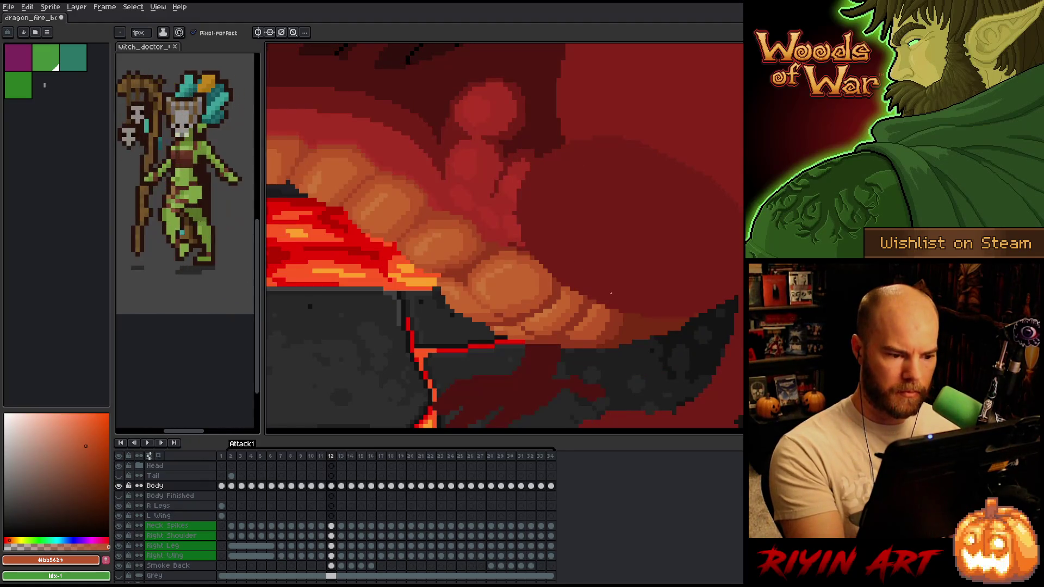
{"action": "key", "text": "Right"}
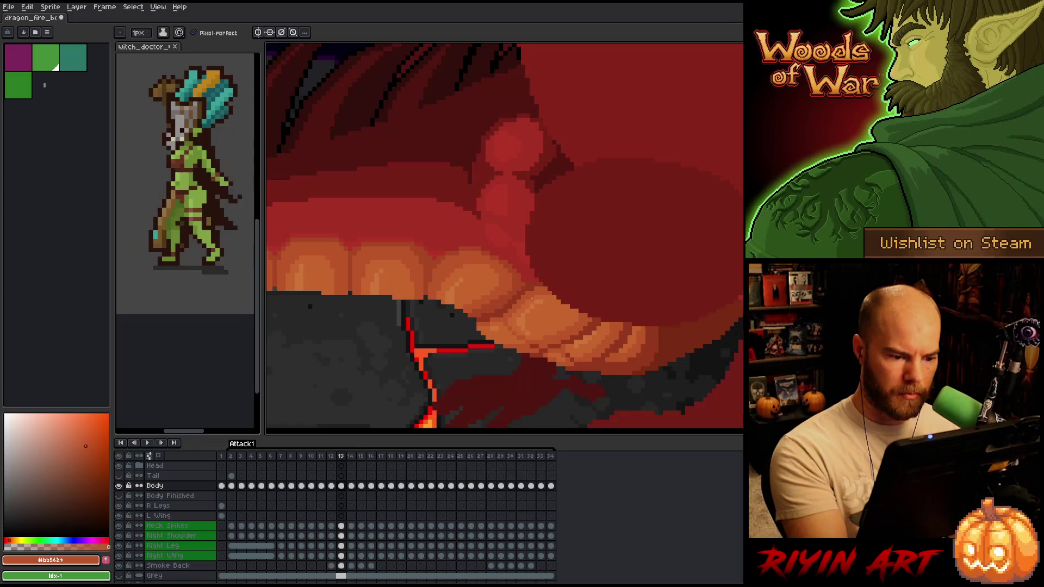
{"action": "key", "text": "Left"}
{"action": "key", "text": "Right"}
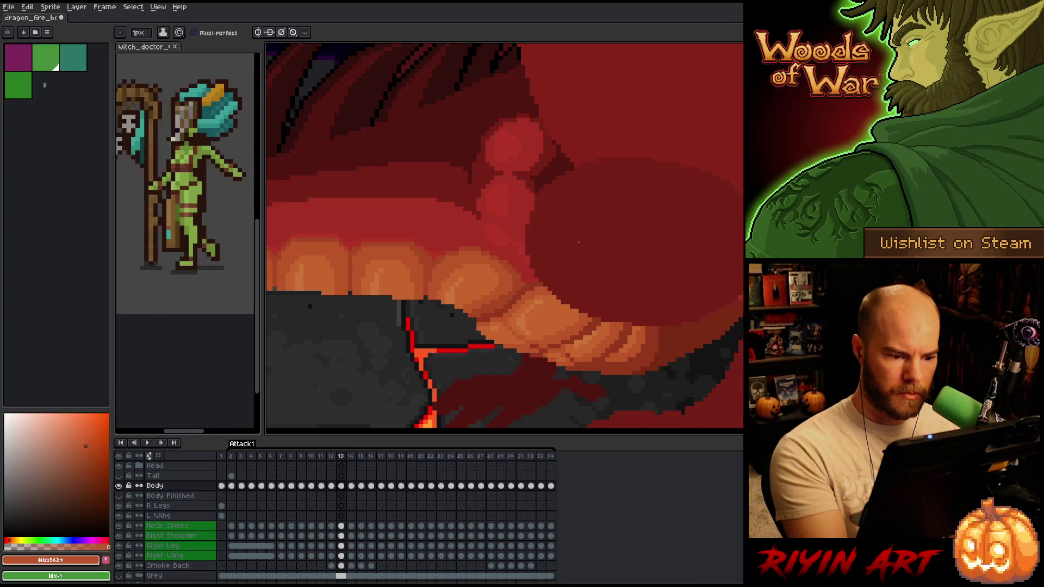
{"action": "key", "text": "Left"}
{"action": "key", "text": "Right"}
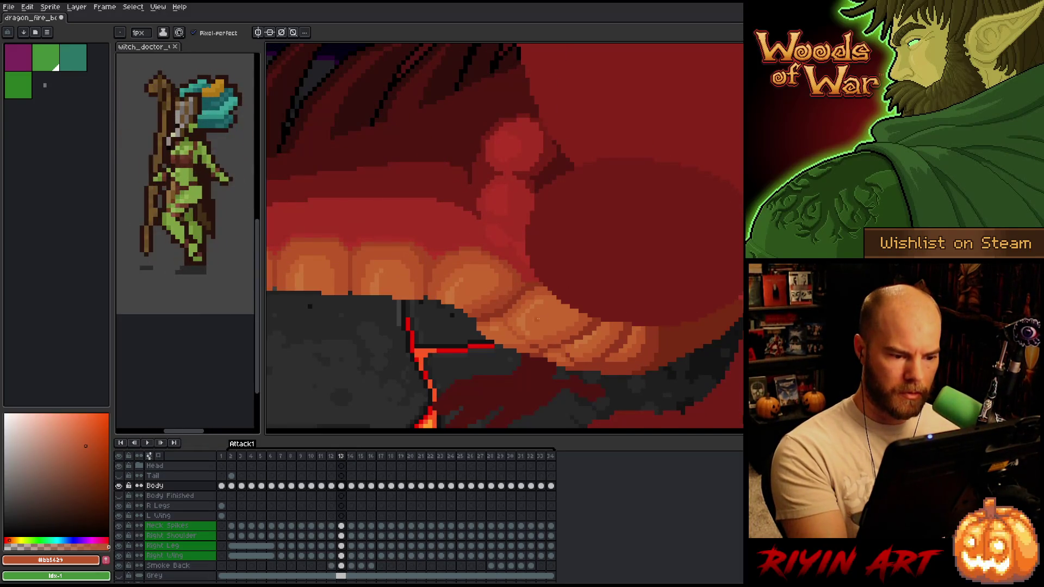
Repaint tooth pixels in light and deeper orange, flipping to frame 12 to check.
{"action": "key", "text": "m"}
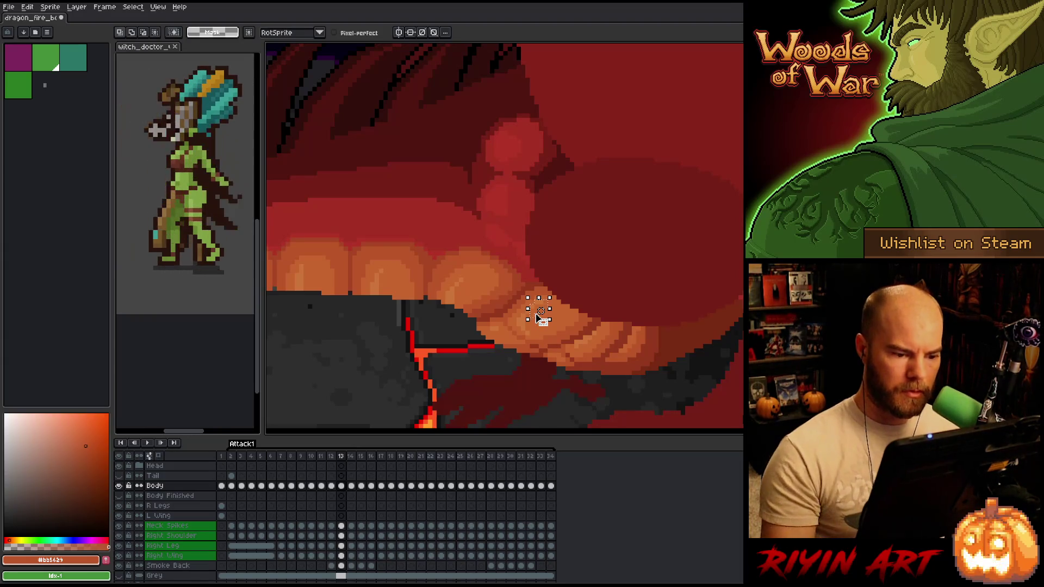
{"action": "key", "text": "b"}
{"action": "left_click", "coordinate": [533, 313], "text": "alt"}
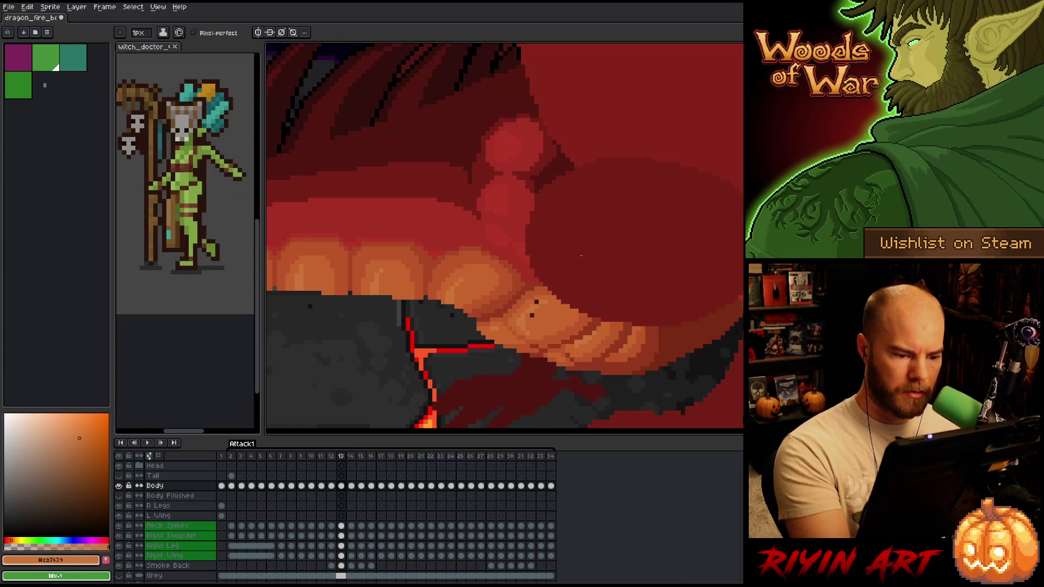
{"action": "key", "text": "Left"}
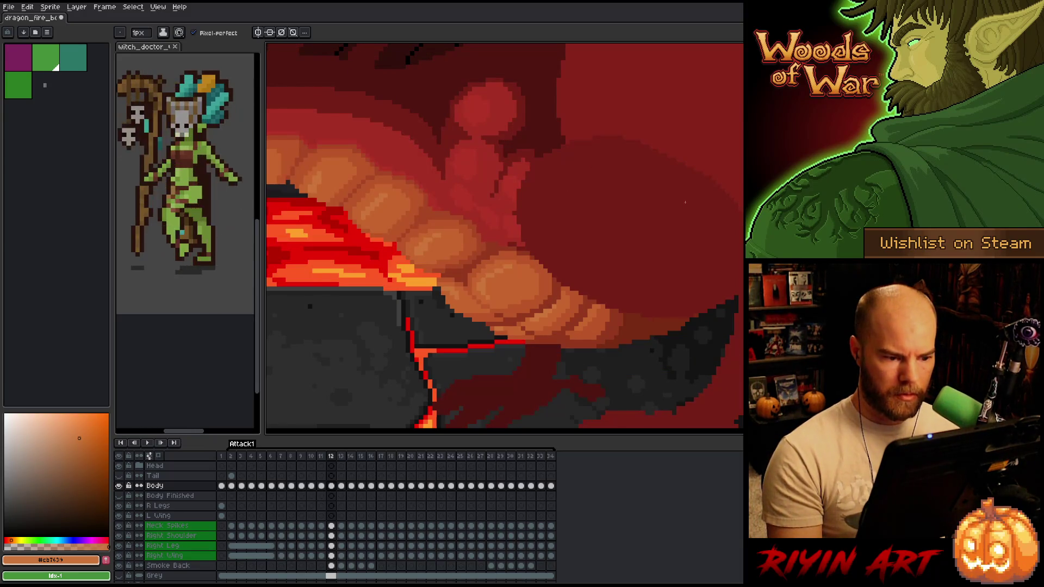
{"action": "key", "text": "Right"}
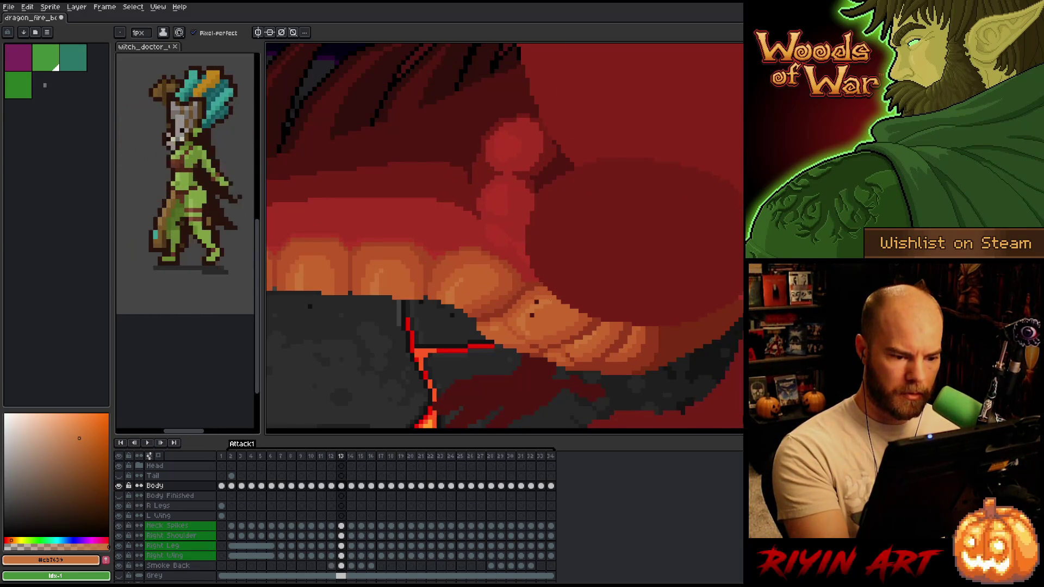
{"action": "left_click", "coordinate": [537, 302], "text": "alt"}
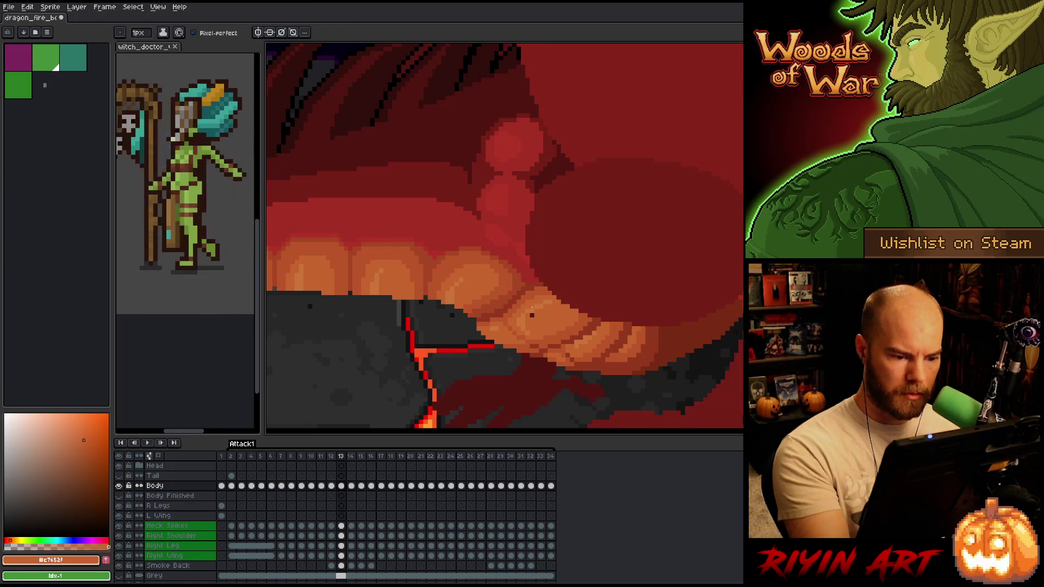
{"action": "key", "text": "Left"}
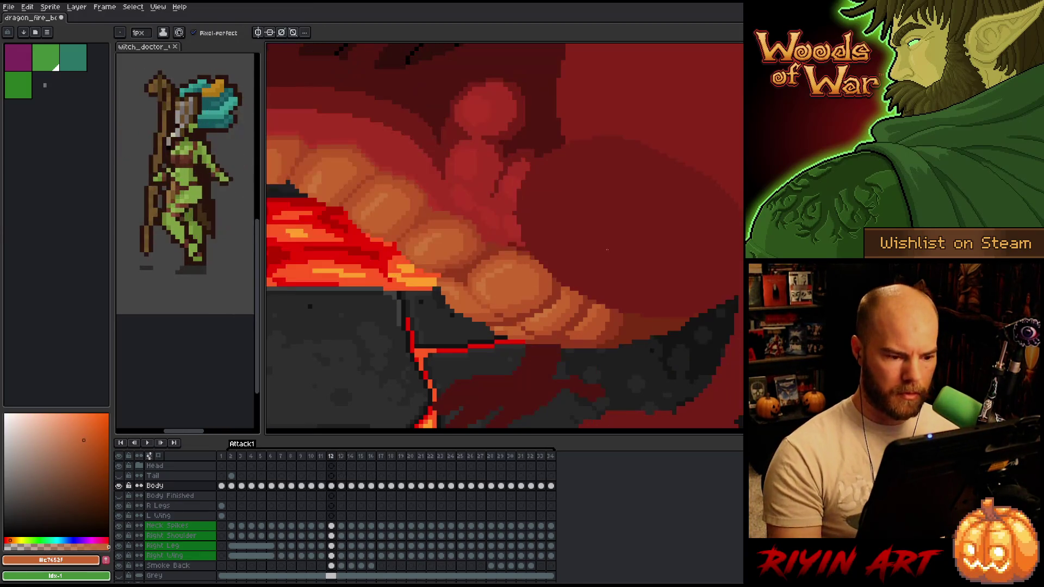
{"action": "key", "text": "Right"}
{"action": "key", "text": "Left"}
{"action": "key", "text": "Right"}
{"action": "key", "text": "Left"}
{"action": "key", "text": "Right"}
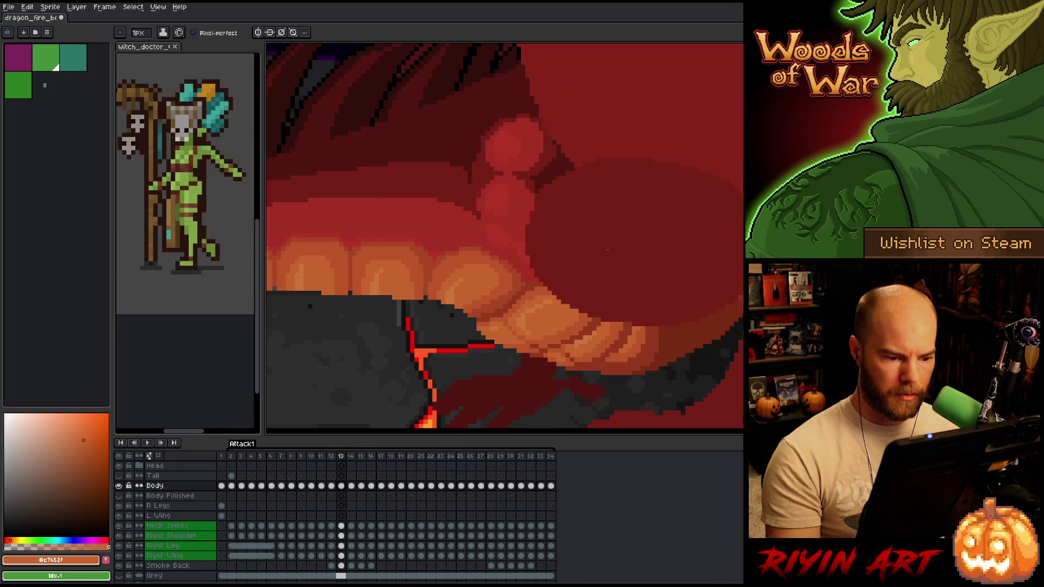
{"action": "key", "text": "Left"}
{"action": "key", "text": "Right"}
Select a small block of tooth pixels, then deselect and return to the pencil.
{"action": "key", "text": "m"}
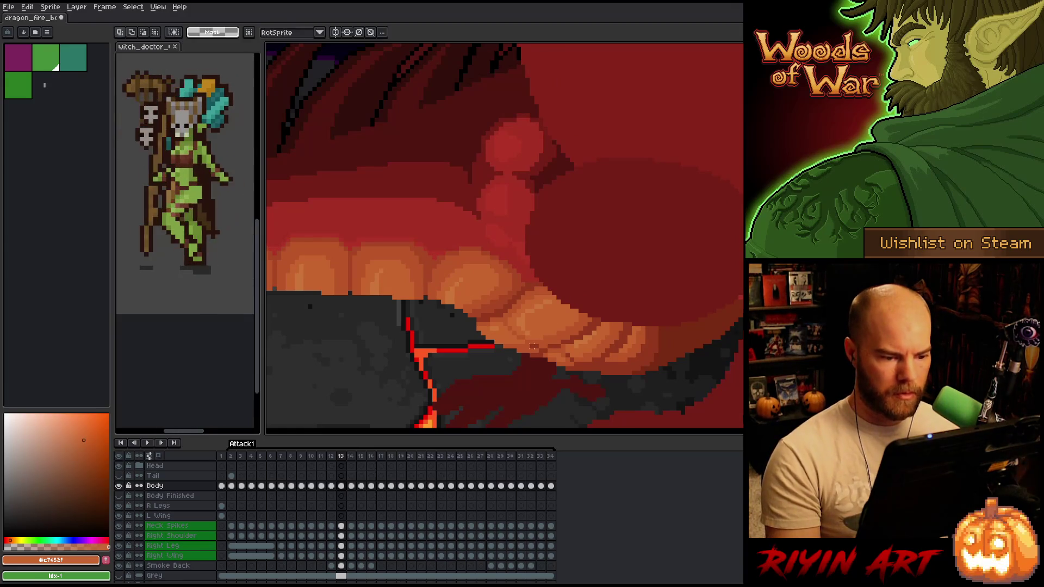
{"action": "left_click_drag", "start_coordinate": [521, 325], "coordinate": [535, 334]}
{"action": "left_click", "coordinate": [528, 327]}
{"action": "key", "text": "ctrl+d"}
{"action": "key", "text": "b"}
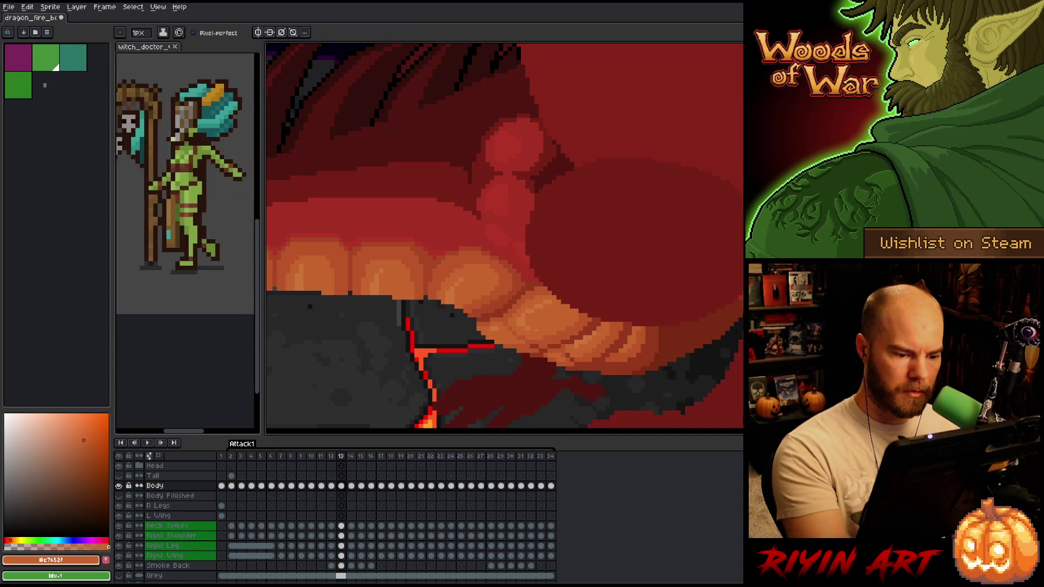
{"action": "key", "text": "Left"}
{"action": "key", "text": "Right"}
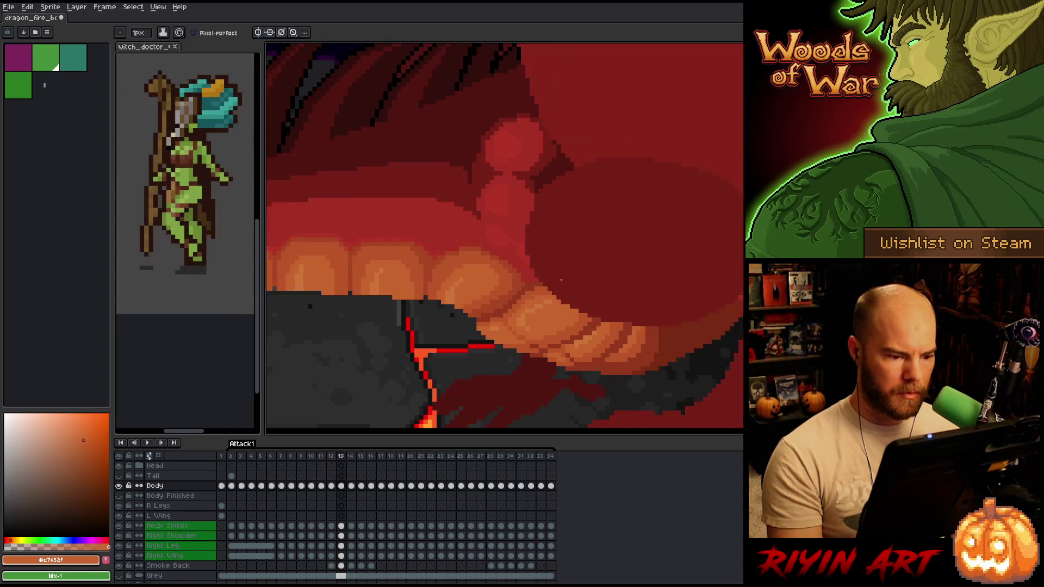
Paint light, deeper and darker orange pixels on the teeth, comparing with frame 12.
{"action": "left_click", "coordinate": [486, 324], "text": "alt"}
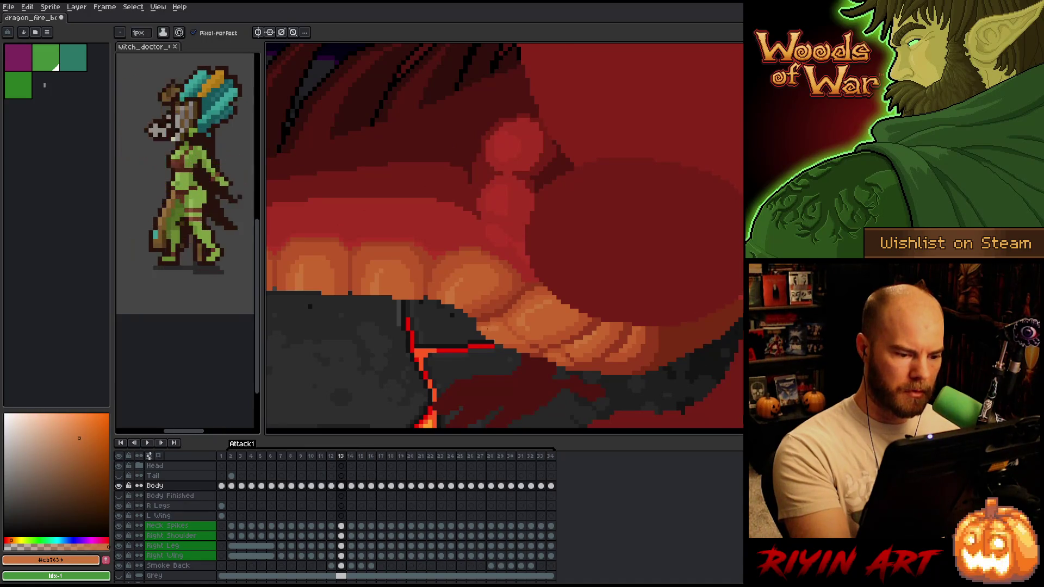
{"action": "left_click", "coordinate": [523, 283], "text": "alt"}
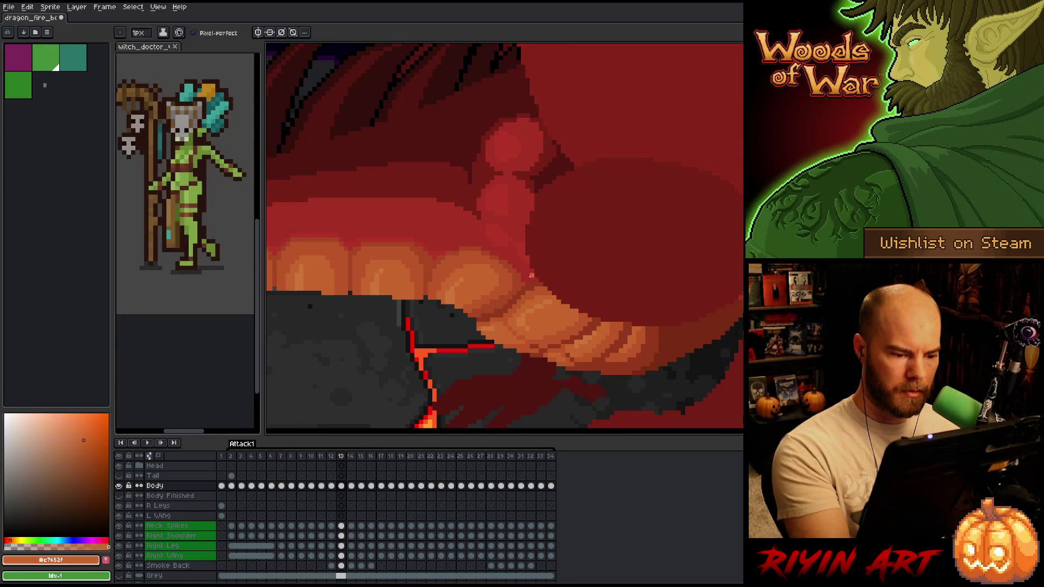
{"action": "key", "text": "Left"}
{"action": "key", "text": "Right"}
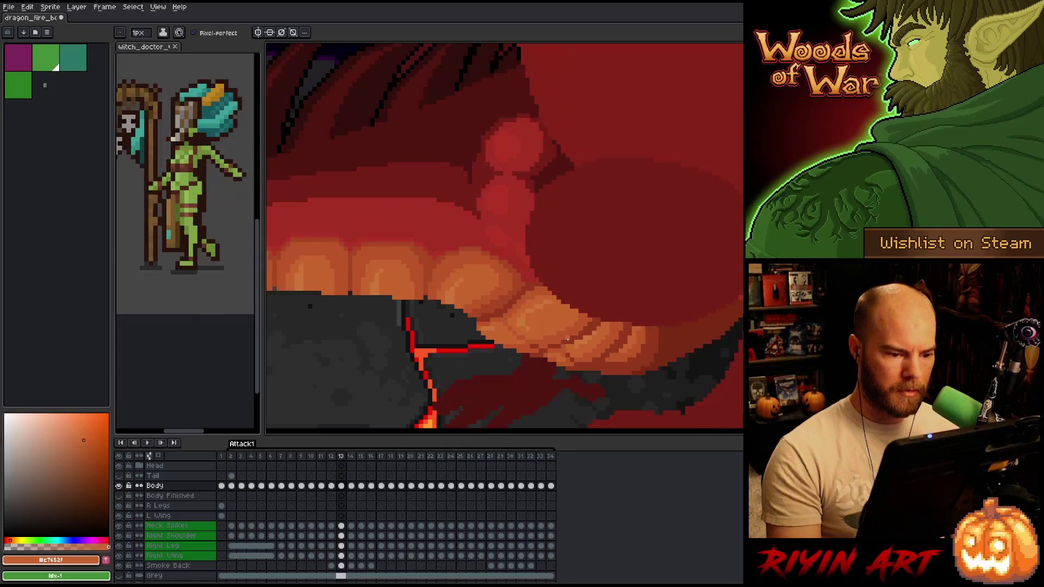
{"action": "left_click", "coordinate": [502, 339], "text": "alt"}
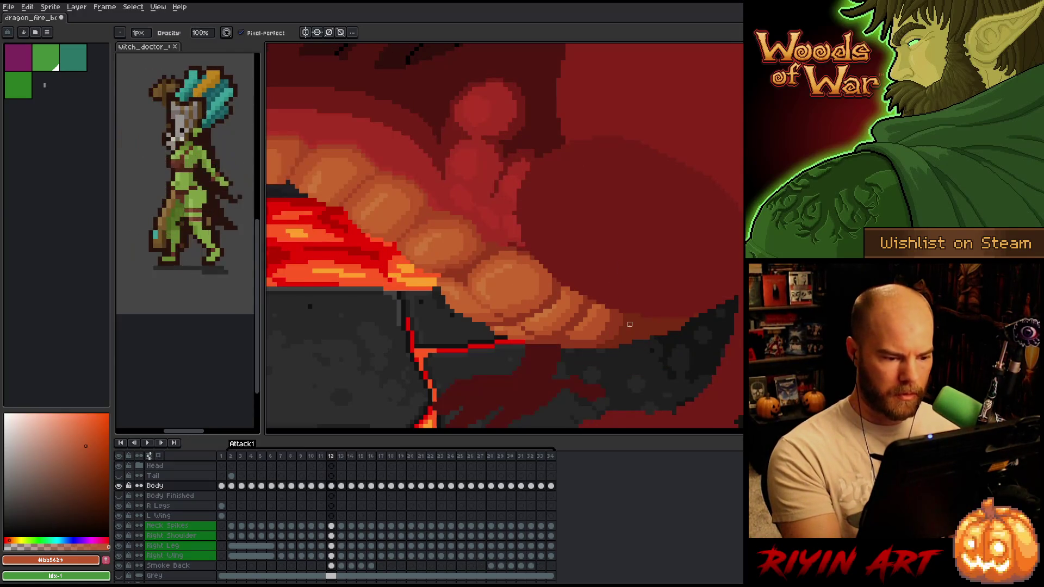
Erase stray tooth pixels and repaint mid, darker and light orange shades, checking frame 12.
{"action": "key", "text": "e"}
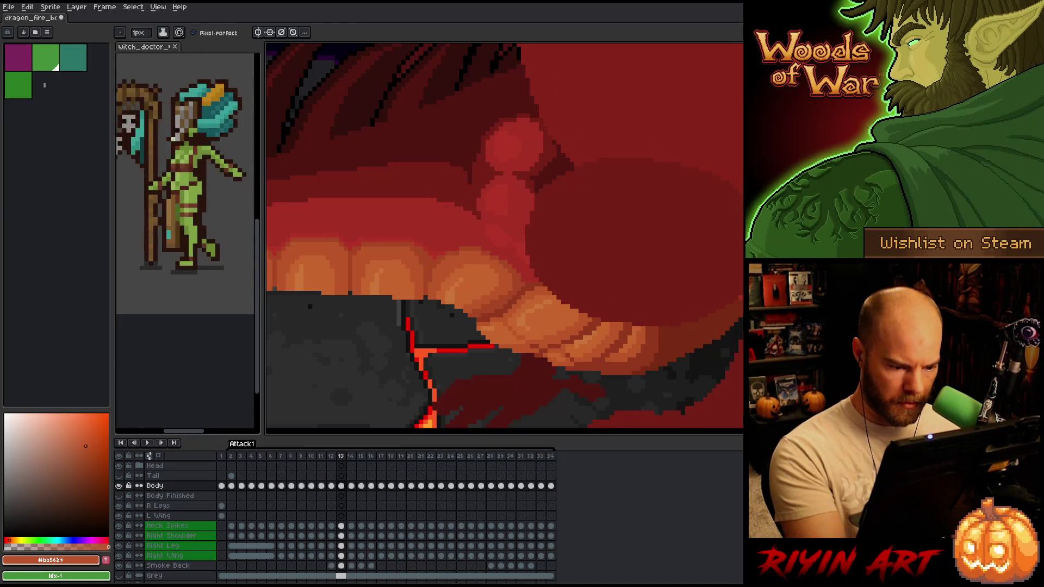
{"action": "left_click", "coordinate": [553, 359], "text": "alt"}
{"action": "left_click", "coordinate": [542, 351], "text": "alt"}
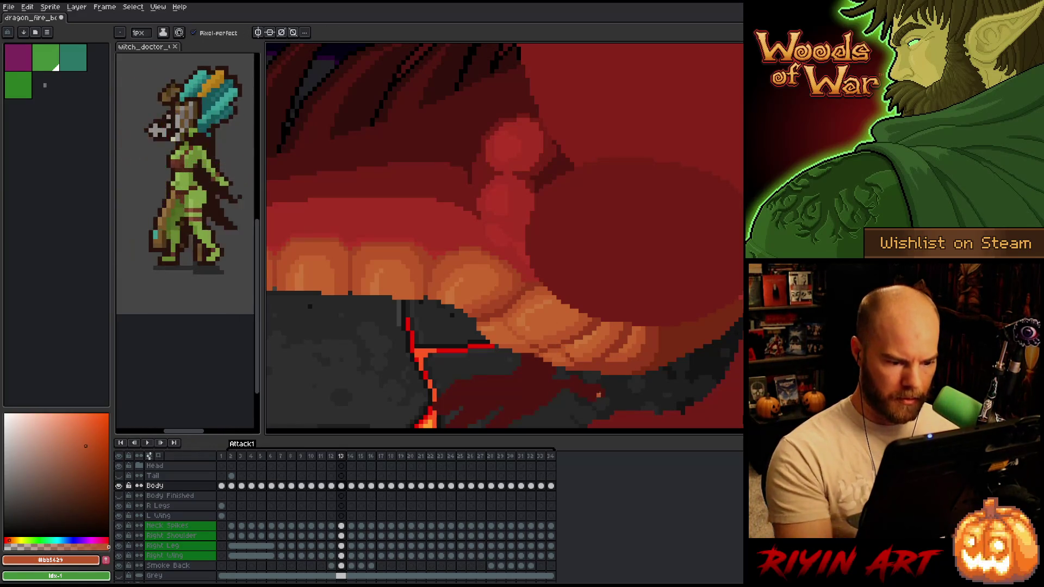
{"action": "key", "text": "comma"}
{"action": "key", "text": "period"}
{"action": "left_click", "coordinate": [585, 340], "text": "alt"}
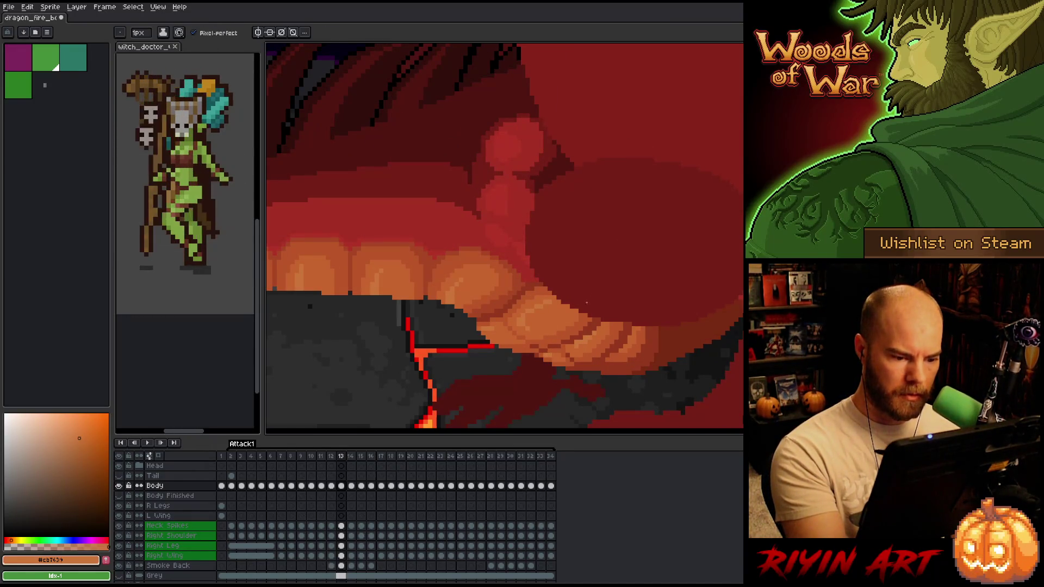
{"action": "key", "text": "comma"}
{"action": "key", "text": "period"}
{"action": "key", "text": "comma"}
{"action": "key", "text": "period"}
{"action": "key", "text": "comma"}
{"action": "key", "text": "period"}
{"action": "key", "text": "comma"}
{"action": "key", "text": "period"}
Add dark red-brown shadow and #bb5624 orange to the teeth, then review frames 12 and 13.
{"action": "left_click", "coordinate": [622, 345], "text": "alt"}
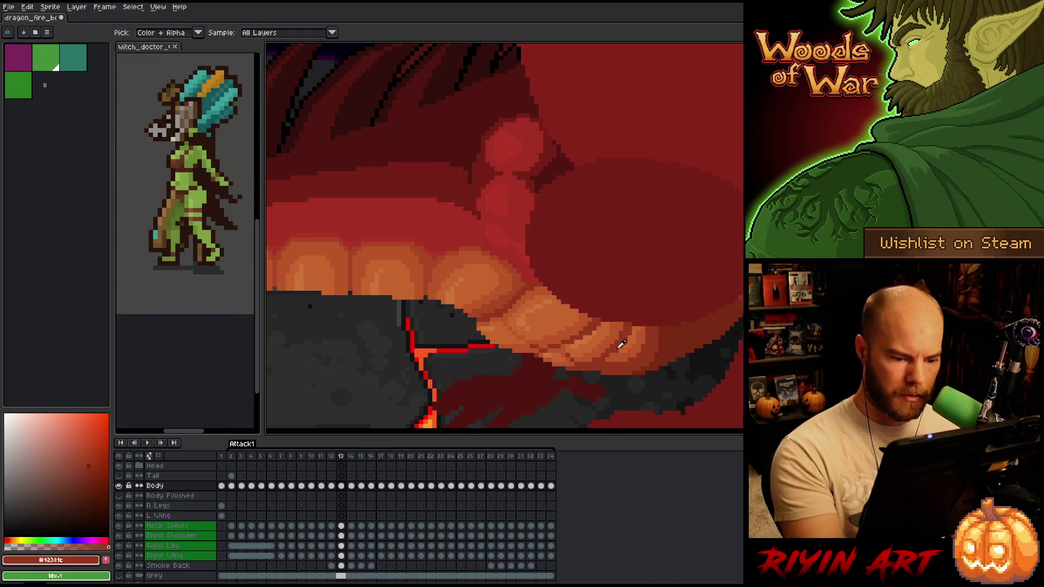
{"action": "key", "text": "comma"}
{"action": "key", "text": "period"}
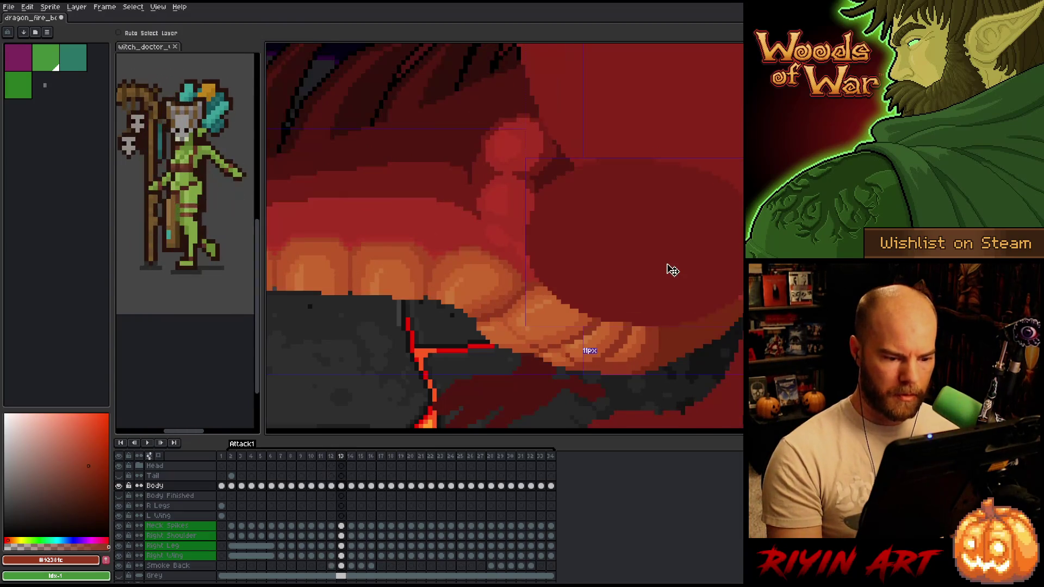
{"action": "key", "text": "comma"}
{"action": "key", "text": "period"}
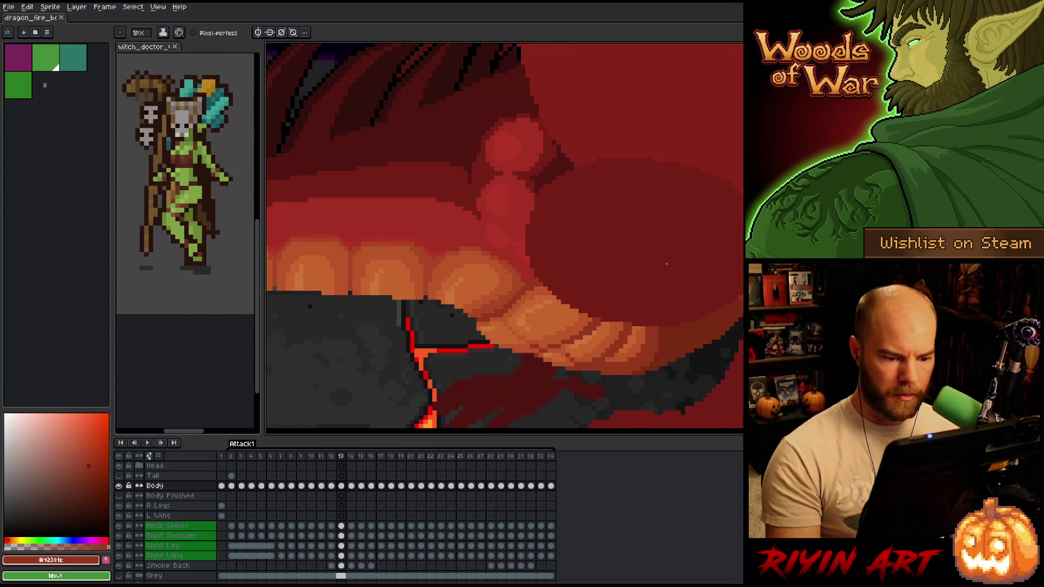
{"action": "left_click", "coordinate": [625, 355], "text": "alt"}
{"action": "key", "text": "comma"}
{"action": "key", "text": "period"}
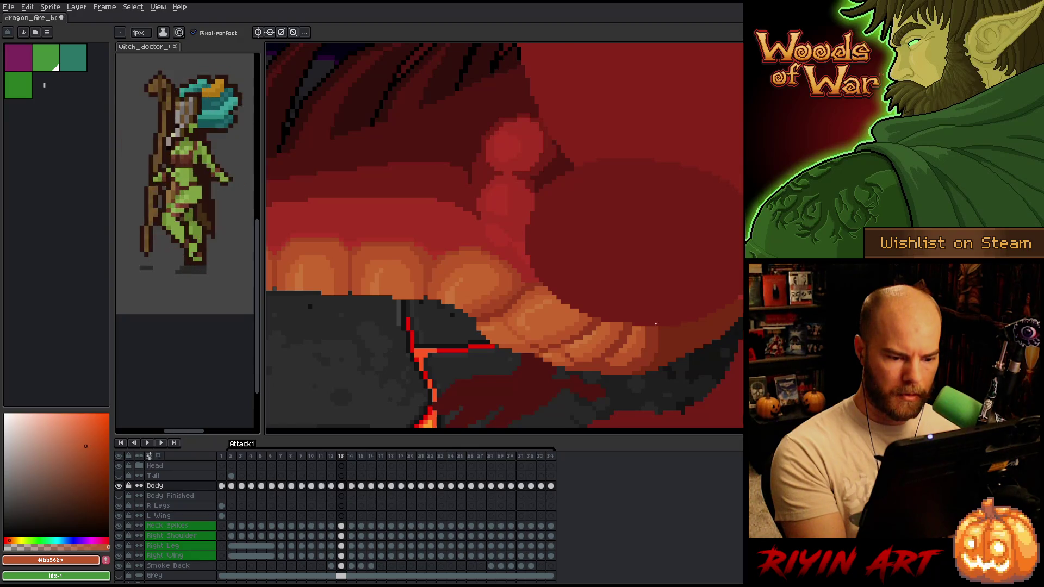
{"action": "key", "text": "comma"}
{"action": "key", "text": "period"}
{"action": "key", "text": "comma"}
{"action": "key", "text": "period"}
{"action": "key", "text": "comma"}
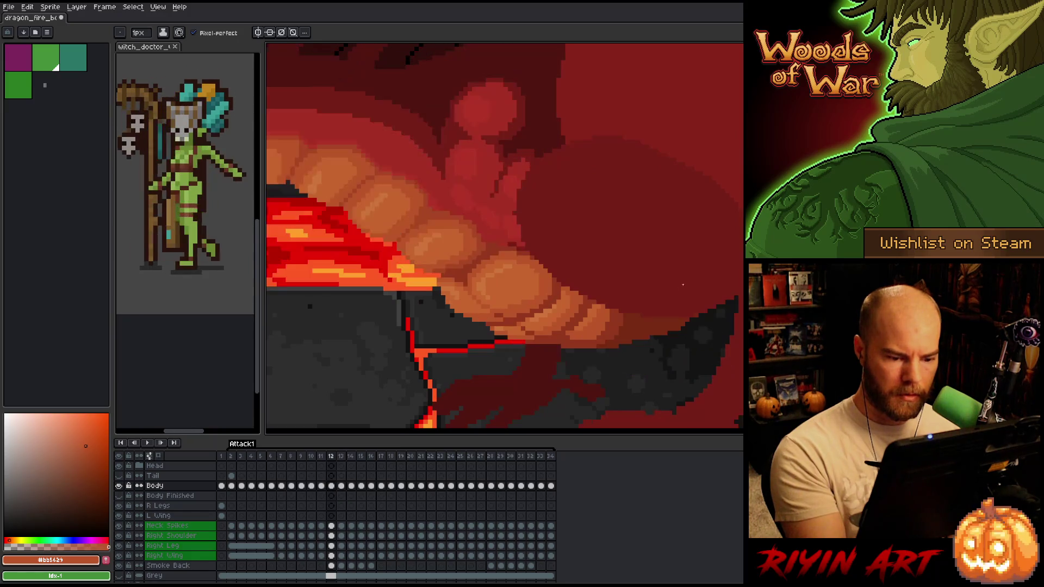
{"action": "key", "text": "period"}
{"action": "key", "text": "comma"}
{"action": "key", "text": "period"}
{"action": "key", "text": "comma"}
{"action": "key", "text": "period"}
{"action": "key", "text": "comma"}
{"action": "key", "text": "period"}
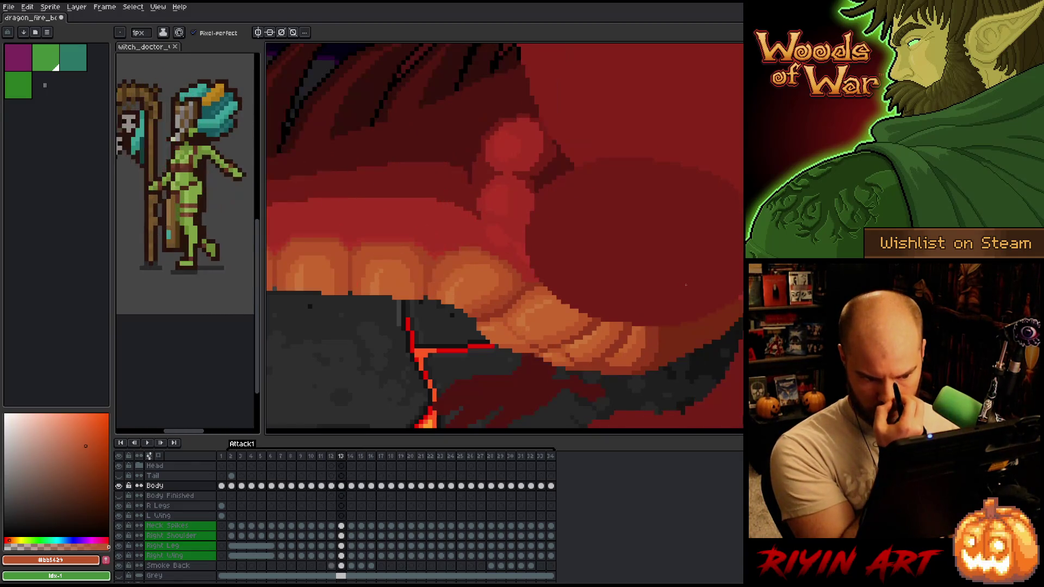
{"action": "key", "text": "comma"}
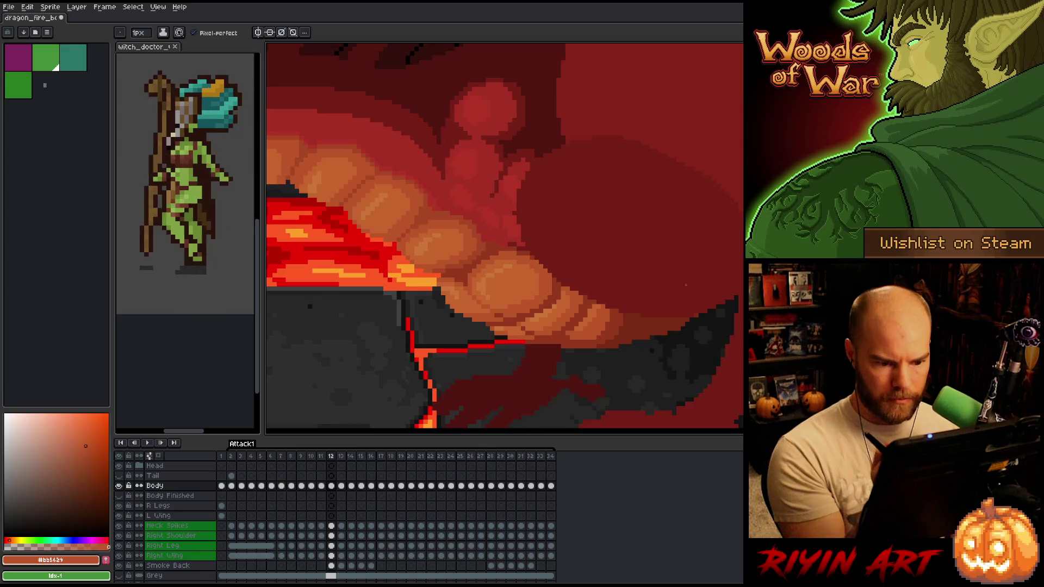
Sample the dark red-brown #772a12 from the canvas and save the dragon fire sprite.
{"action": "key", "text": "b"}
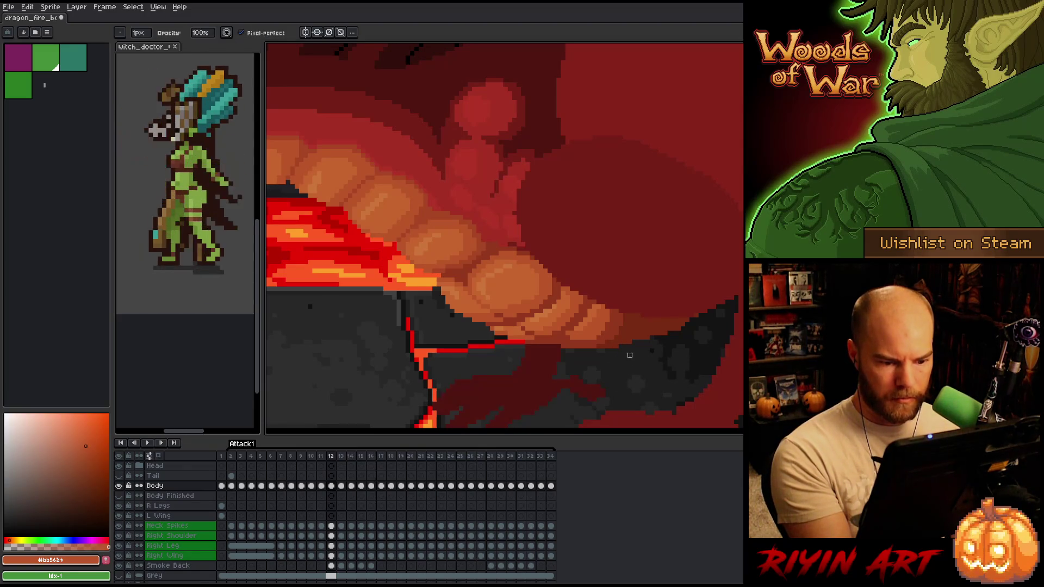
{"action": "left_click", "coordinate": [659, 345], "text": "alt"}
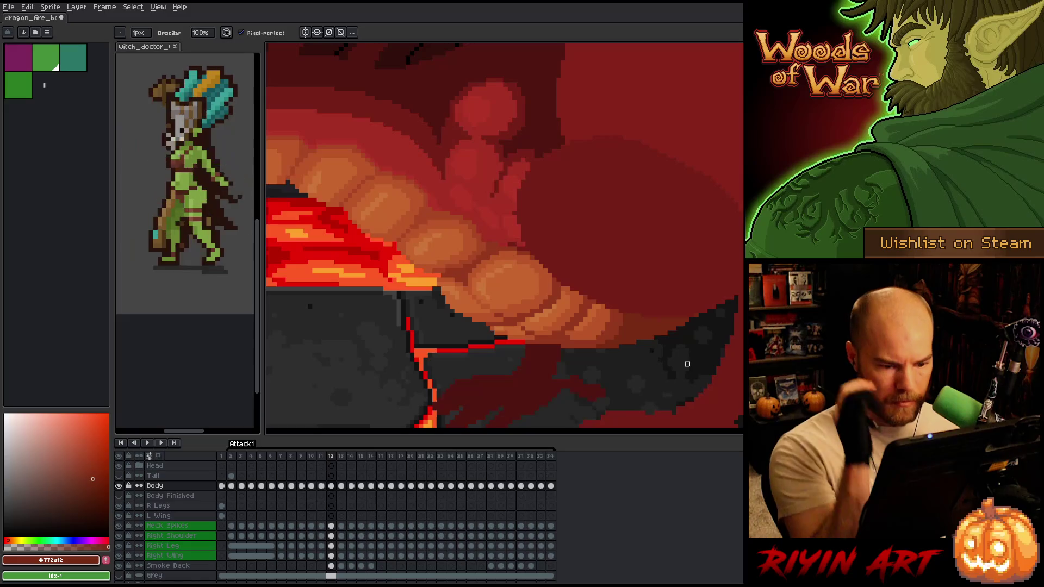
{"action": "key", "text": "e"}
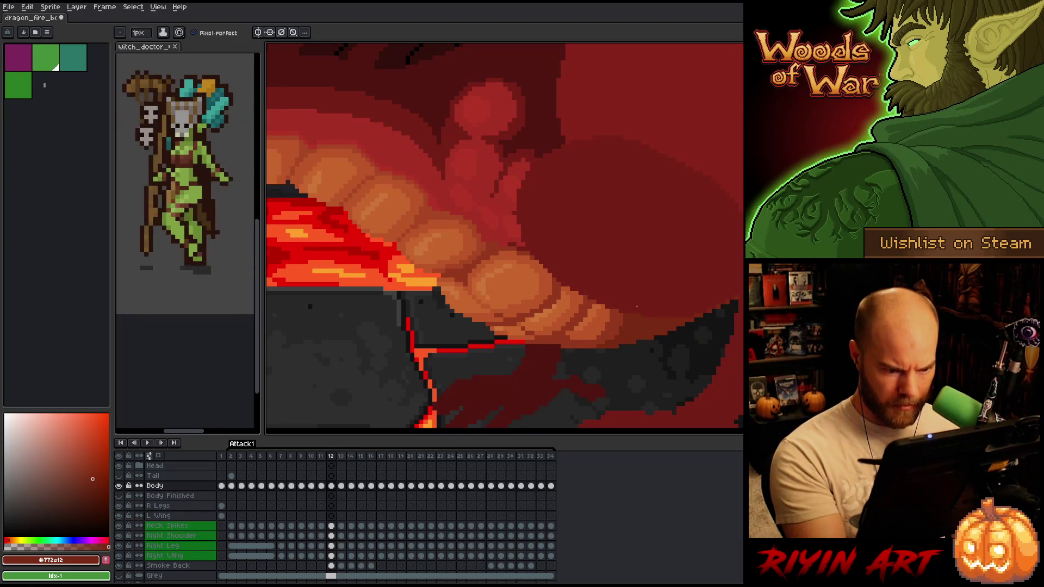
{"action": "key", "text": "ctrl+s"}
Flip back and forth between neighbouring frames to compare the mouth shading.
{"action": "key", "text": "Left"}
{"action": "key", "text": "Right"}
{"action": "key", "text": "Left"}
{"action": "key", "text": "Right"}
{"action": "key", "text": "Right"}
{"action": "key", "text": "Left"}
{"action": "key", "text": "Right"}
{"action": "key", "text": "Left"}
{"action": "key", "text": "Left"}
{"action": "key", "text": "Left"}
{"action": "key", "text": "Right"}
{"action": "key", "text": "Right"}
{"action": "key", "text": "Right"}
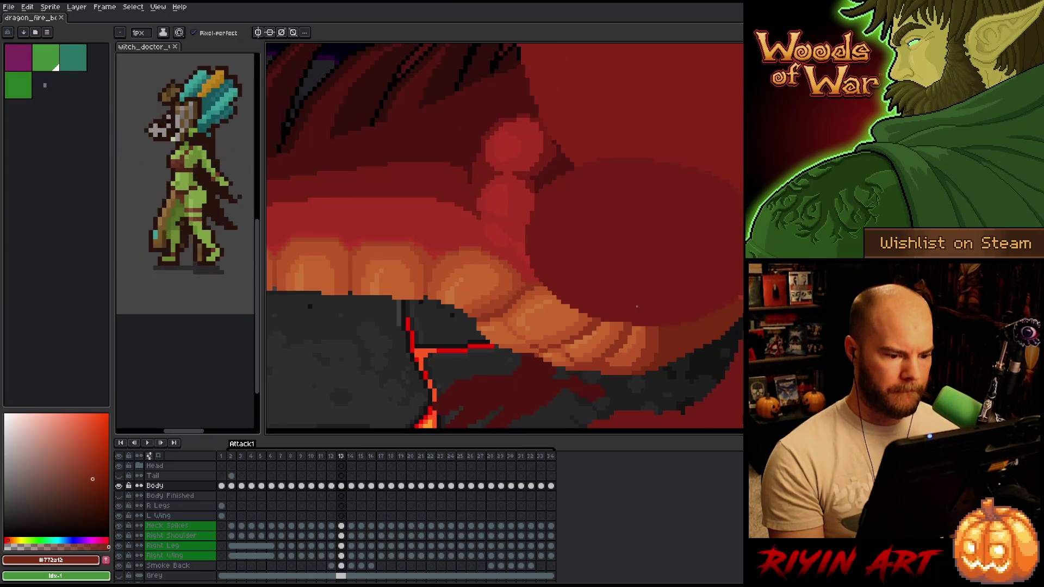
{"action": "key", "text": "Left"}
{"action": "key", "text": "Right"}
{"action": "key", "text": "Left"}
{"action": "key", "text": "Right"}
{"action": "key", "text": "Left"}
{"action": "key", "text": "Right"}
{"action": "key", "text": "Left"}
{"action": "key", "text": "Right"}
{"action": "key", "text": "Left"}
{"action": "key", "text": "Right"}
{"action": "key", "text": "Left"}
{"action": "key", "text": "Right"}
Paint a dark red pixel sampled from the mouth, then compare it across adjacent frames.
{"action": "key", "text": "Left"}
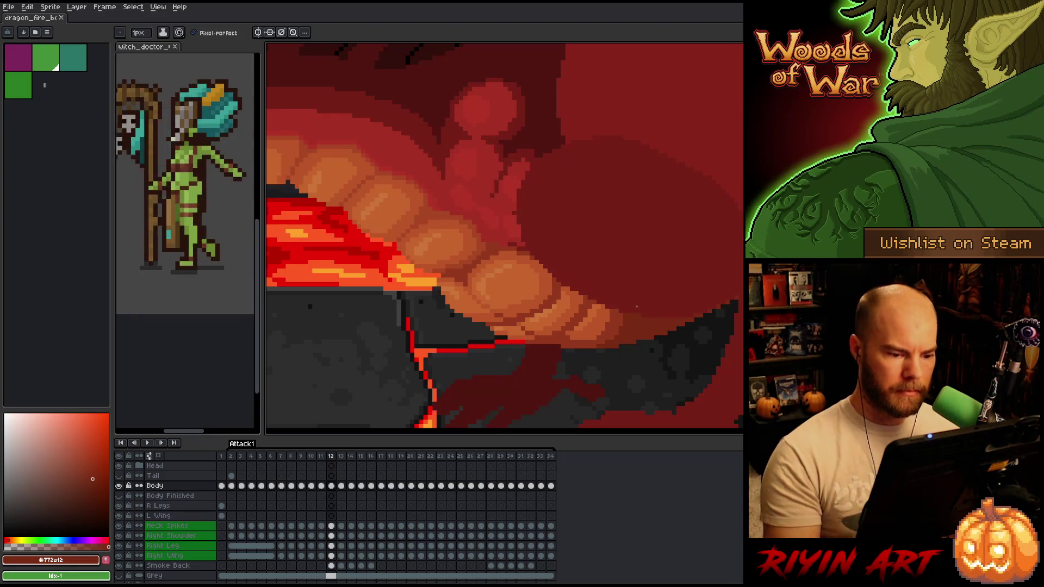
{"action": "left_click", "coordinate": [549, 346], "text": "alt"}
{"action": "left_click", "coordinate": [550, 346]}
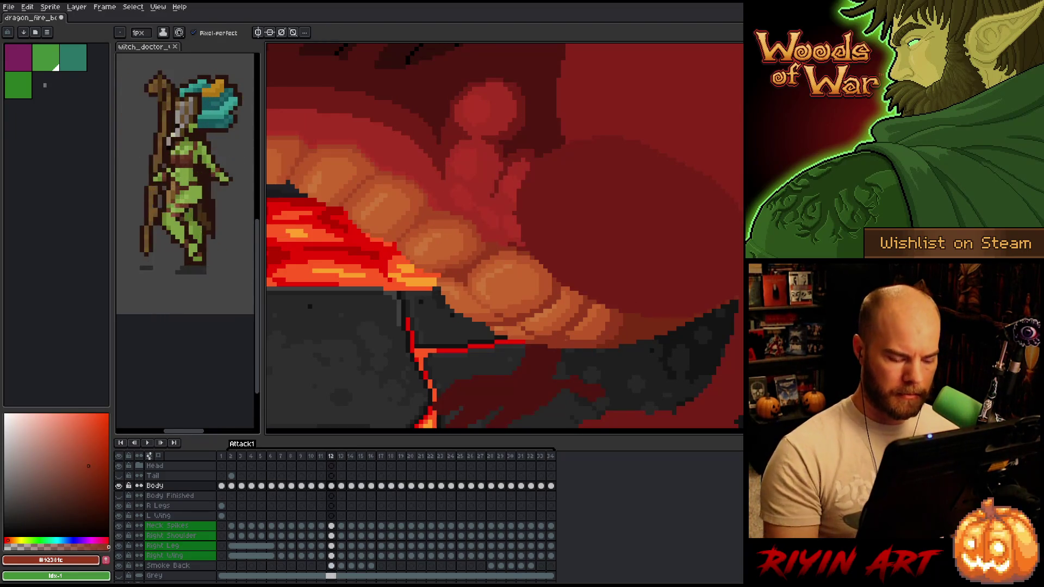
{"action": "key", "text": "Right"}
{"action": "key", "text": "Left"}
{"action": "key", "text": "Right"}
{"action": "key", "text": "Left"}
{"action": "key", "text": "Right"}
{"action": "key", "text": "Left"}
Compare the mouth shading between frames 10 and 11.
{"action": "key", "text": "Left"}
{"action": "key", "text": "Right"}
{"action": "key", "text": "Left"}
{"action": "key", "text": "Left"}
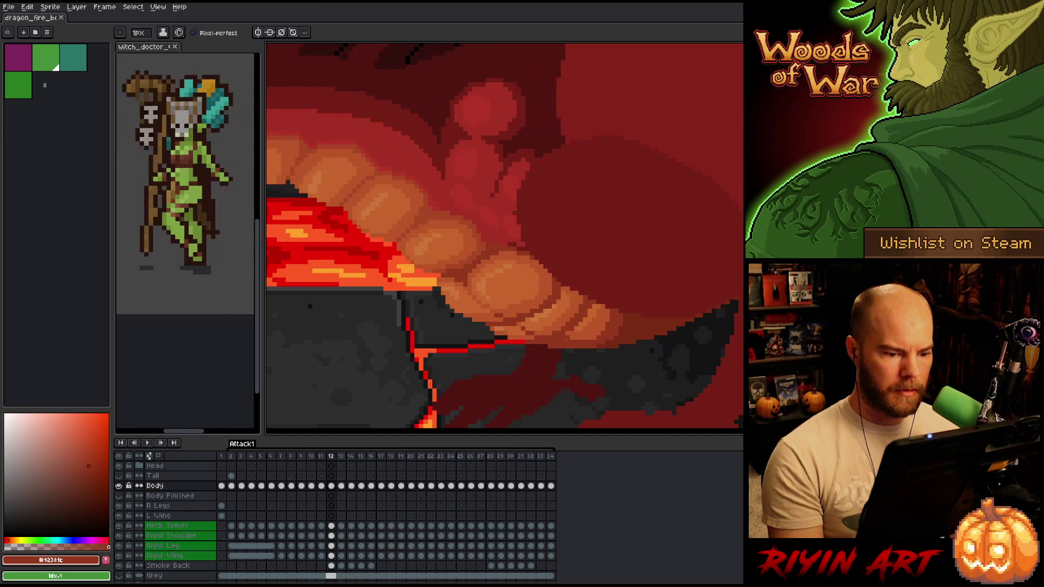
{"action": "key", "text": "Right"}
{"action": "key", "text": "Left"}
{"action": "key", "text": "Right"}
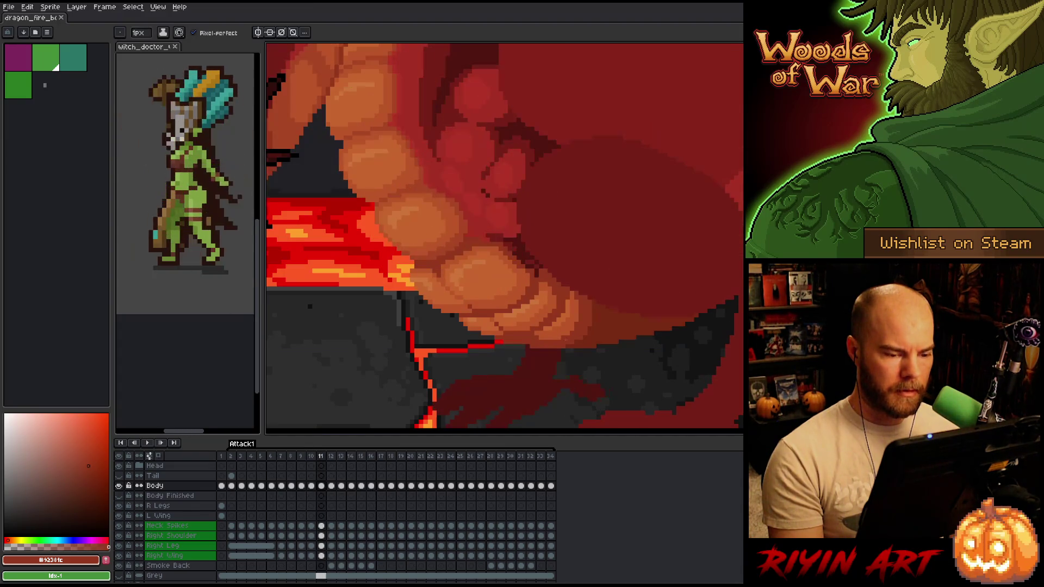
{"action": "key", "text": "Left"}
{"action": "key", "text": "Right"}
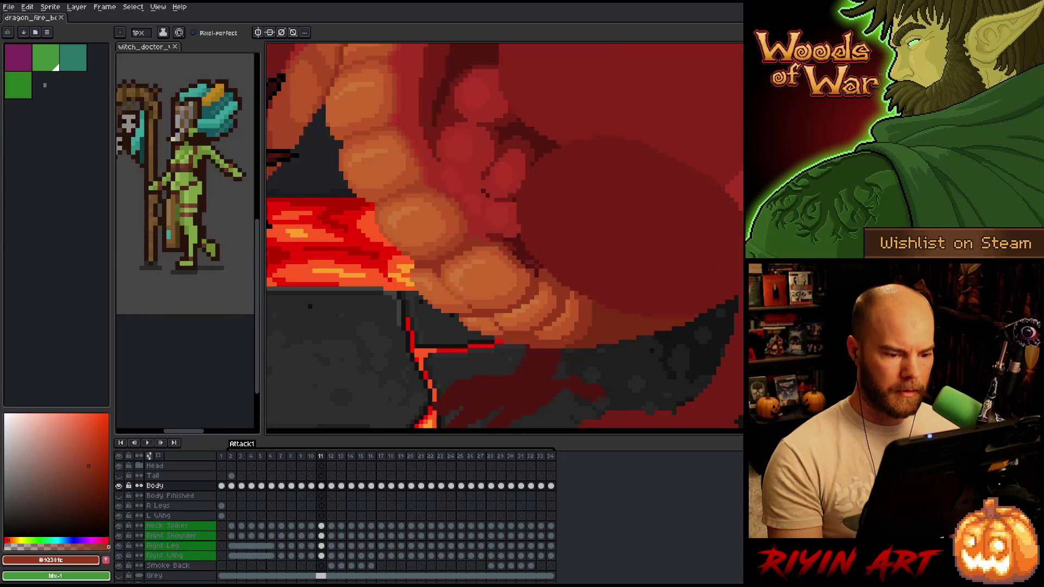
Sample the orange tooth colour #bb5629 and keep comparing frames 10 and 11.
{"action": "left_click", "coordinate": [577, 300], "text": "alt"}
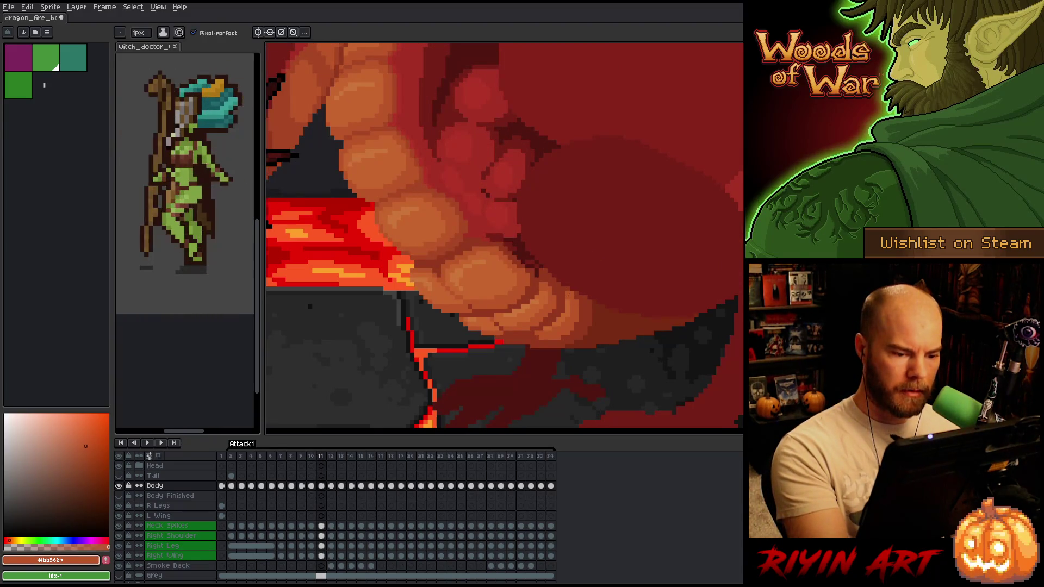
{"action": "key", "text": "Left"}
{"action": "key", "text": "Right"}
{"action": "key", "text": "Left"}
{"action": "key", "text": "Right"}
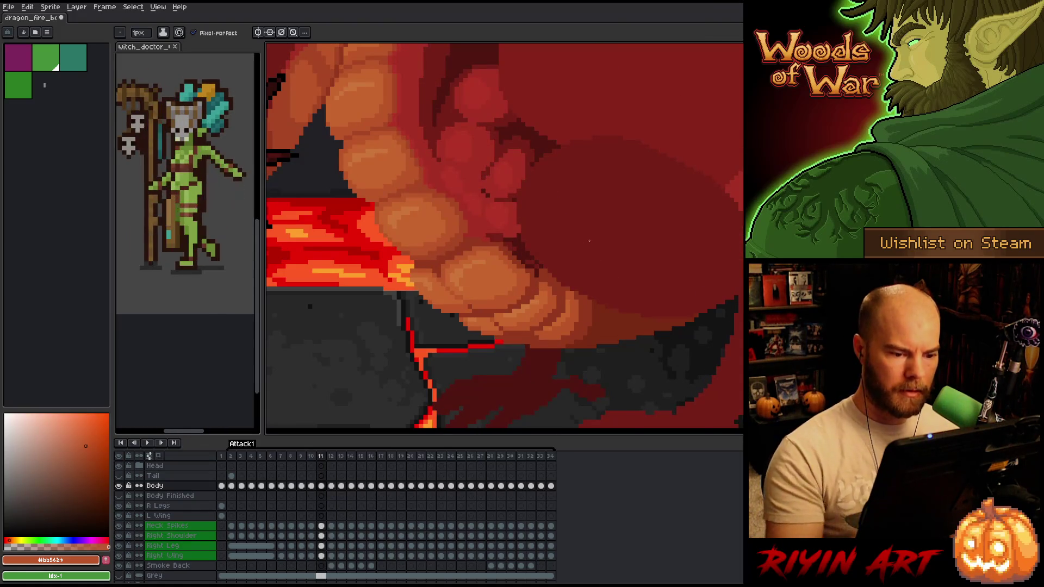
{"action": "key", "text": "Left"}
{"action": "key", "text": "Right"}
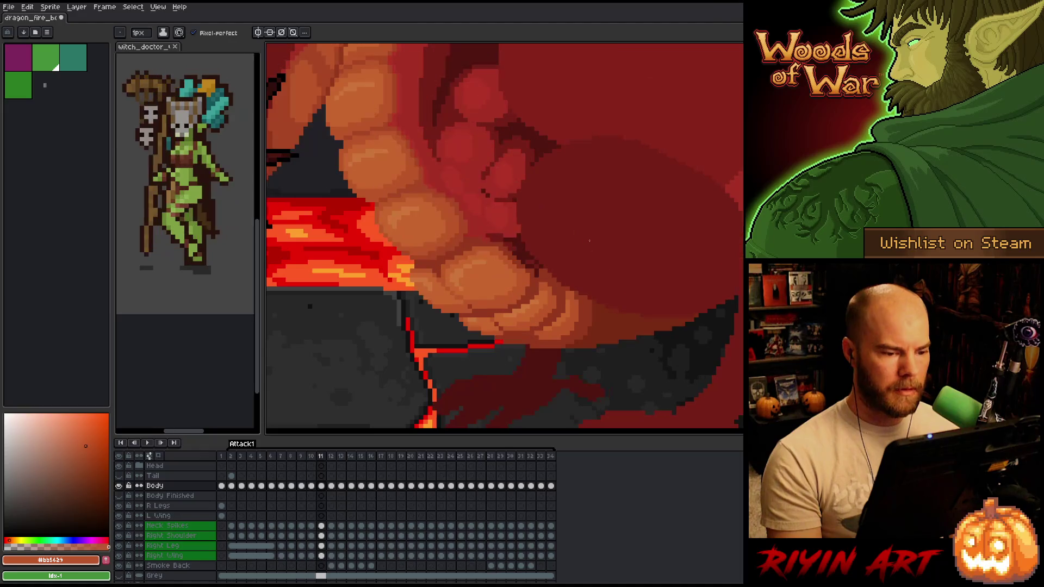
{"action": "key", "text": "Left"}
{"action": "key", "text": "Right"}
{"action": "key", "text": "Left"}
{"action": "key", "text": "Right"}
Compare frame 12 against frame 11 to check the mouth edit.
{"action": "key", "text": "Right"}
{"action": "key", "text": "Left"}
{"action": "key", "text": "Right"}
{"action": "key", "text": "Left"}
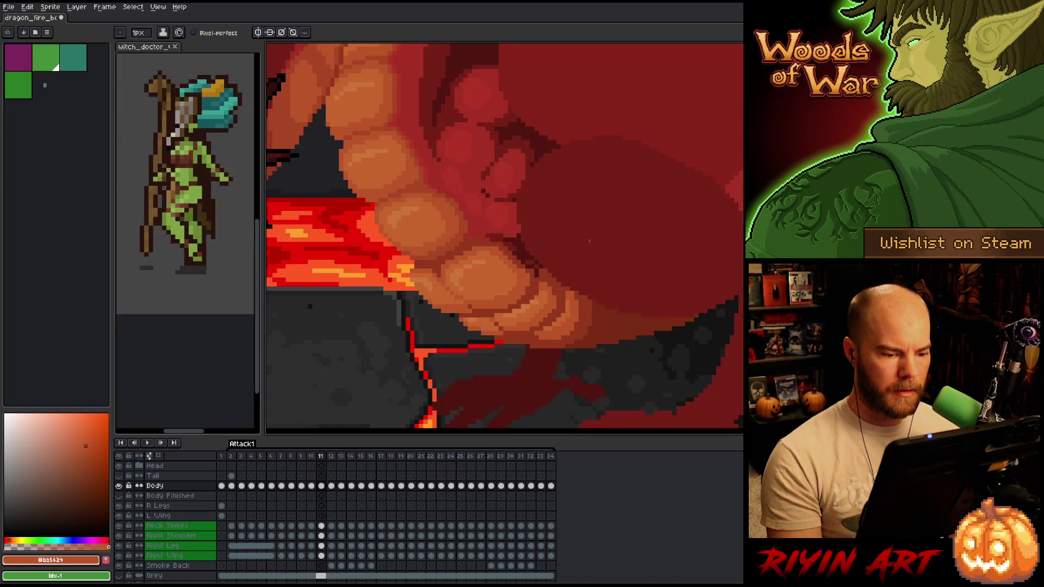
{"action": "key", "text": "Right"}
{"action": "key", "text": "Left"}
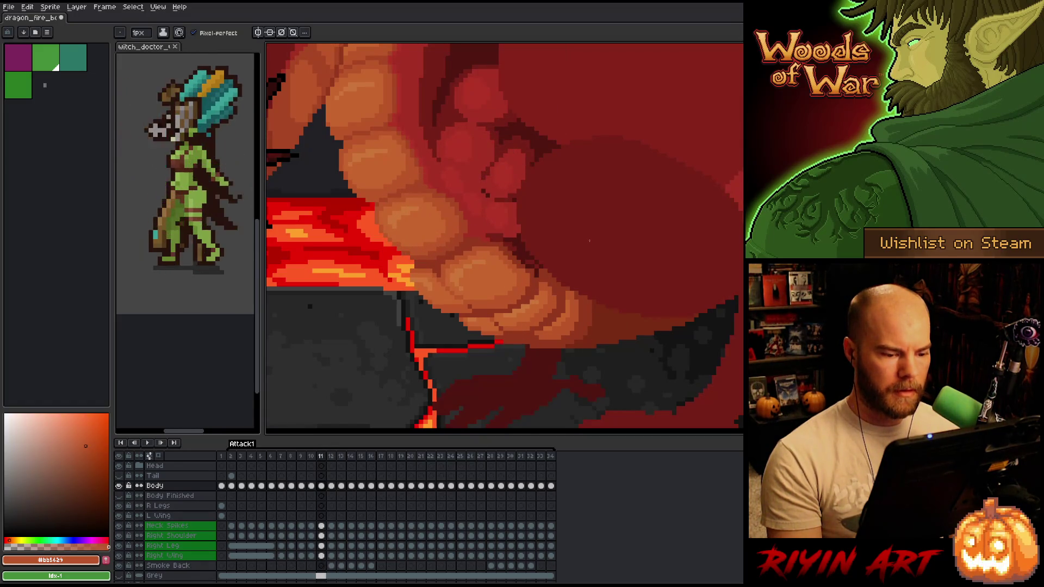
{"action": "key", "text": "Right"}
{"action": "key", "text": "Right"}
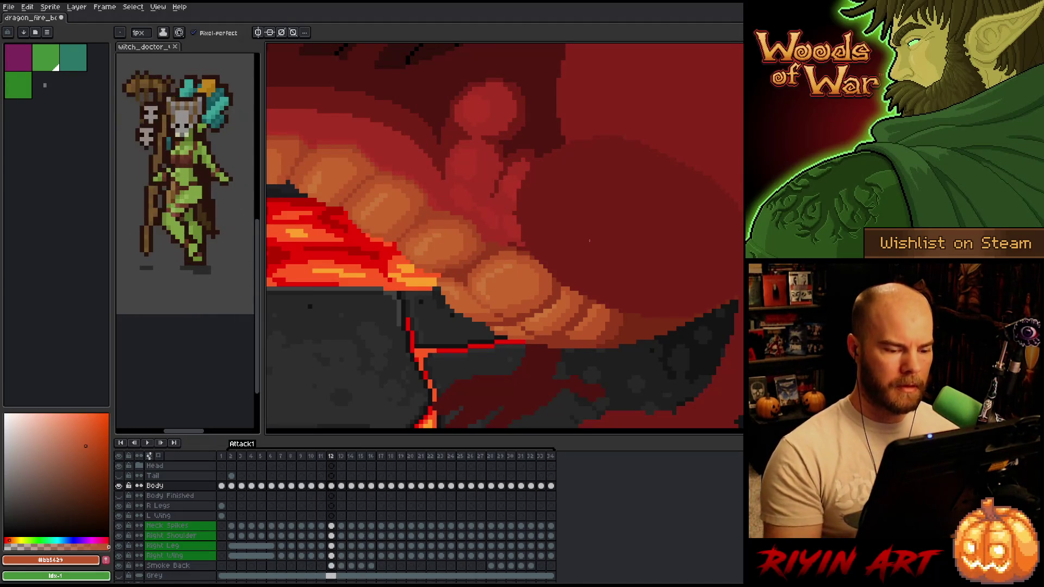
{"action": "key", "text": "Left"}
{"action": "key", "text": "Right"}
{"action": "key", "text": "Left"}
{"action": "key", "text": "Right"}
{"action": "key", "text": "Left"}
{"action": "key", "text": "Right"}
{"action": "key", "text": "Left"}
{"action": "key", "text": "Right"}
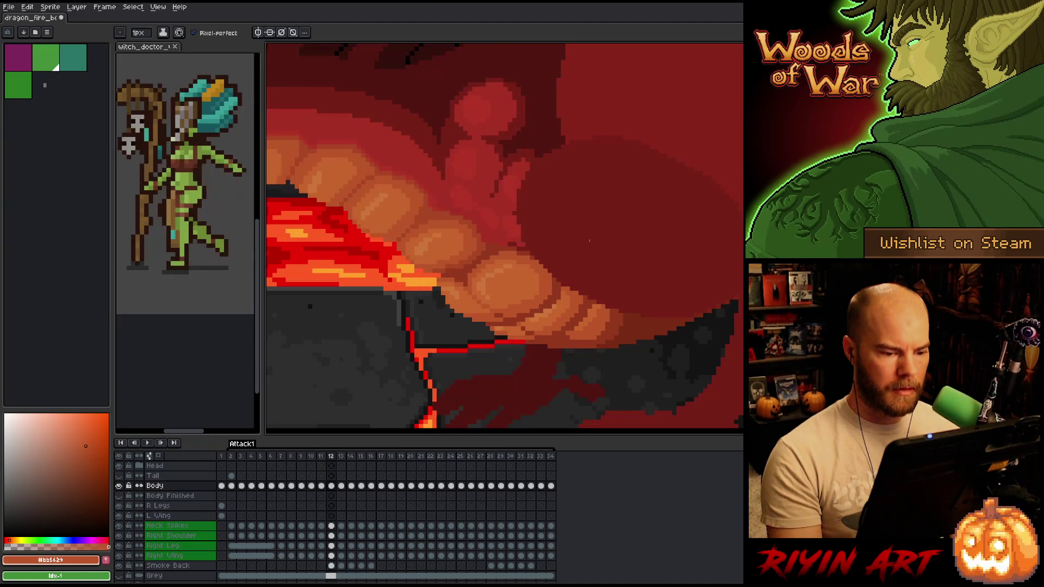
Paint over the stray dark line beside the lower tooth tip with the sampled background red.
{"action": "key", "text": "q"}
{"action": "mouse_move", "coordinate": [587, 382]}
{"action": "left_mouse_down"}
{"action": "mouse_move", "coordinate": [648, 296]}
{"action": "mouse_move", "coordinate": [608, 350]}
{"action": "mouse_move", "coordinate": [636, 291]}
{"action": "mouse_move", "coordinate": [597, 333]}
{"action": "left_mouse_up"}
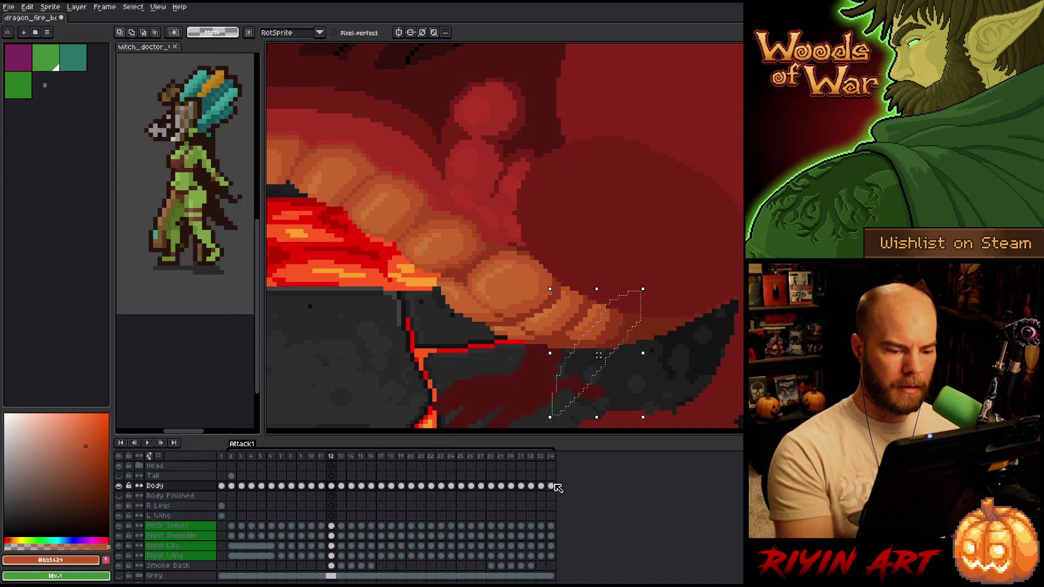
{"action": "key", "text": "ctrl+d"}
{"action": "key", "text": "i"}
{"action": "left_click", "coordinate": [646, 325]}
{"action": "key", "text": "b"}
{"action": "left_click_drag", "start_coordinate": [626, 337], "coordinate": [640, 319]}
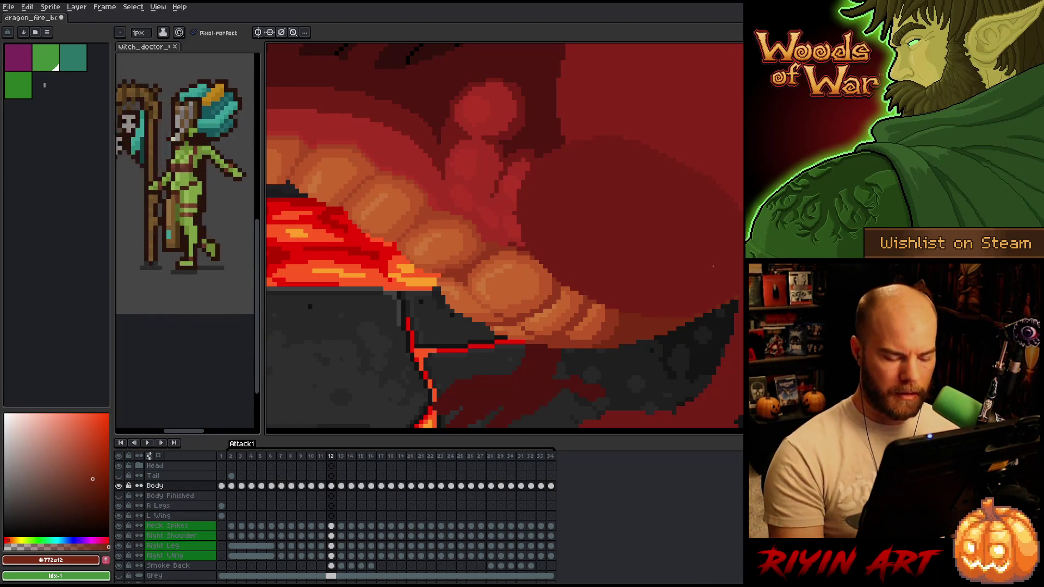
Compare frames 11 and 12, sample the orange belly colour #c7653f, and save the animation.
{"action": "key", "text": "comma"}
{"action": "key", "text": "period"}
{"action": "key", "text": "comma"}
{"action": "key", "text": "period"}
{"action": "key", "text": "comma"}
{"action": "key", "text": "period"}
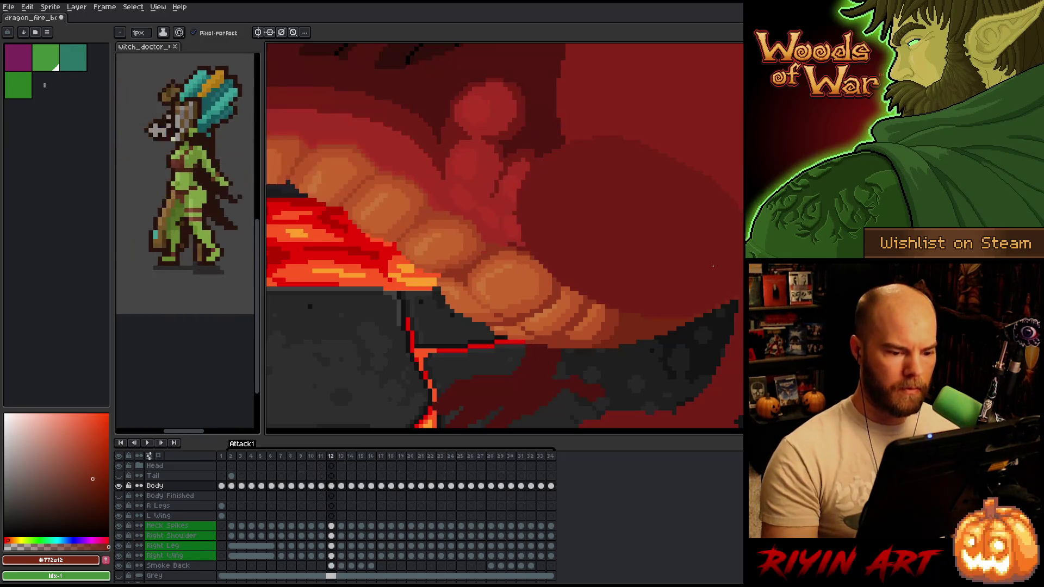
{"action": "left_click", "coordinate": [598, 305], "text": "alt"}
{"action": "key", "text": "ctrl+s"}
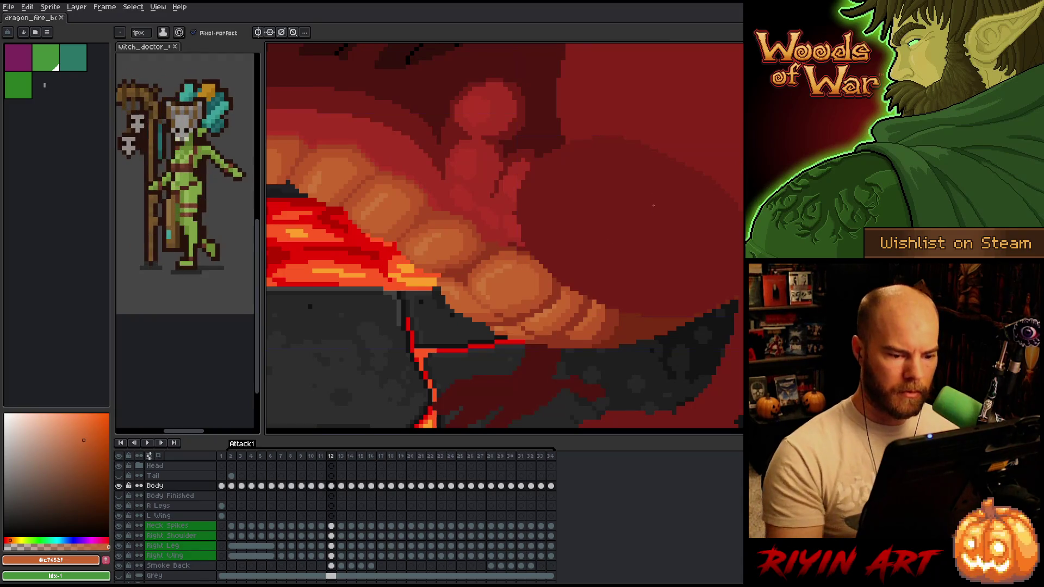
Flip between frames 11 and 12 to check the cleaned-up tooth tip.
{"action": "key", "text": "comma"}
{"action": "key", "text": "period"}
{"action": "key", "text": "comma"}
{"action": "key", "text": "period"}
{"action": "key", "text": "comma"}
{"action": "key", "text": "period"}
{"action": "key", "text": "comma"}
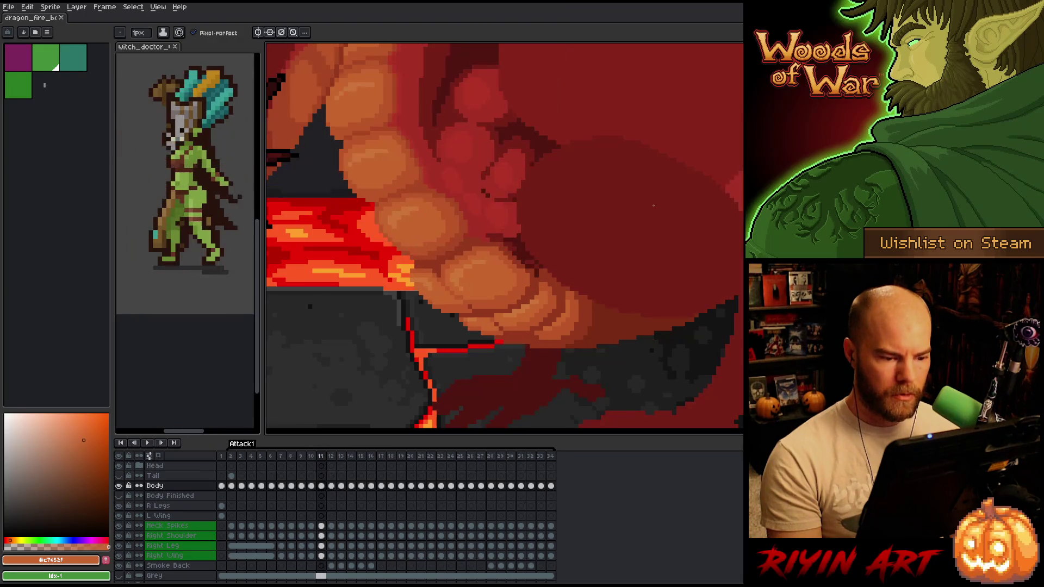
Reselect the darker belly orange, compare frames 9–11, and save the dragon animation.
{"action": "left_click", "coordinate": [538, 297], "text": "alt"}
{"action": "left_click", "coordinate": [539, 305], "text": "alt"}
{"action": "key", "text": "comma"}
{"action": "key", "text": "comma"}
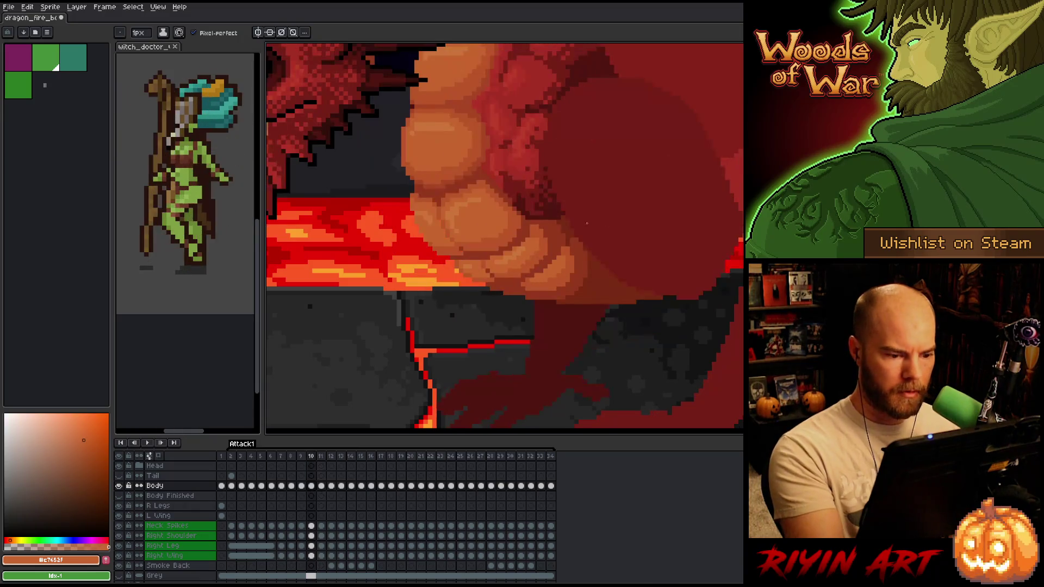
{"action": "key", "text": "period"}
{"action": "key", "text": "period"}
{"action": "key", "text": "comma"}
{"action": "key", "text": "comma"}
{"action": "key", "text": "period"}
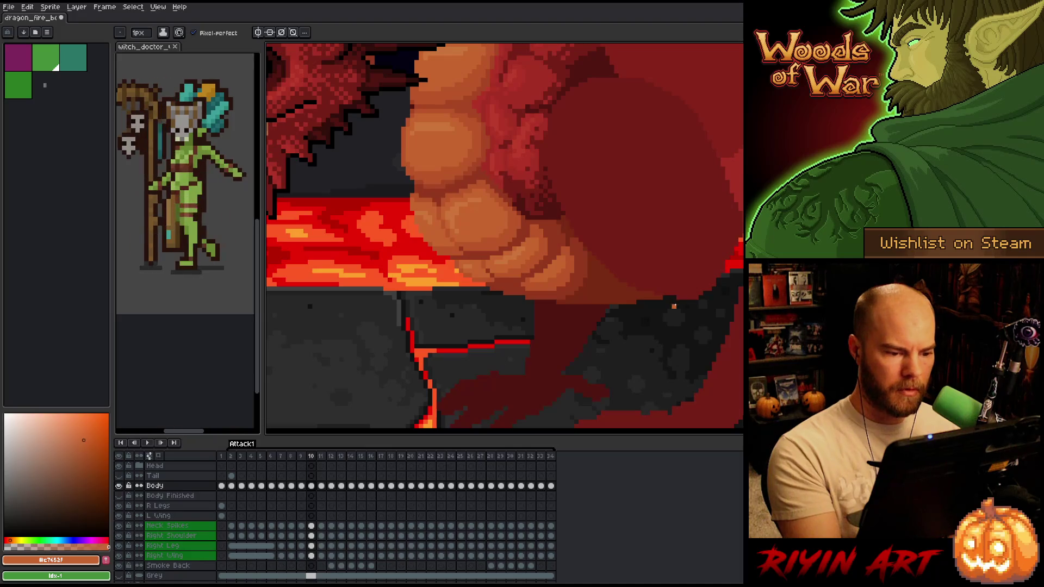
{"action": "key", "text": "period"}
{"action": "key", "text": "comma"}
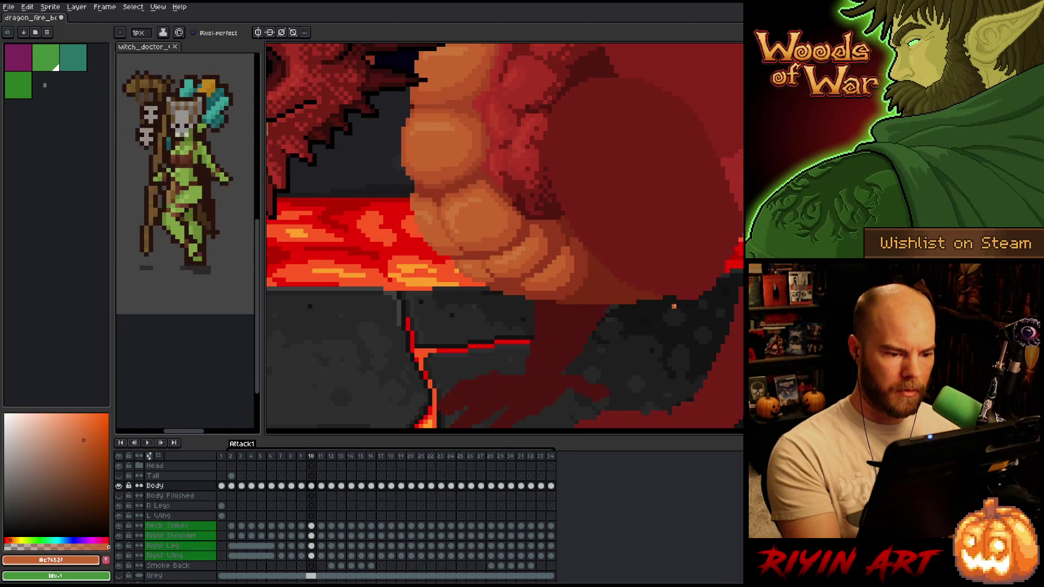
{"action": "key", "text": "period"}
{"action": "key", "text": "comma"}
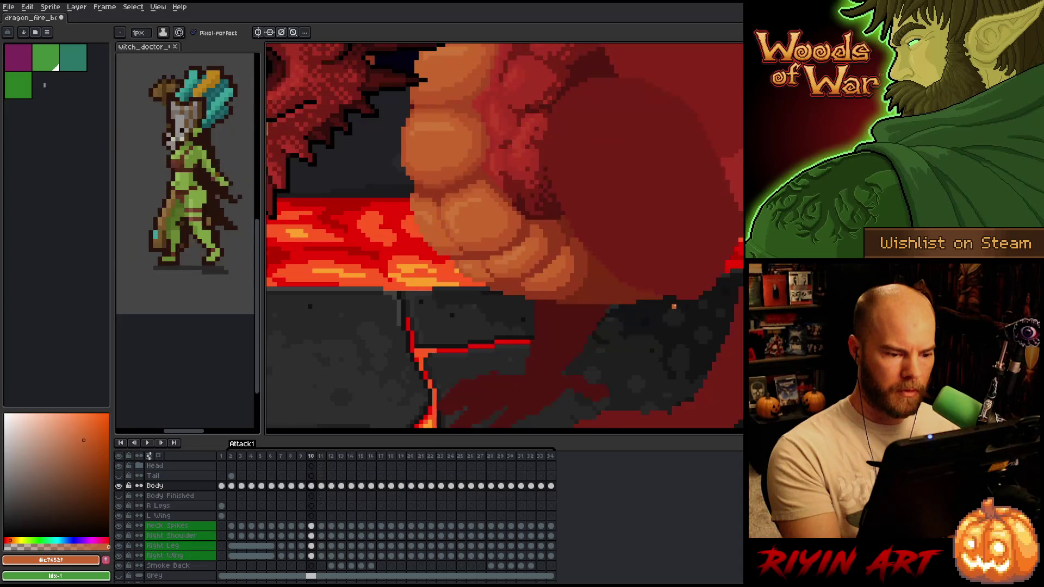
{"action": "key", "text": "period"}
{"action": "key", "text": "period"}
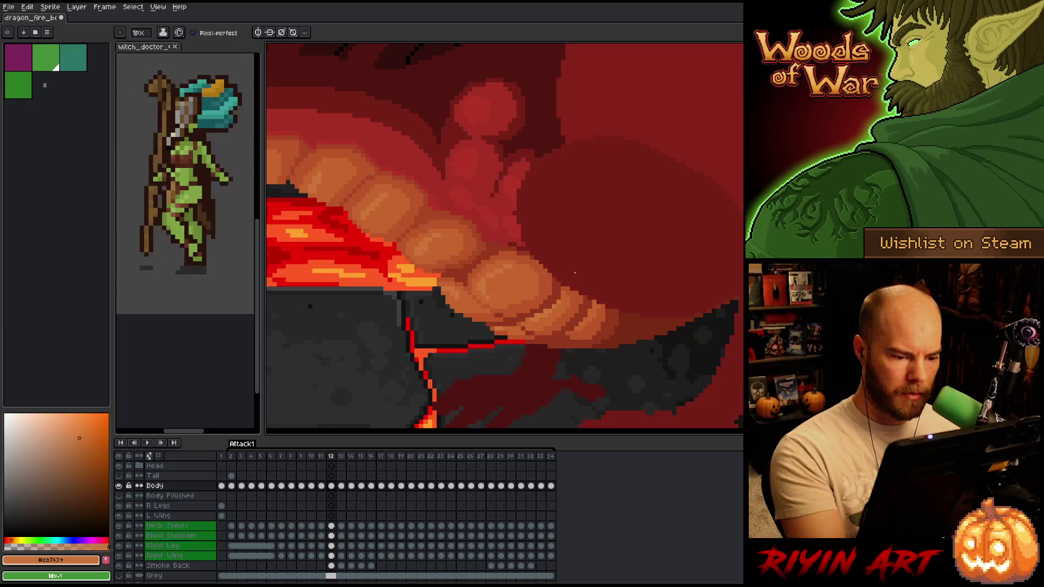
{"action": "key", "text": "ctrl+s"}
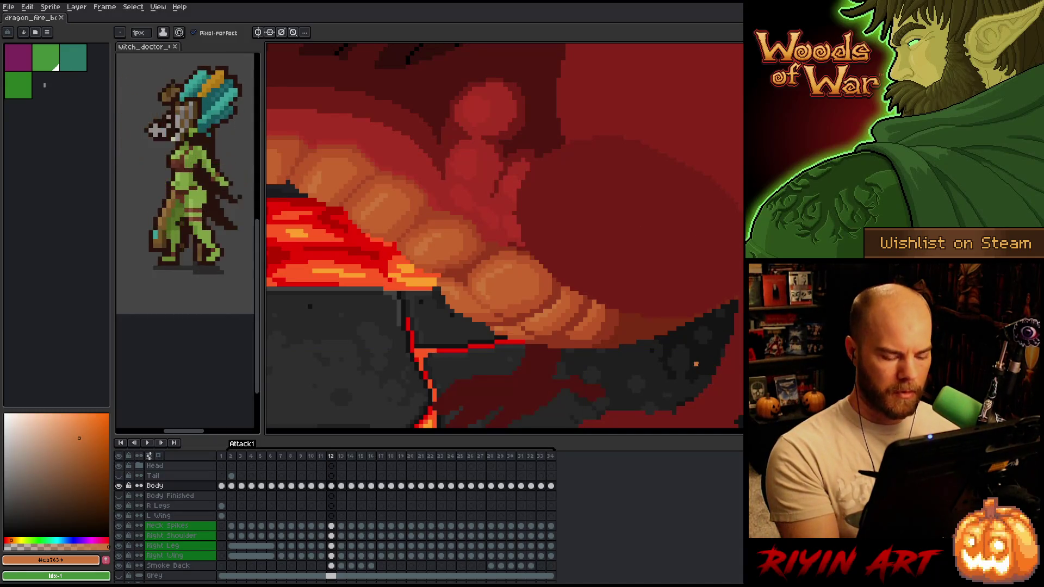
Compare frames 11 and 12, then step forward through frame 13 to frame 14.
{"action": "key", "text": "comma"}
{"action": "key", "text": "period"}
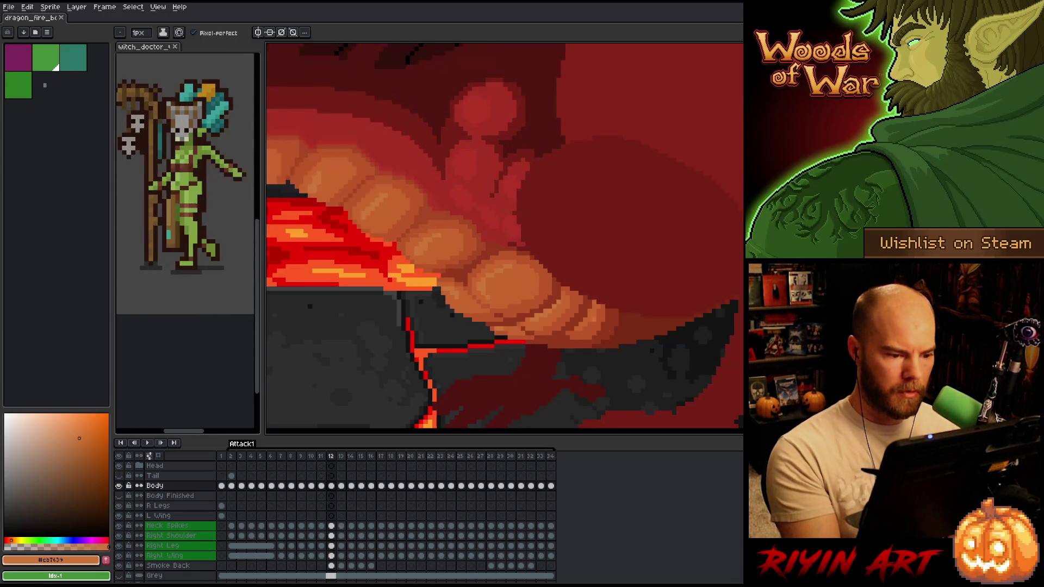
{"action": "key", "text": "comma"}
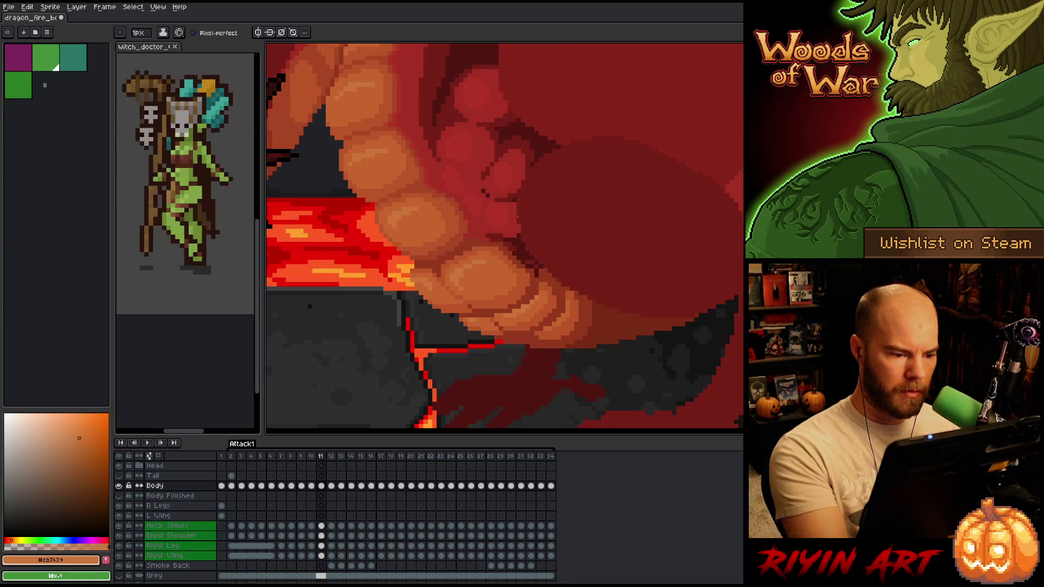
{"action": "key", "text": "period"}
{"action": "key", "text": "comma"}
{"action": "key", "text": "period"}
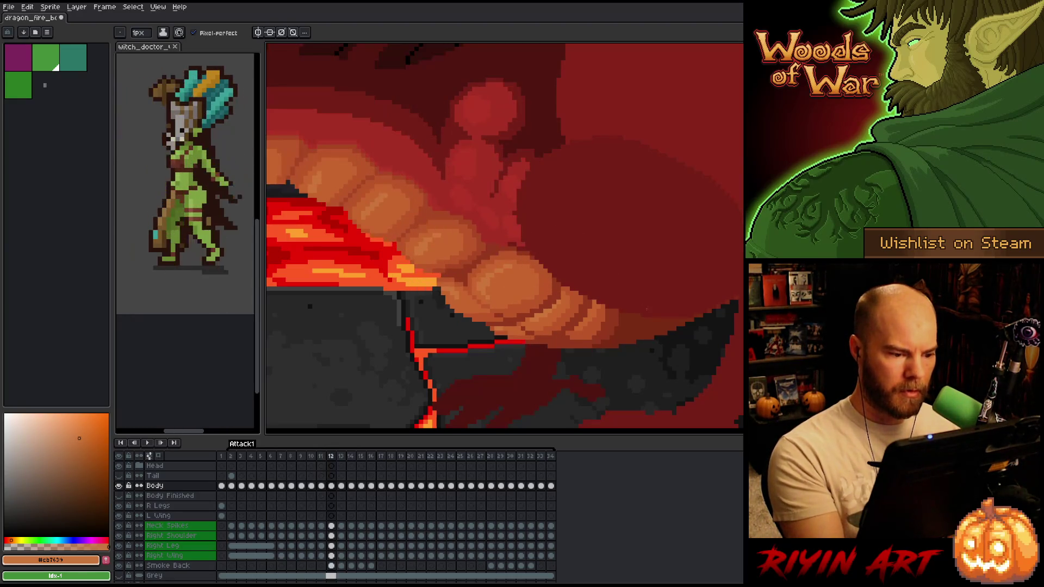
{"action": "key", "text": "period"}
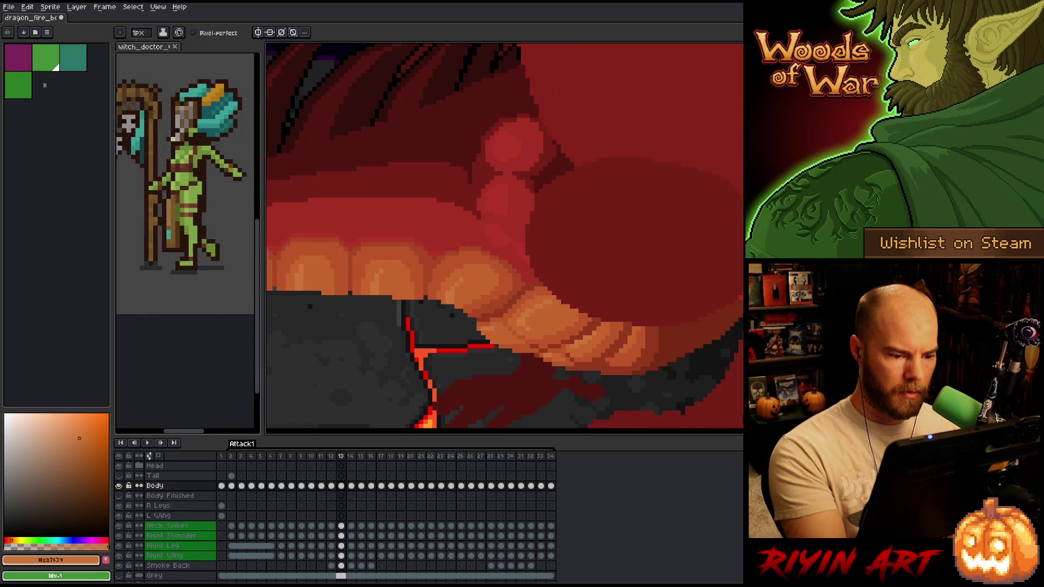
{"action": "key", "text": "comma"}
{"action": "key", "text": "period"}
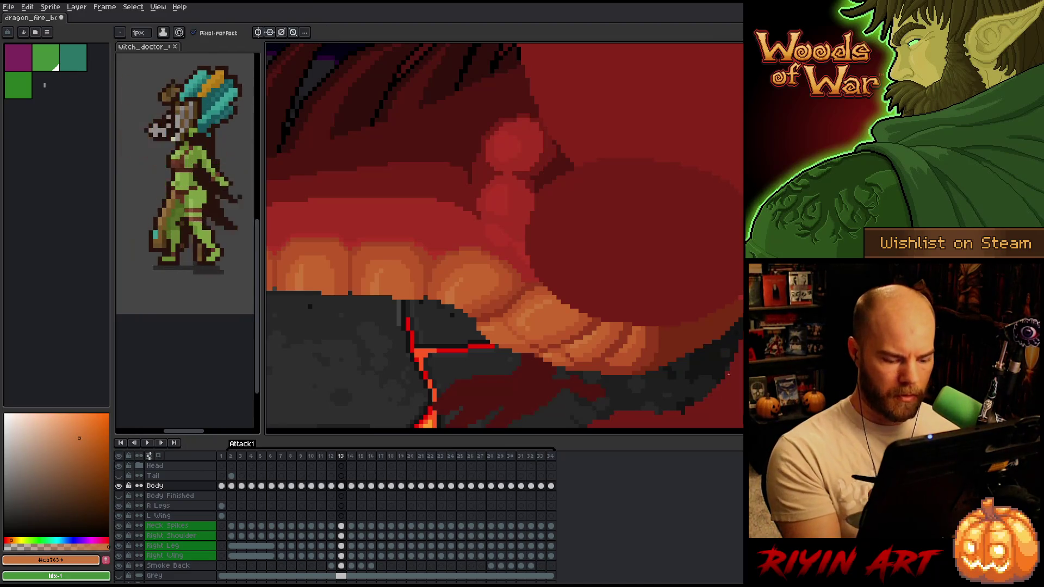
{"action": "key", "text": "period"}
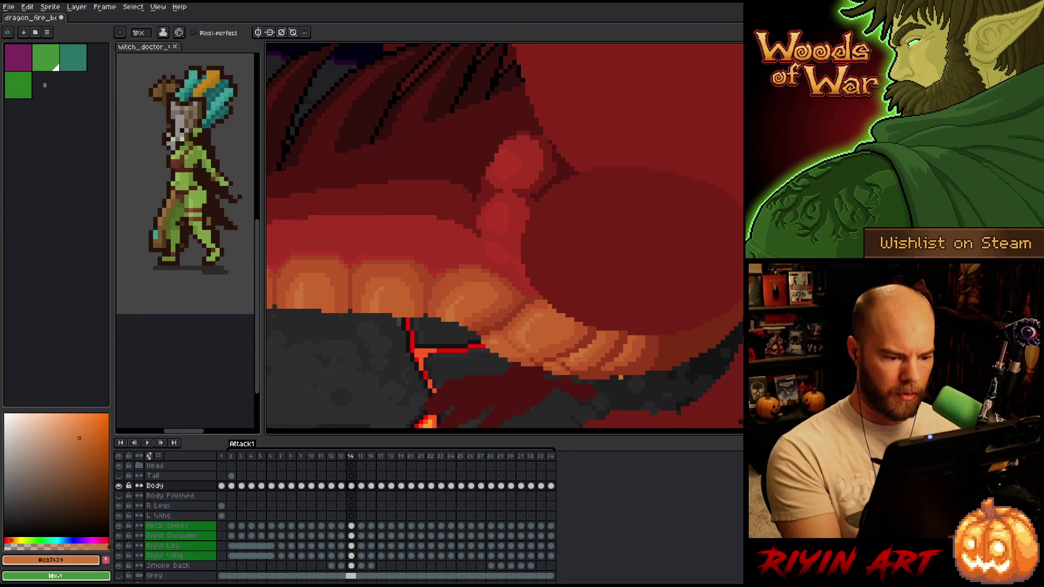
Pick the darker belly orange and check frame 14 against frames 13 and 12.
{"action": "left_click", "coordinate": [528, 342], "text": "alt"}
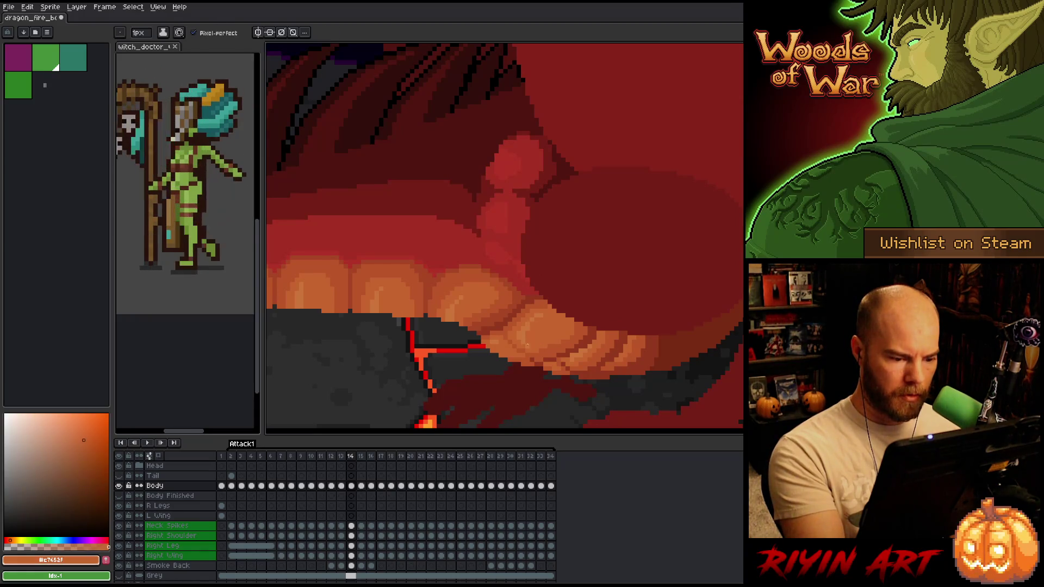
{"action": "key", "text": "comma"}
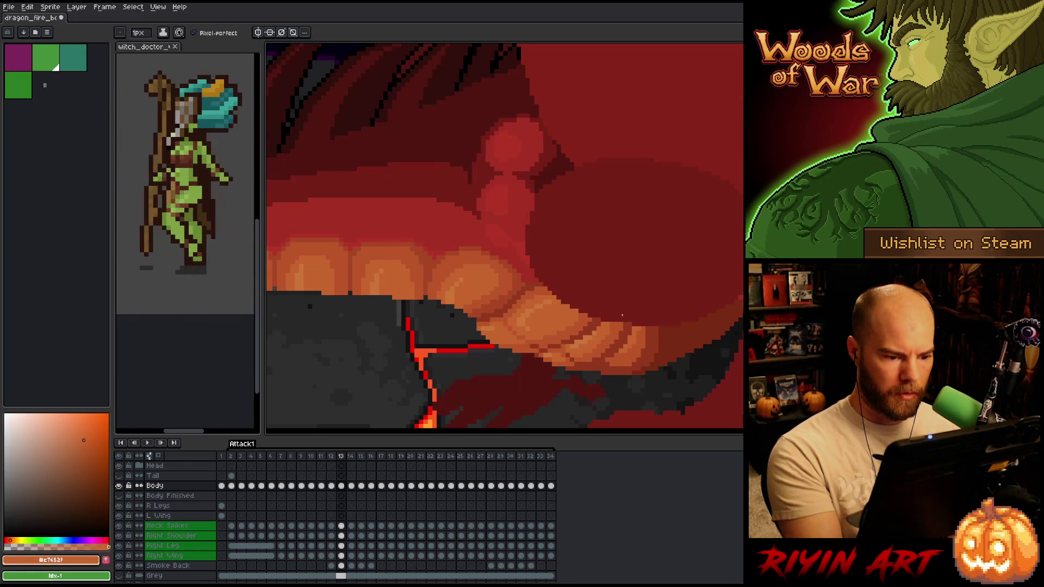
{"action": "key", "text": "period"}
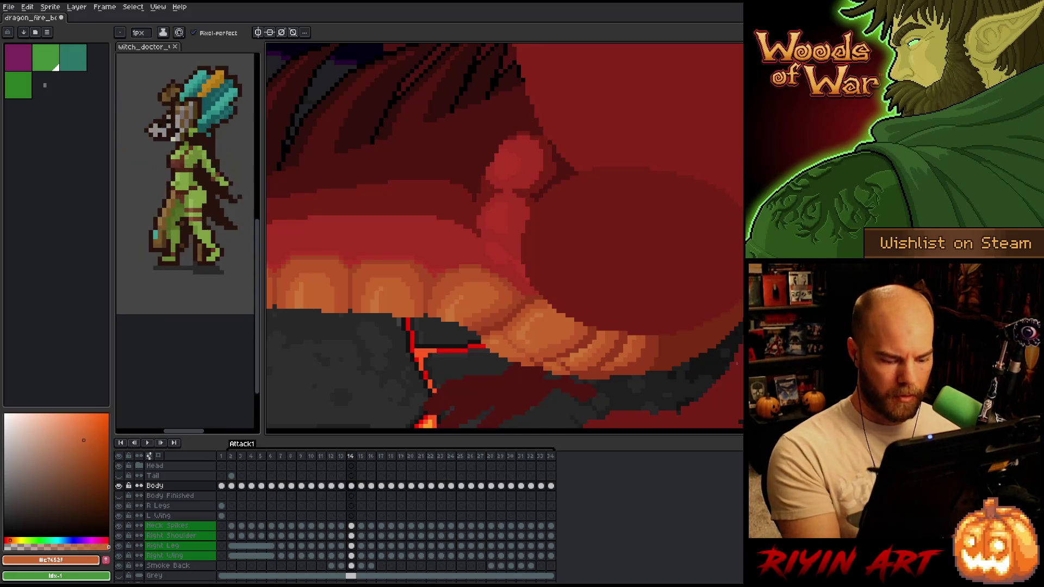
{"action": "key", "text": "comma"}
{"action": "key", "text": "period"}
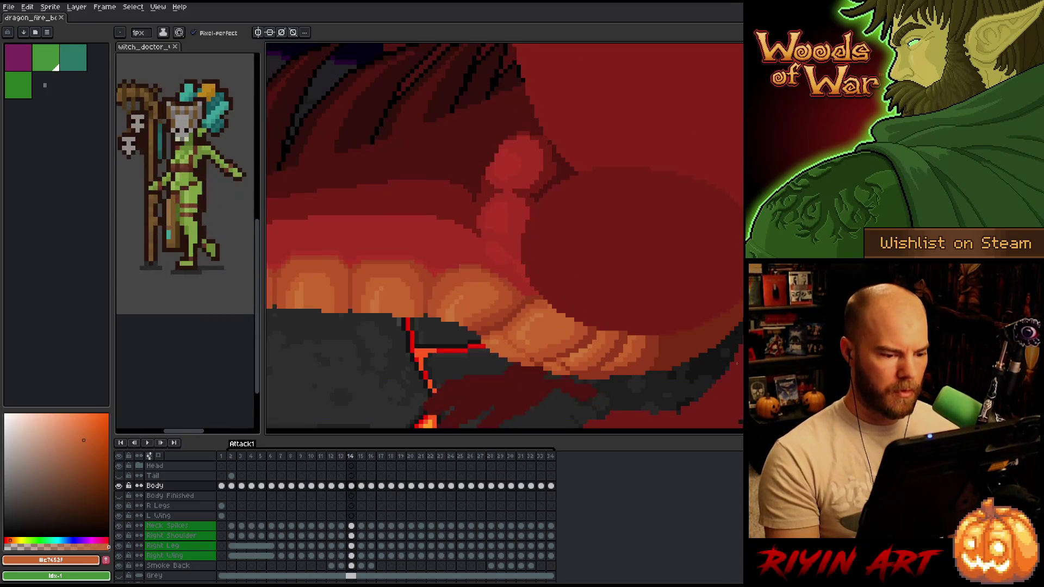
{"action": "key", "text": "comma"}
{"action": "key", "text": "comma"}
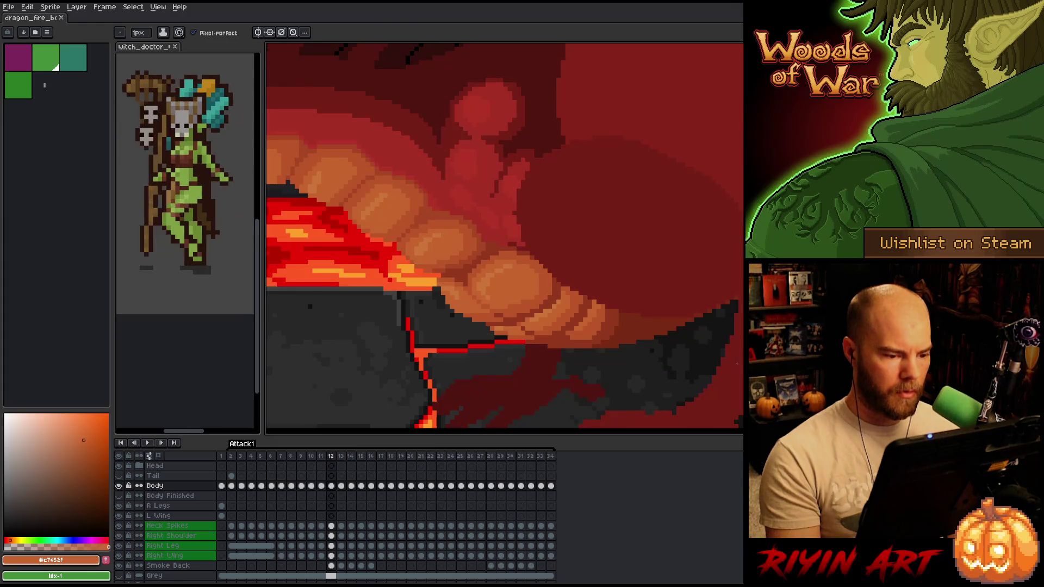
{"action": "key", "text": "period"}
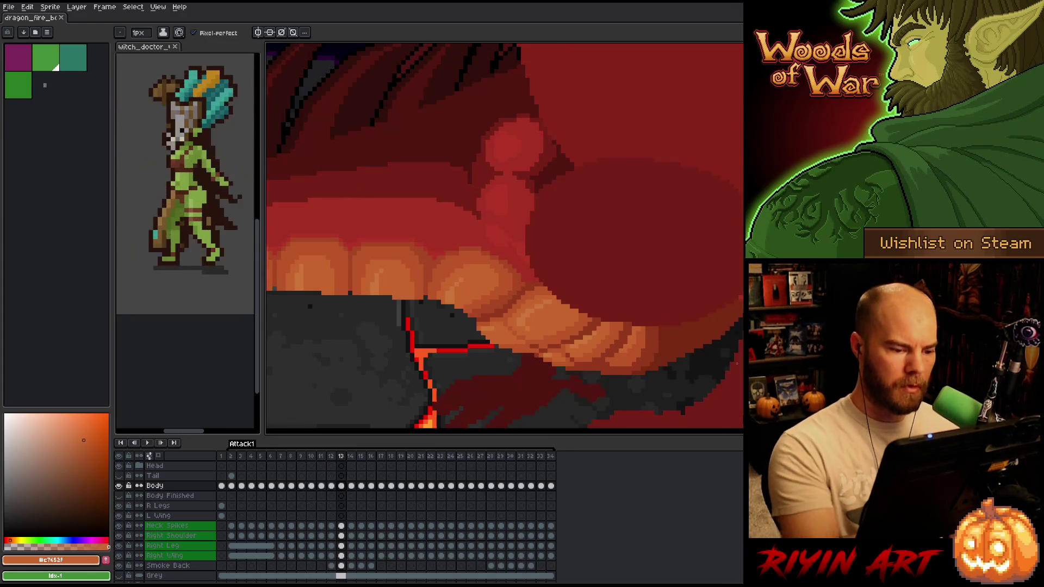
Eyedrop the lighter and darker tooth oranges on frame 13, comparing it with frame 12.
{"action": "left_click", "coordinate": [495, 311], "text": "alt"}
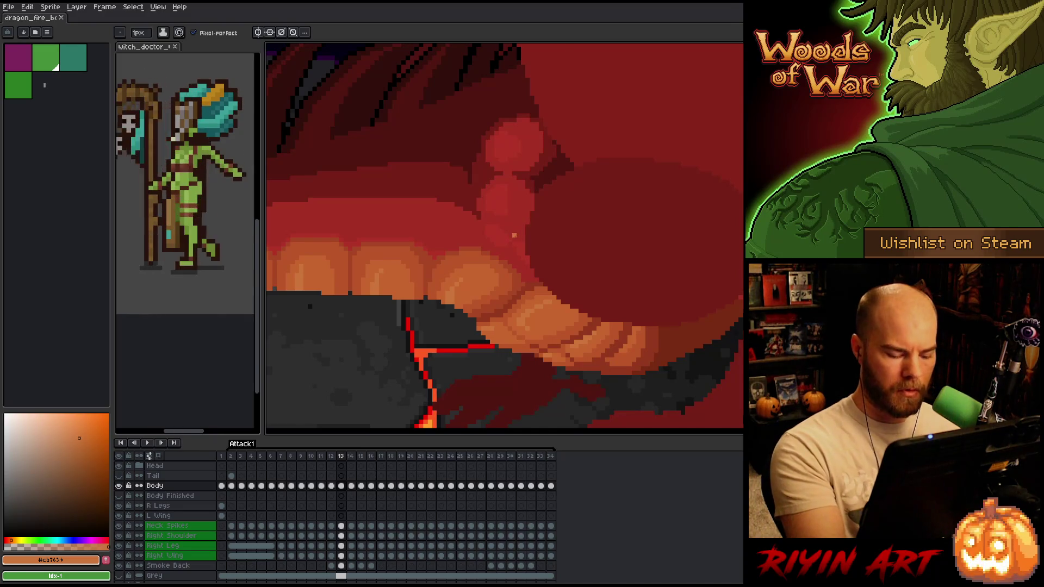
{"action": "key", "text": "comma"}
{"action": "key", "text": "period"}
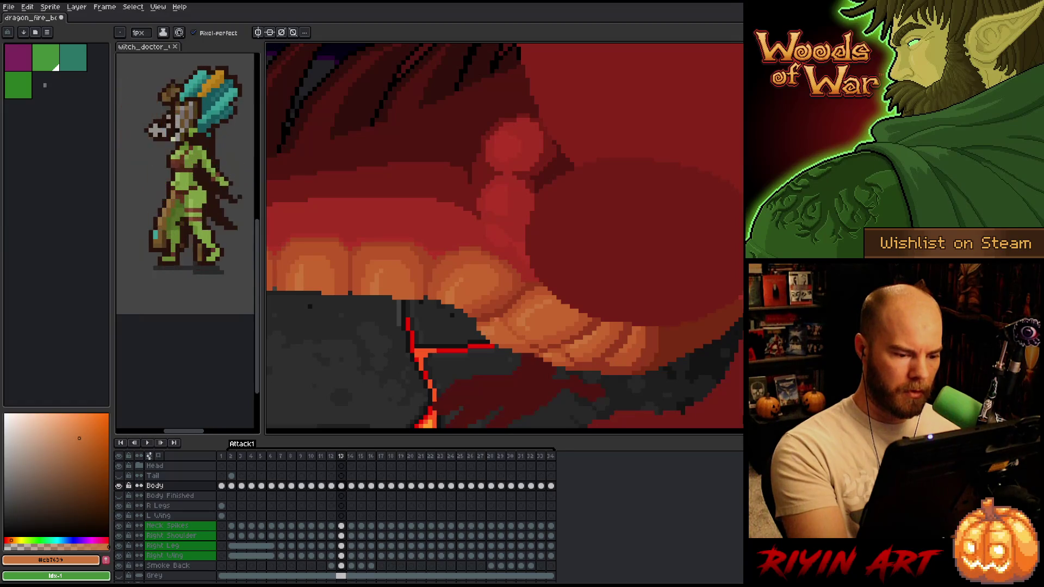
{"action": "left_click", "coordinate": [481, 330], "text": "alt"}
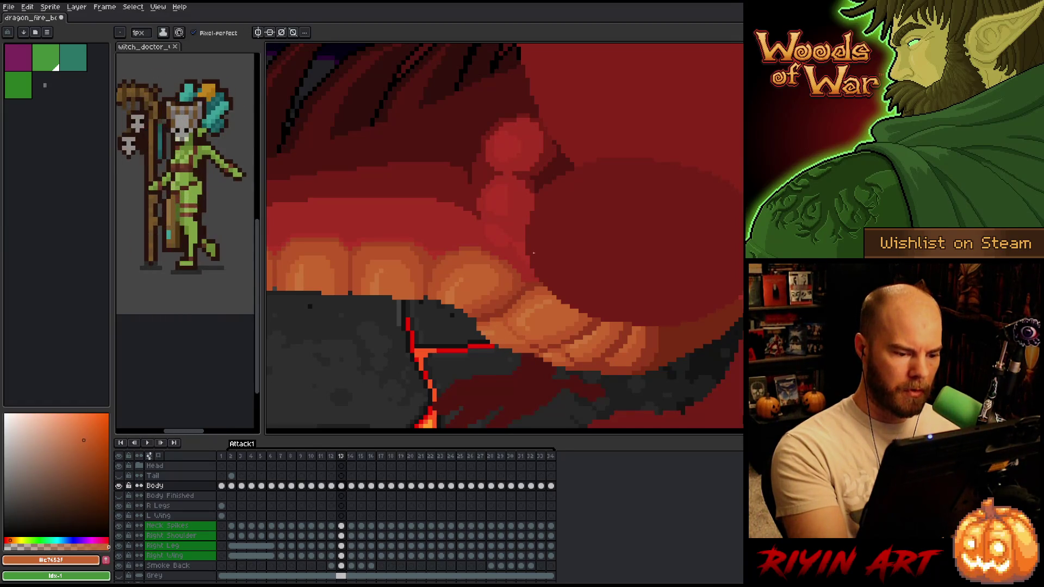
{"action": "key", "text": "comma"}
{"action": "key", "text": "period"}
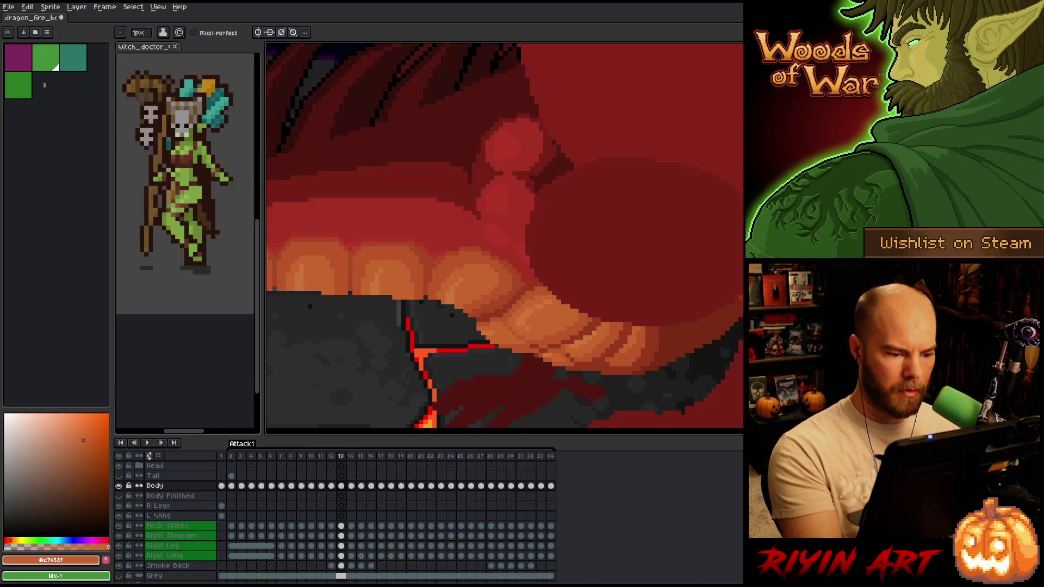
{"action": "key", "text": "comma"}
{"action": "key", "text": "period"}
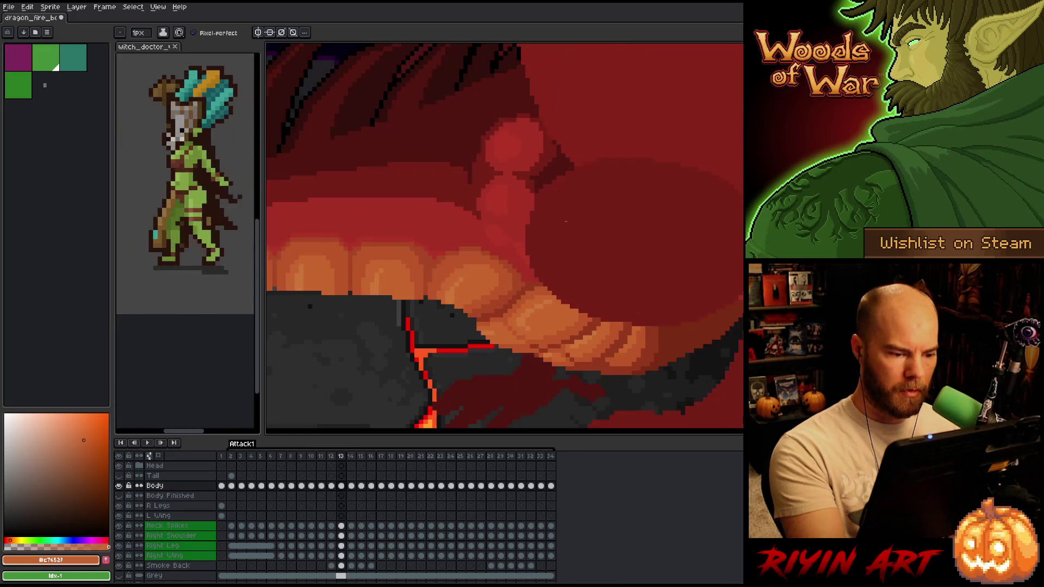
Eyedrop the lighter orange tooth highlight, compare frame 13 with frame 12, then go to frame 14.
{"action": "left_click", "coordinate": [504, 320], "text": "alt"}
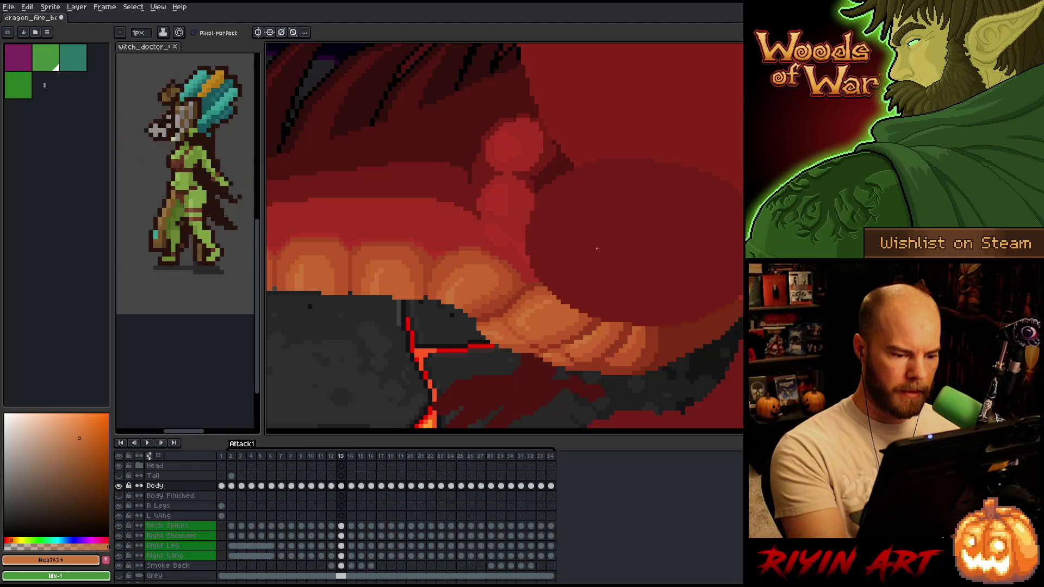
{"action": "key", "text": "comma"}
{"action": "key", "text": "period"}
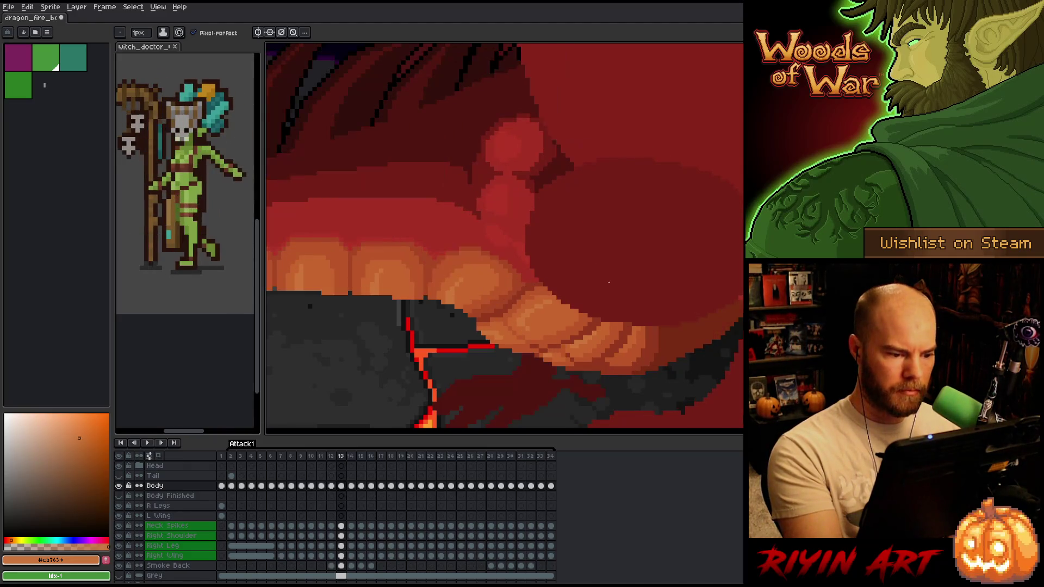
{"action": "key", "text": "comma"}
{"action": "key", "text": "period"}
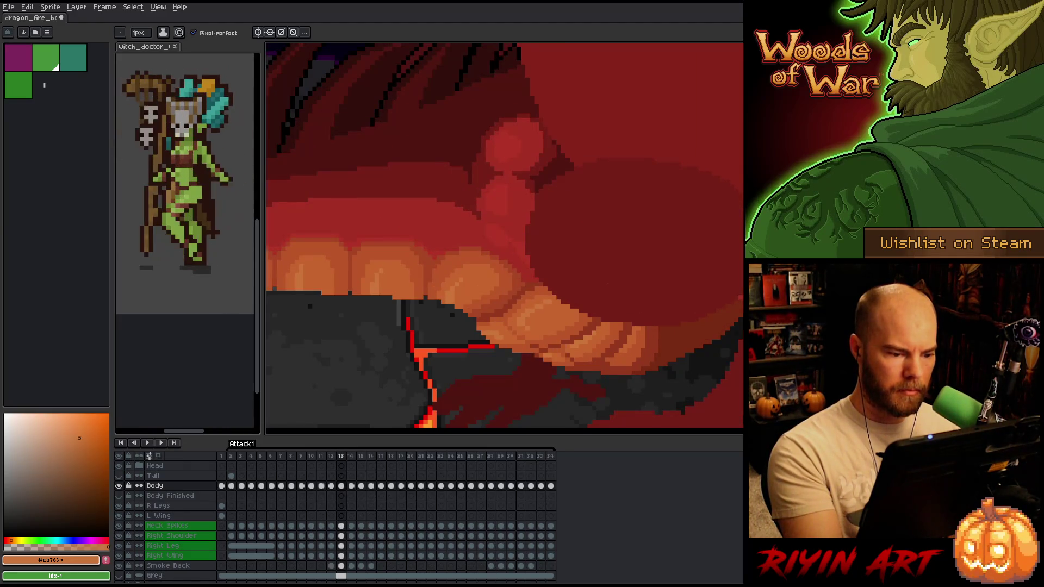
{"action": "key", "text": "period"}
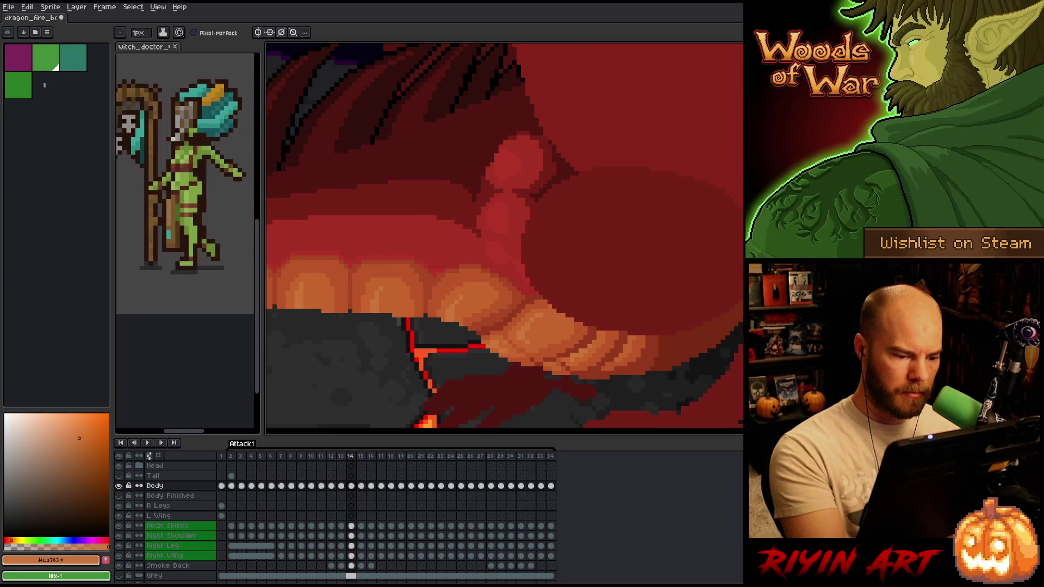
Eyedrop the darker orange tooth shade on frame 14 and flip repeatedly between frames 13 and 14.
{"action": "left_click", "coordinate": [496, 333], "text": "alt"}
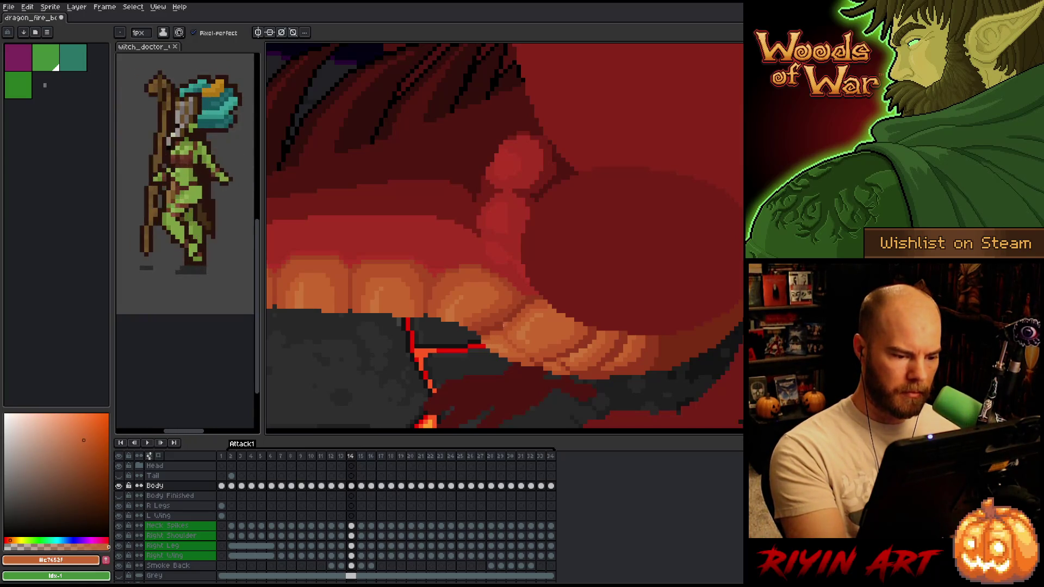
{"action": "key", "text": "period"}
{"action": "key", "text": "comma"}
{"action": "key", "text": "period"}
{"action": "key", "text": "comma"}
{"action": "key", "text": "period"}
{"action": "key", "text": "comma"}
{"action": "key", "text": "period"}
{"action": "key", "text": "comma"}
{"action": "key", "text": "comma"}
{"action": "key", "text": "period"}
{"action": "key", "text": "comma"}
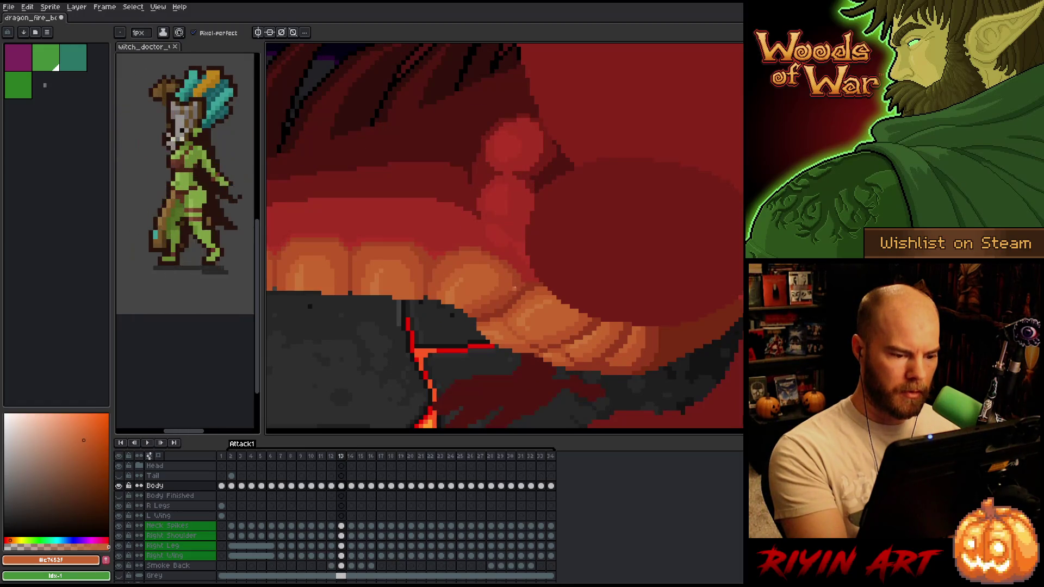
{"action": "key", "text": "period"}
Eyedrop the burnt orange from the teeth and the darker gum red, comparing frame 14 with 13.
{"action": "left_click", "coordinate": [492, 337], "text": "alt"}
{"action": "left_click", "coordinate": [490, 333], "text": "alt"}
{"action": "key", "text": "comma"}
{"action": "key", "text": "period"}
{"action": "key", "text": "comma"}
{"action": "key", "text": "period"}
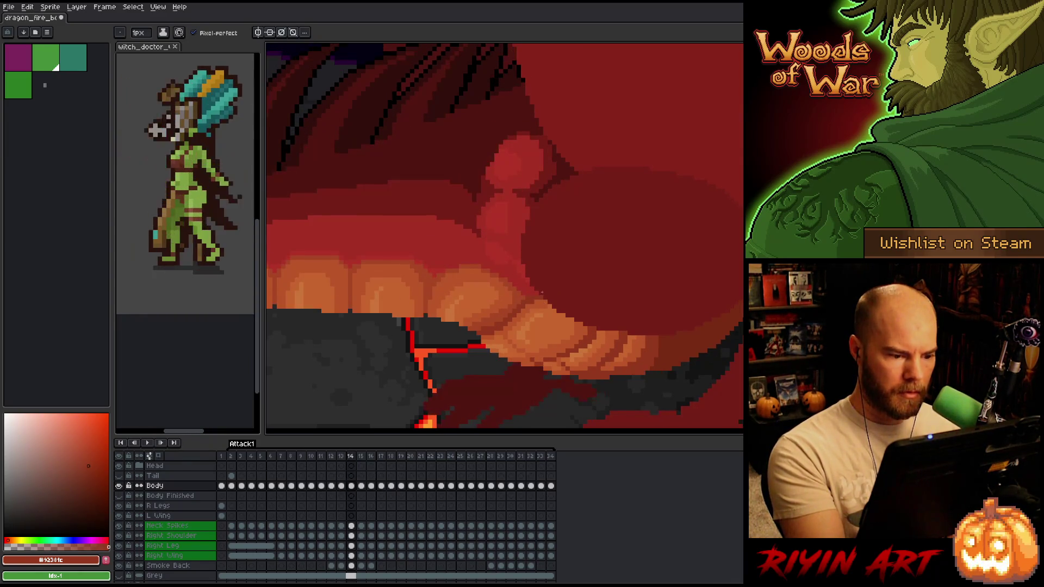
Eyedrop the rust red near the teeth and flip between frames 13 and 14.
{"action": "left_click", "coordinate": [492, 315], "text": "alt"}
{"action": "key", "text": "comma"}
{"action": "key", "text": "period"}
{"action": "key", "text": "comma"}
{"action": "key", "text": "period"}
{"action": "key", "text": "comma"}
{"action": "key", "text": "period"}
{"action": "key", "text": "comma"}
{"action": "key", "text": "period"}
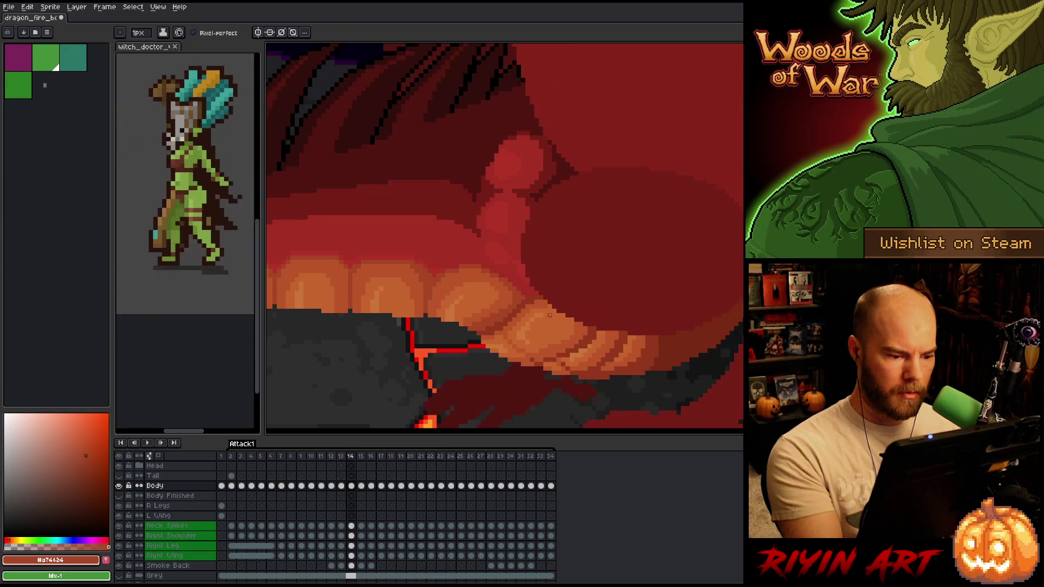
Eyedrop the dark red gum shade on frame 14 and compare it with frame 13.
{"action": "left_click", "coordinate": [517, 279], "text": "alt"}
{"action": "key", "text": "comma"}
{"action": "key", "text": "period"}
{"action": "key", "text": "comma"}
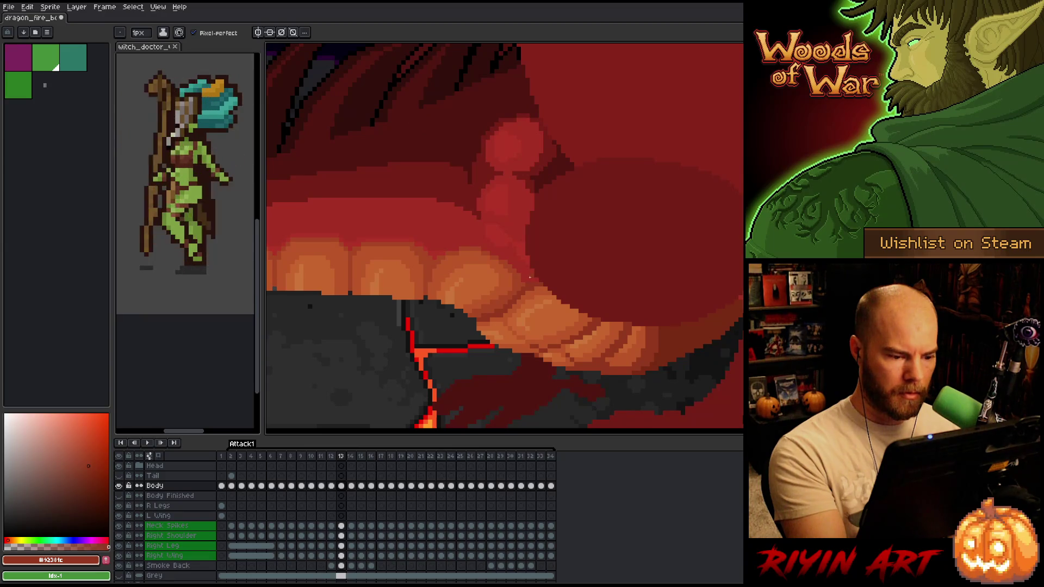
{"action": "key", "text": "period"}
Sample the rust red, darker orange and burnt orange tooth shades on frame 14.
{"action": "left_click", "coordinate": [498, 311], "text": "alt"}
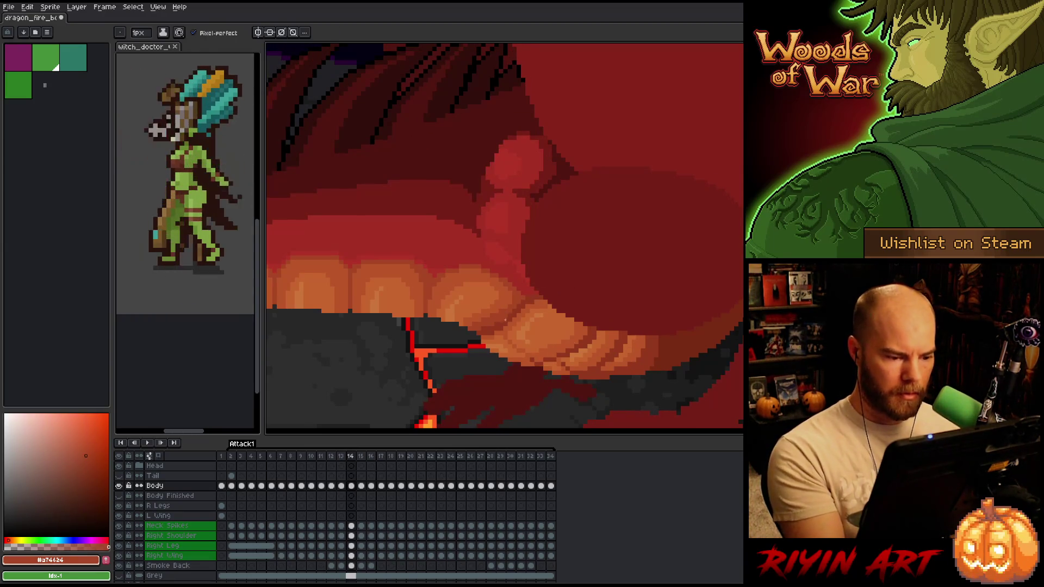
{"action": "left_click", "coordinate": [465, 318], "text": "alt"}
{"action": "left_click", "coordinate": [478, 312], "text": "alt"}
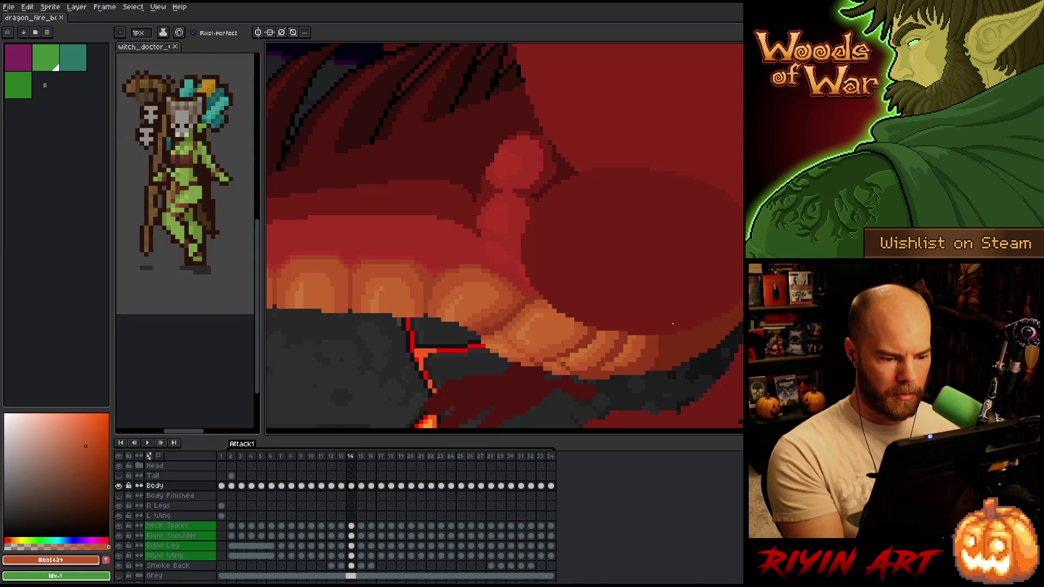
{"action": "key", "text": "comma"}
{"action": "key", "text": "period"}
Eyedrop a darker gum red and the burnt orange tooth shadow, comparing frames 13 and 14.
{"action": "left_click", "coordinate": [544, 360], "text": "alt"}
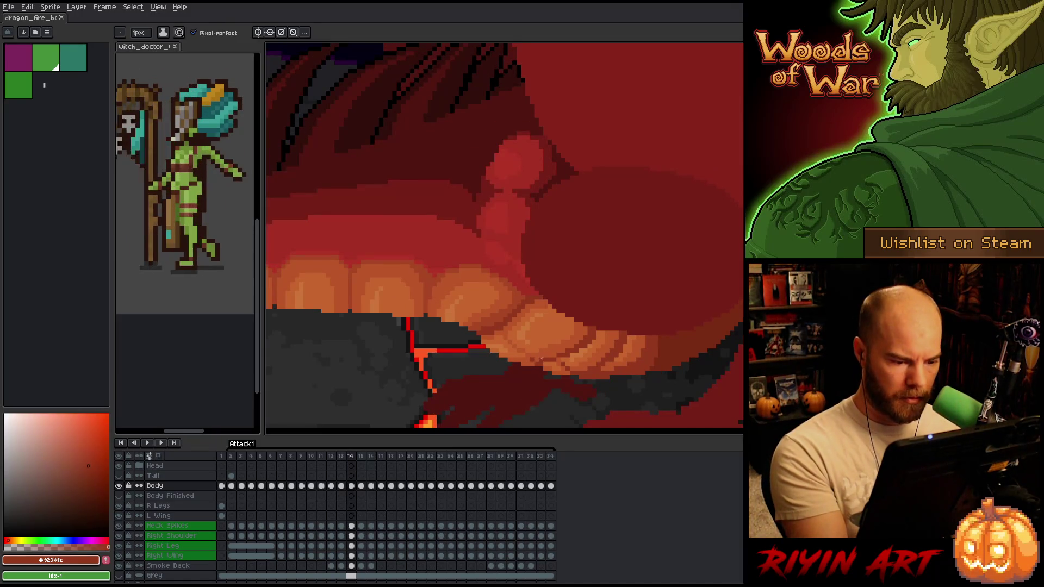
{"action": "key", "text": "comma"}
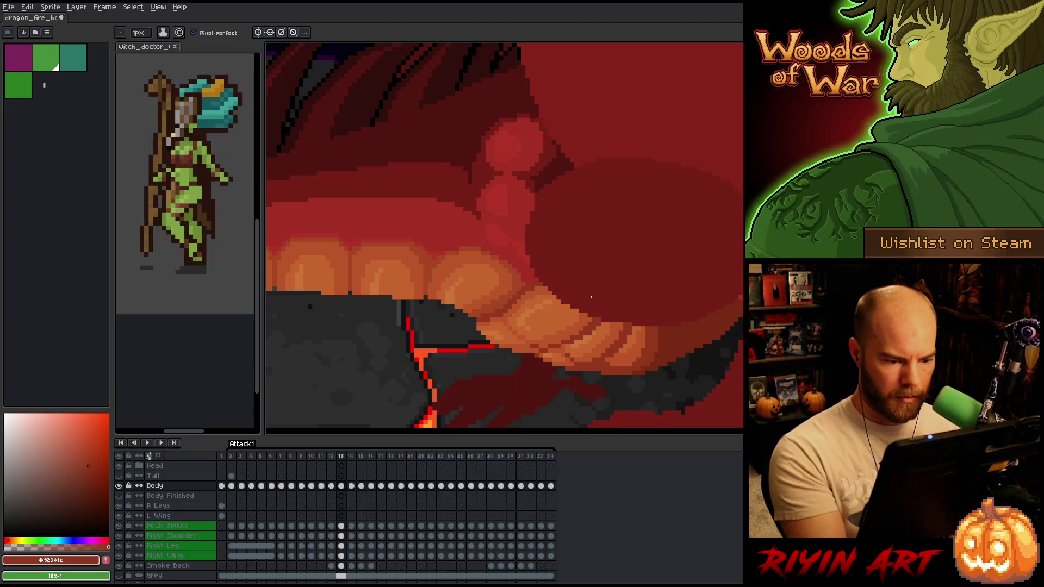
{"action": "key", "text": "period"}
{"action": "left_click", "coordinate": [549, 351], "text": "alt"}
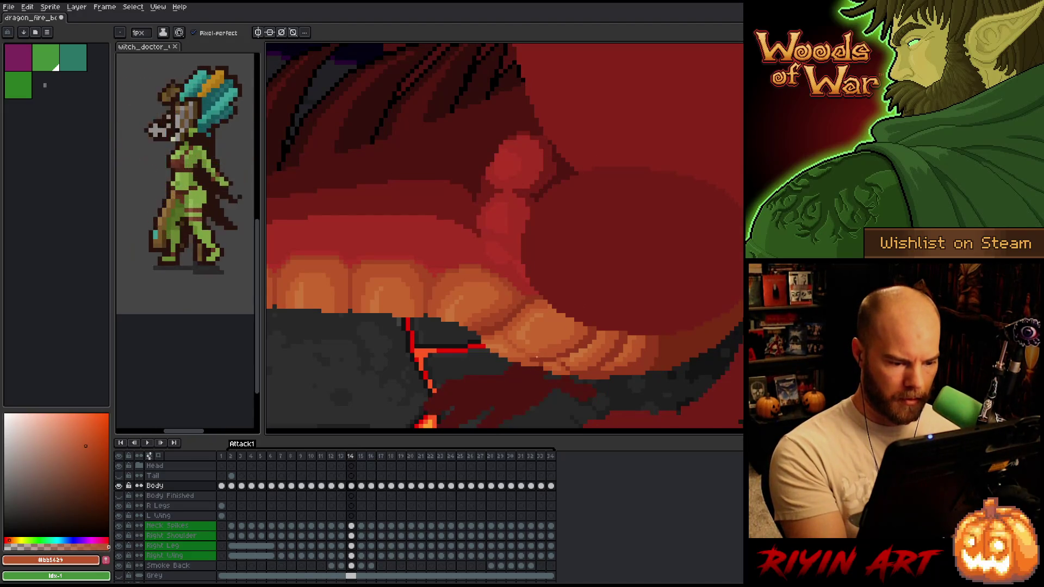
{"action": "key", "text": "comma"}
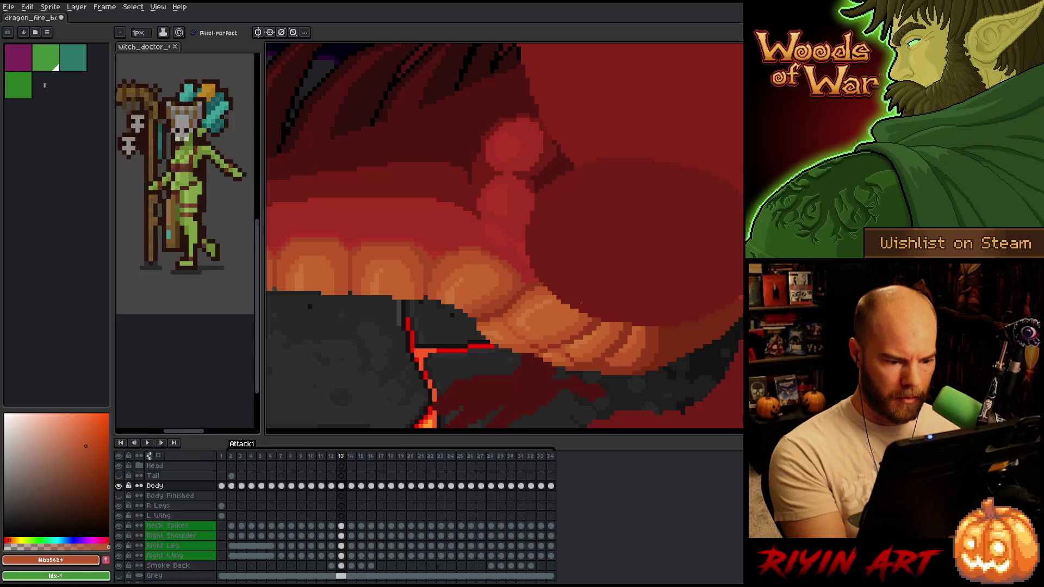
{"action": "key", "text": "period"}
{"action": "key", "text": "comma"}
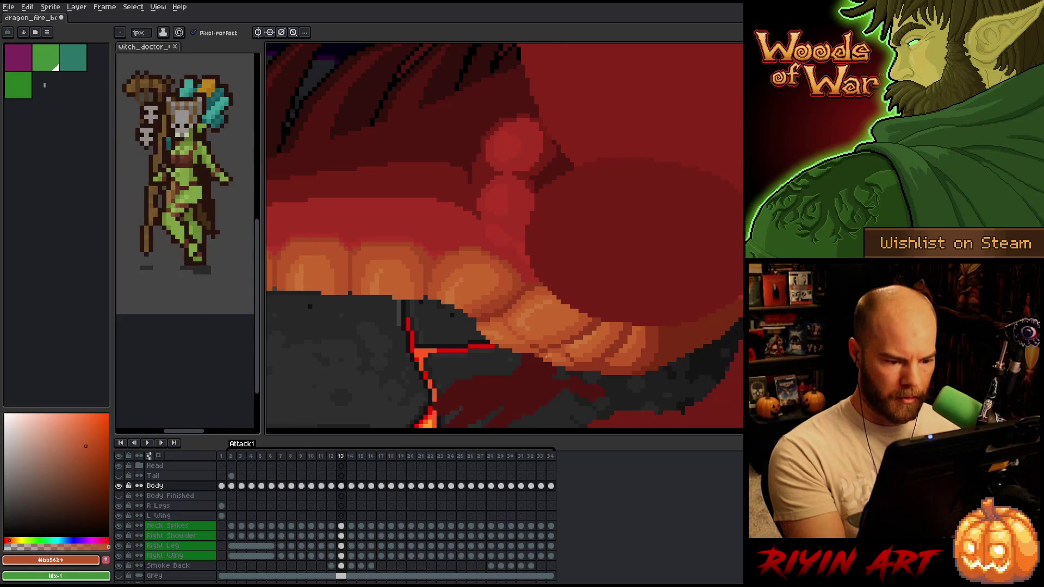
Eyedrop a darker gum red on frame 13 and glance at the next frame.
{"action": "left_click", "coordinate": [543, 346], "text": "alt"}
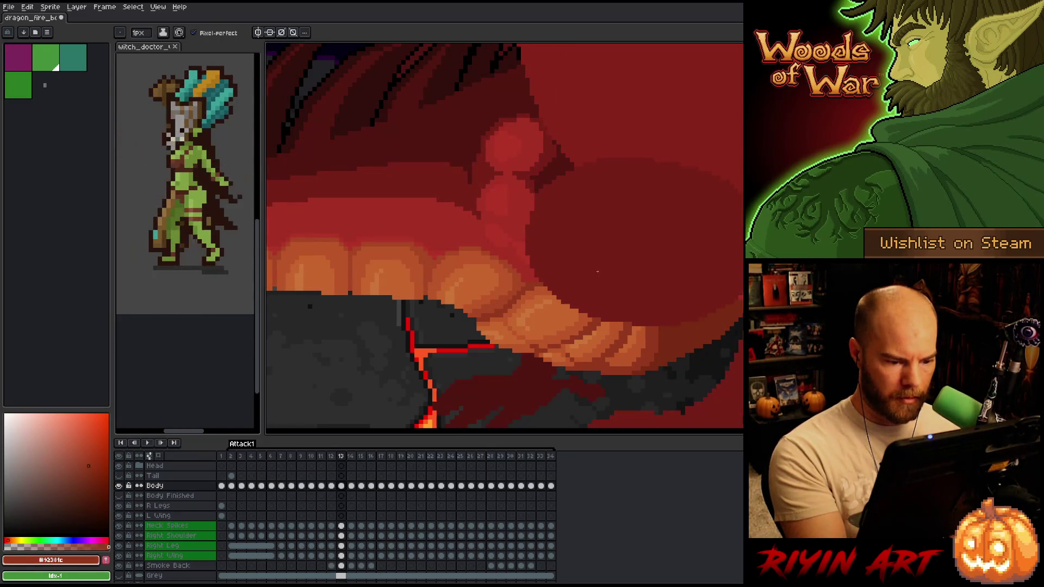
{"action": "key", "text": "period"}
{"action": "key", "text": "comma"}
{"action": "key", "text": "period"}
{"action": "key", "text": "comma"}
{"action": "key", "text": "comma"}
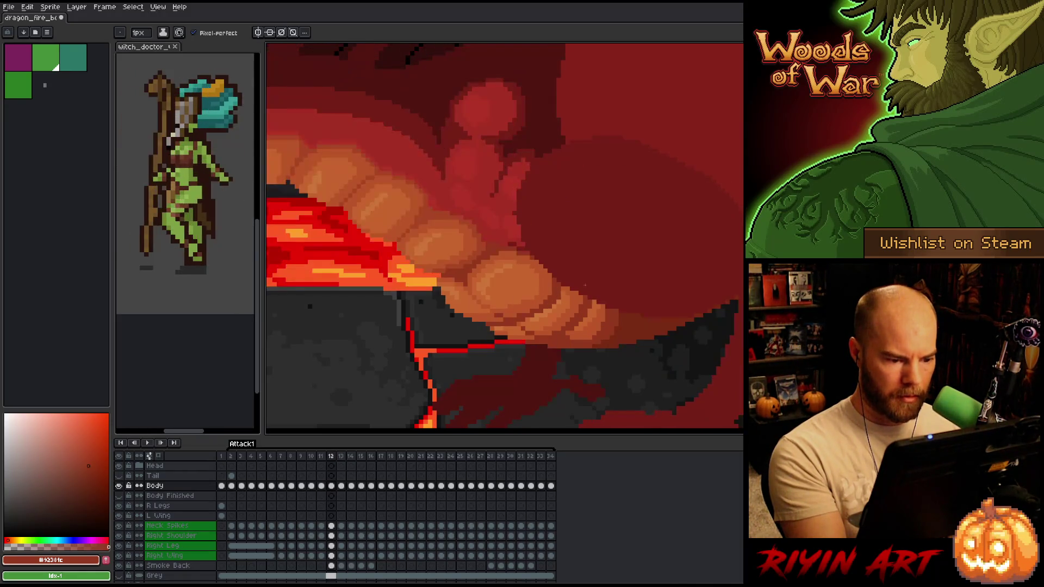
{"action": "key", "text": "period"}
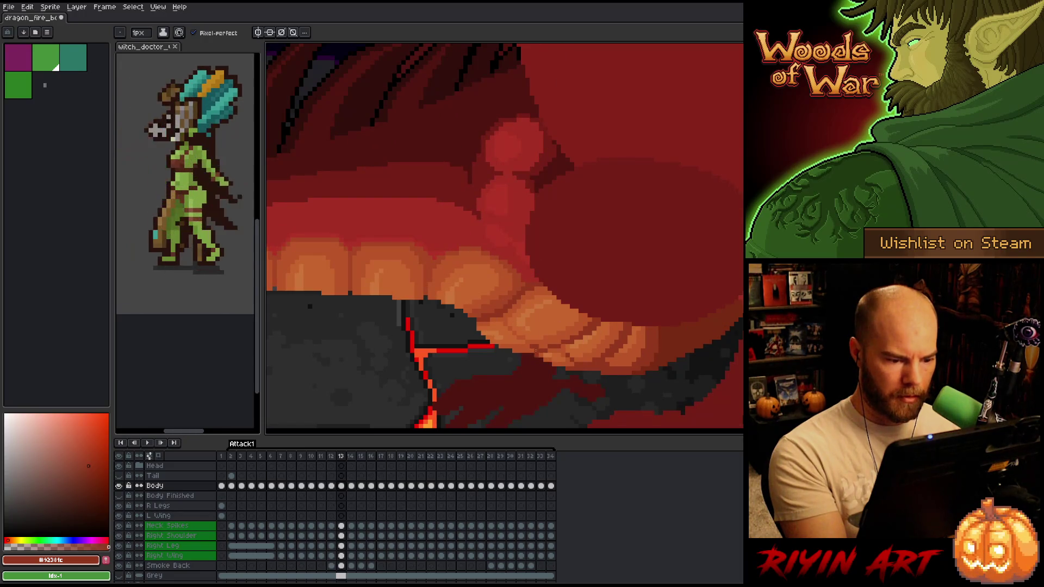
Briefly switch to the Move tool and back to the brush, then compare frames 13 and 14.
{"action": "key", "text": "v"}
{"action": "key", "text": "b"}
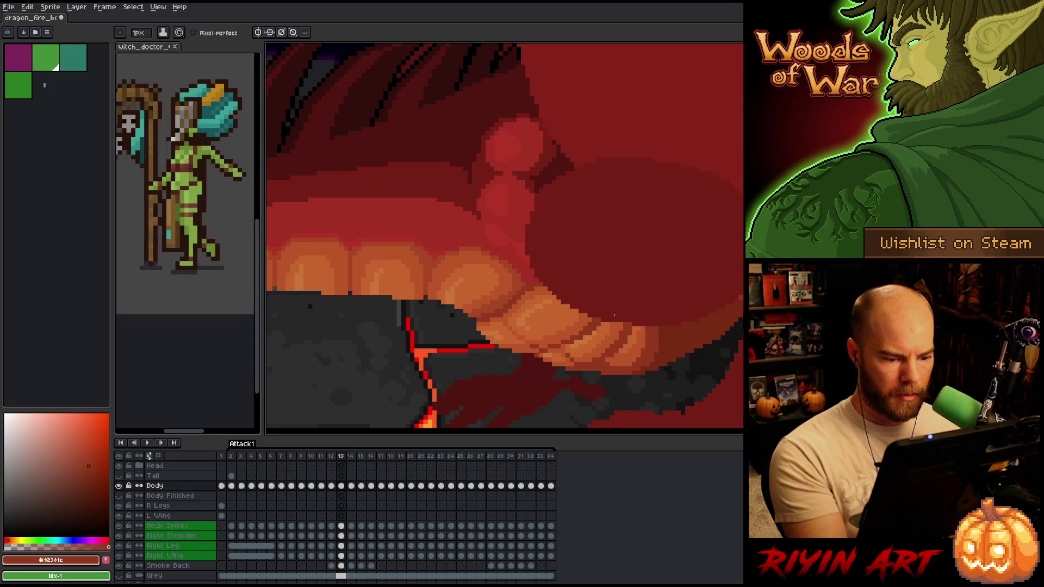
{"action": "key", "text": "Right"}
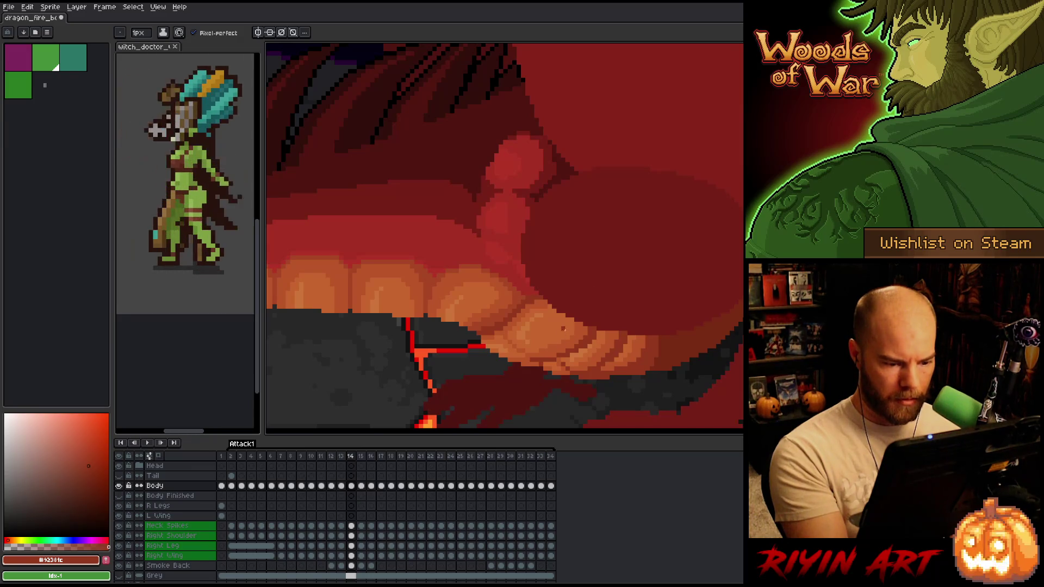
{"action": "key", "text": "Left"}
{"action": "key", "text": "Right"}
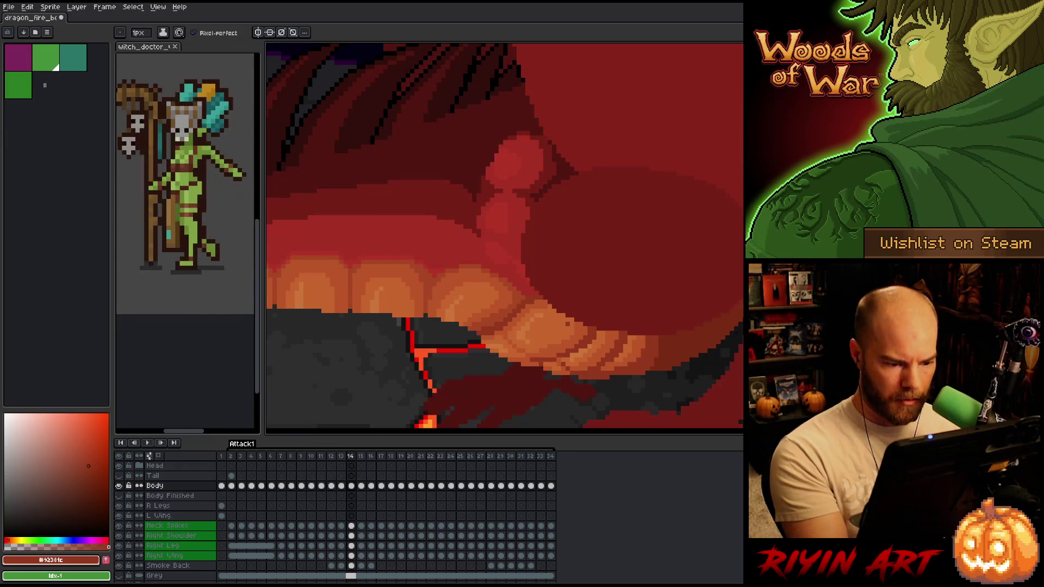
{"action": "key", "text": "Left"}
{"action": "key", "text": "Left"}
{"action": "key", "text": "Right"}
{"action": "key", "text": "Left"}
{"action": "key", "text": "Right"}
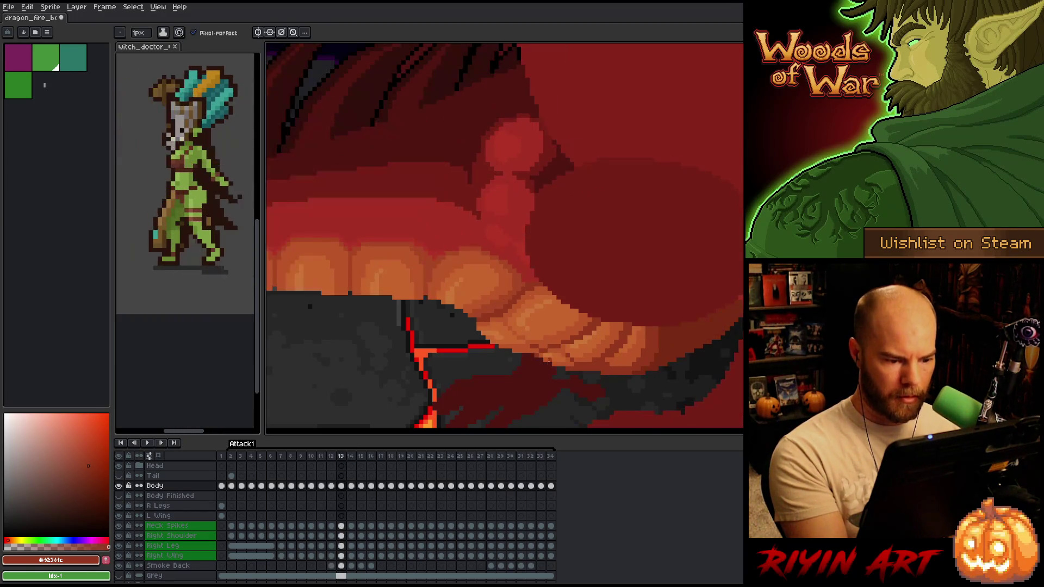
{"action": "key", "text": "Left"}
{"action": "key", "text": "Right"}
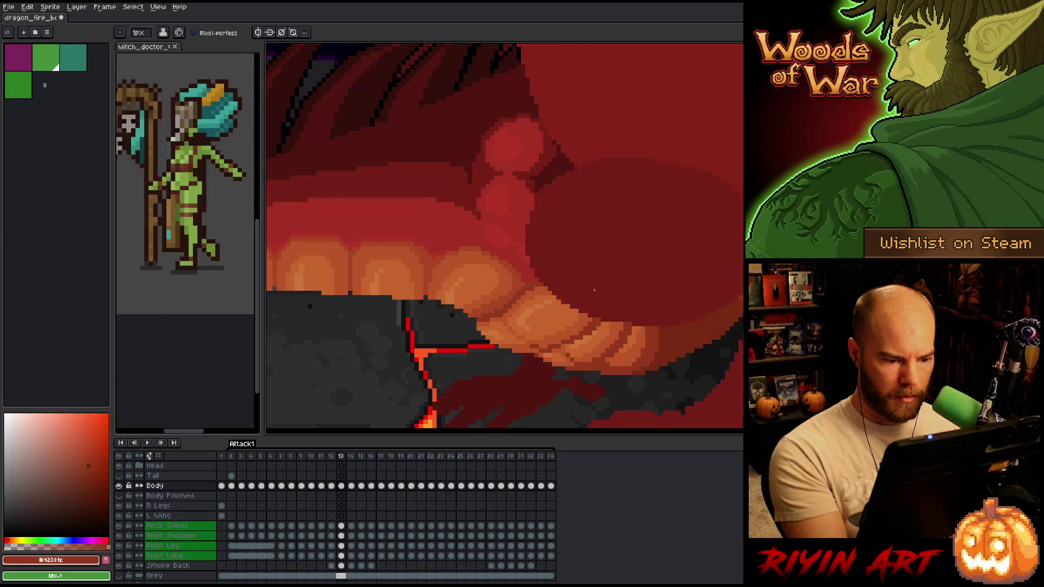
{"action": "key", "text": "Left"}
{"action": "key", "text": "Right"}
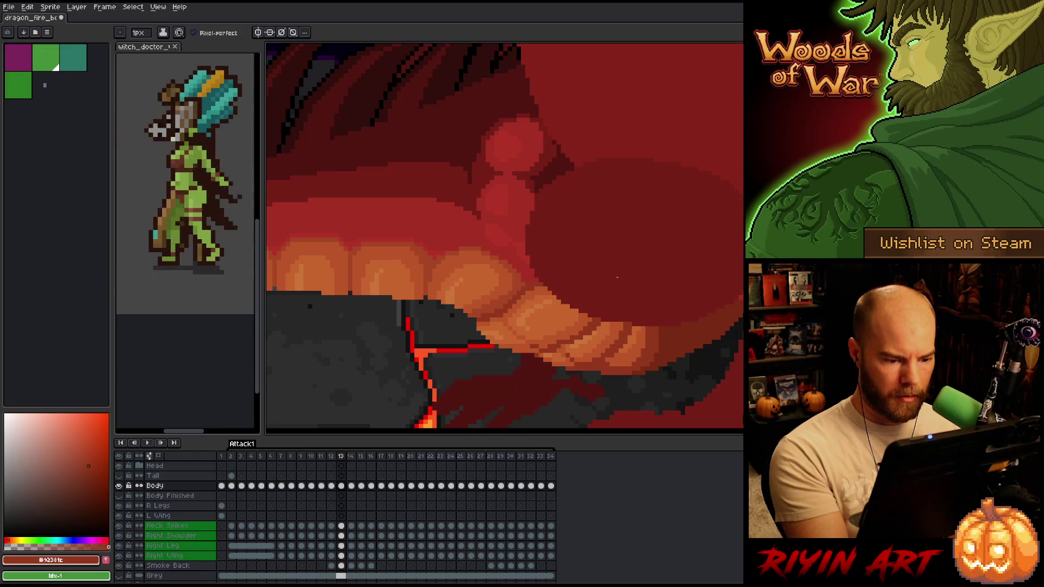
{"action": "key", "text": "Left"}
{"action": "key", "text": "Right"}
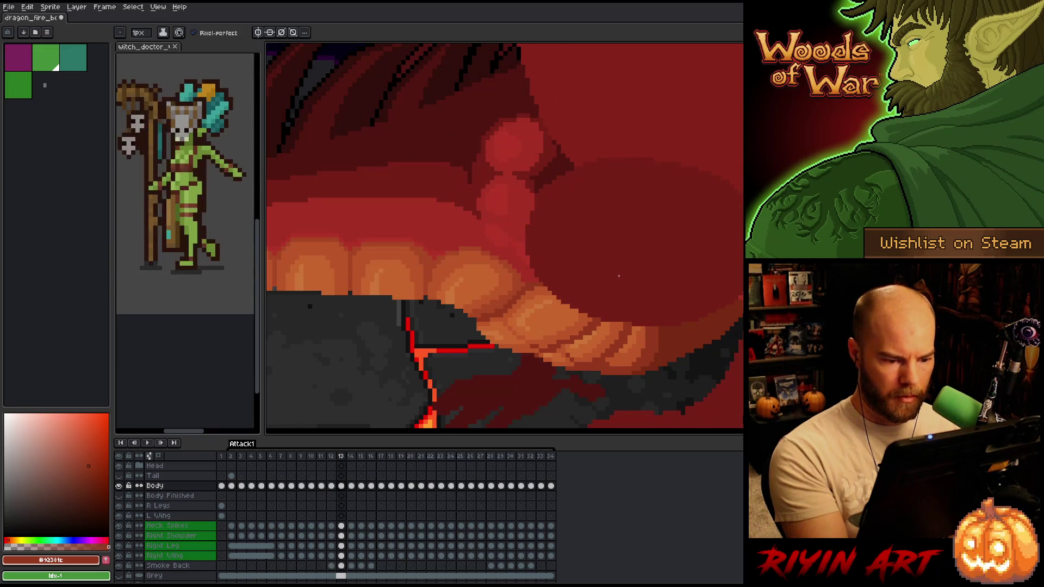
{"action": "key", "text": "Left"}
{"action": "key", "text": "Right"}
{"action": "key", "text": "Left"}
{"action": "key", "text": "Right"}
{"action": "key", "text": "Left"}
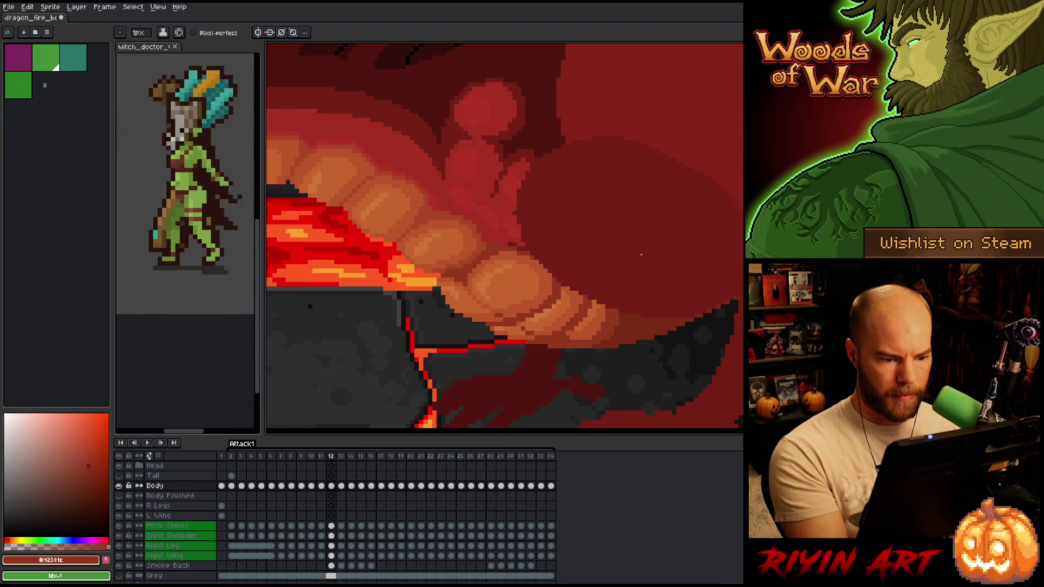
{"action": "key", "text": "Right"}
{"action": "key", "text": "Left"}
{"action": "key", "text": "Right"}
{"action": "key", "text": "Left"}
{"action": "key", "text": "Right"}
{"action": "key", "text": "Left"}
{"action": "key", "text": "Right"}
{"action": "key", "text": "Left"}
{"action": "key", "text": "Right"}
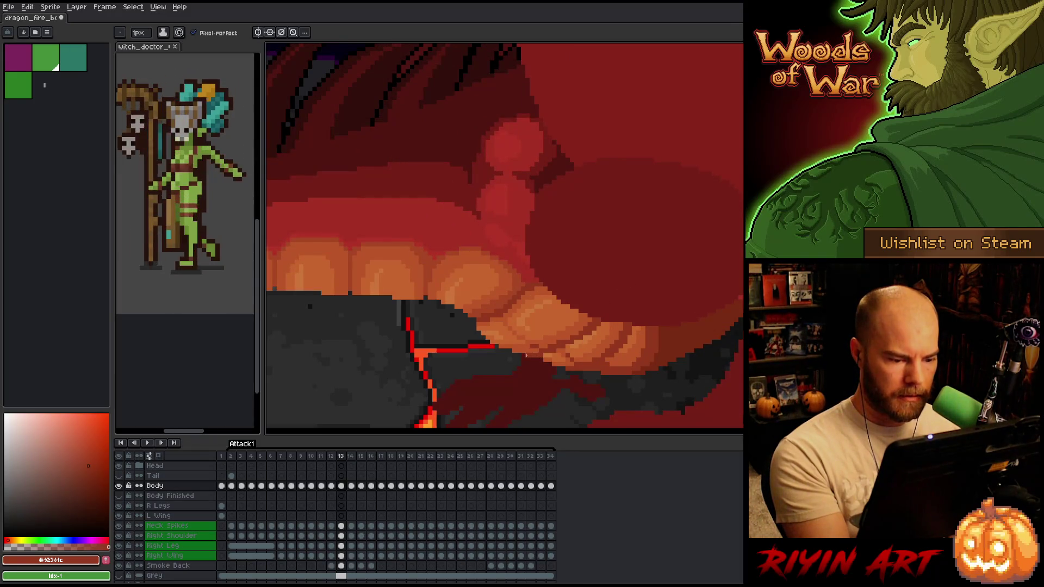
{"action": "key", "text": "Left"}
{"action": "key", "text": "Right"}
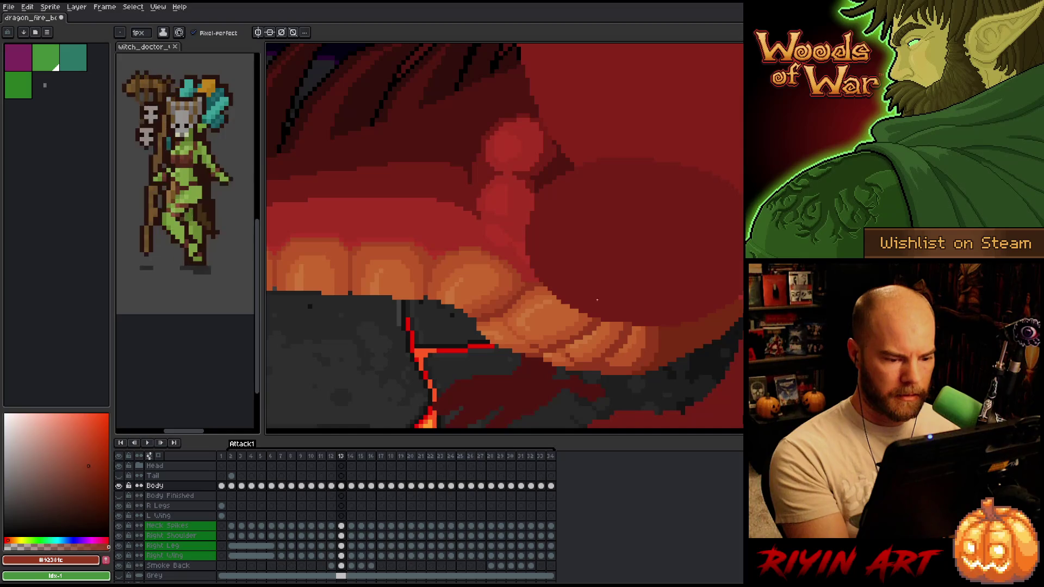
{"action": "key", "text": "Left"}
{"action": "key", "text": "Right"}
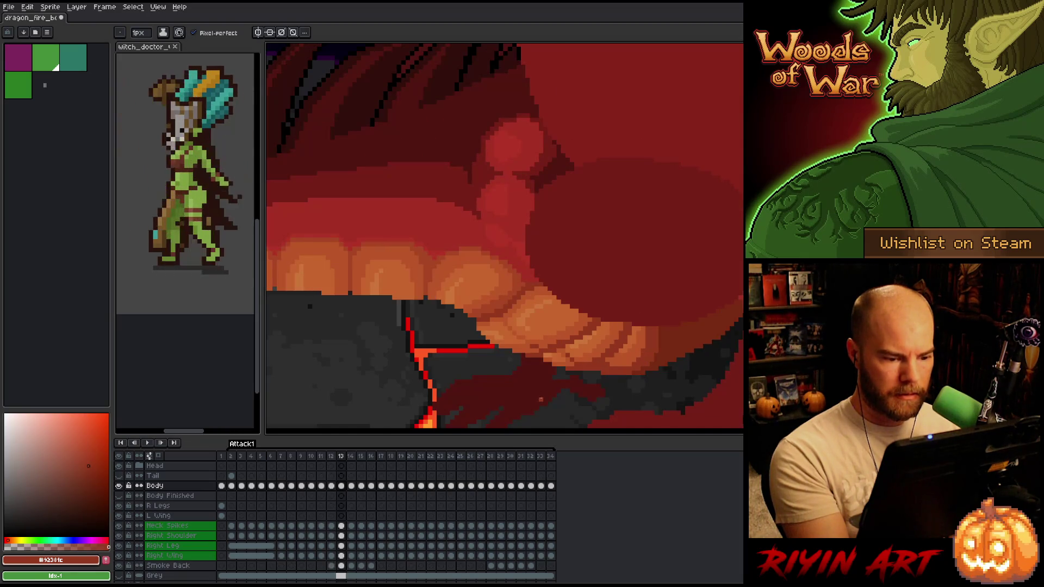
{"action": "key", "text": "Left"}
{"action": "key", "text": "Right"}
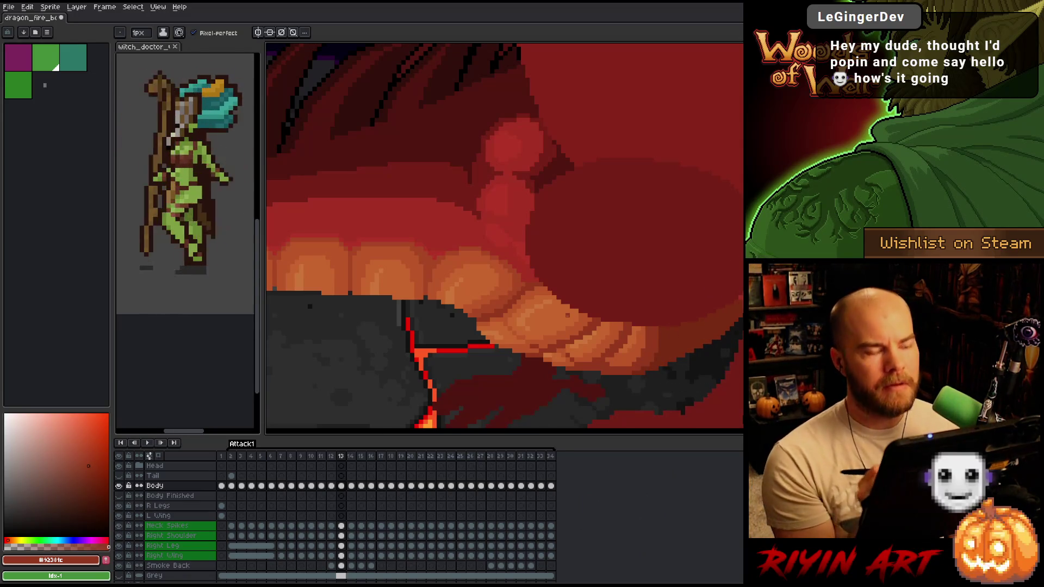
{"action": "right_click", "coordinate": [567, 315]}
{"action": "left_click", "coordinate": [565, 319]}
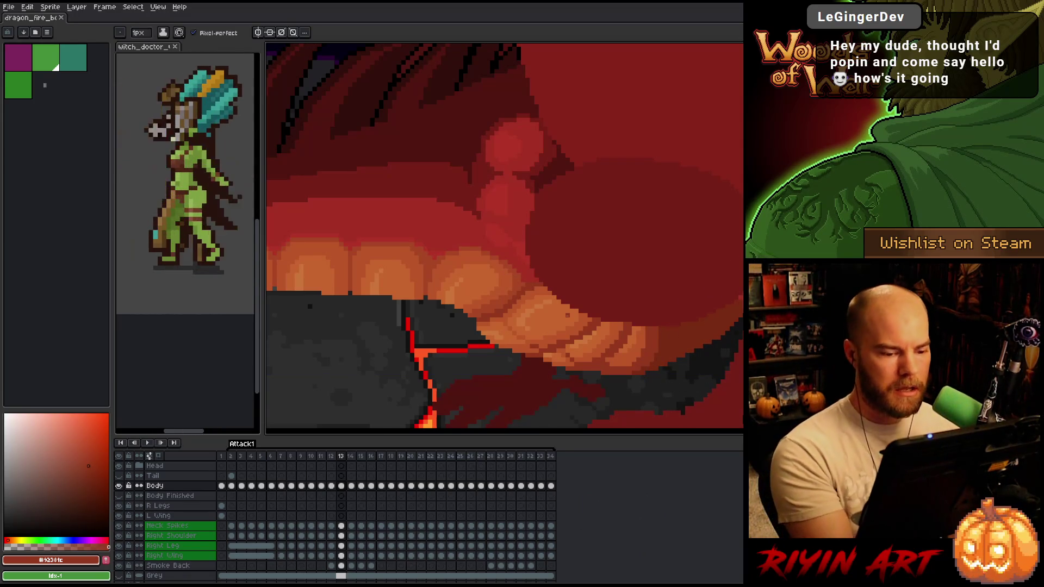
{"action": "key", "text": "Left"}
{"action": "key", "text": "Right"}
{"action": "key", "text": "Left"}
{"action": "key", "text": "Right"}
{"action": "key", "text": "Left"}
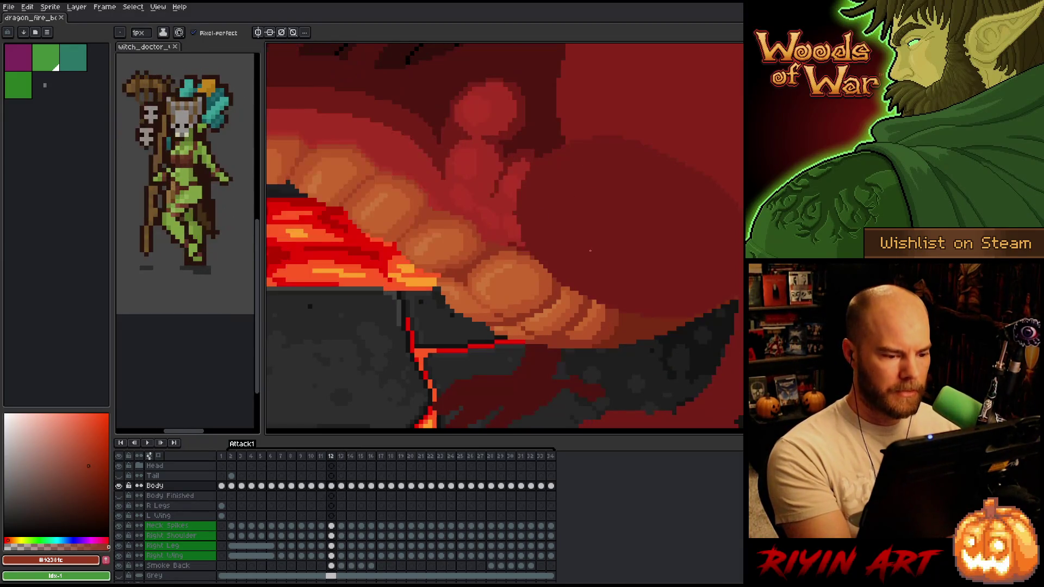
{"action": "key", "text": "Right"}
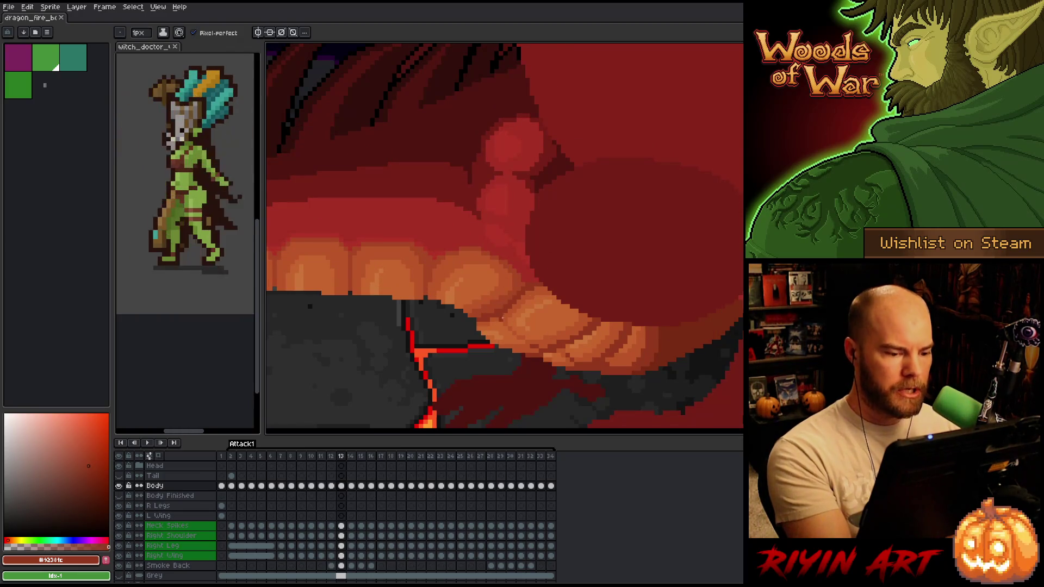
{"action": "key", "text": "Left"}
{"action": "key", "text": "Right"}
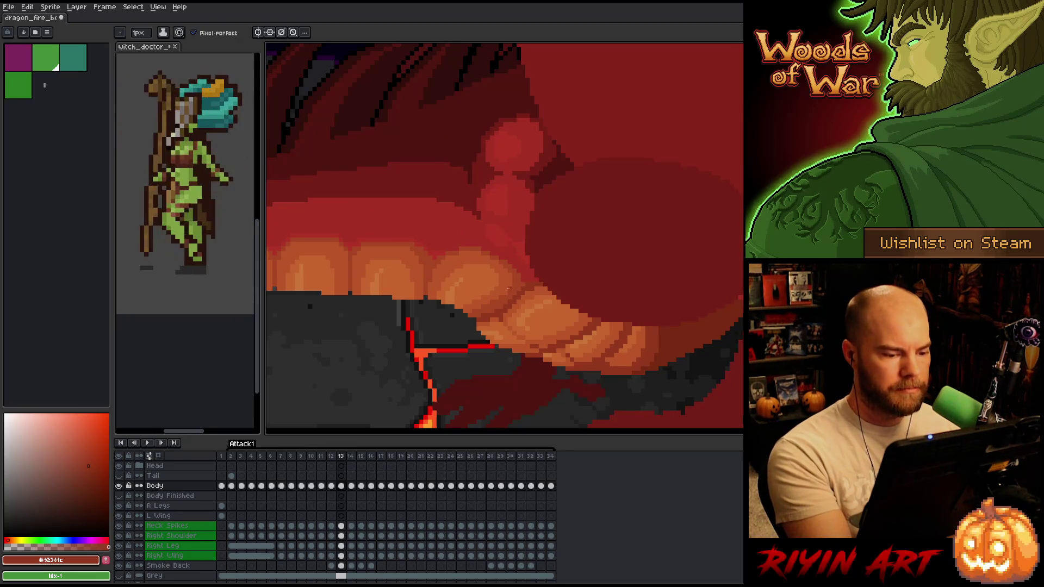
{"action": "left_click", "coordinate": [510, 315], "text": "alt"}
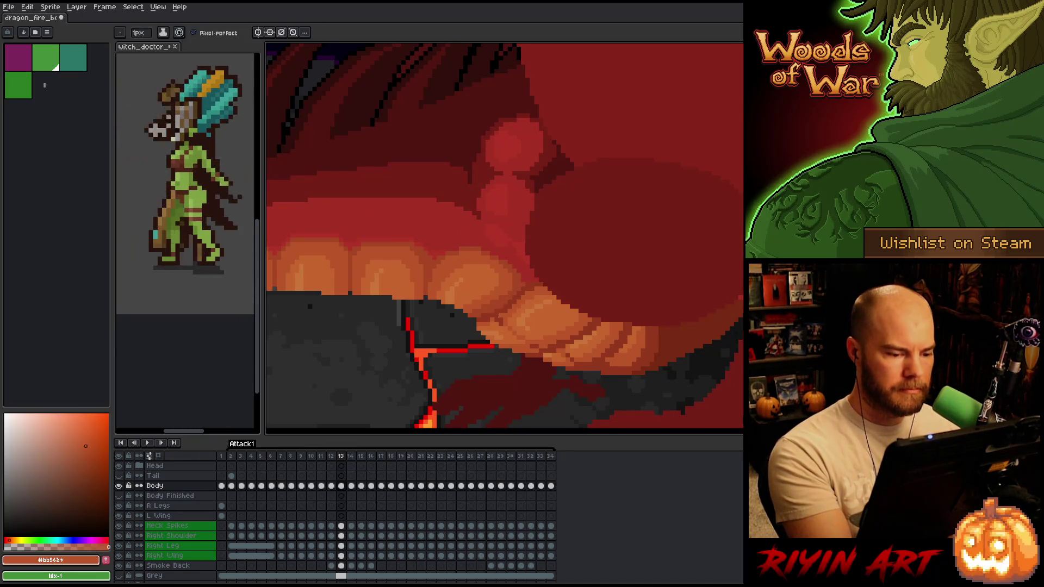
{"action": "right_click", "coordinate": [534, 230]}
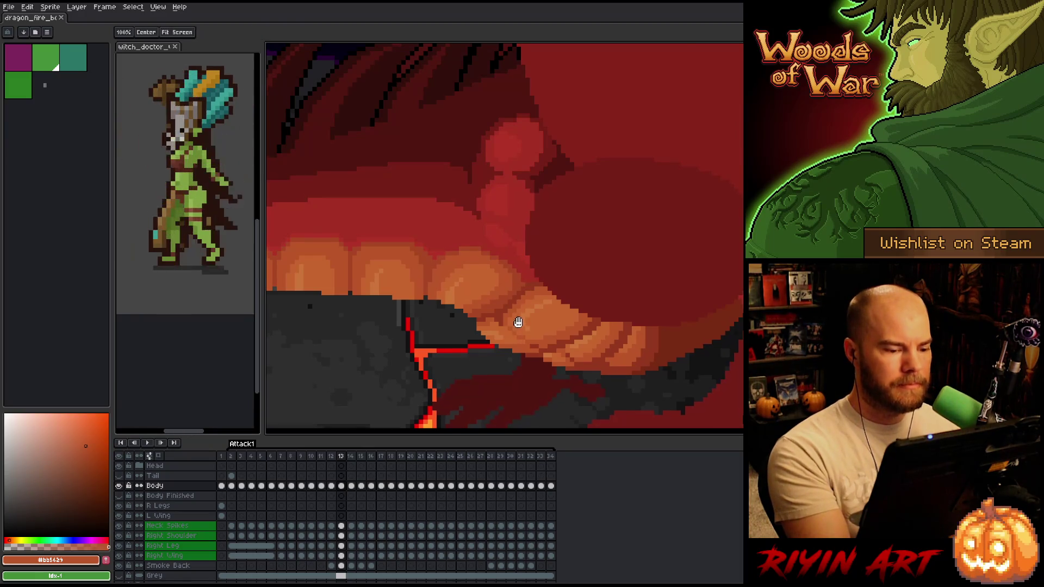
Sample the lighter and darker tooth oranges and glance at frame 12 before returning to 13.
{"action": "scroll", "coordinate": [518, 320], "scroll_direction": "down", "scroll_amount": 1}
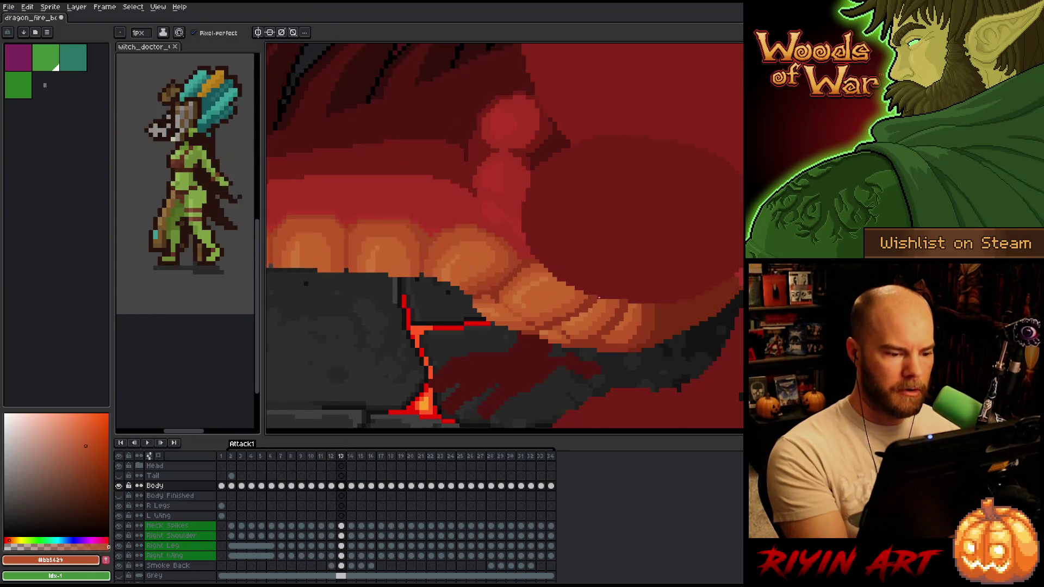
{"action": "left_click", "coordinate": [489, 302], "text": "alt"}
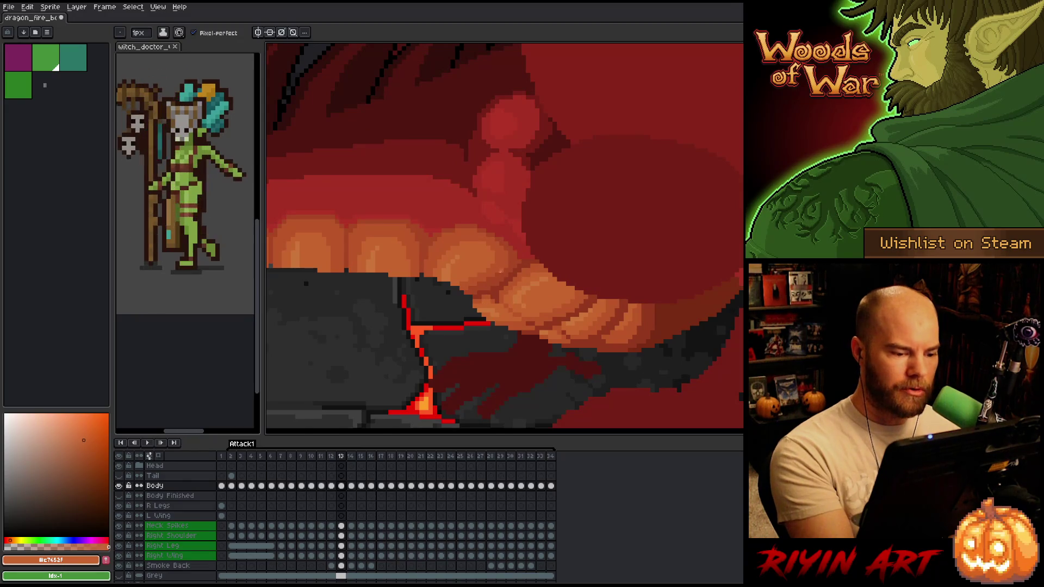
{"action": "left_click", "coordinate": [480, 297], "text": "alt"}
{"action": "left_click", "coordinate": [492, 294], "text": "alt"}
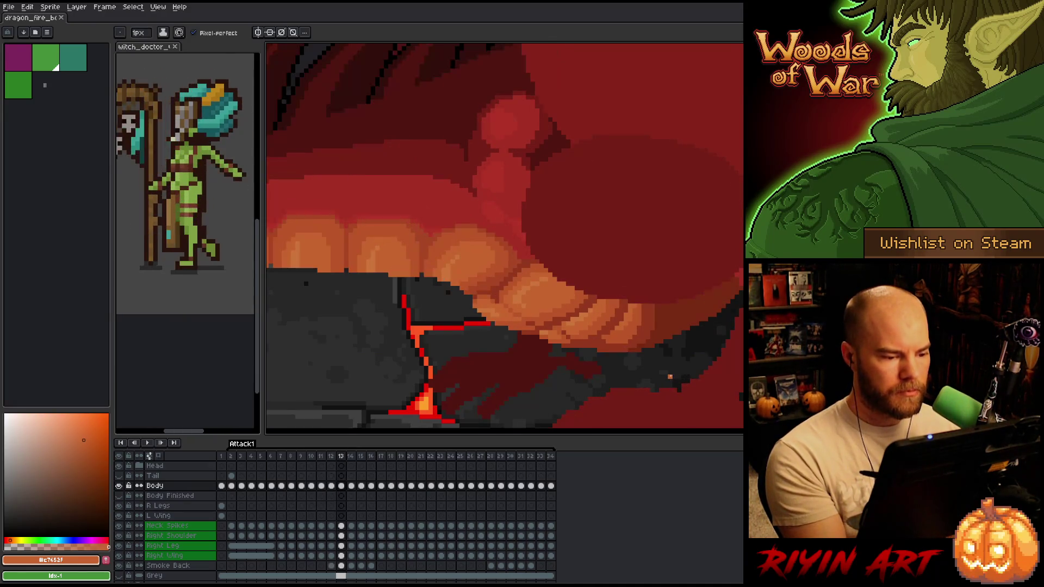
{"action": "key", "text": "comma"}
{"action": "key", "text": "period"}
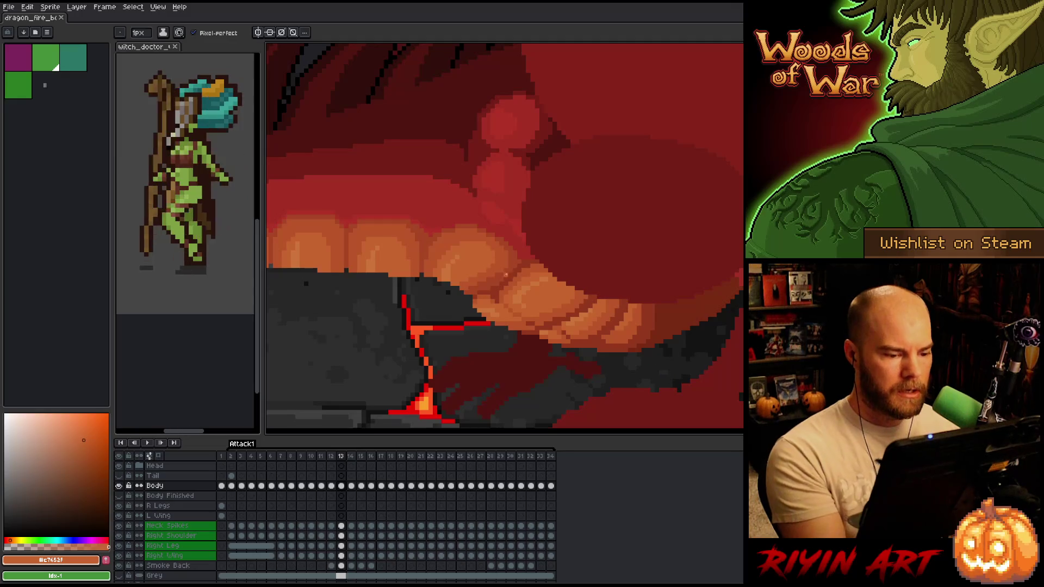
Cycle through the darker, lighter, palest and mid tooth oranges on frame 13.
{"action": "left_click", "coordinate": [490, 298], "text": "alt"}
{"action": "left_click", "coordinate": [483, 293], "text": "alt"}
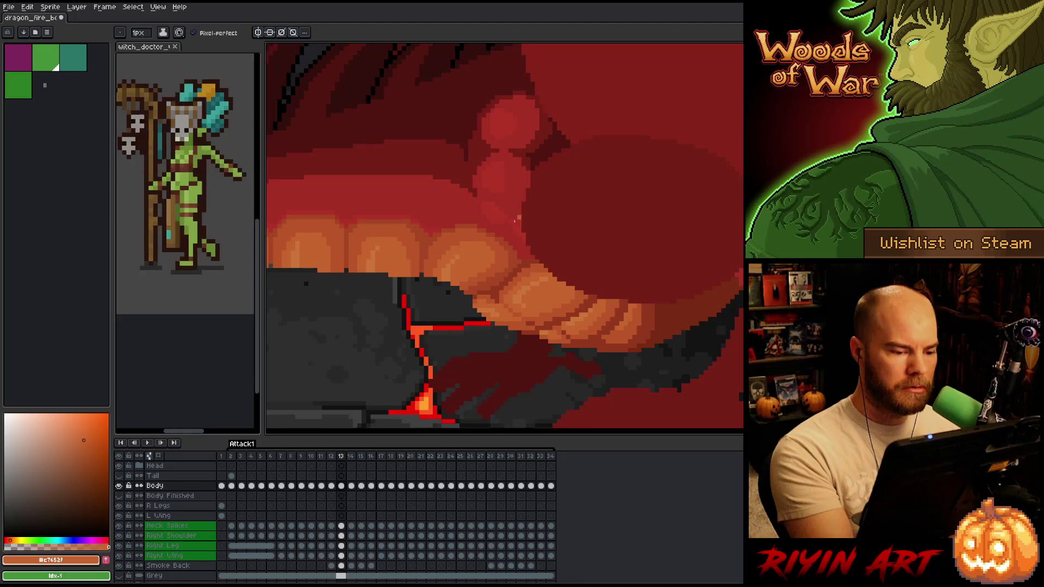
{"action": "left_click", "coordinate": [484, 289], "text": "alt"}
{"action": "left_click", "coordinate": [486, 298], "text": "alt"}
{"action": "left_click", "coordinate": [494, 306], "text": "alt"}
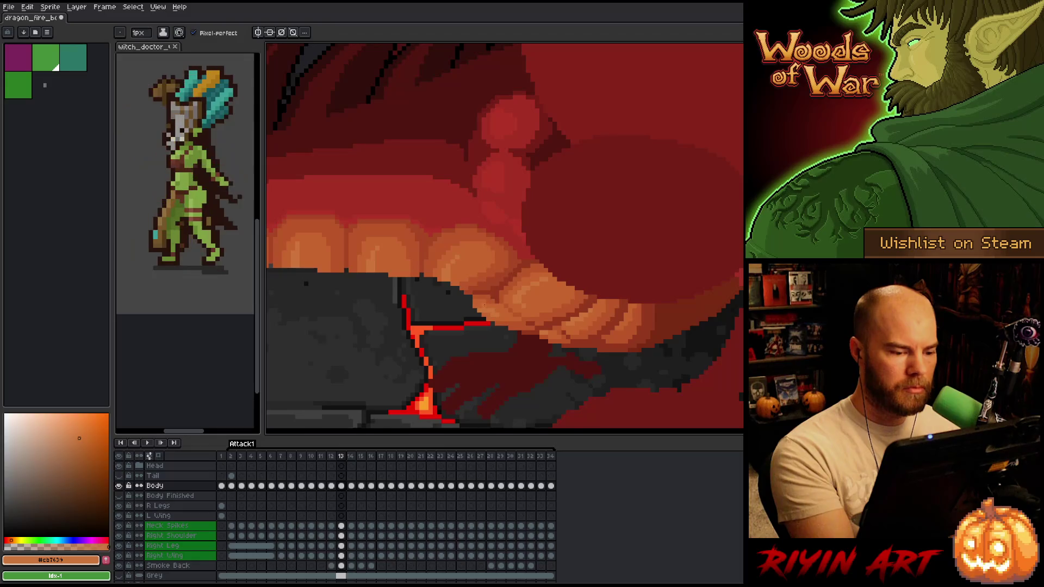
{"action": "left_click", "coordinate": [484, 311], "text": "alt"}
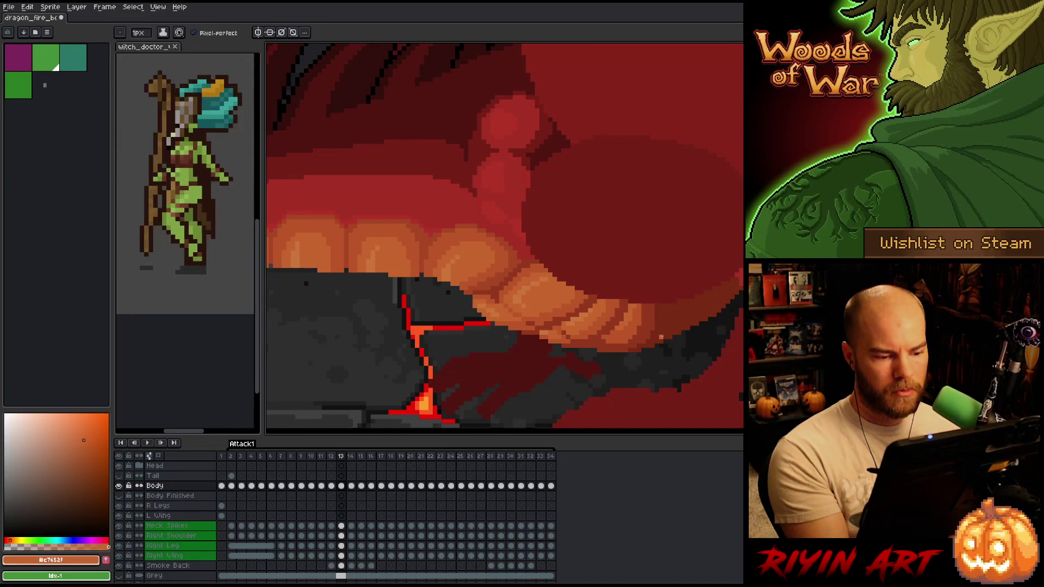
{"action": "left_click", "coordinate": [497, 296], "text": "alt"}
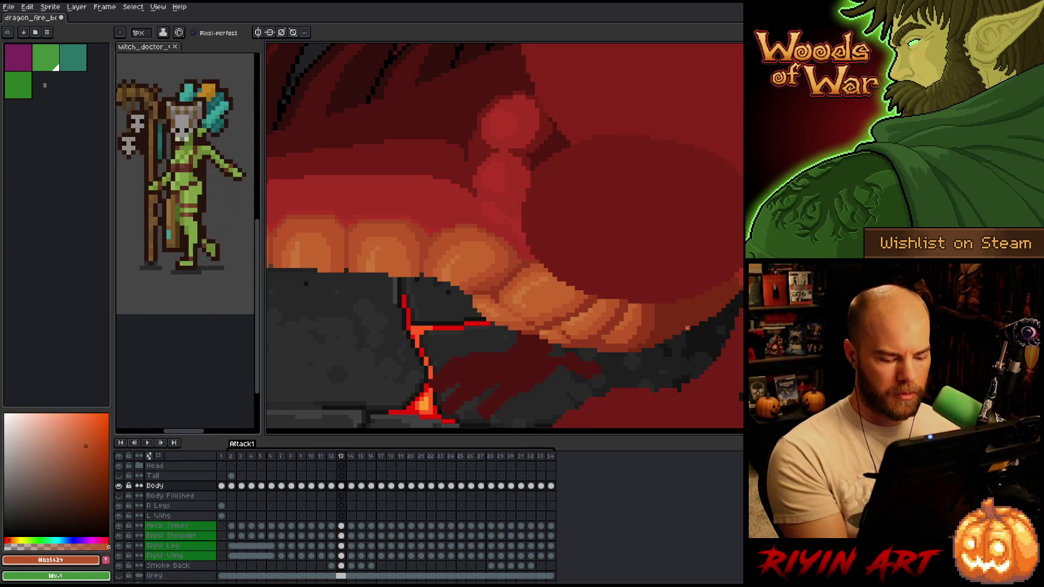
Flip between frames 12 and 13 to compare the flame pose.
{"action": "key", "text": "Left"}
{"action": "key", "text": "Right"}
{"action": "key", "text": "Left"}
{"action": "key", "text": "Right"}
{"action": "key", "text": "Left"}
{"action": "key", "text": "Right"}
Touch up the tooth shading in mid orange and check the motion against frame 12.
{"action": "left_click", "coordinate": [491, 304], "text": "alt"}
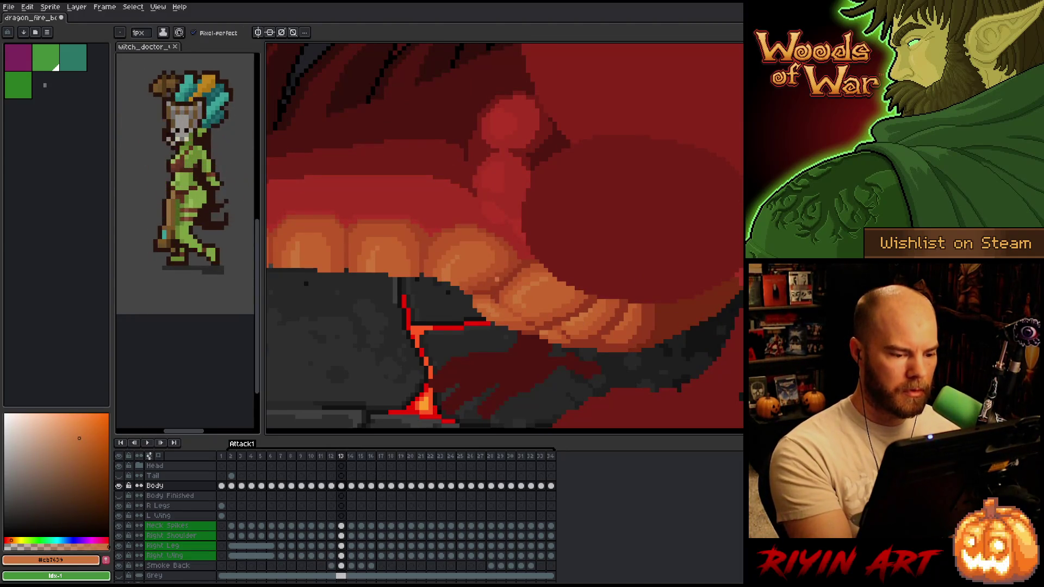
{"action": "left_click", "coordinate": [499, 305], "text": "alt"}
{"action": "left_click", "coordinate": [683, 349]}
{"action": "key", "text": "Left"}
{"action": "key", "text": "Right"}
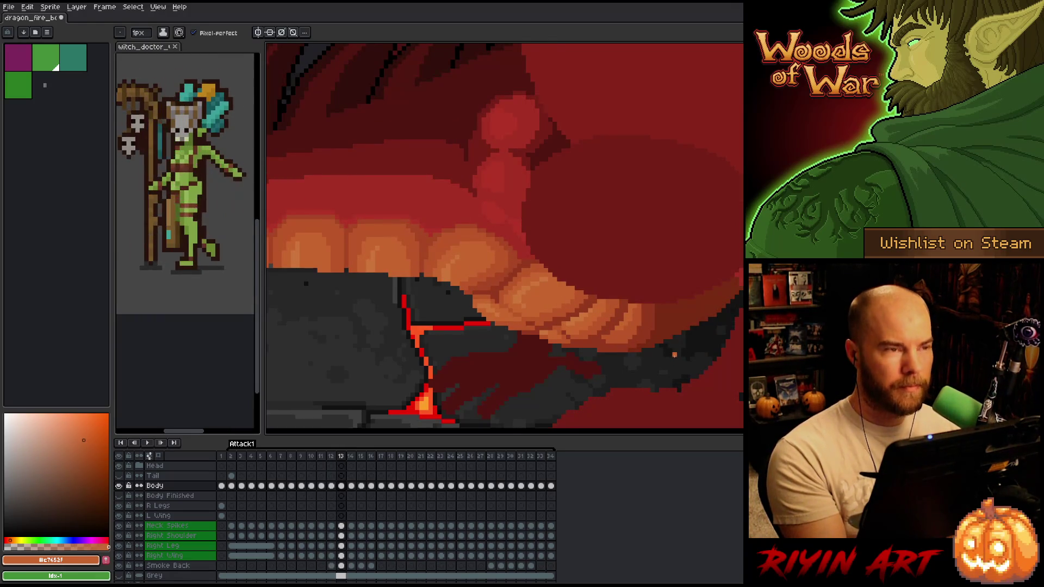
{"action": "key", "text": "Left"}
{"action": "key", "text": "Right"}
{"action": "key", "text": "Left"}
{"action": "key", "text": "Right"}
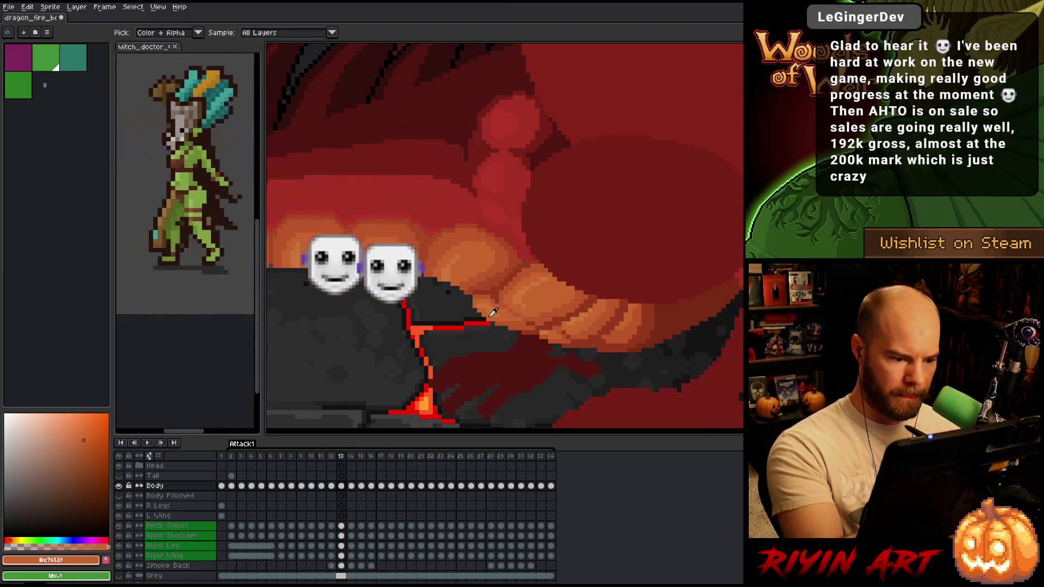
Pick the darker orange with the eyedropper (I) and flip frames 12 and 13 repeatedly.
{"action": "key", "text": "i"}
{"action": "left_click", "coordinate": [508, 323], "text": "alt"}
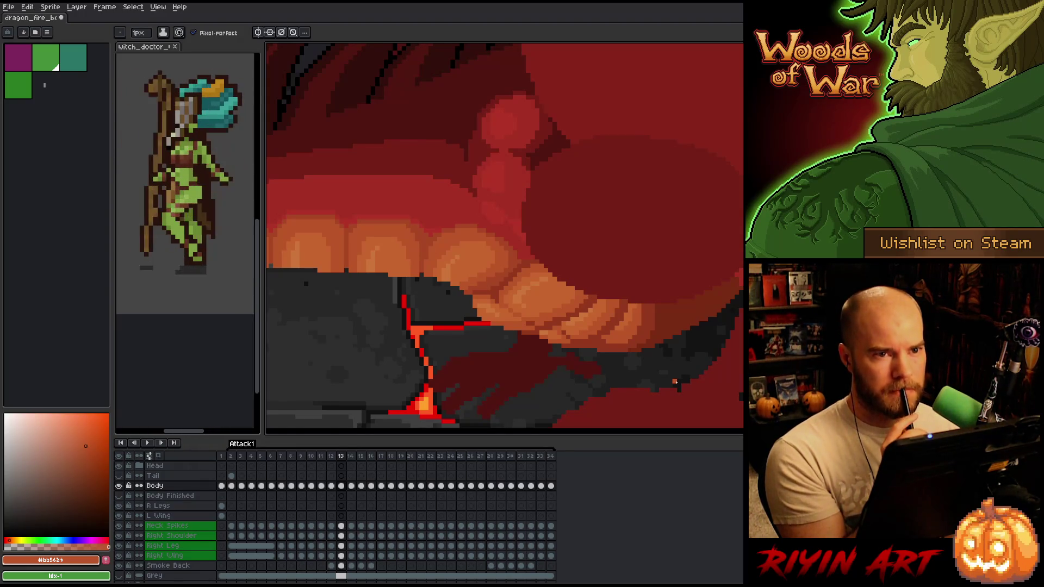
{"action": "key", "text": "comma"}
{"action": "key", "text": "period"}
{"action": "key", "text": "comma"}
{"action": "key", "text": "period"}
{"action": "key", "text": "comma"}
{"action": "key", "text": "period"}
{"action": "key", "text": "comma"}
{"action": "key", "text": "period"}
{"action": "key", "text": "comma"}
{"action": "key", "text": "period"}
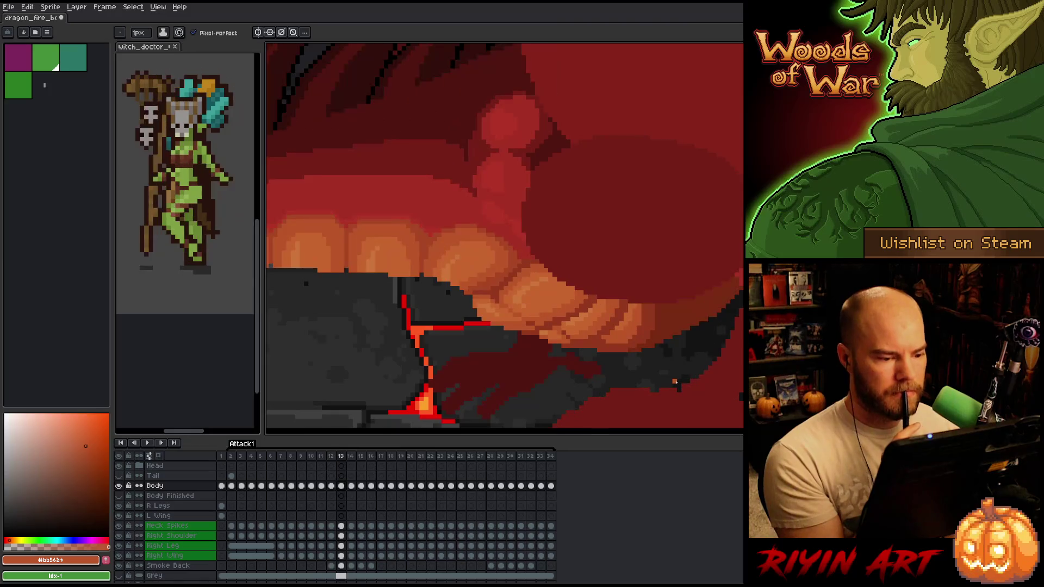
Sample the #c7653f tooth orange amid more comparisons, ending on frame 12.
{"action": "key", "text": "comma"}
{"action": "key", "text": "period"}
{"action": "key", "text": "comma"}
{"action": "key", "text": "period"}
{"action": "key", "text": "comma"}
{"action": "key", "text": "period"}
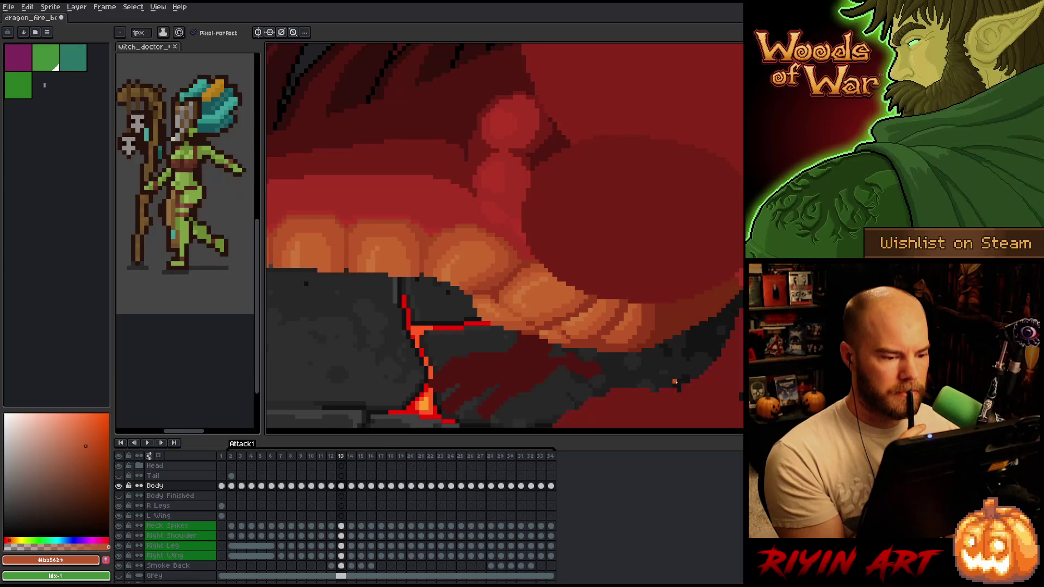
{"action": "key", "text": "comma"}
{"action": "key", "text": "period"}
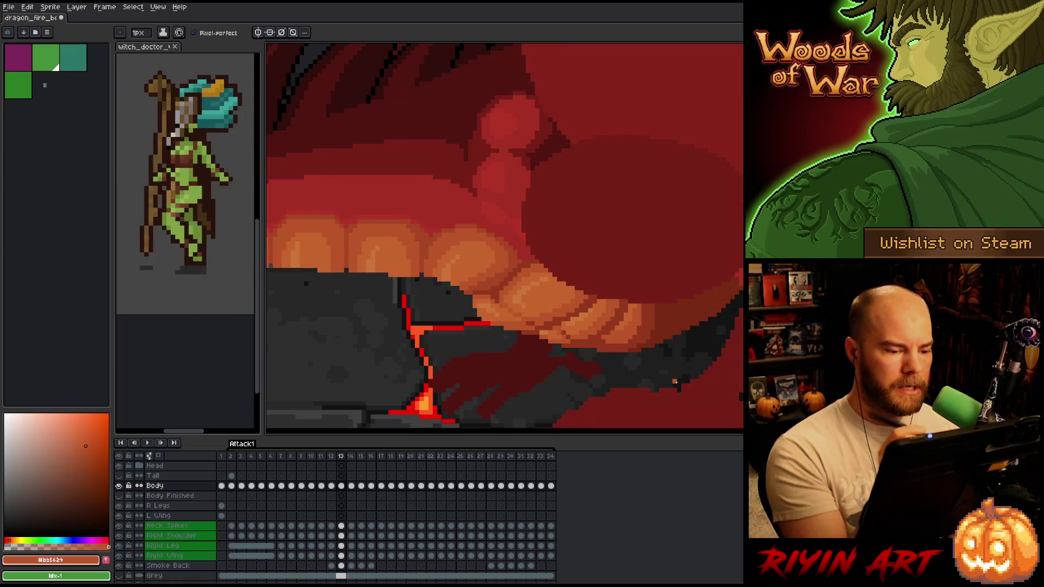
{"action": "left_click", "coordinate": [511, 312], "text": "alt"}
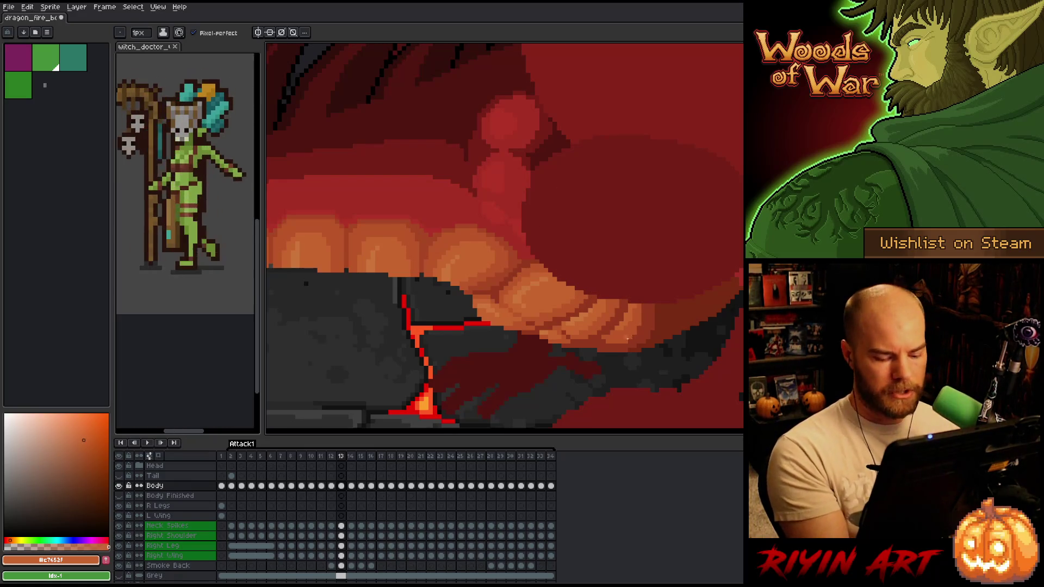
{"action": "key", "text": "comma"}
{"action": "key", "text": "period"}
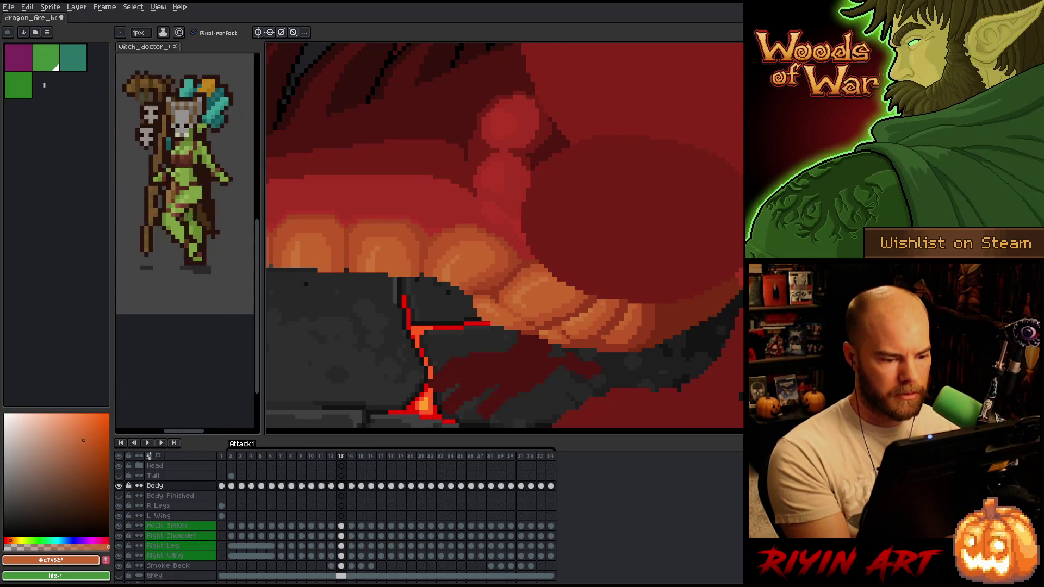
{"action": "key", "text": "comma"}
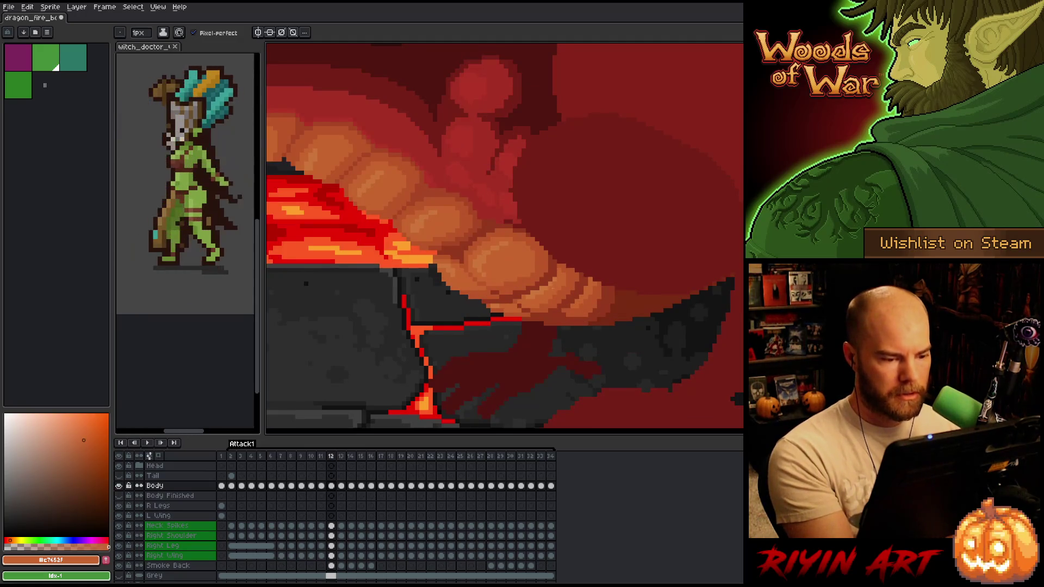
{"action": "key", "text": "comma"}
{"action": "key", "text": "period"}
{"action": "key", "text": "period"}
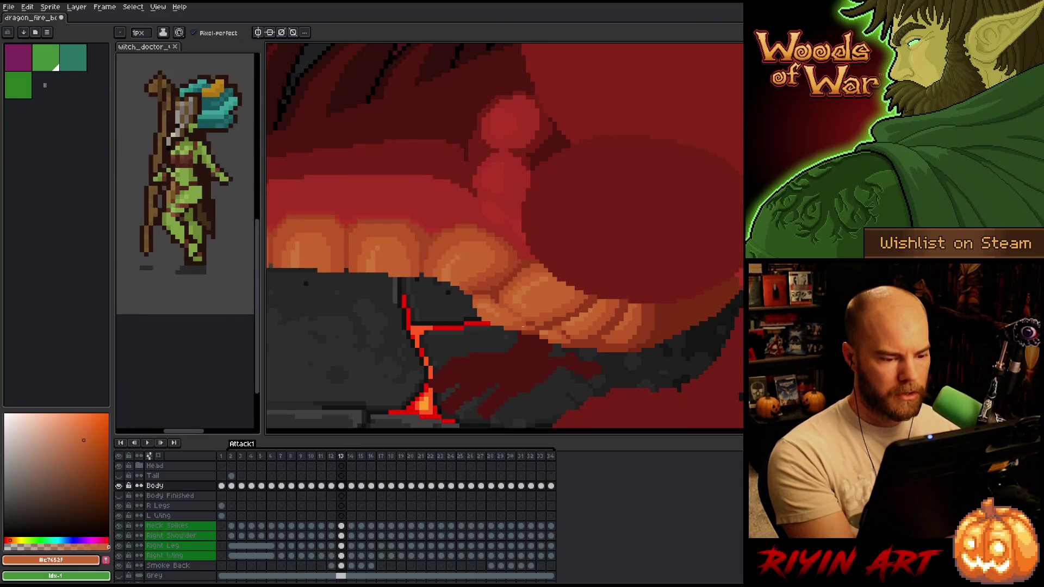
{"action": "key", "text": "comma"}
{"action": "key", "text": "period"}
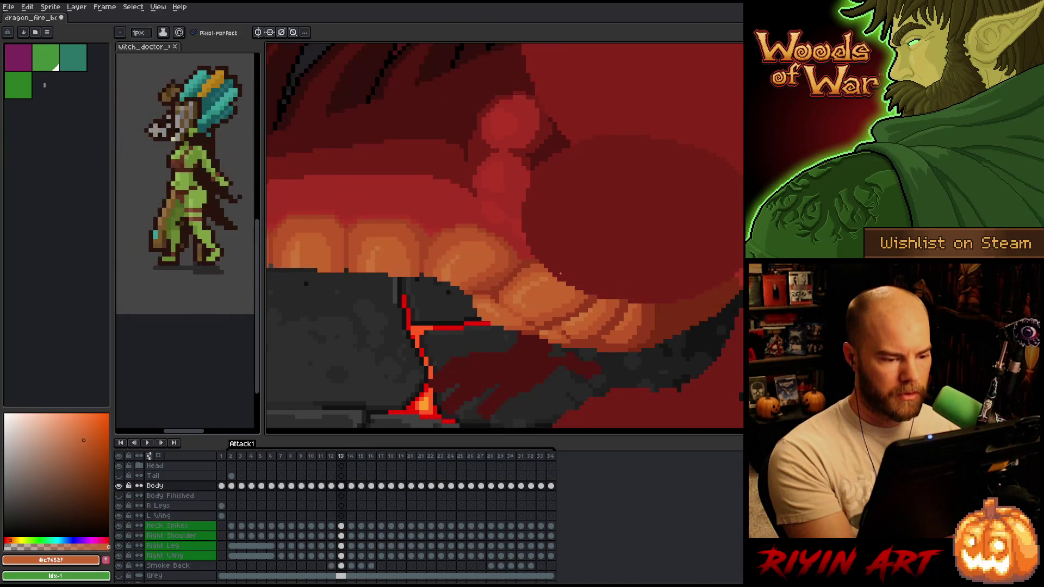
{"action": "key", "text": "comma"}
{"action": "key", "text": "period"}
{"action": "left_click", "coordinate": [524, 324], "text": "alt"}
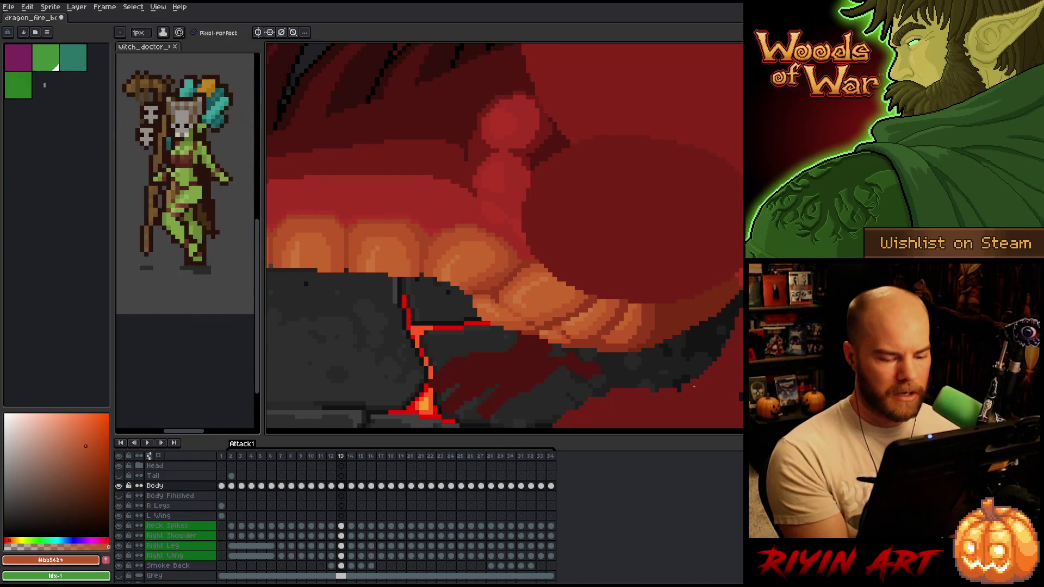
{"action": "key", "text": "comma"}
{"action": "key", "text": "period"}
{"action": "key", "text": "comma"}
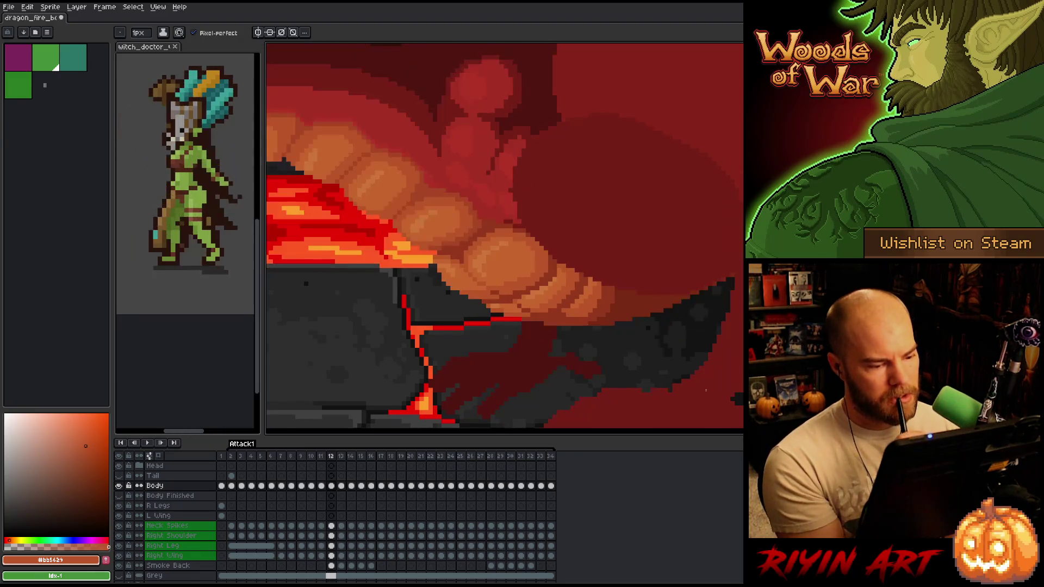
{"action": "key", "text": "period"}
{"action": "key", "text": "comma"}
{"action": "key", "text": "period"}
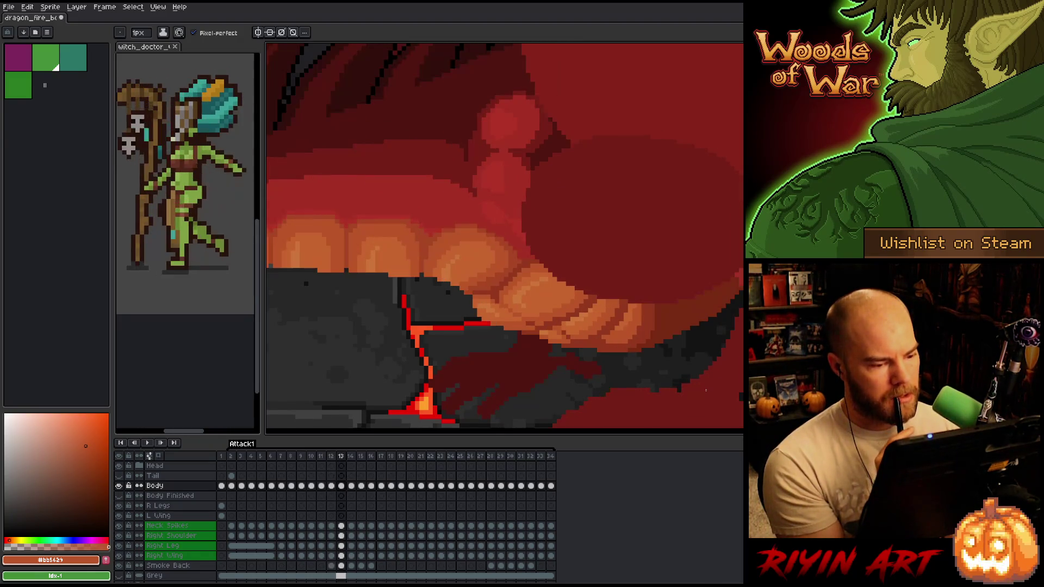
{"action": "key", "text": "comma"}
{"action": "key", "text": "period"}
{"action": "key", "text": "comma"}
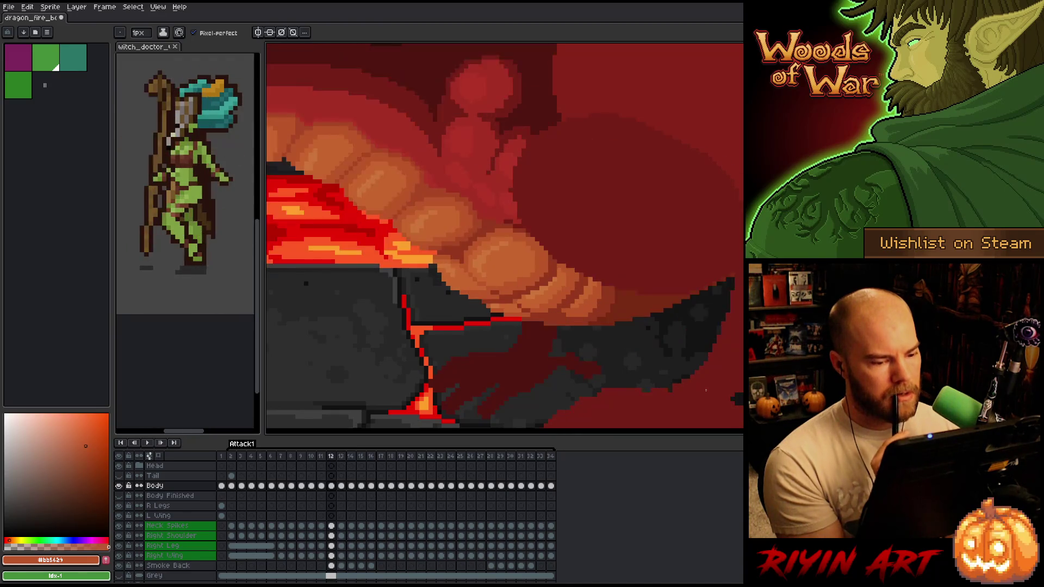
{"action": "key", "text": "period"}
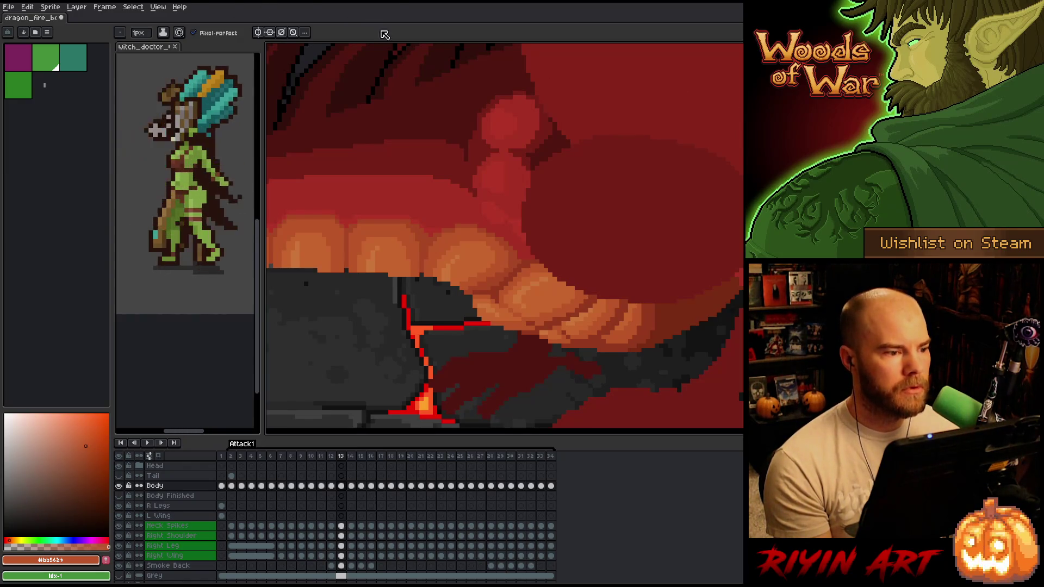
{"action": "key", "text": "Left"}
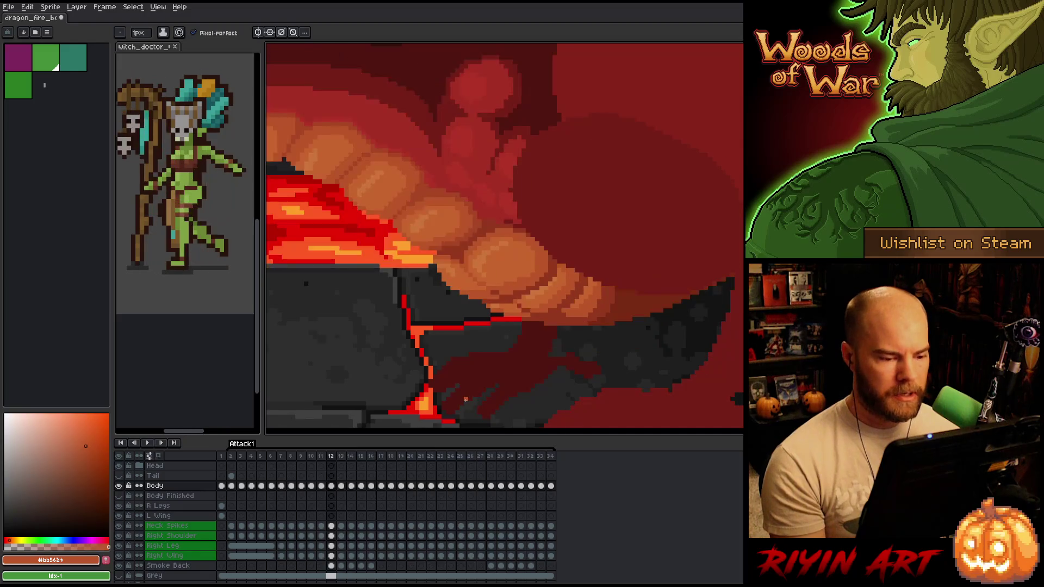
{"action": "key", "text": "Right"}
{"action": "key", "text": "Left"}
{"action": "key", "text": "Right"}
{"action": "key", "text": "Left"}
{"action": "key", "text": "Right"}
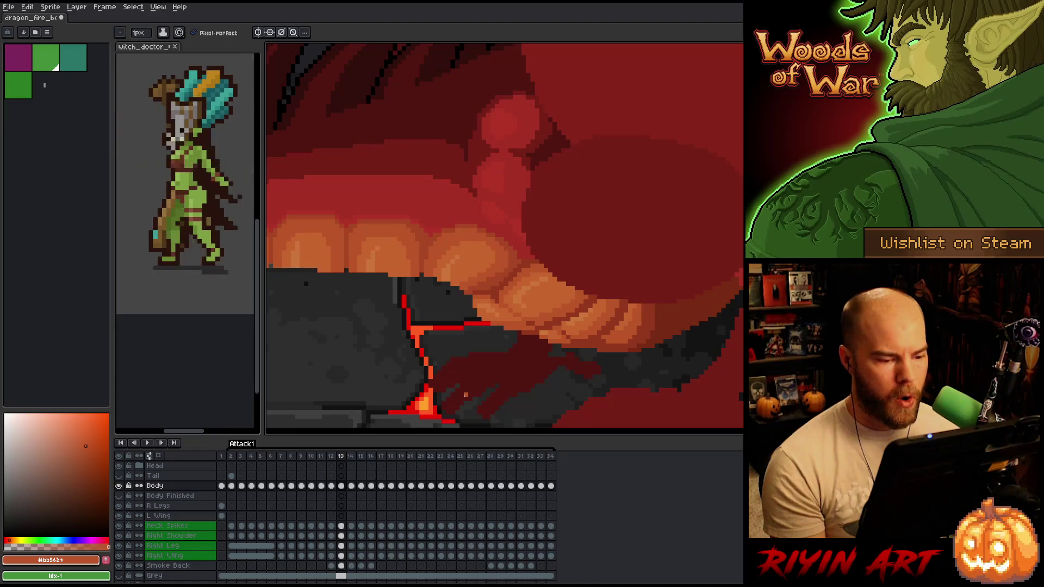
{"action": "key", "text": "Left"}
{"action": "key", "text": "Right"}
{"action": "key", "text": "Left"}
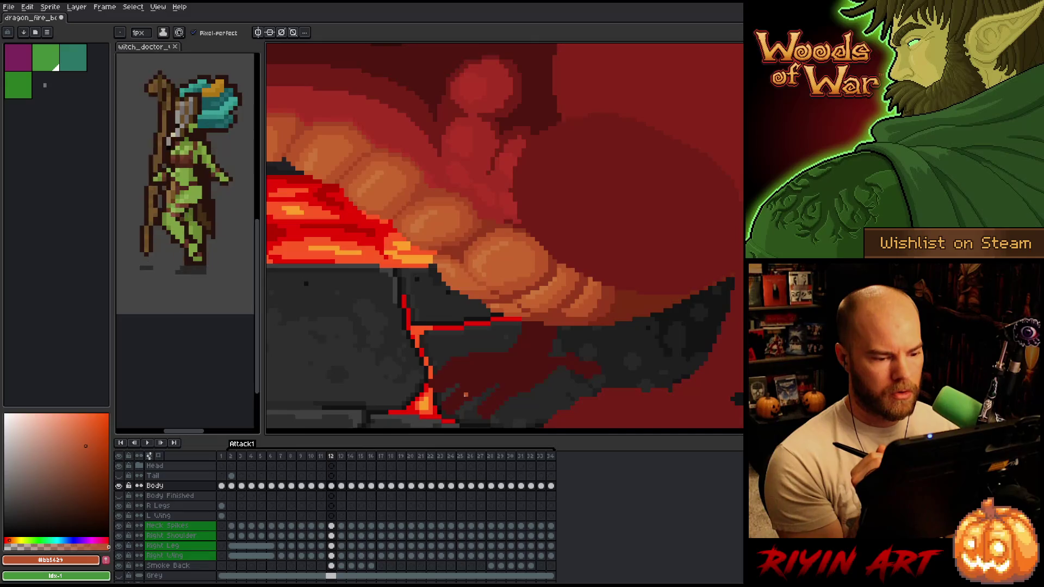
{"action": "key", "text": "Right"}
{"action": "key", "text": "Left"}
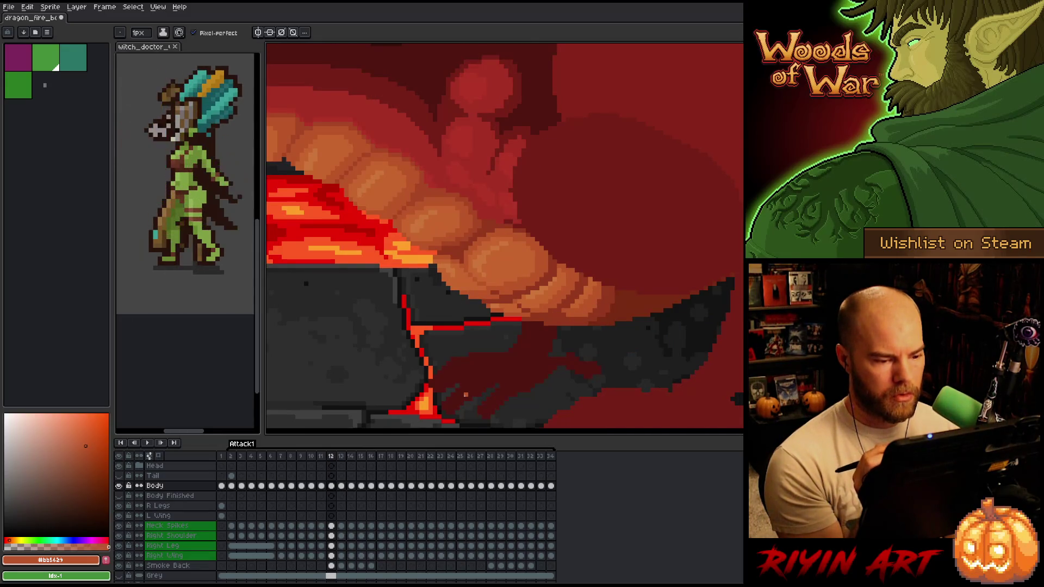
{"action": "key", "text": "Right"}
{"action": "key", "text": "Left"}
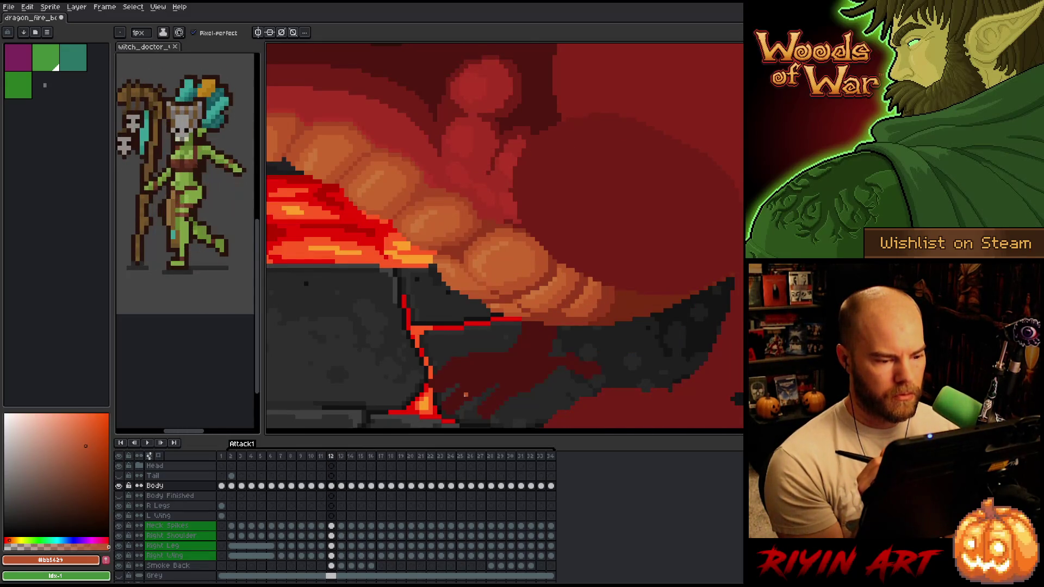
{"action": "key", "text": "Right"}
{"action": "key", "text": "Left"}
{"action": "key", "text": "Right"}
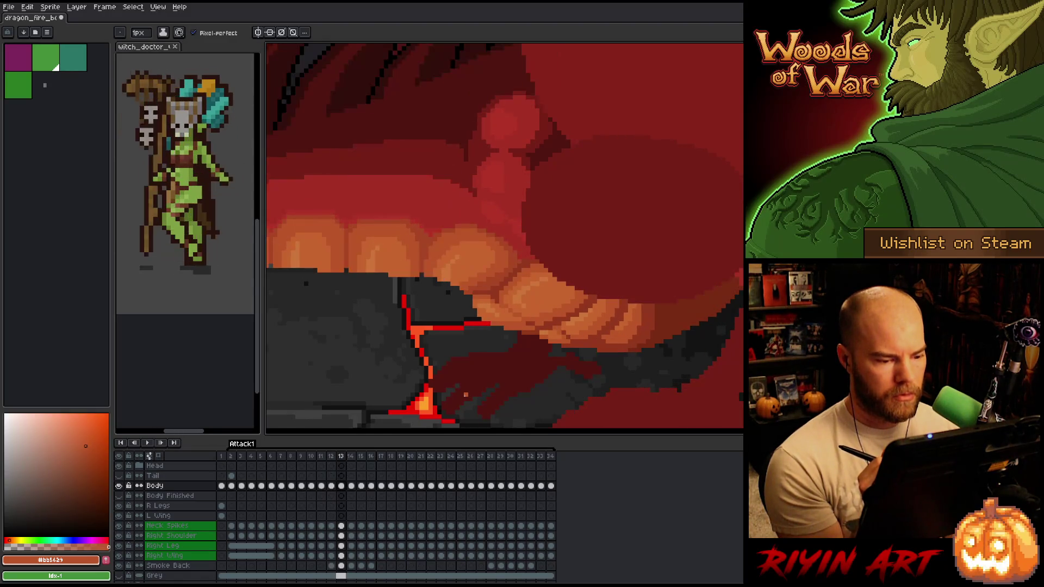
{"action": "key", "text": "Left"}
{"action": "key", "text": "Right"}
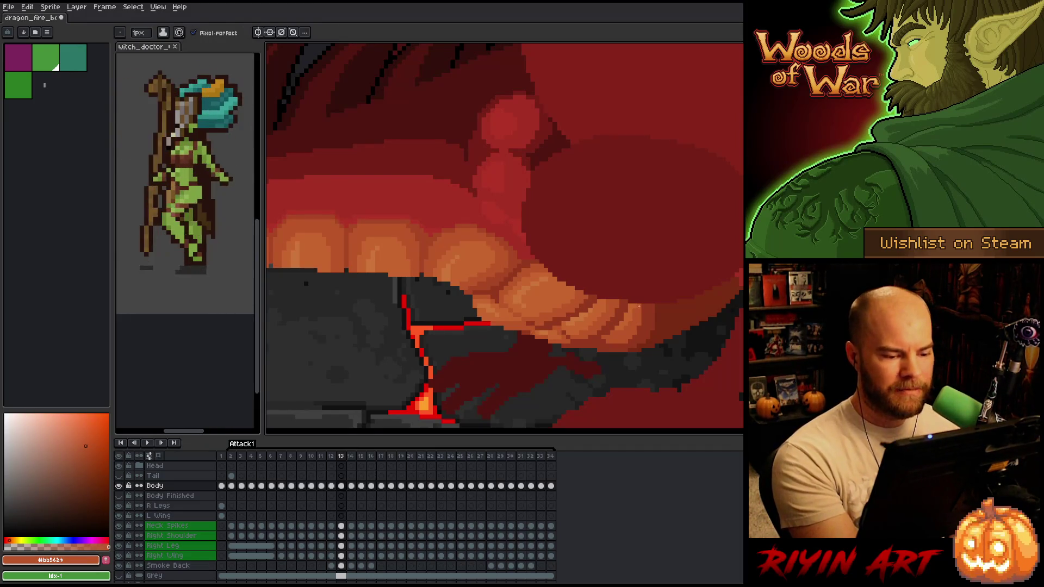
Sample the dark red from the artwork and flip between frames 12 and 13 to compare.
{"action": "left_click", "coordinate": [536, 329], "text": "alt"}
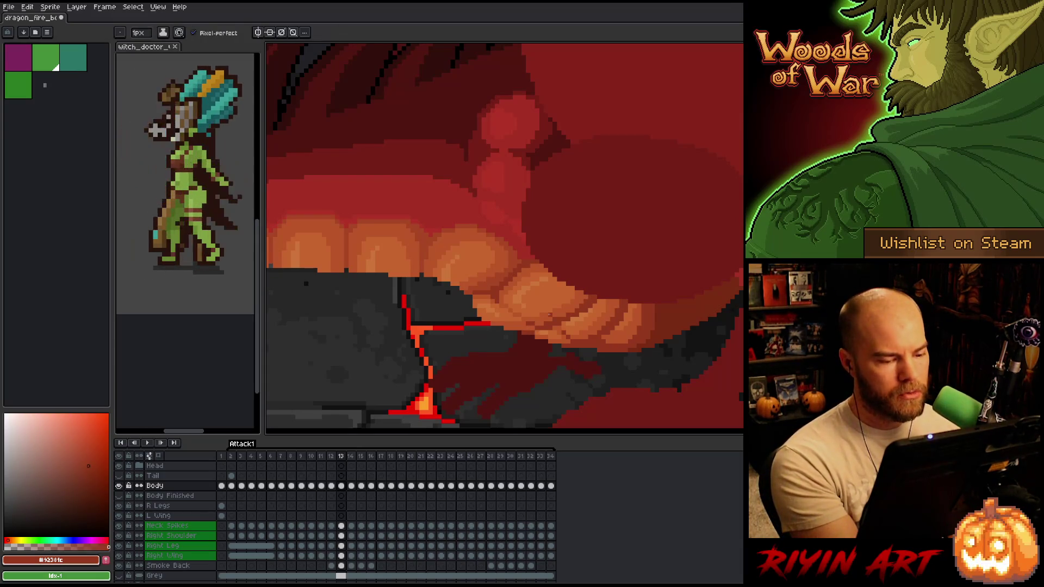
{"action": "key", "text": "Left"}
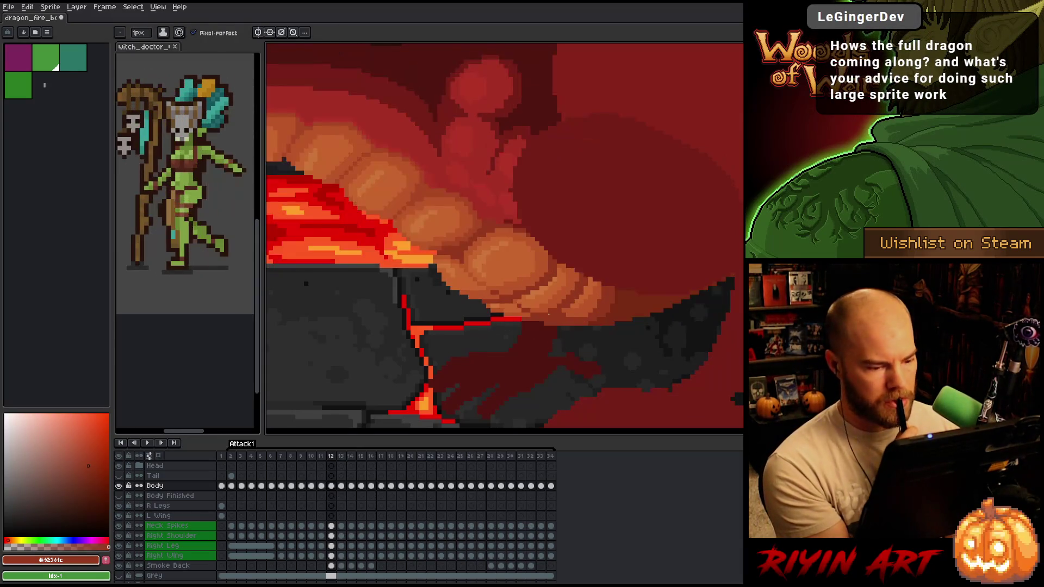
{"action": "key", "text": "Right"}
{"action": "key", "text": "Left"}
{"action": "key", "text": "Right"}
{"action": "key", "text": "Left"}
{"action": "key", "text": "Right"}
{"action": "key", "text": "Left"}
{"action": "key", "text": "Right"}
{"action": "key", "text": "Left"}
{"action": "key", "text": "Right"}
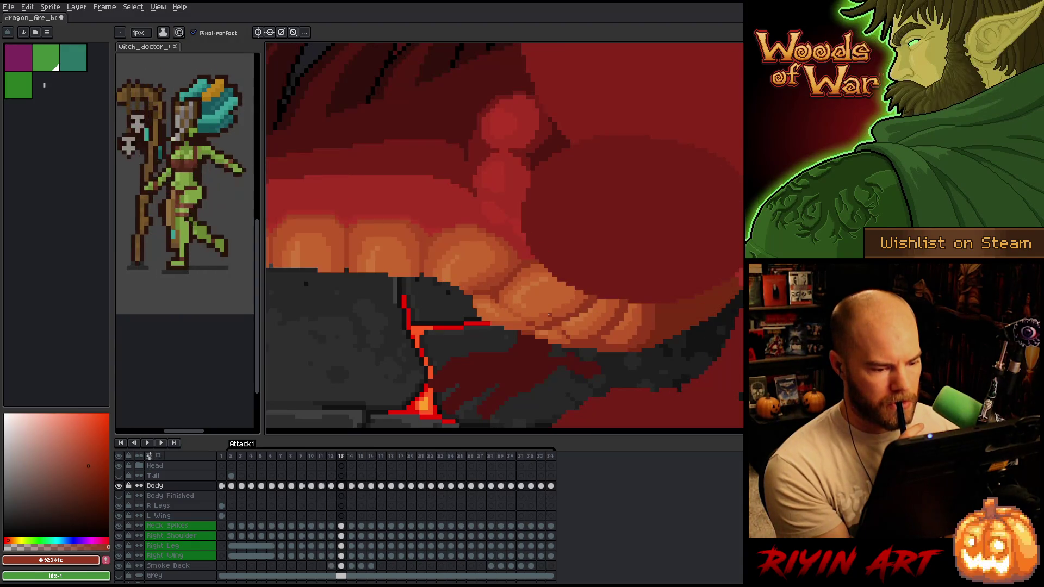
{"action": "key", "text": "Left"}
{"action": "key", "text": "Right"}
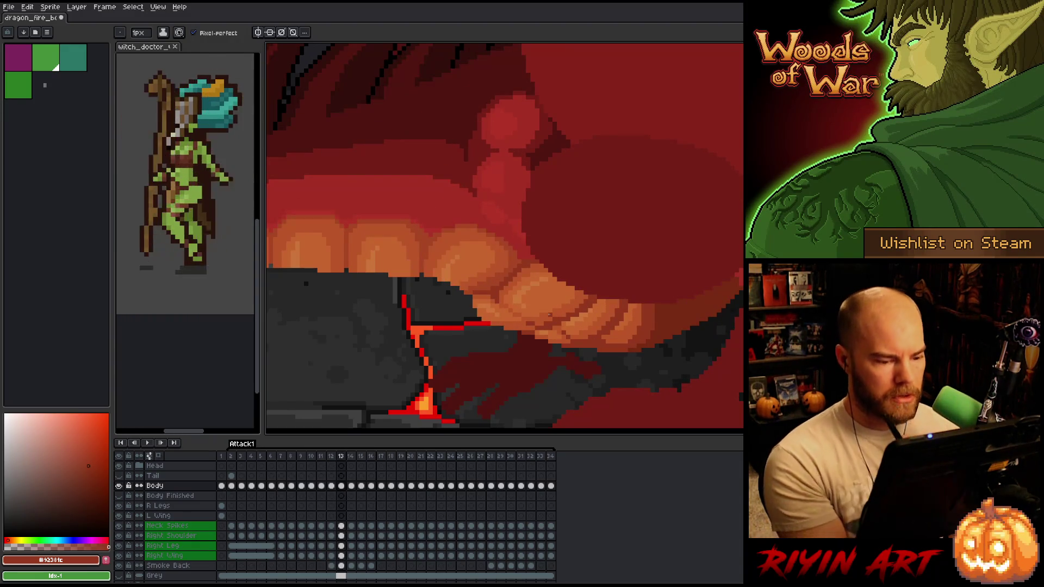
Sample the teeth orange and the mouth's dark red, checking each against frame 12.
{"action": "left_click", "coordinate": [557, 333], "text": "alt"}
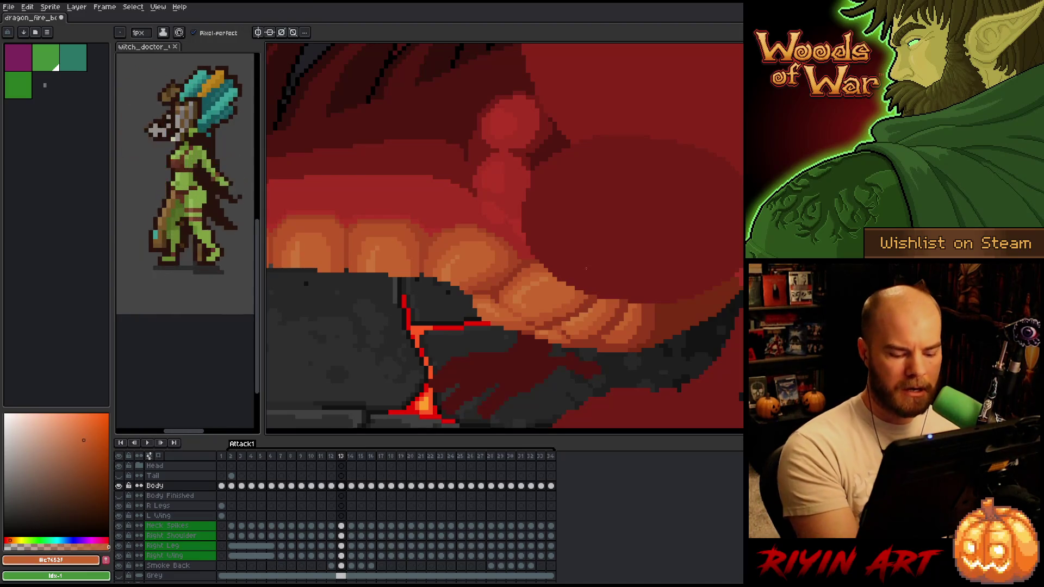
{"action": "key", "text": "Left"}
{"action": "key", "text": "Right"}
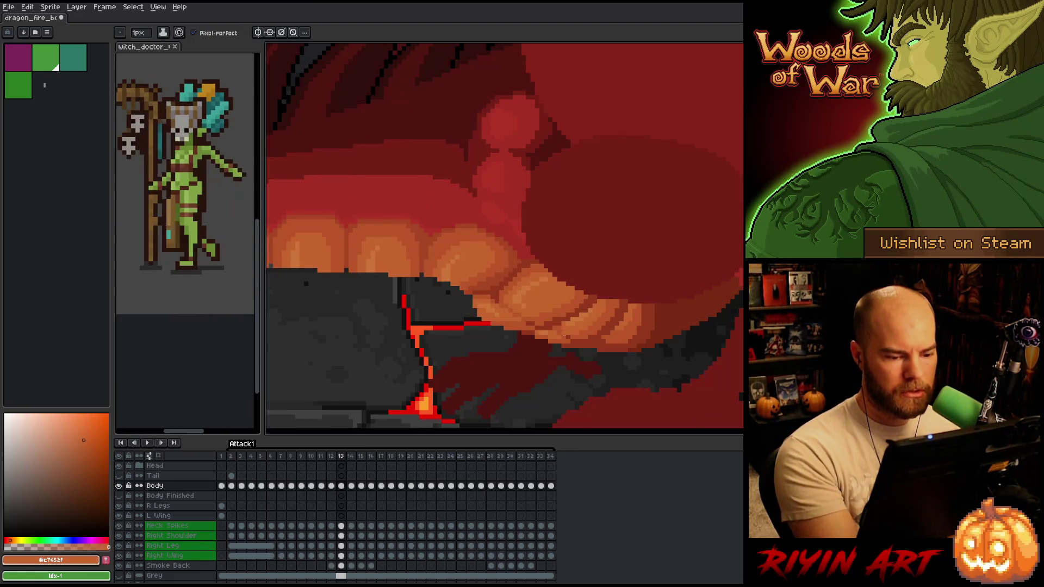
{"action": "key", "text": "Left"}
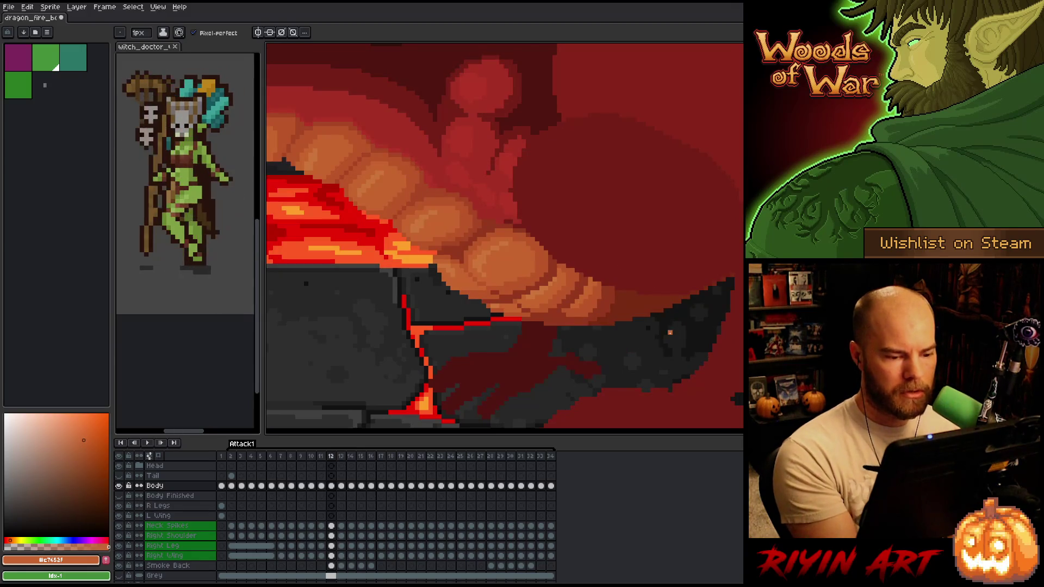
{"action": "key", "text": "Right"}
{"action": "left_click", "coordinate": [573, 334], "text": "alt"}
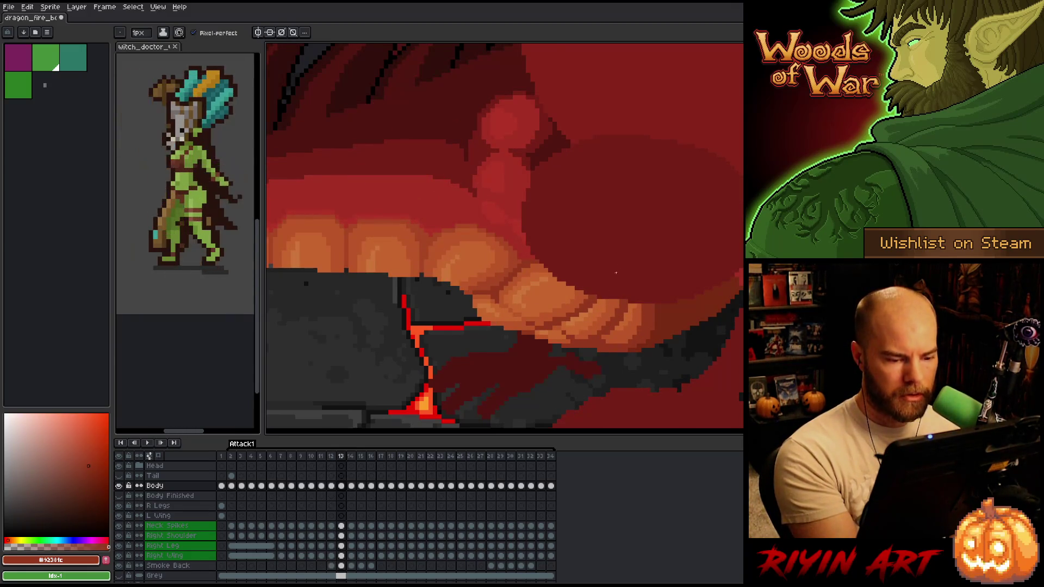
{"action": "left_click", "coordinate": [571, 333], "text": "alt"}
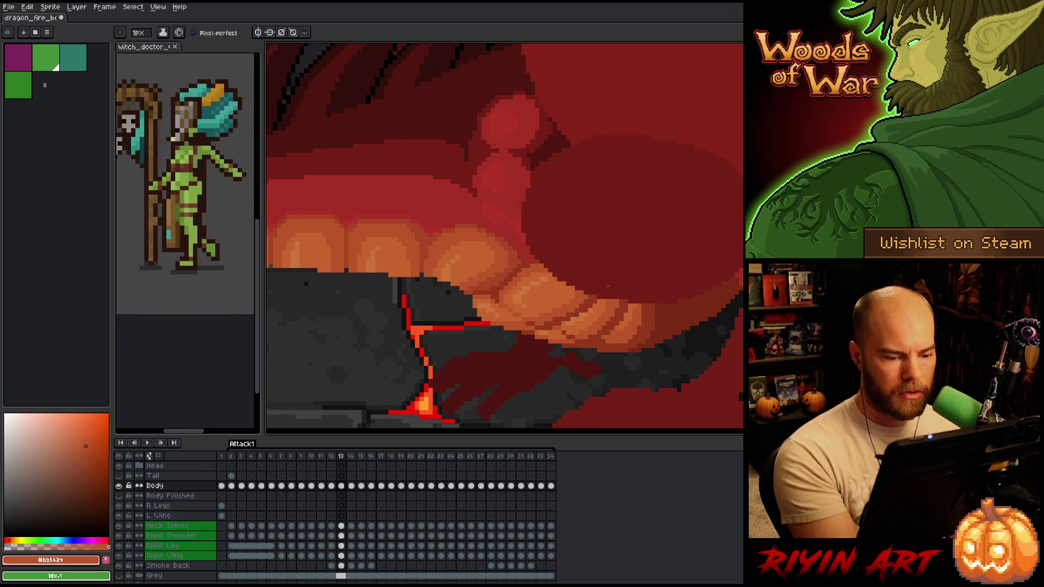
{"action": "key", "text": "Left"}
{"action": "key", "text": "Right"}
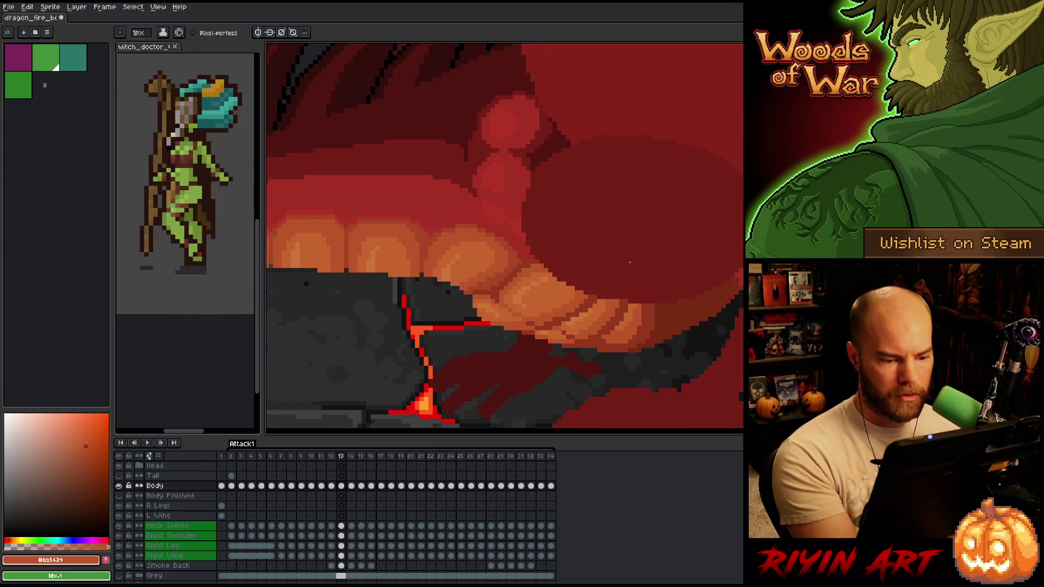
Sample the light and mid tooth oranges on frame 13 and toggle against frame 12.
{"action": "key", "text": "Left"}
{"action": "key", "text": "Right"}
{"action": "key", "text": "Left"}
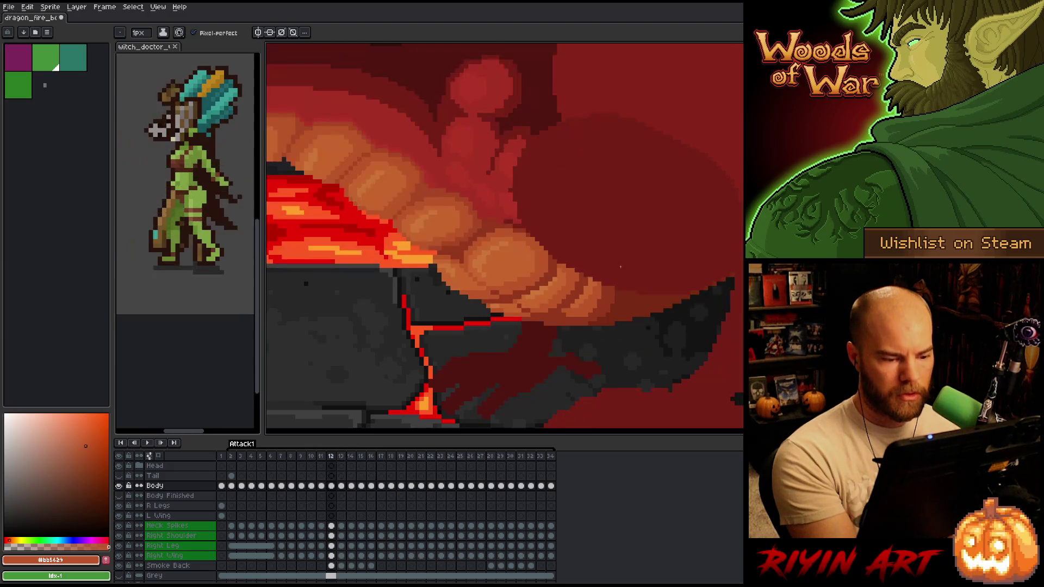
{"action": "key", "text": "Right"}
{"action": "left_click", "coordinate": [547, 328], "text": "alt"}
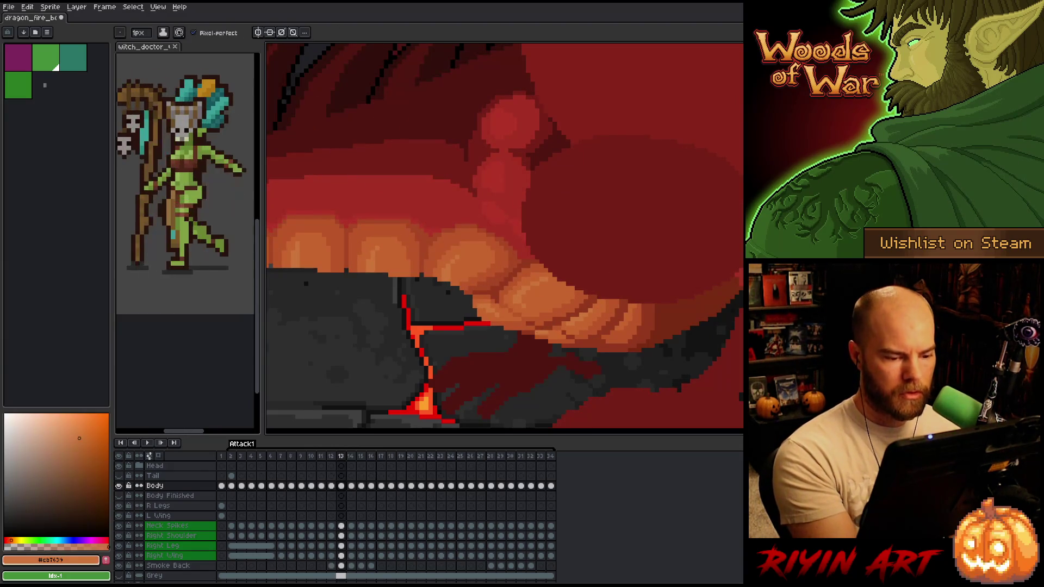
{"action": "left_click", "coordinate": [553, 332], "text": "alt"}
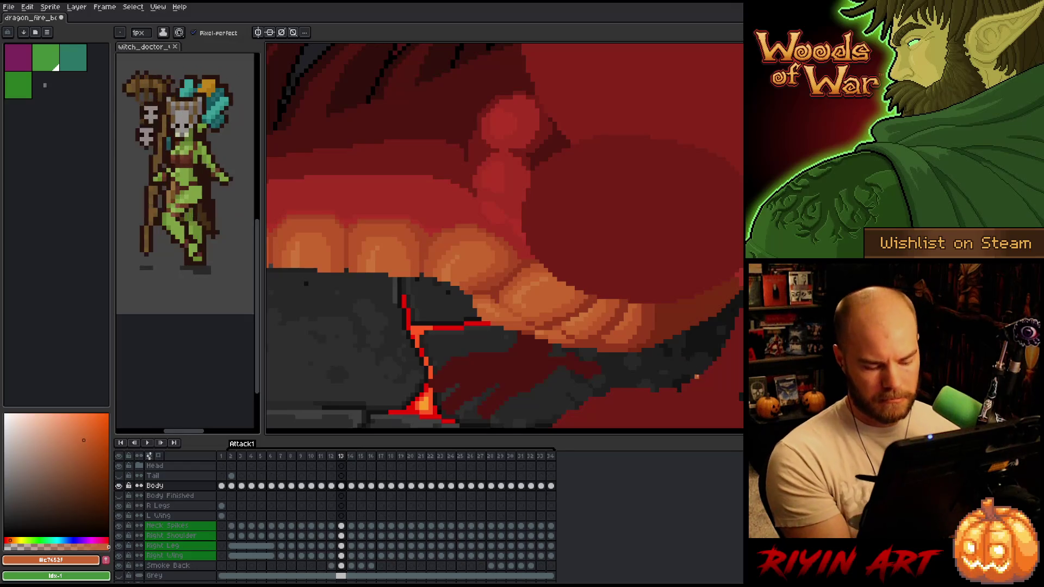
{"action": "key", "text": "Left"}
{"action": "key", "text": "Right"}
{"action": "key", "text": "Left"}
{"action": "key", "text": "Right"}
{"action": "key", "text": "Left"}
{"action": "key", "text": "Right"}
After further frame 12/13 comparisons, take the light tooth orange #cb7639 as the drawing colour.
{"action": "key", "text": "Left"}
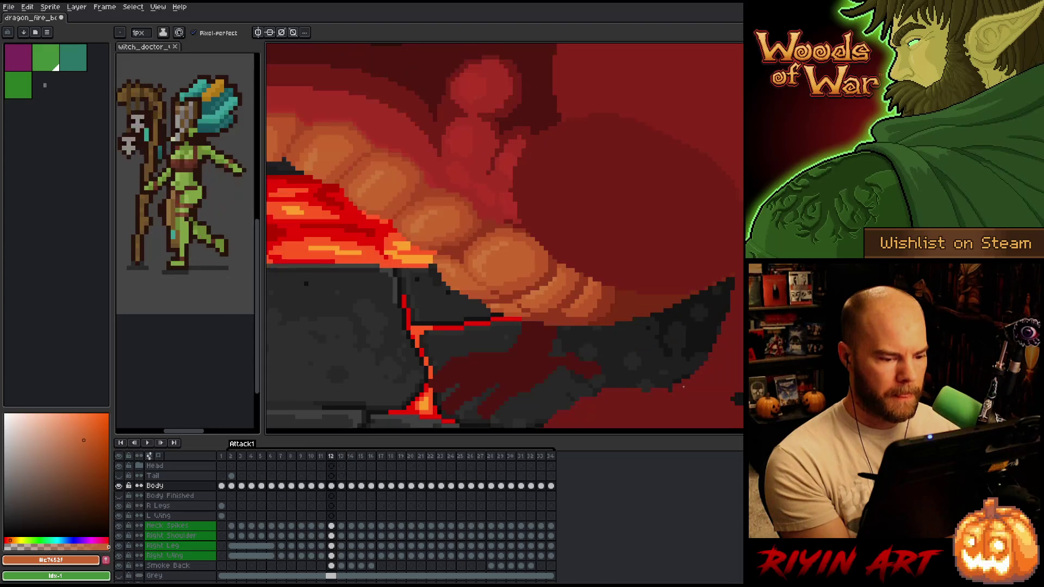
{"action": "key", "text": "Right"}
{"action": "key", "text": "Left"}
{"action": "key", "text": "Right"}
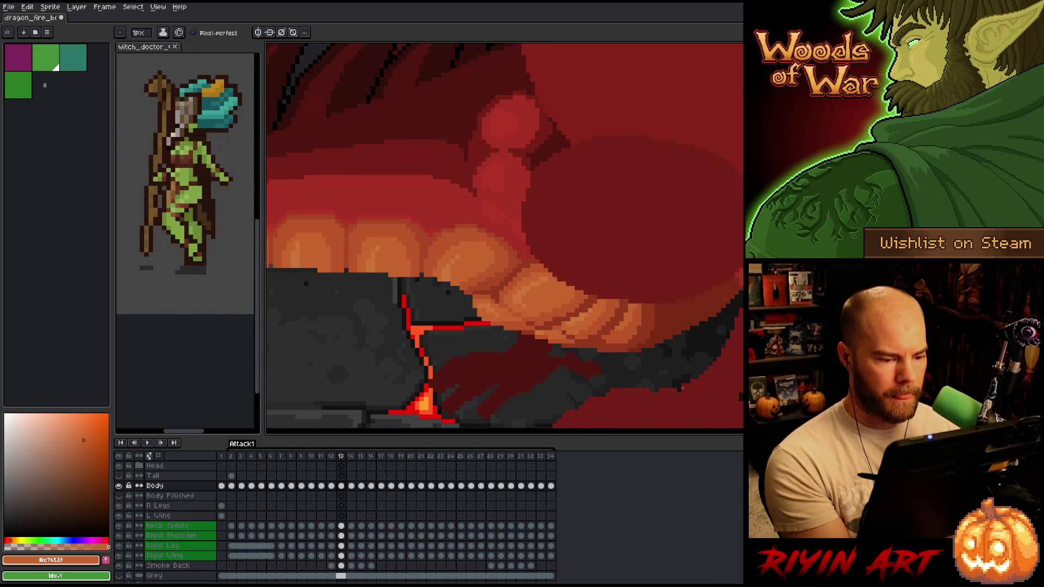
{"action": "key", "text": "Left"}
{"action": "key", "text": "Right"}
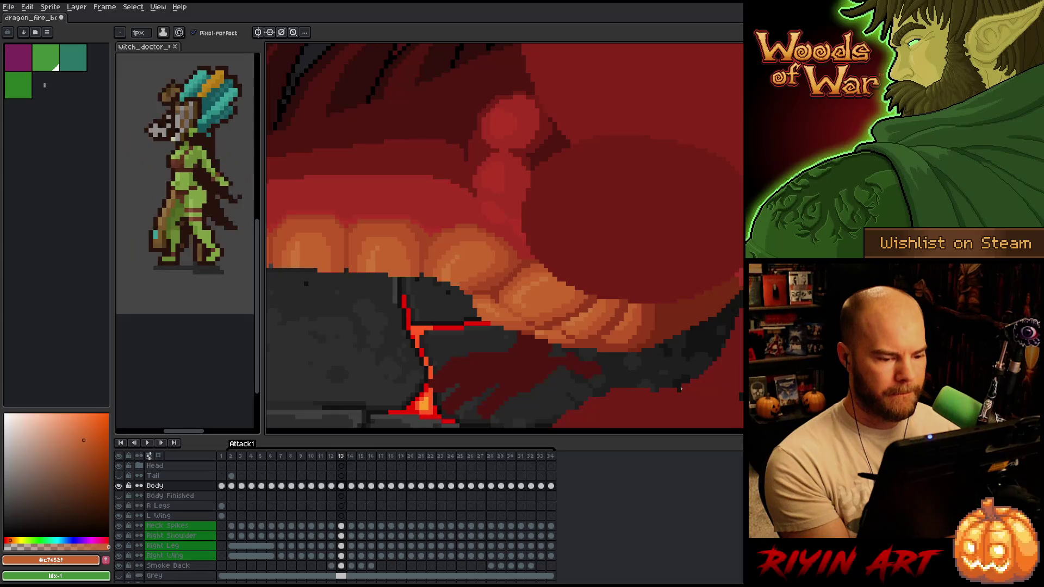
{"action": "key", "text": "Left"}
{"action": "key", "text": "Right"}
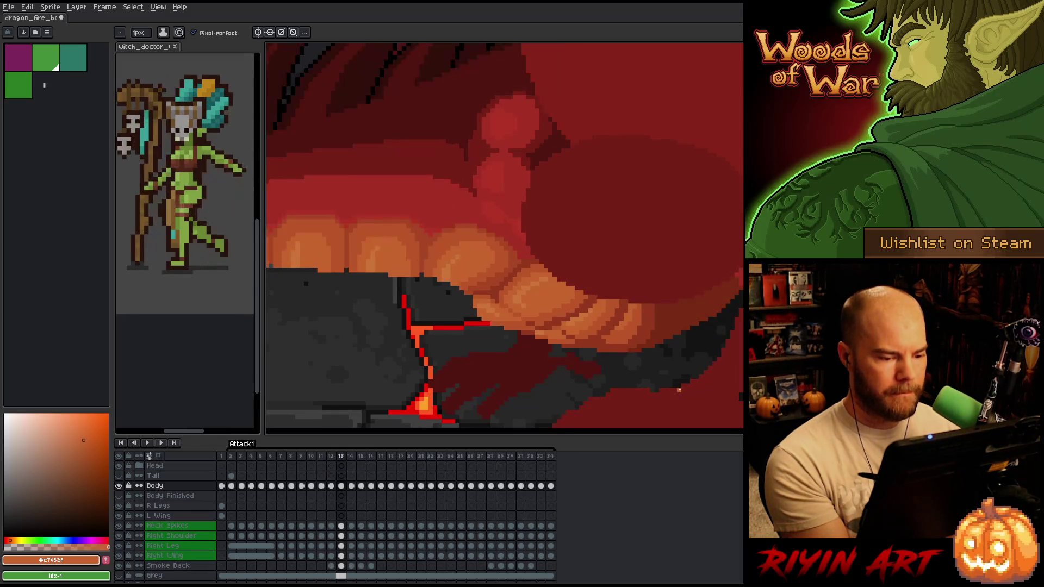
{"action": "key", "text": "Left"}
{"action": "key", "text": "Right"}
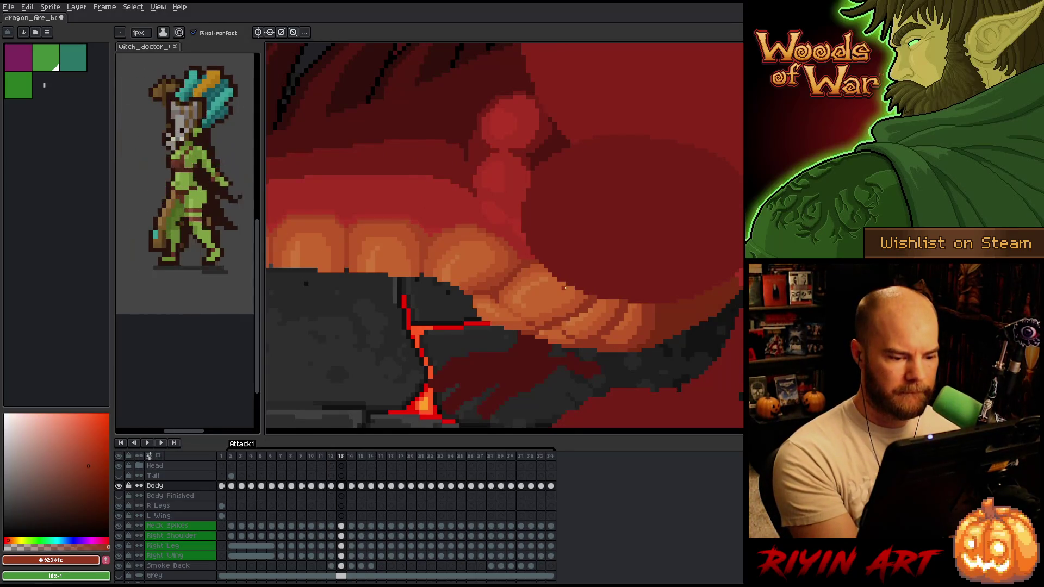
{"action": "left_click", "coordinate": [546, 326], "text": "alt"}
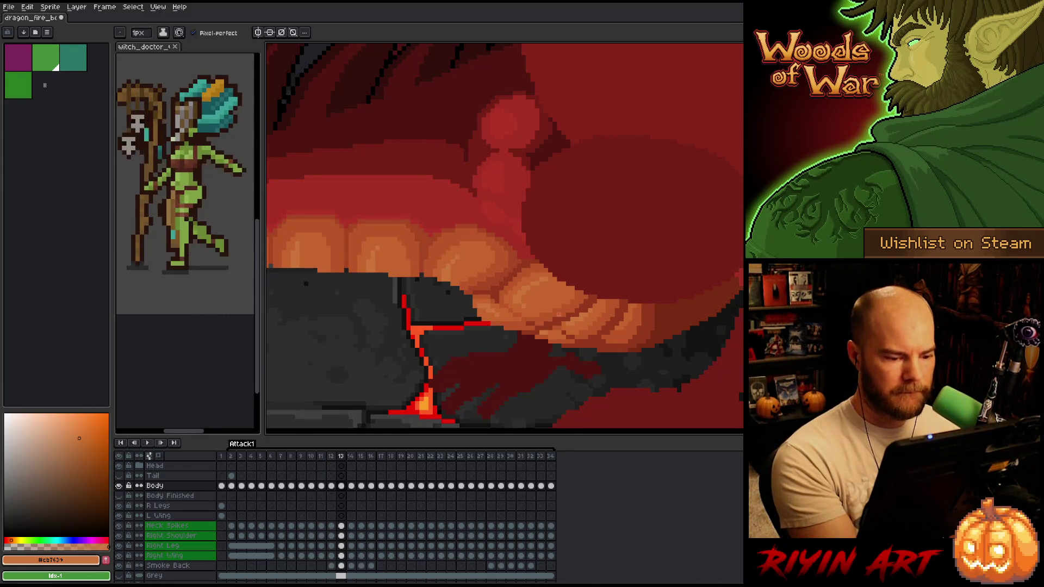
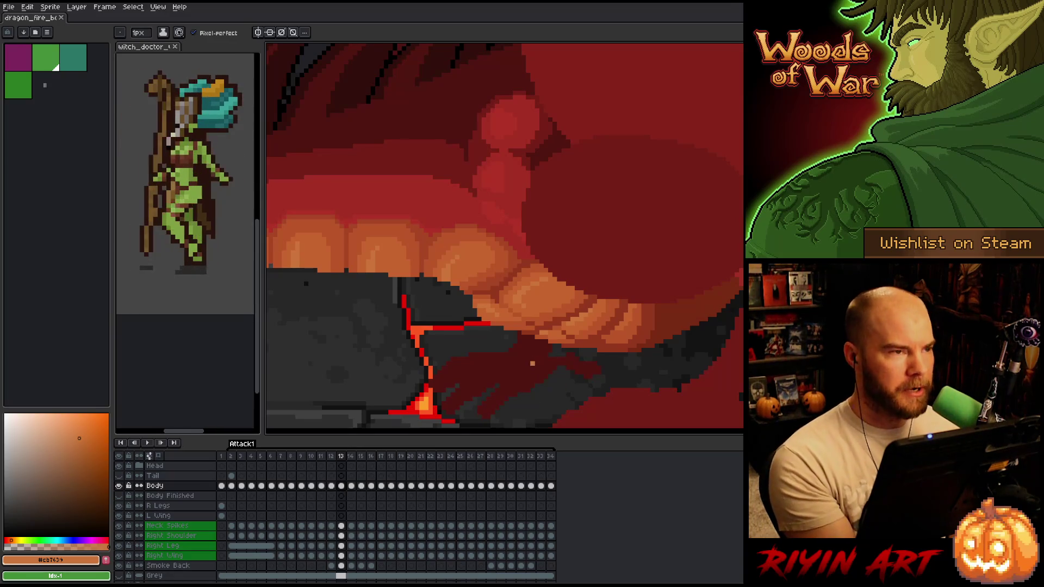
Compare the dragon's jaw across frames 12, 13 and 14, settling on frame 14.
{"action": "key", "text": "Left"}
{"action": "key", "text": "Right"}
{"action": "key", "text": "Left"}
{"action": "key", "text": "Right"}
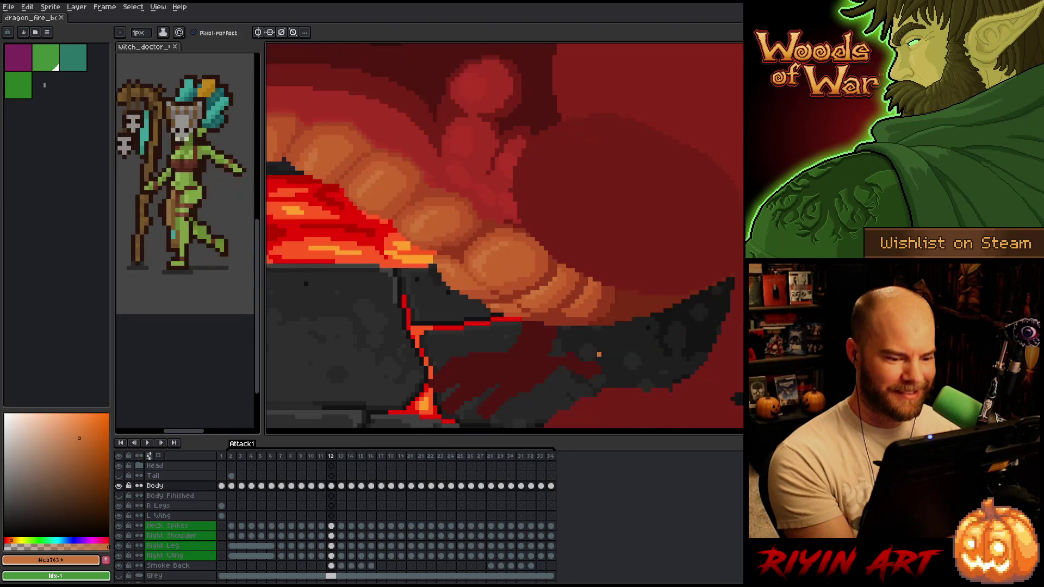
{"action": "key", "text": "Left"}
{"action": "key", "text": "Right"}
{"action": "key", "text": "Left"}
{"action": "key", "text": "Right"}
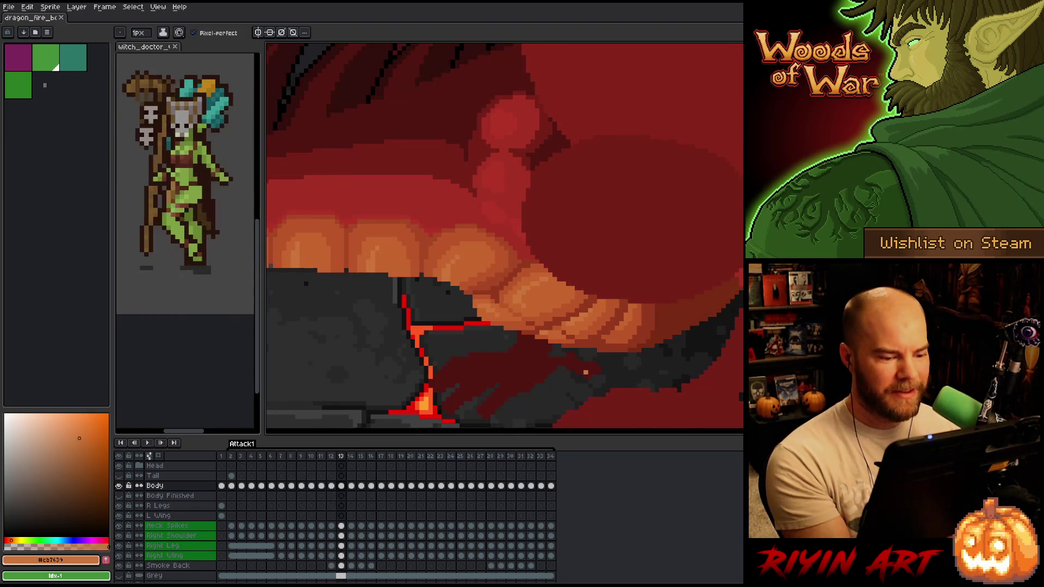
{"action": "key", "text": "Right"}
{"action": "key", "text": "Left"}
{"action": "key", "text": "Right"}
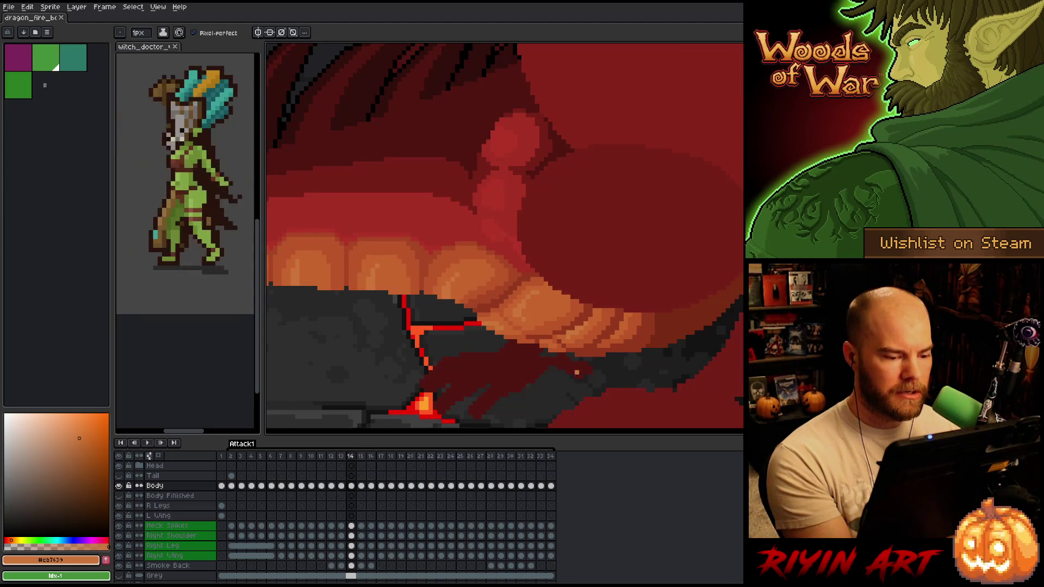
{"action": "key", "text": "Left"}
{"action": "key", "text": "Right"}
Eyedrop the dark red from the mouth, then compare frame 14 against frame 13.
{"action": "left_click", "coordinate": [533, 340], "text": "alt"}
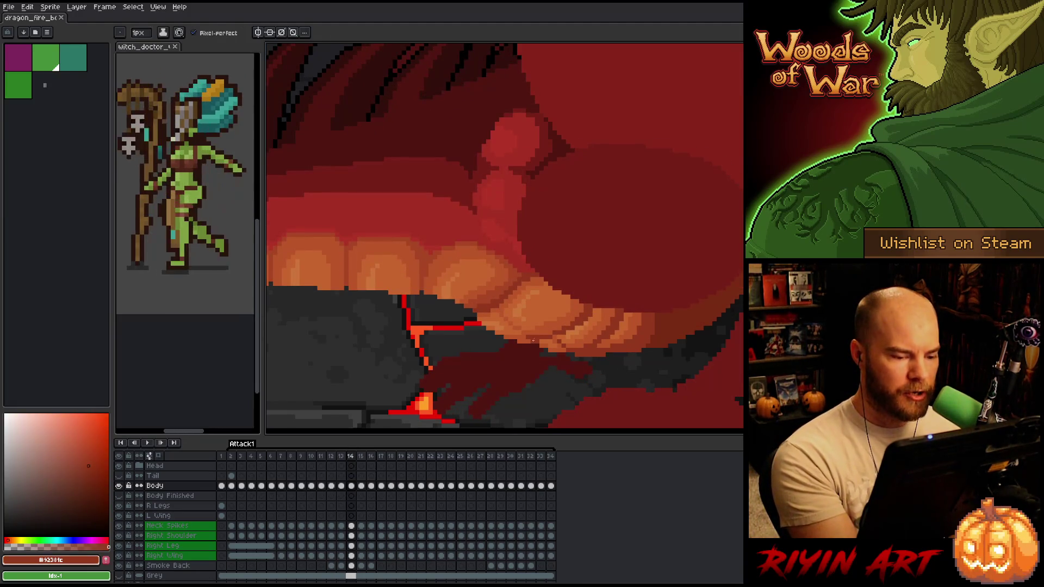
{"action": "key", "text": "Left"}
{"action": "key", "text": "Right"}
{"action": "key", "text": "Left"}
{"action": "key", "text": "Right"}
{"action": "key", "text": "Left"}
{"action": "key", "text": "Right"}
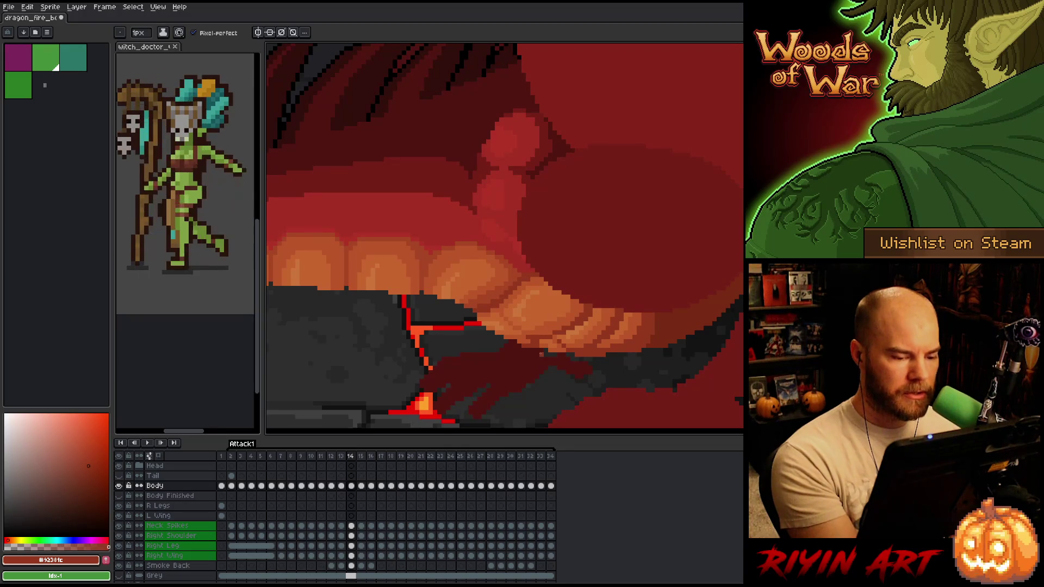
Alt-click to sample the teeth's orange and lighter orange, then the mouth's darker red.
{"action": "key", "text": "alt"}
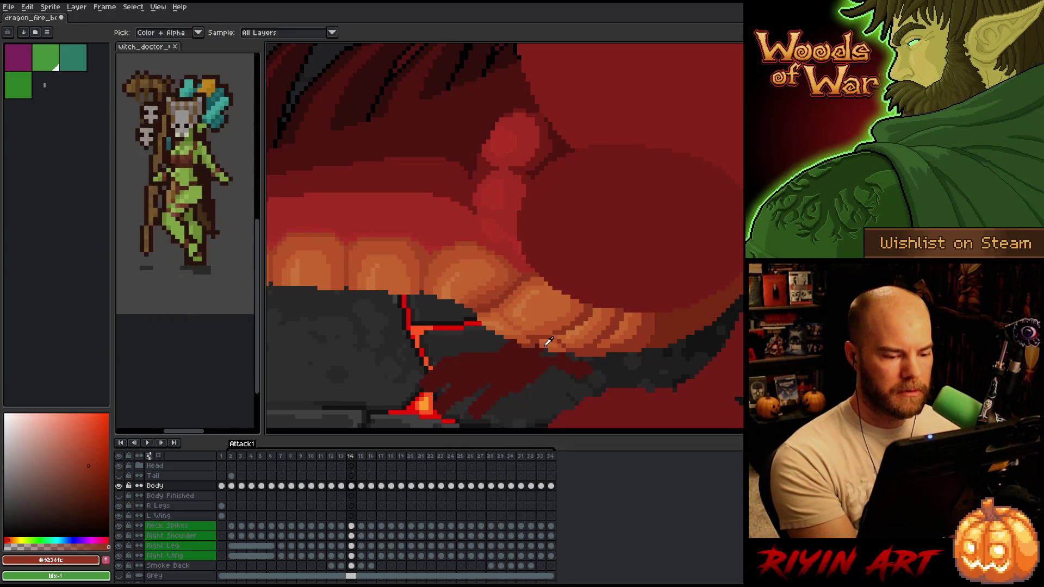
{"action": "left_click", "coordinate": [547, 342], "text": "alt"}
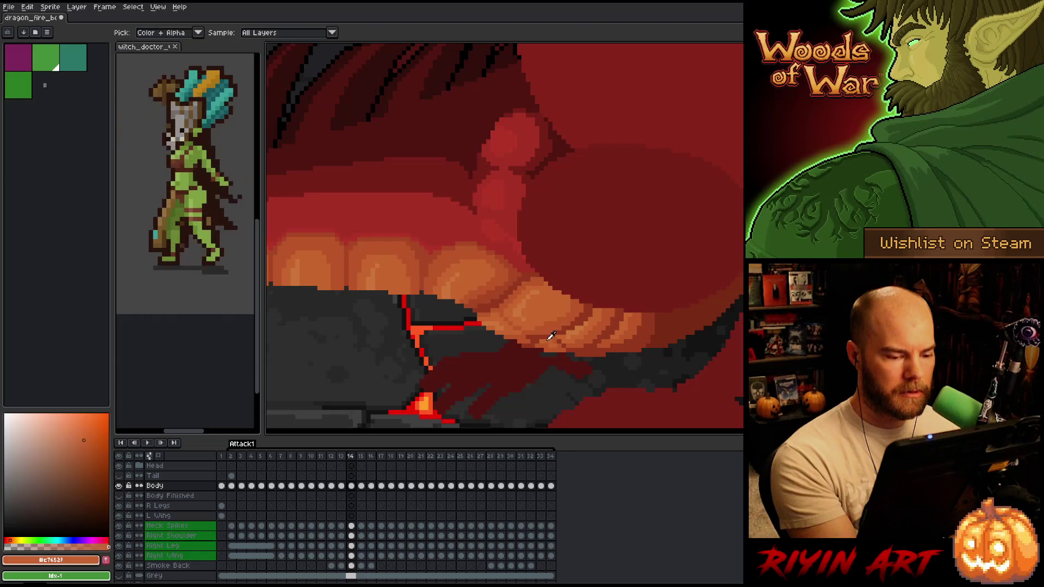
{"action": "left_click", "coordinate": [575, 330], "text": "alt"}
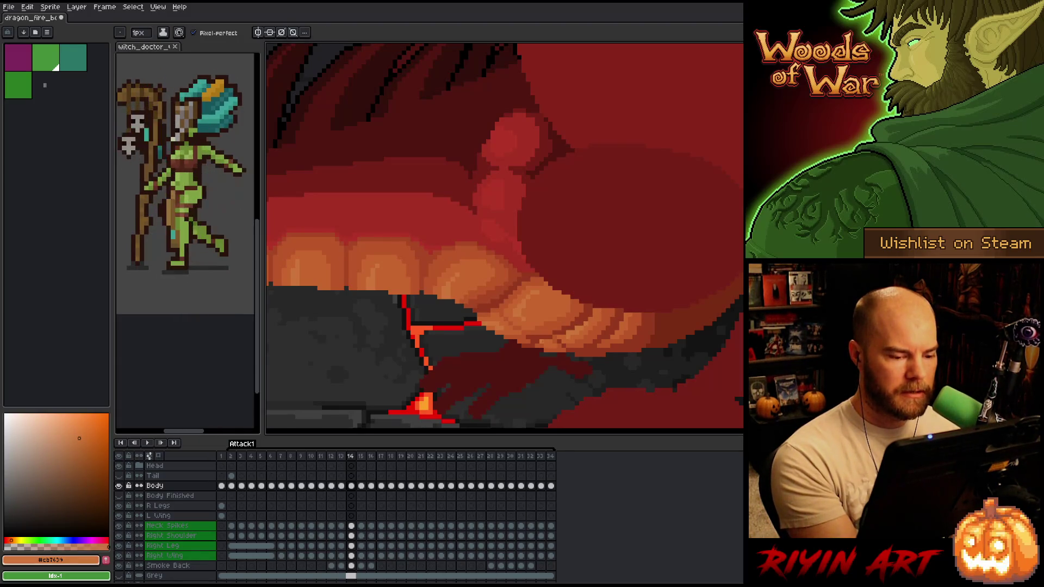
{"action": "left_click", "coordinate": [551, 333], "text": "alt"}
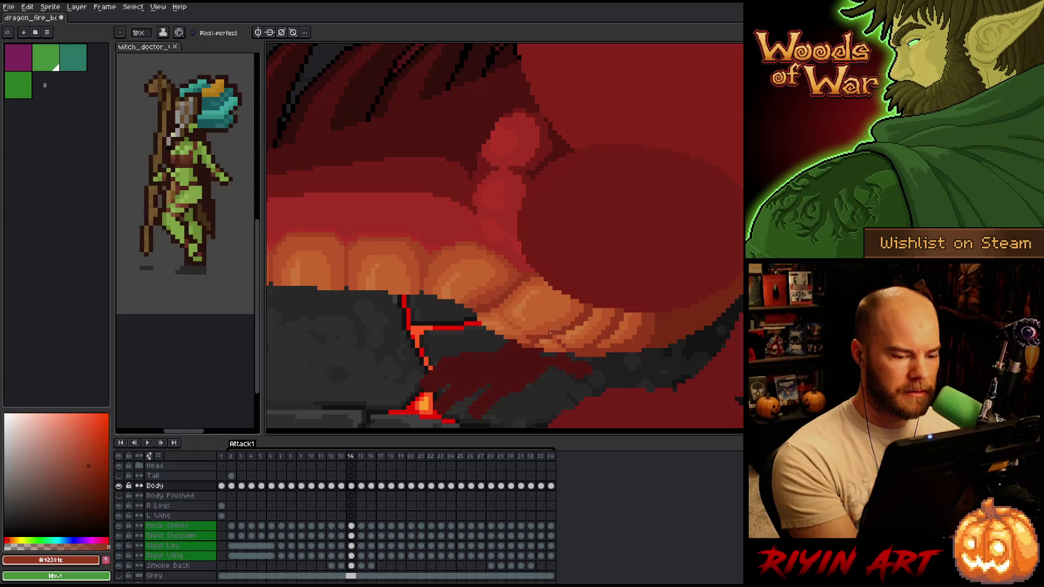
Flip repeatedly between frames 13 and 14, briefly checking frame 12, to compare the jaw.
{"action": "key", "text": "Left"}
{"action": "key", "text": "Right"}
{"action": "key", "text": "Left"}
{"action": "key", "text": "Right"}
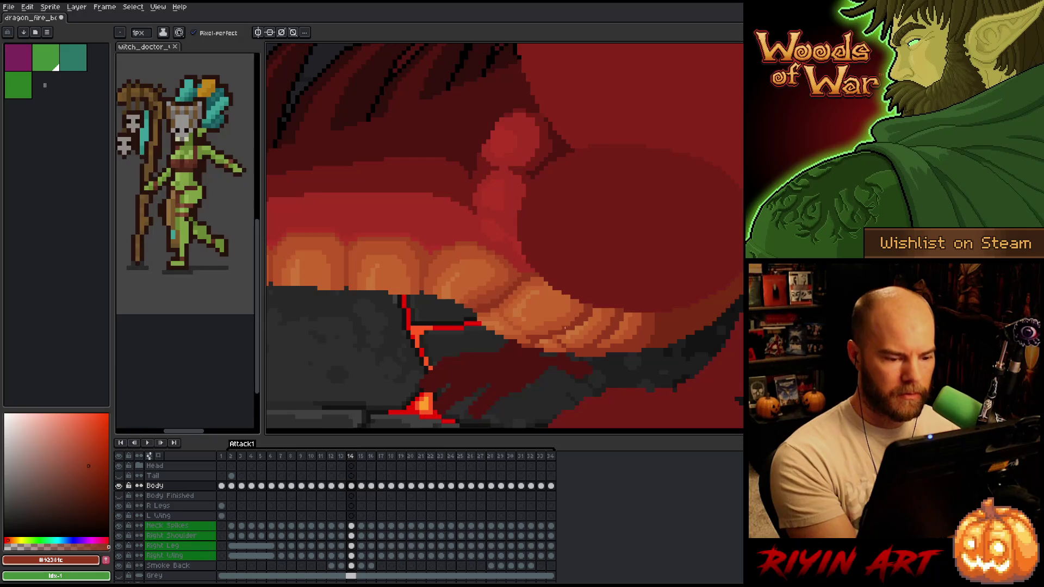
{"action": "key", "text": "Left"}
{"action": "key", "text": "Right"}
{"action": "key", "text": "Left"}
{"action": "key", "text": "Right"}
{"action": "key", "text": "Left"}
{"action": "key", "text": "Right"}
{"action": "key", "text": "Left"}
{"action": "key", "text": "Right"}
{"action": "key", "text": "Left"}
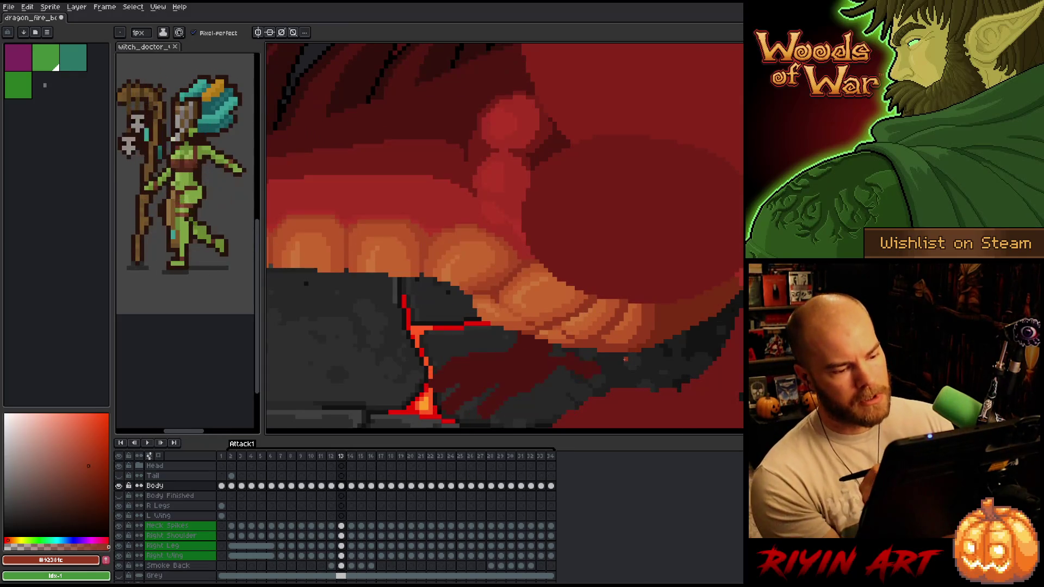
{"action": "key", "text": "Right"}
{"action": "key", "text": "Left"}
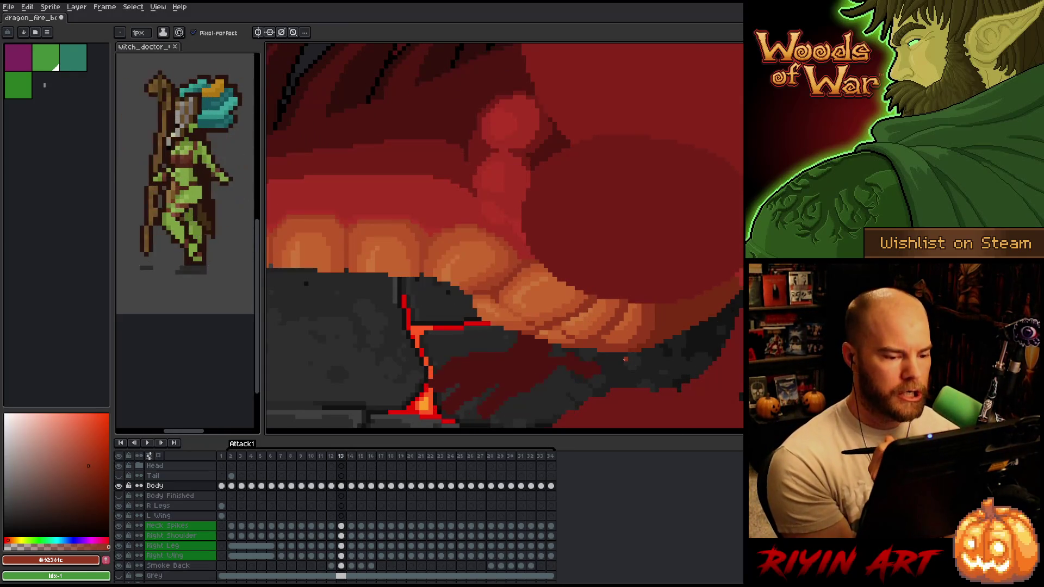
{"action": "key", "text": "Right"}
{"action": "key", "text": "Left"}
{"action": "key", "text": "Right"}
{"action": "key", "text": "Left"}
{"action": "key", "text": "Right"}
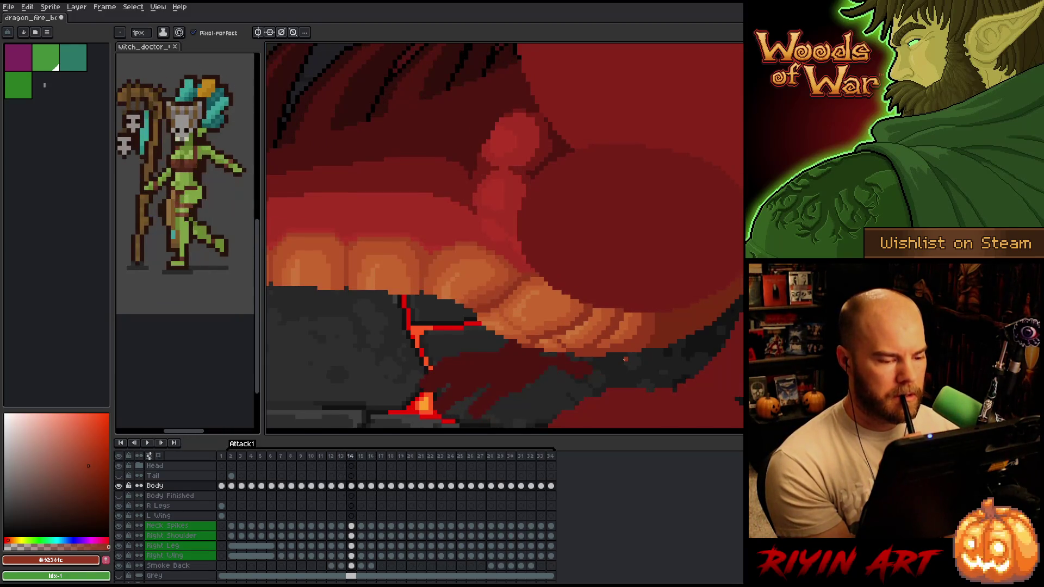
{"action": "key", "text": "Left"}
{"action": "key", "text": "Right"}
{"action": "key", "text": "Left"}
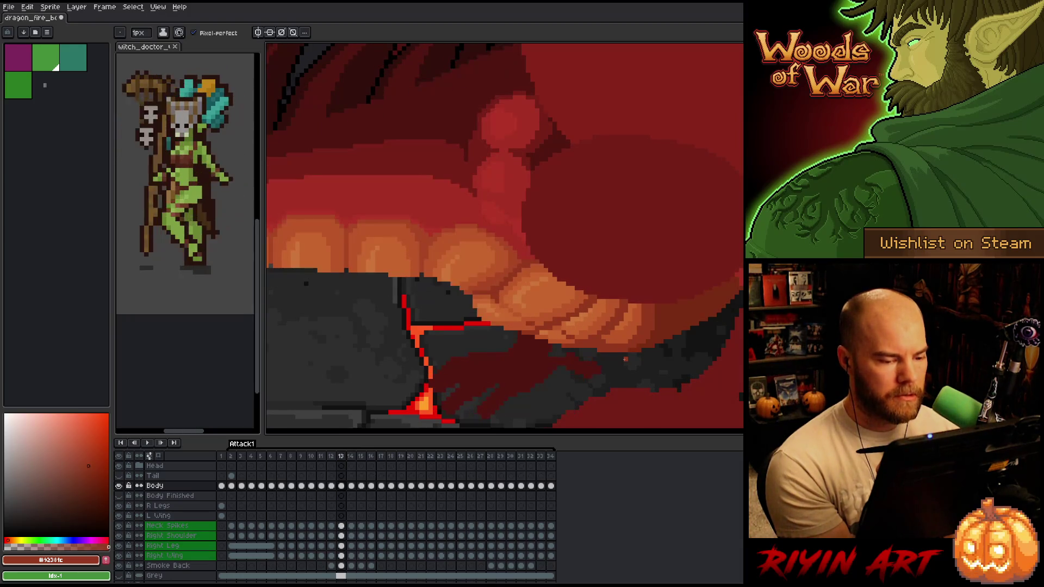
{"action": "key", "text": "Left"}
{"action": "key", "text": "Right"}
{"action": "key", "text": "Right"}
{"action": "key", "text": "Left"}
{"action": "key", "text": "Right"}
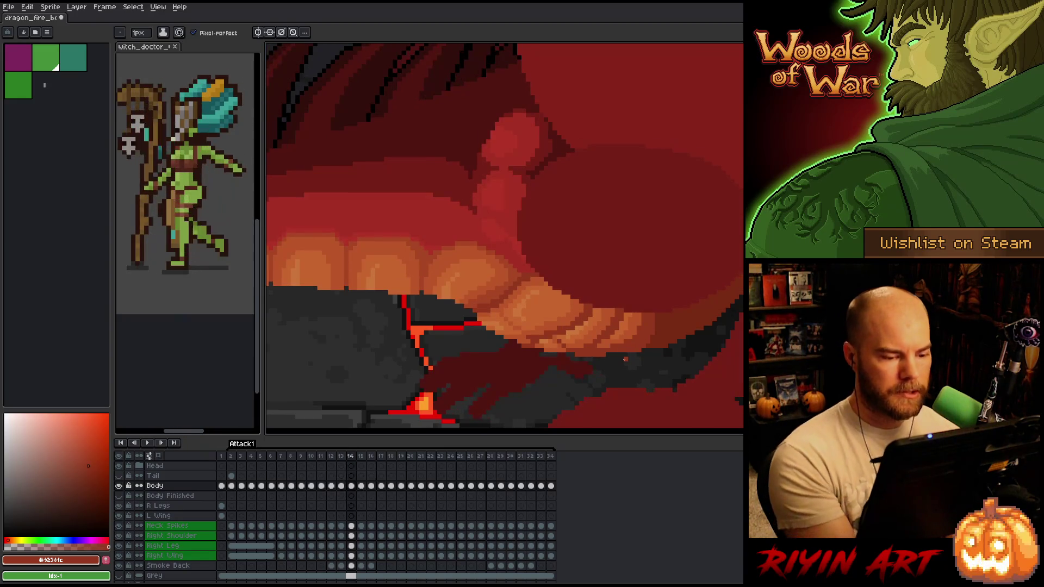
Sample the teeth orange and mouth dark red, then compare the jaw on frames 13 and 14.
{"action": "left_click", "coordinate": [531, 340], "text": "alt"}
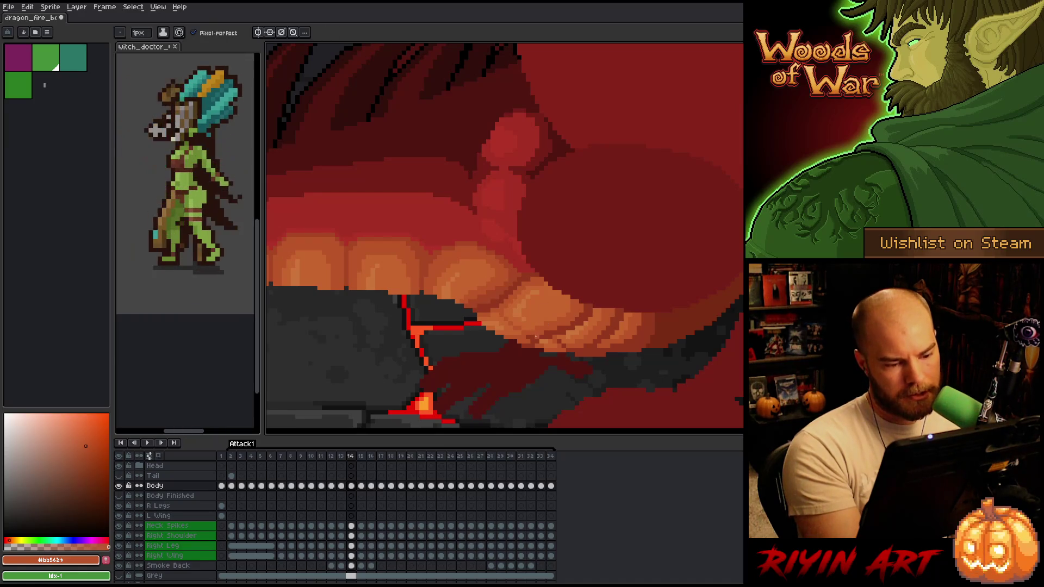
{"action": "left_click", "coordinate": [530, 334], "text": "alt"}
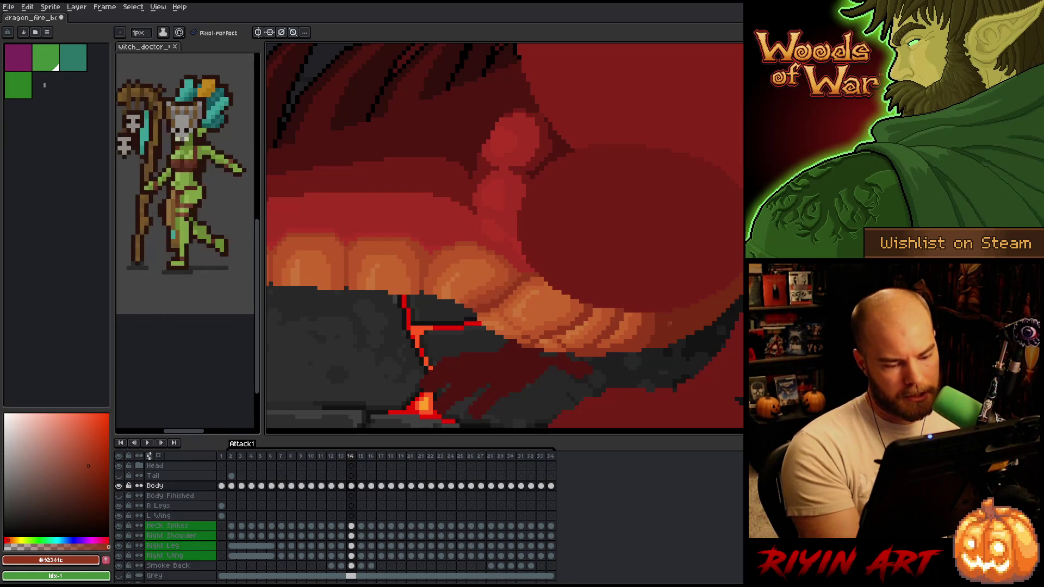
{"action": "key", "text": "Left"}
{"action": "key", "text": "Right"}
{"action": "key", "text": "Left"}
{"action": "key", "text": "Right"}
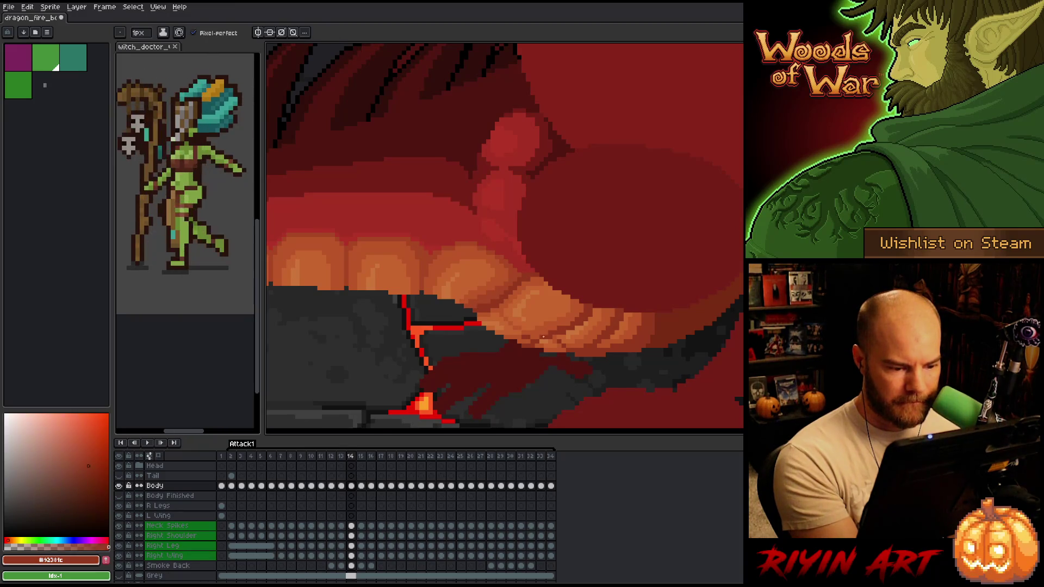
{"action": "key", "text": "Left"}
{"action": "key", "text": "Right"}
{"action": "key", "text": "Left"}
{"action": "key", "text": "Right"}
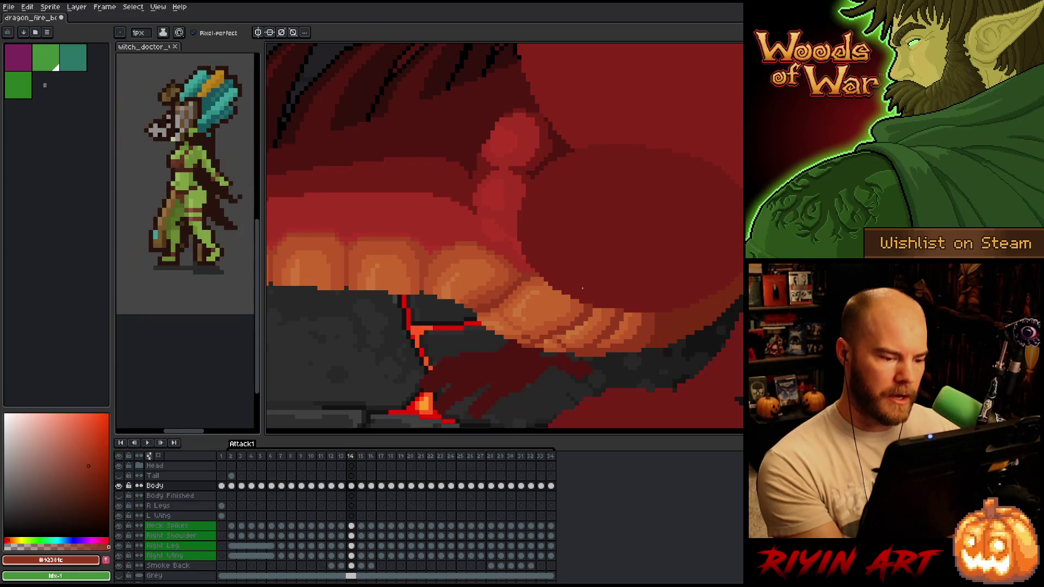
Eyedrop the teeth's orange and lighter orange on frame 14, then save with Ctrl+S.
{"action": "left_click", "coordinate": [544, 339], "text": "alt"}
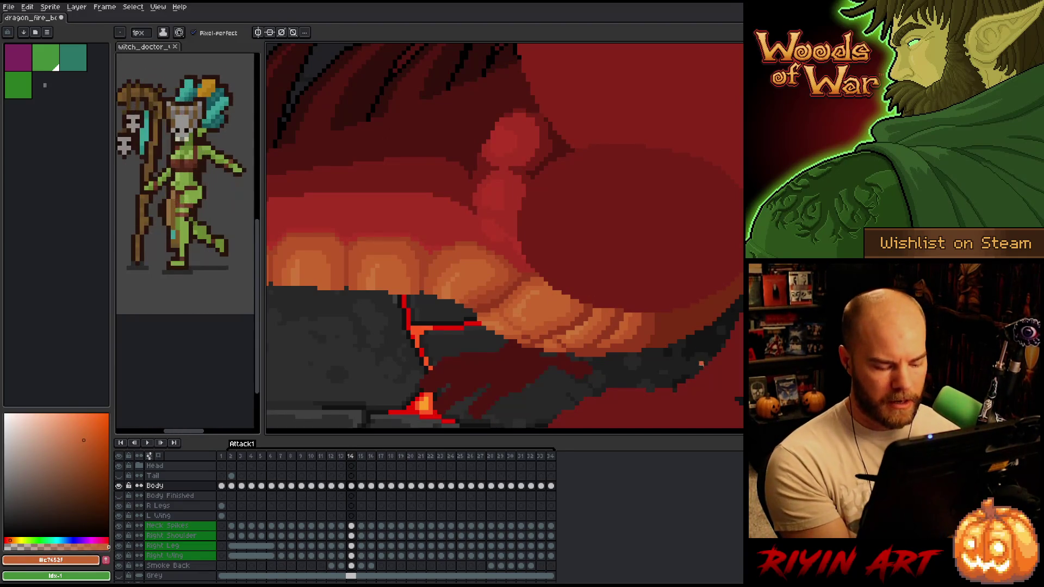
{"action": "key", "text": "Left"}
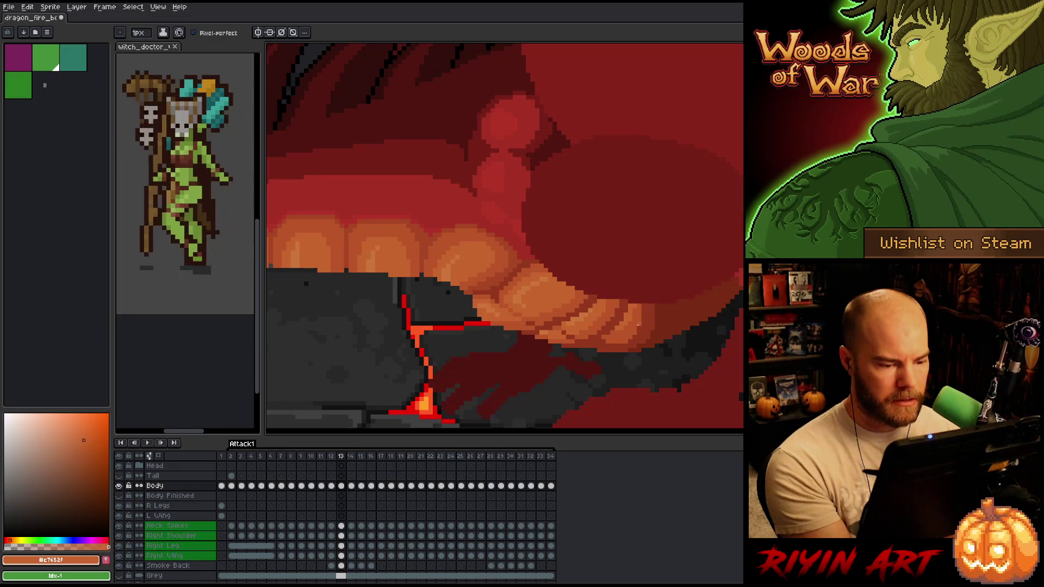
{"action": "key", "text": "Right"}
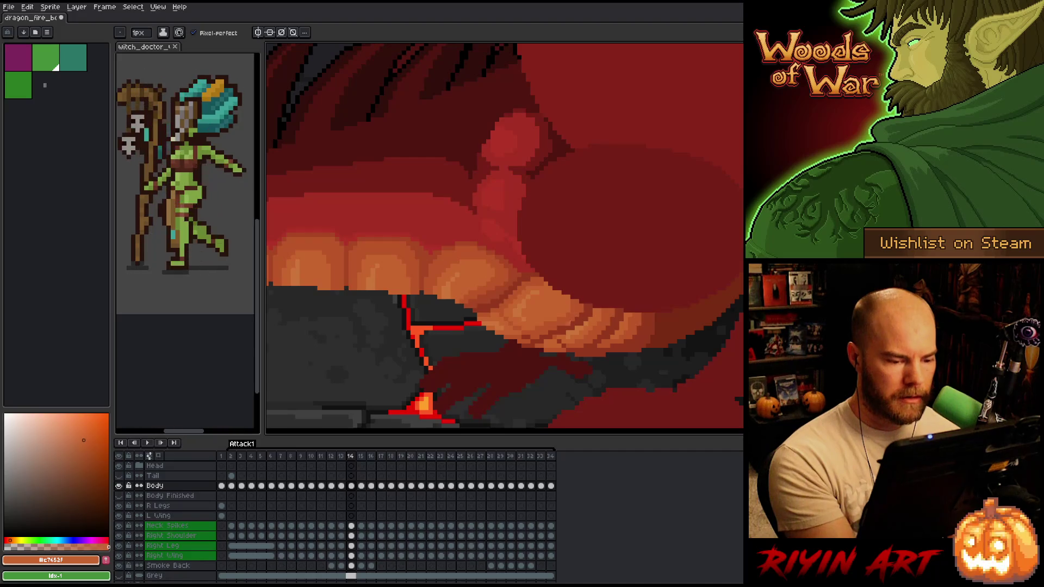
{"action": "left_click", "coordinate": [587, 319], "text": "alt"}
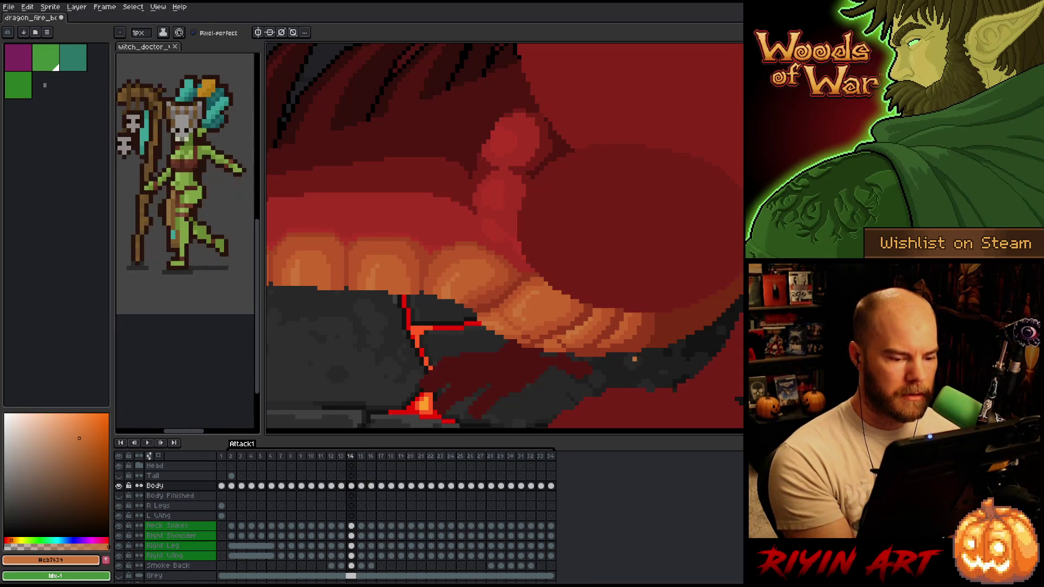
{"action": "key", "text": "ctrl+s"}
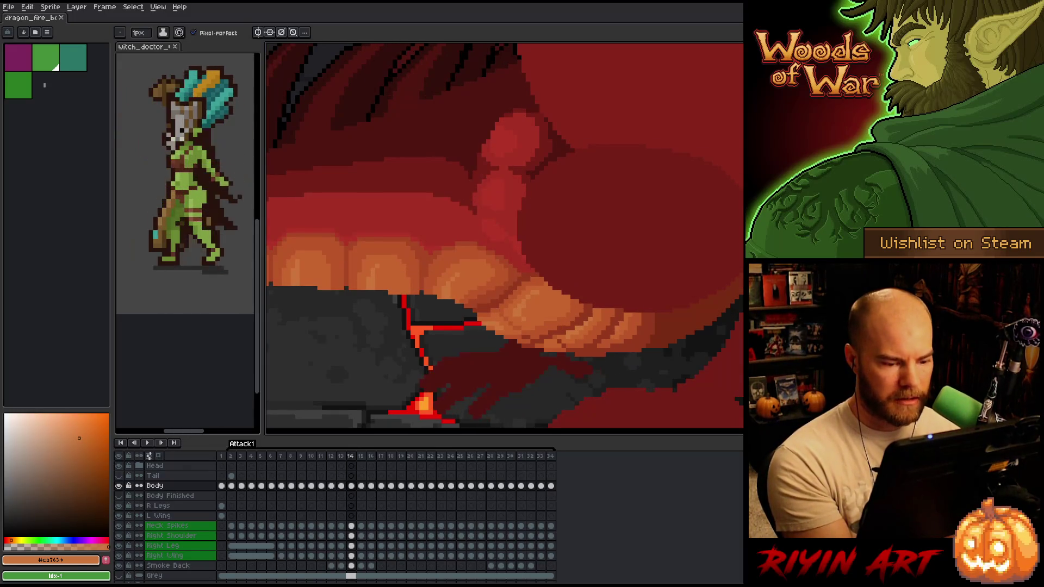
Recheck the jaw between frames 13 and 14, then sample the darker and lighter teeth oranges.
{"action": "key", "text": "Left"}
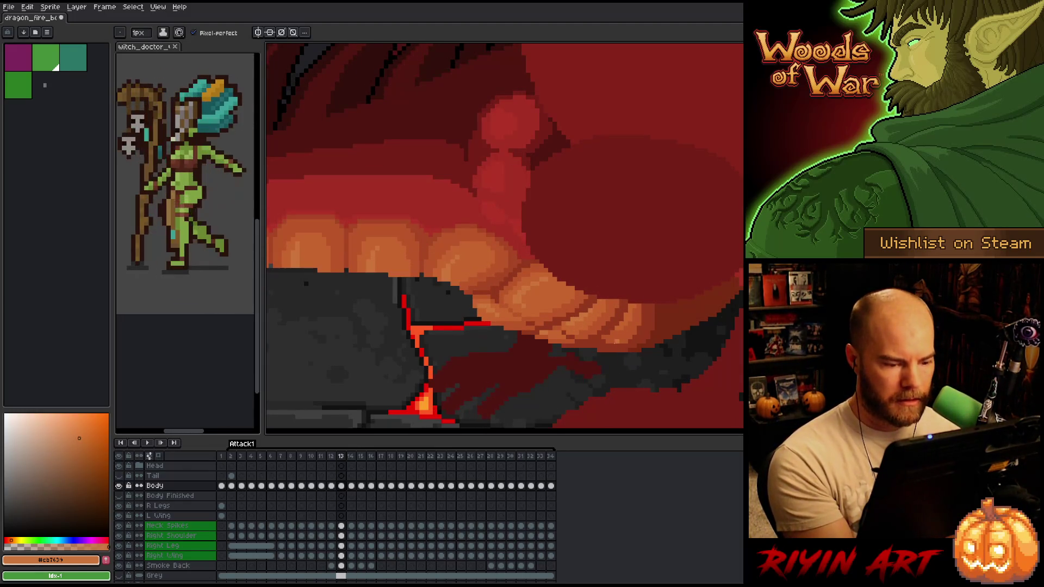
{"action": "key", "text": "Right"}
{"action": "key", "text": "Left"}
{"action": "key", "text": "Right"}
{"action": "key", "text": "Left"}
{"action": "key", "text": "Right"}
{"action": "key", "text": "Left"}
{"action": "key", "text": "Right"}
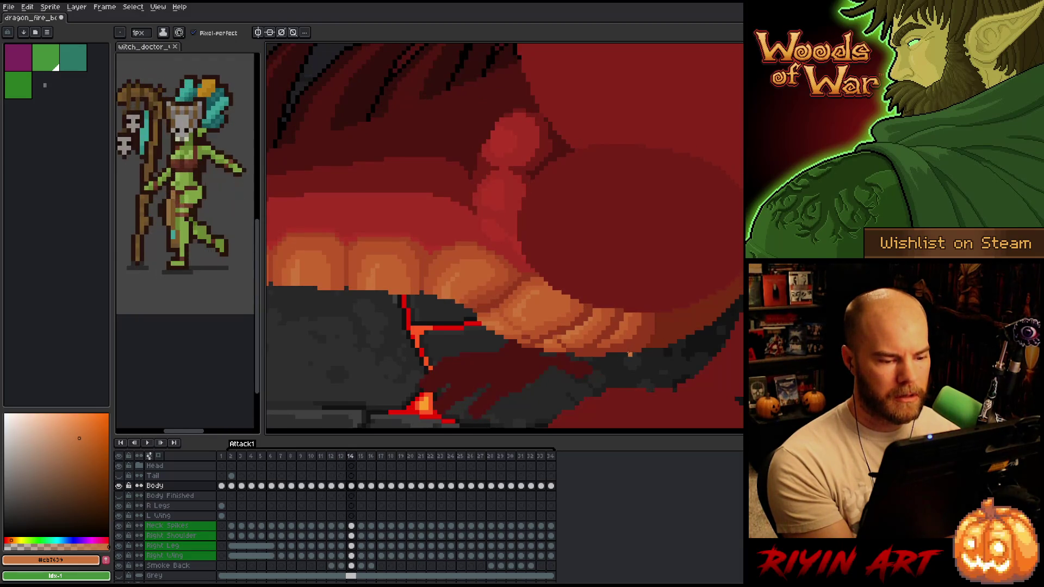
{"action": "key", "text": "Left"}
{"action": "key", "text": "Right"}
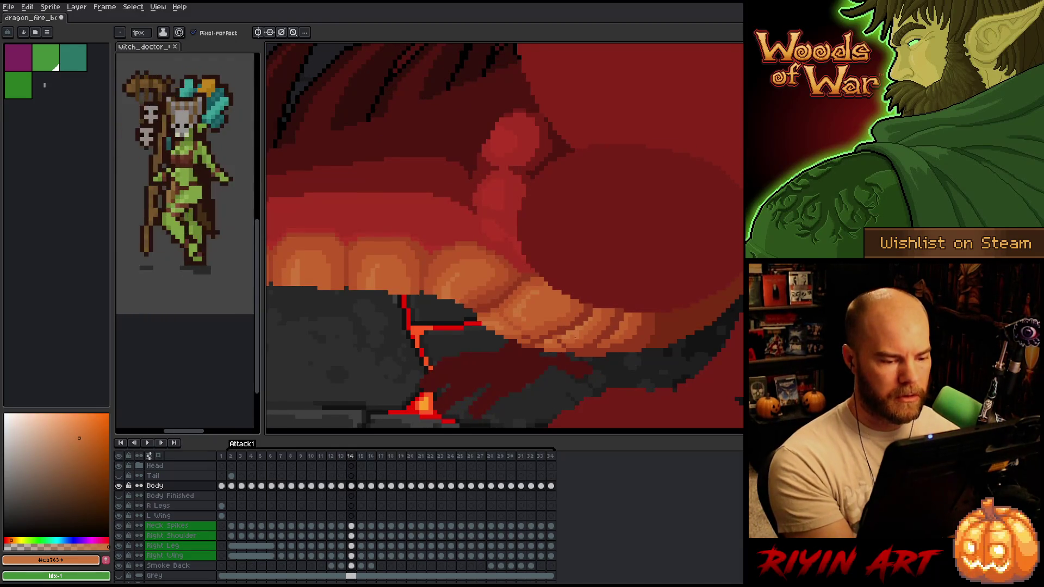
{"action": "left_click", "coordinate": [573, 338], "text": "alt"}
{"action": "left_click", "coordinate": [572, 326], "text": "alt"}
Save the file and compare the jaw on frames 13 and 14, ending on 14.
{"action": "key", "text": "ctrl+s"}
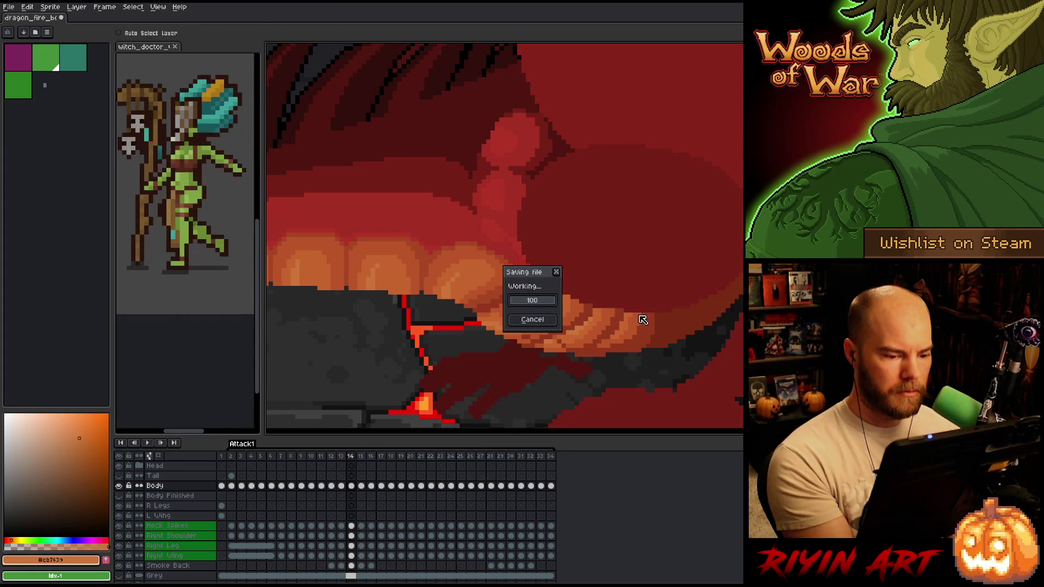
{"action": "key", "text": "Left"}
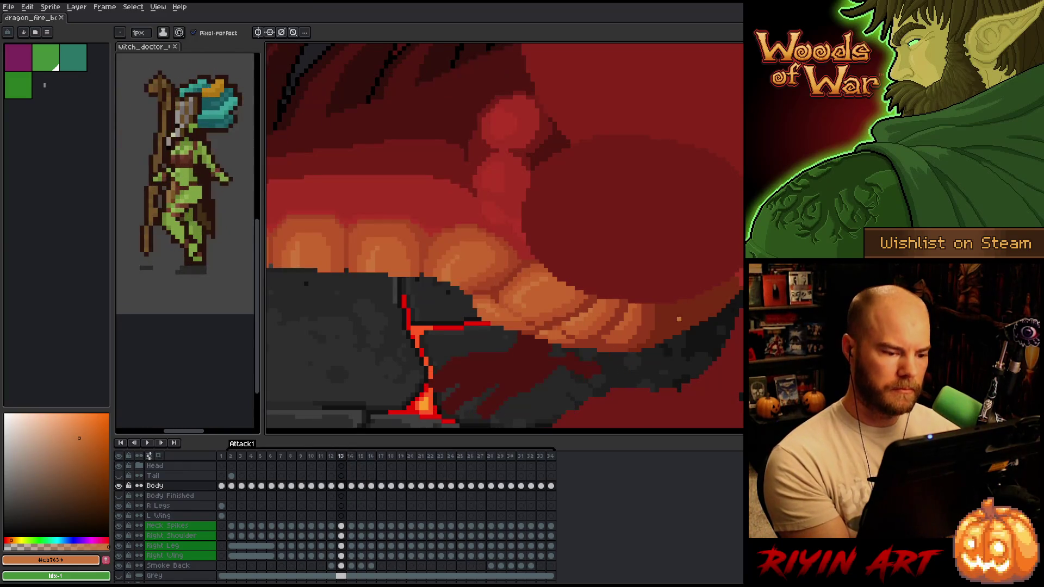
{"action": "key", "text": "Right"}
{"action": "key", "text": "Left"}
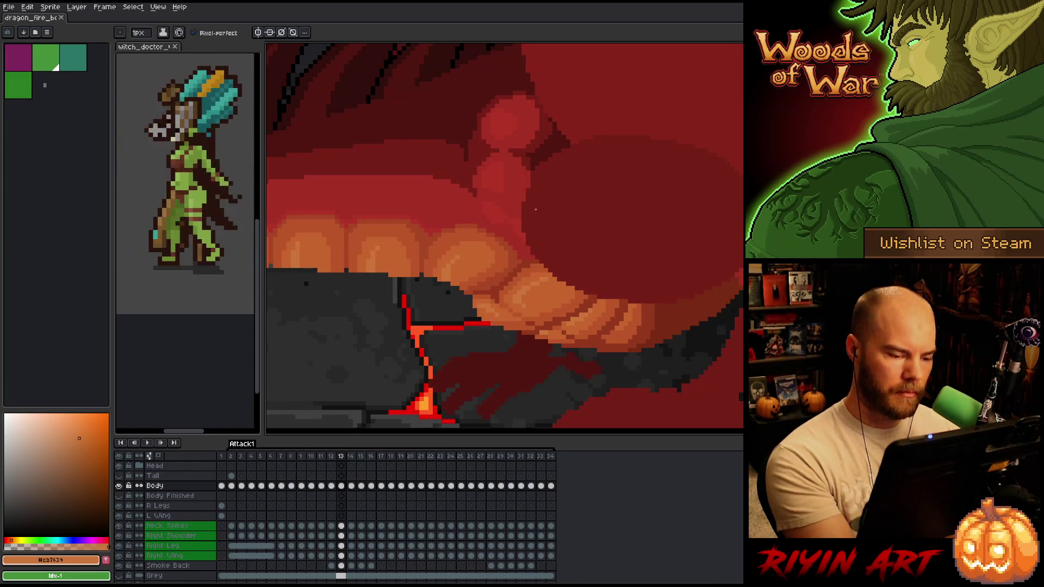
{"action": "key", "text": "Right"}
Pick the darker and lighter tooth oranges and paint over the red outline's right end.
{"action": "left_click", "coordinate": [524, 333], "text": "alt"}
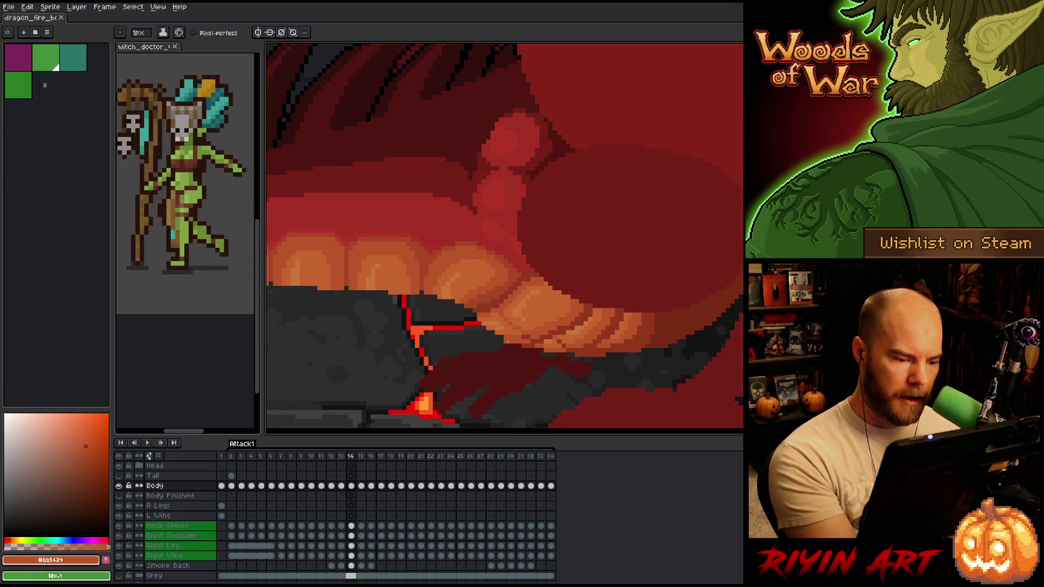
{"action": "left_click", "coordinate": [509, 327], "text": "alt"}
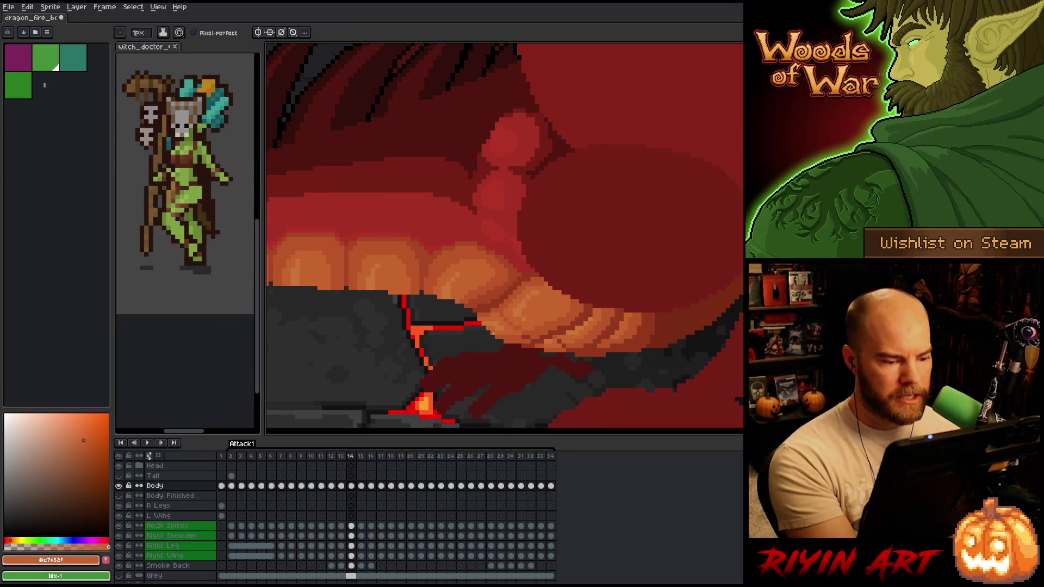
{"action": "left_click", "coordinate": [480, 324]}
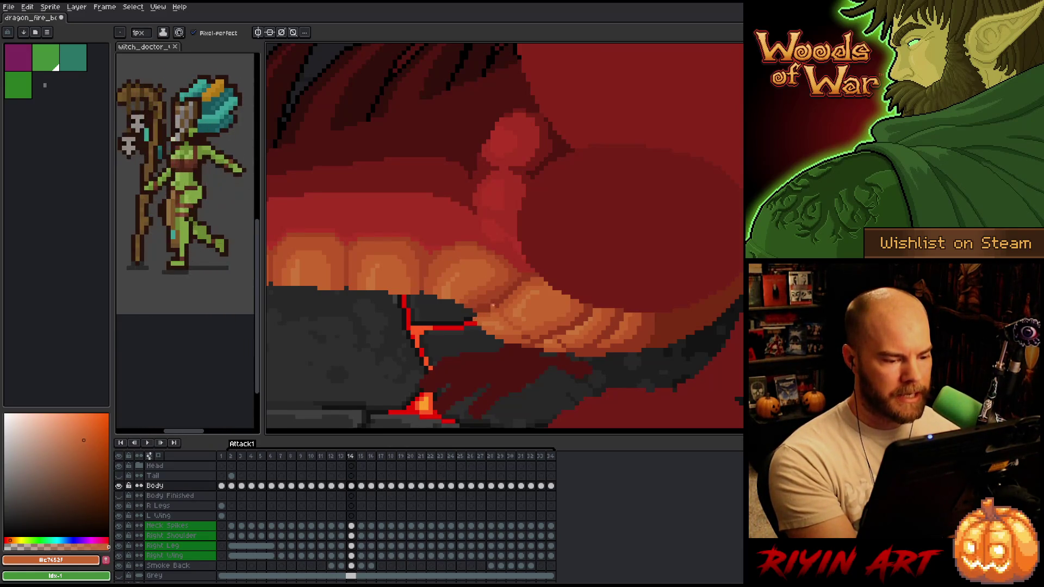
Flip between frames 13 and 14 to check how the orange jaw edit blends.
{"action": "key", "text": "comma"}
{"action": "key", "text": "period"}
{"action": "key", "text": "comma"}
{"action": "key", "text": "period"}
{"action": "key", "text": "comma"}
{"action": "key", "text": "period"}
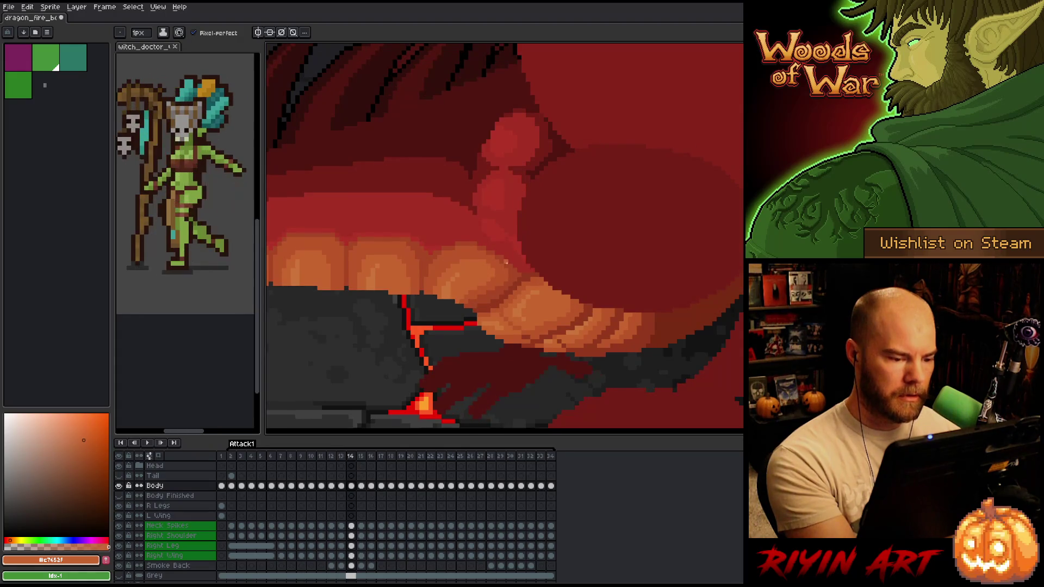
{"action": "key", "text": "comma"}
{"action": "key", "text": "period"}
{"action": "key", "text": "comma"}
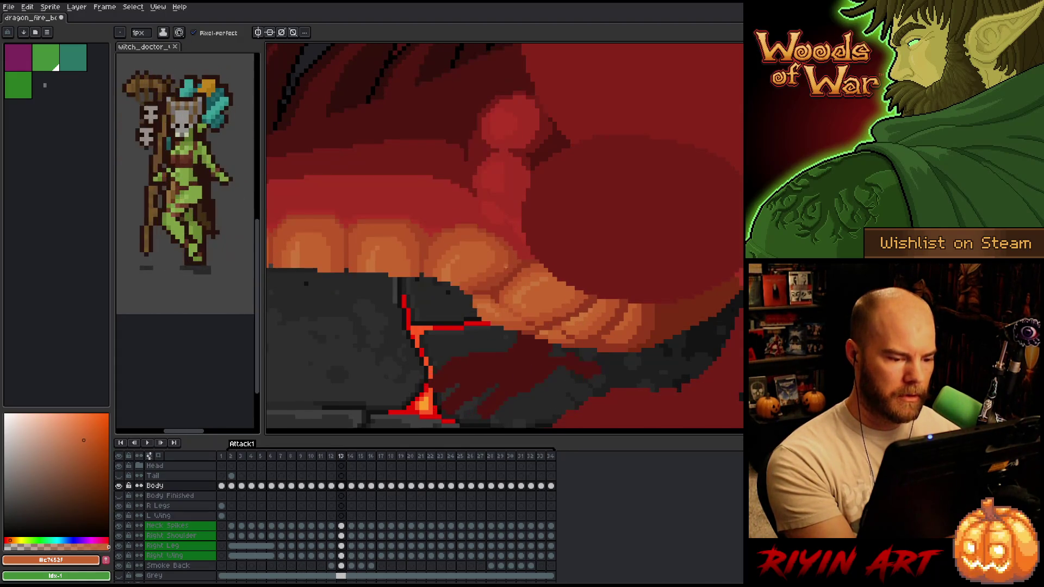
{"action": "key", "text": "period"}
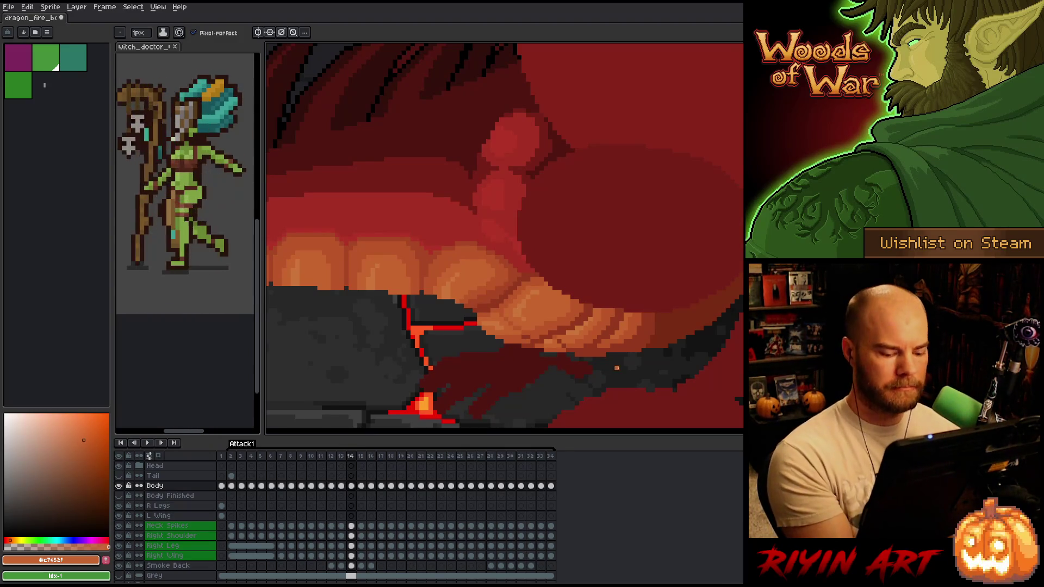
{"action": "key", "text": "comma"}
{"action": "key", "text": "period"}
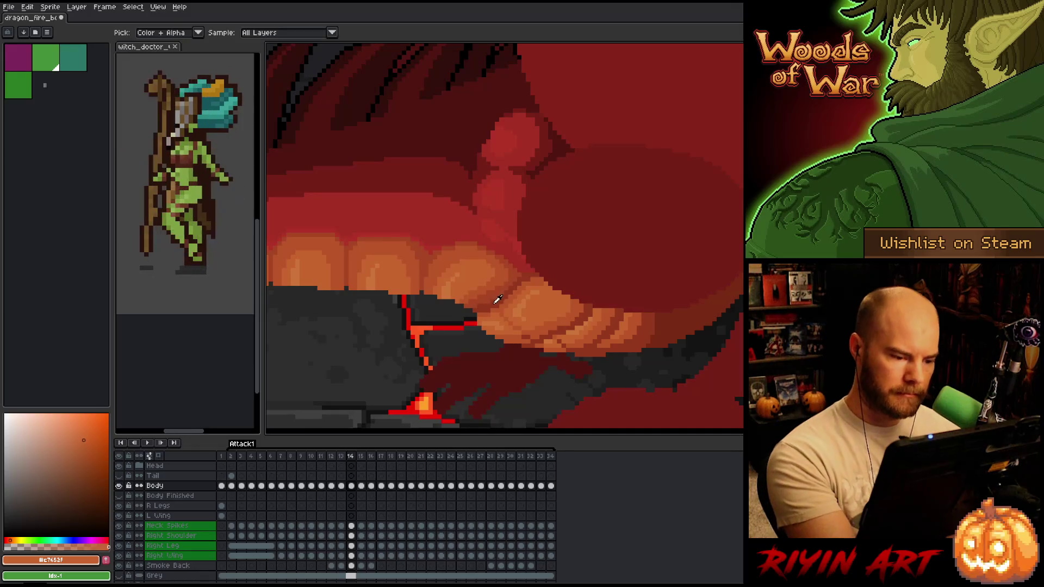
Sample a darker red-brown from the mouth and compare frames 13 and 14 again.
{"action": "left_click", "coordinate": [498, 299], "text": "alt"}
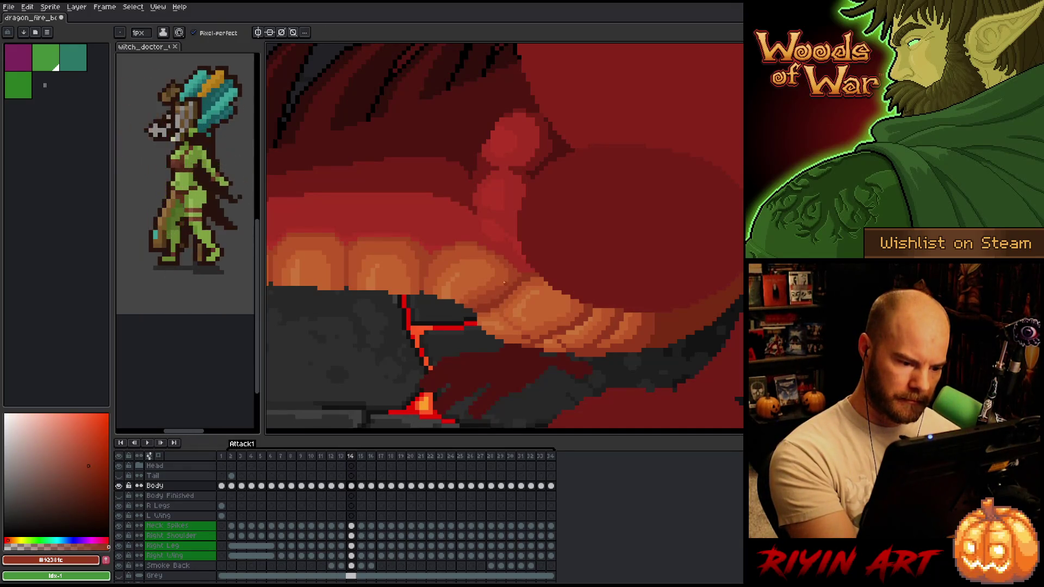
{"action": "key", "text": "comma"}
{"action": "key", "text": "period"}
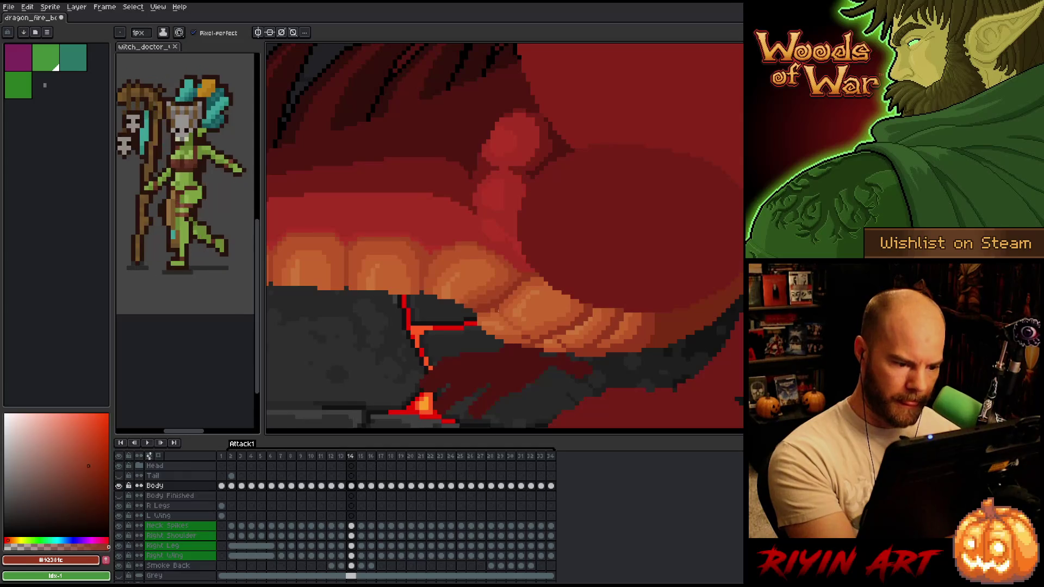
{"action": "key", "text": "comma"}
{"action": "key", "text": "period"}
{"action": "key", "text": "comma"}
{"action": "key", "text": "period"}
{"action": "key", "text": "comma"}
{"action": "key", "text": "period"}
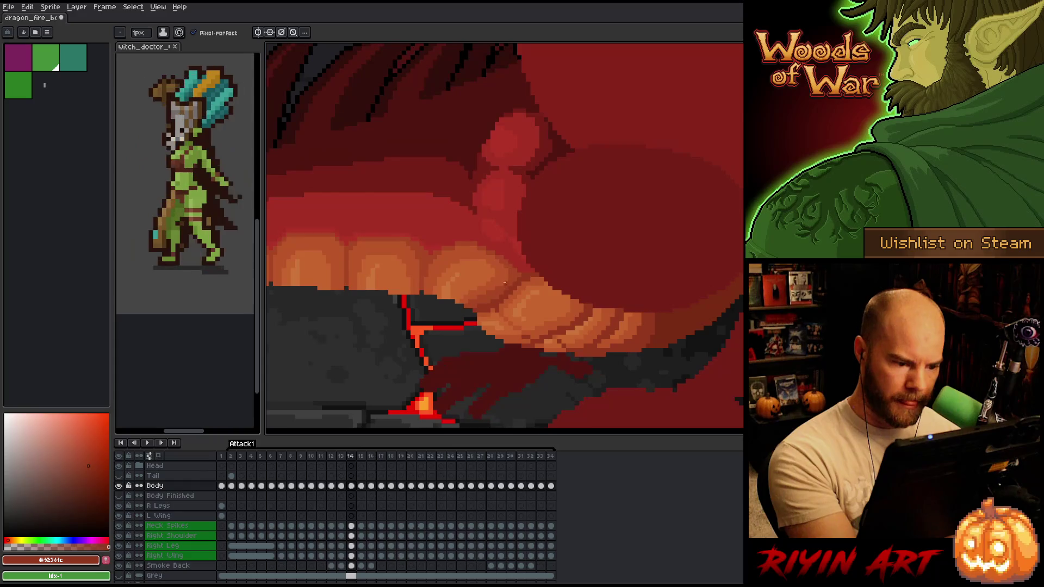
{"action": "key", "text": "comma"}
{"action": "key", "text": "period"}
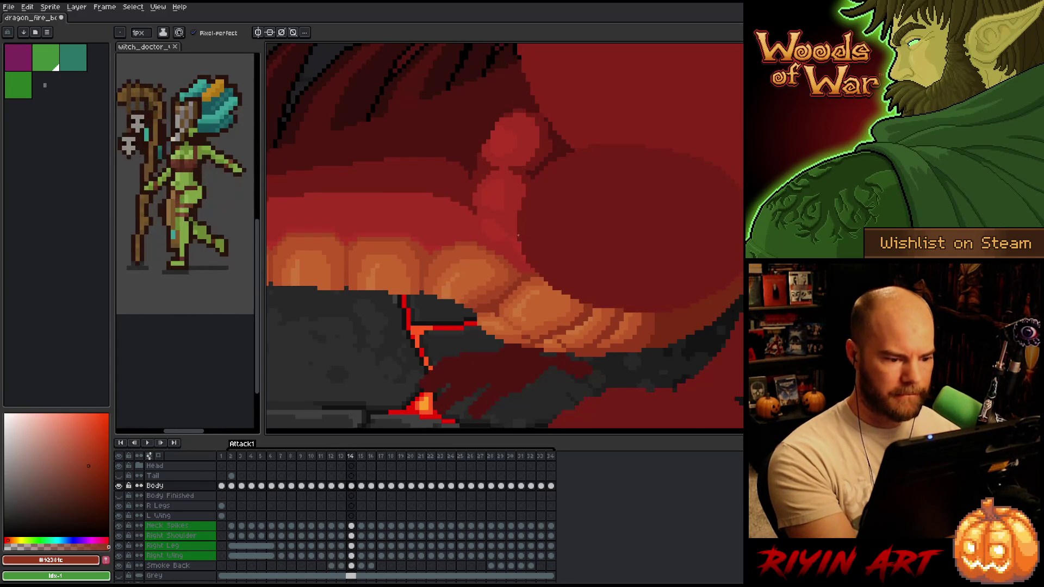
Eyedrop the tooth orange, then the dark and mid red-brown shades from the mouth.
{"action": "left_click", "coordinate": [497, 308], "text": "alt"}
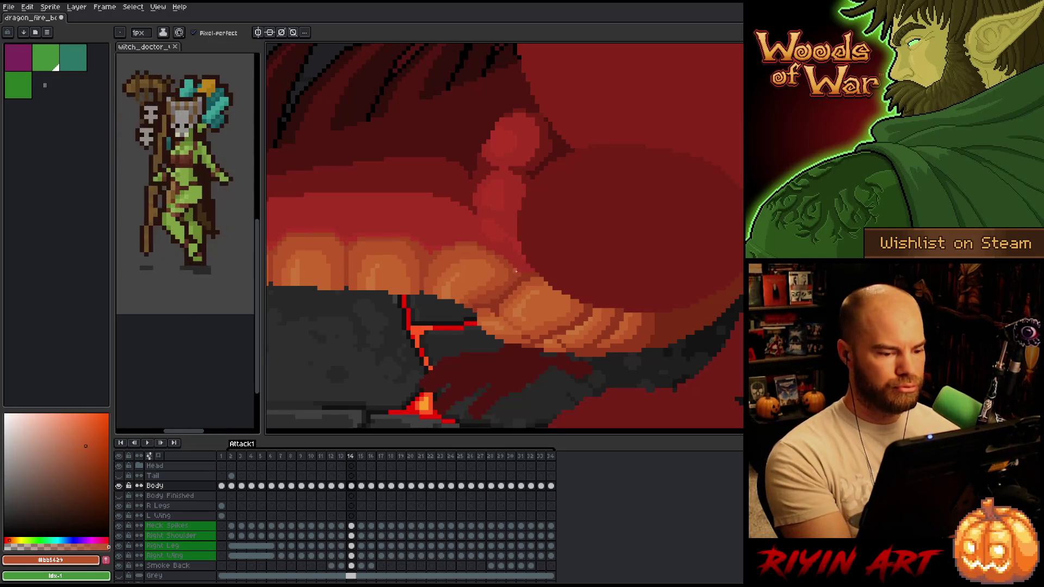
{"action": "key", "text": "alt"}
{"action": "left_click", "coordinate": [493, 308], "text": "alt"}
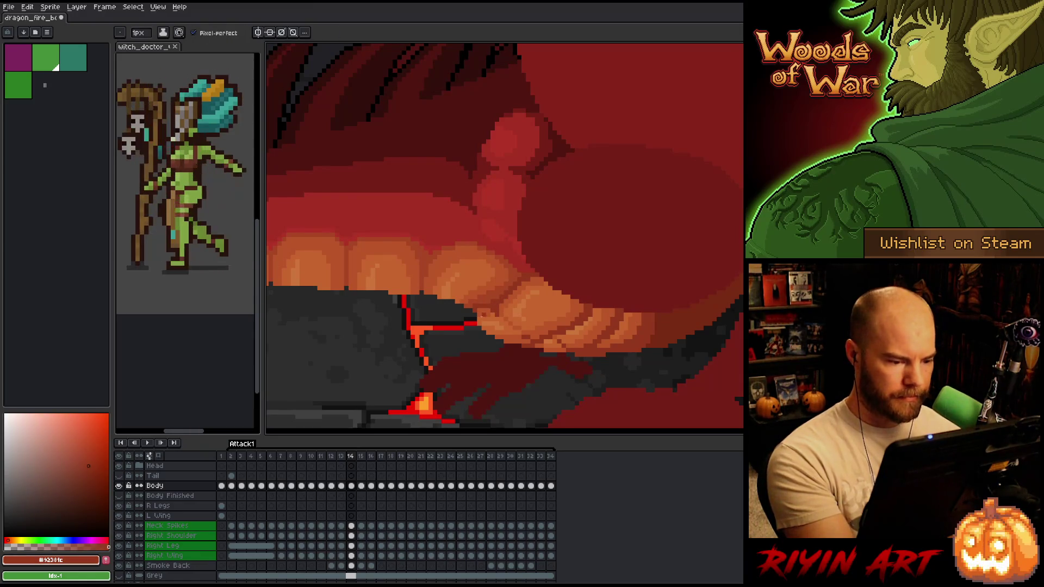
{"action": "left_click", "coordinate": [480, 305], "text": "alt"}
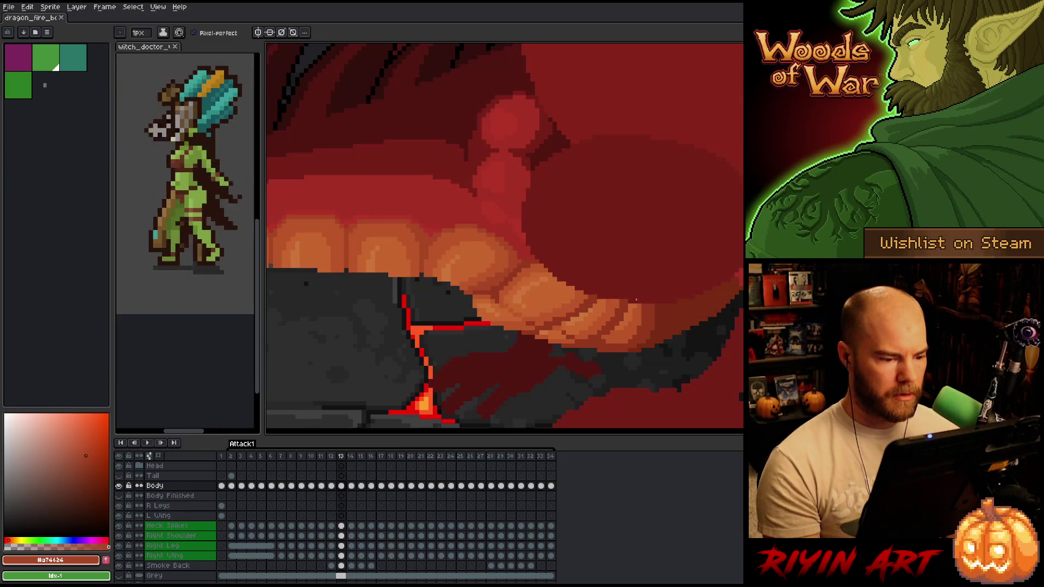
{"action": "key", "text": "comma"}
{"action": "key", "text": "comma"}
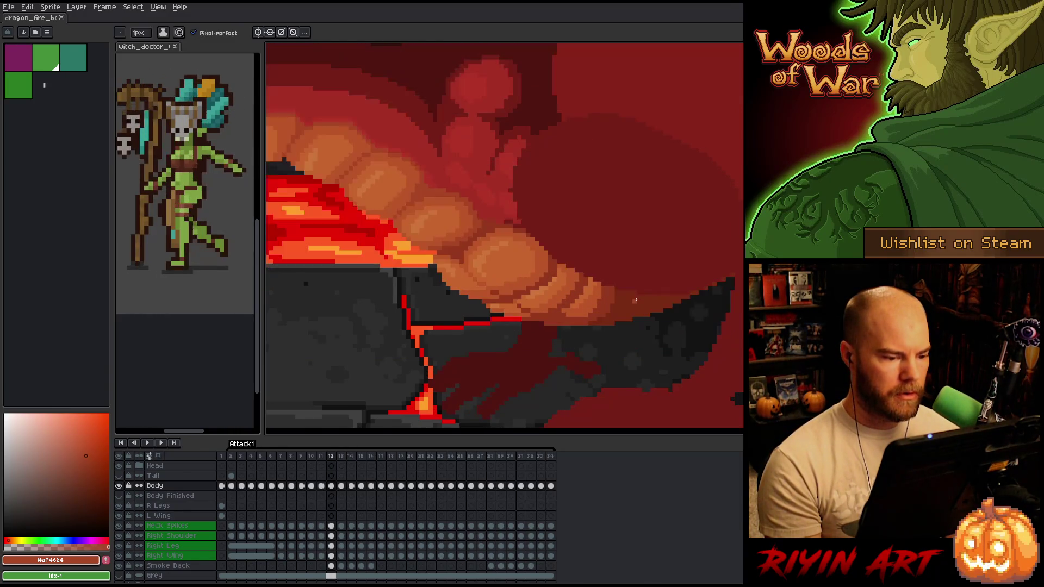
{"action": "key", "text": "period"}
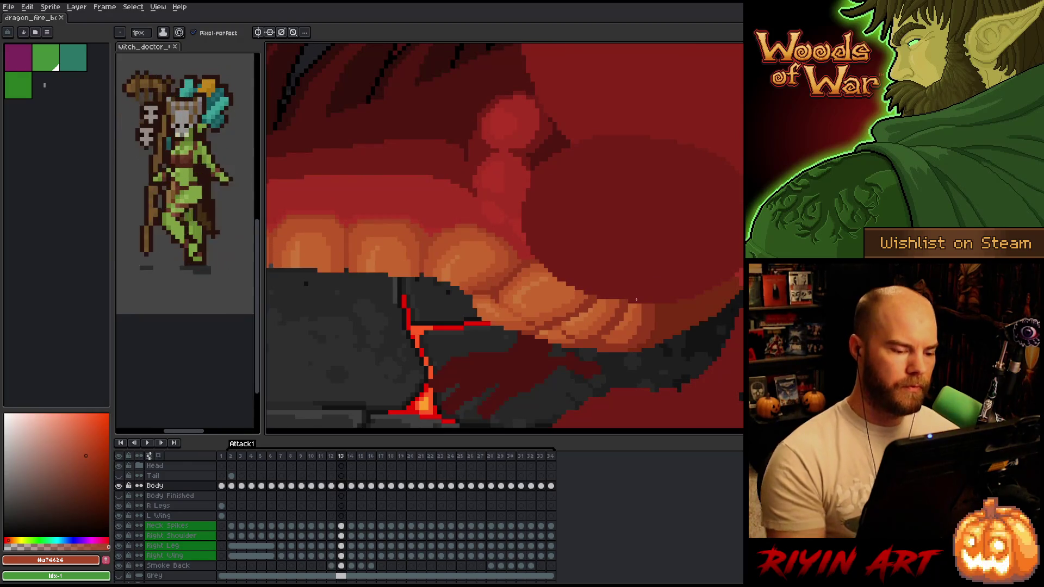
{"action": "left_click", "coordinate": [492, 288], "text": "alt"}
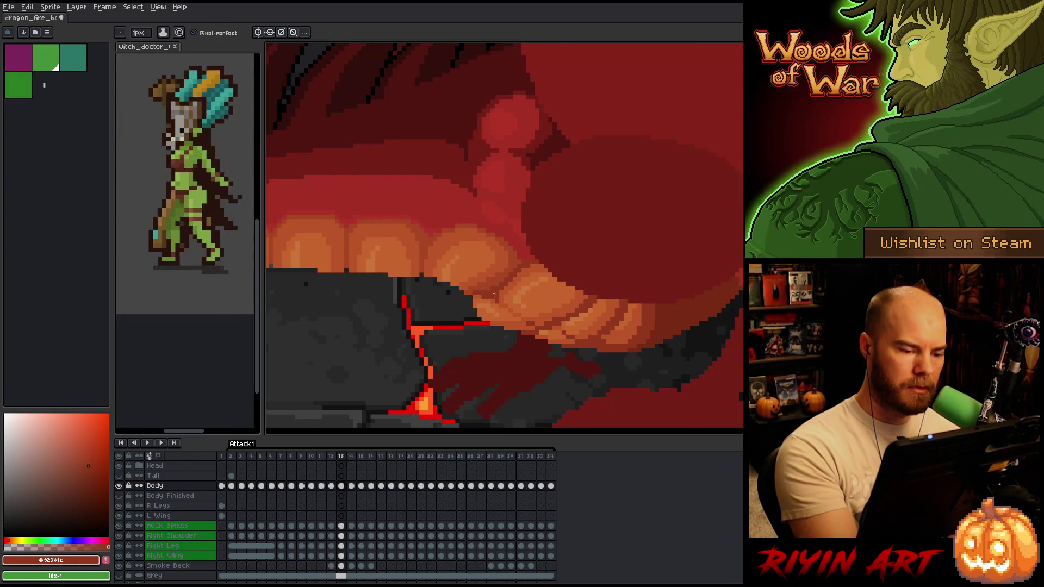
{"action": "left_click", "coordinate": [495, 295], "text": "alt"}
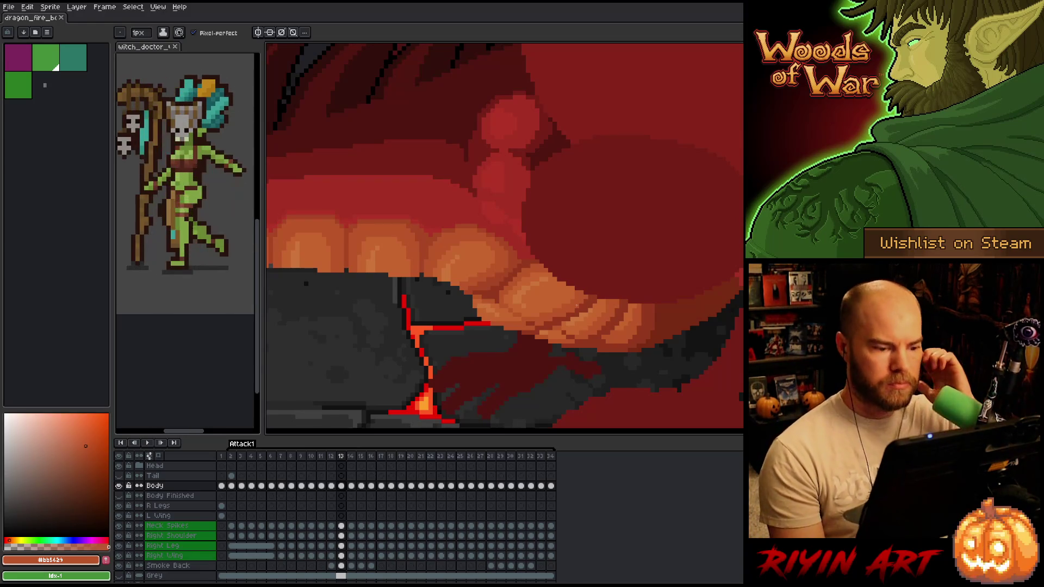
{"action": "key", "text": "b"}
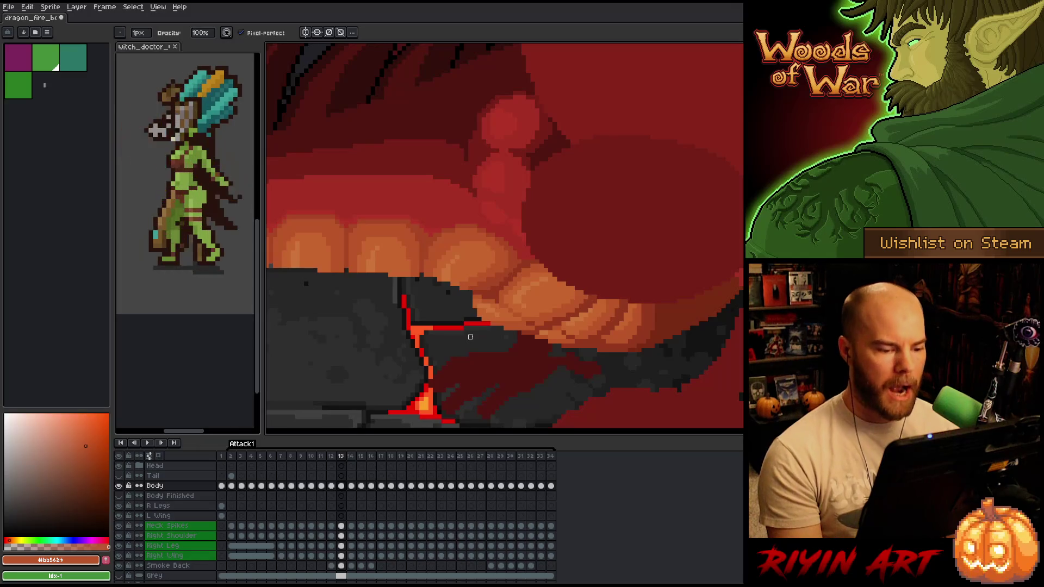
{"action": "key", "text": "Left"}
{"action": "key", "text": "Right"}
{"action": "key", "text": "Left"}
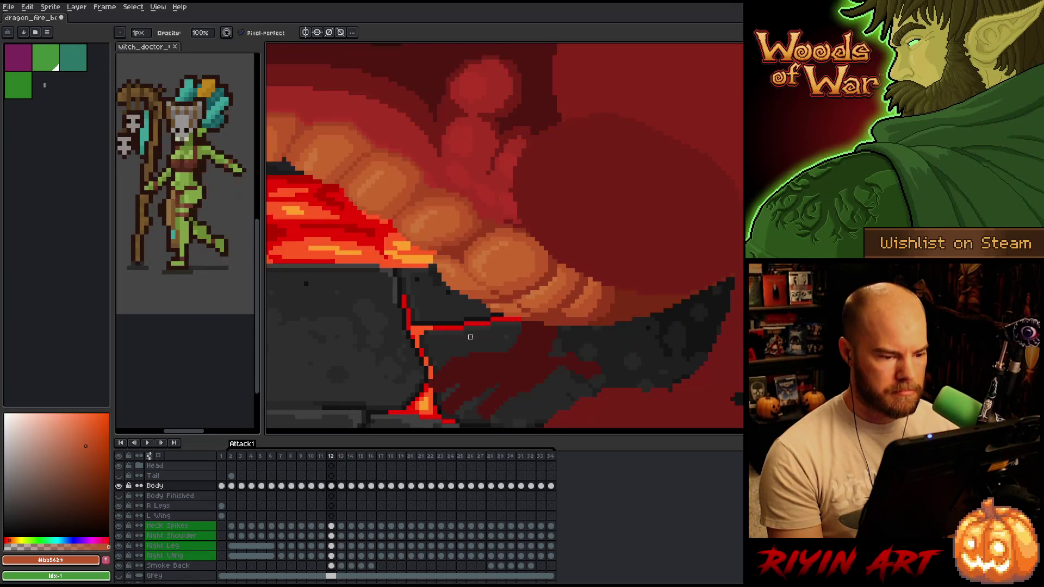
{"action": "key", "text": "Right"}
{"action": "key", "text": "Left"}
{"action": "key", "text": "Right"}
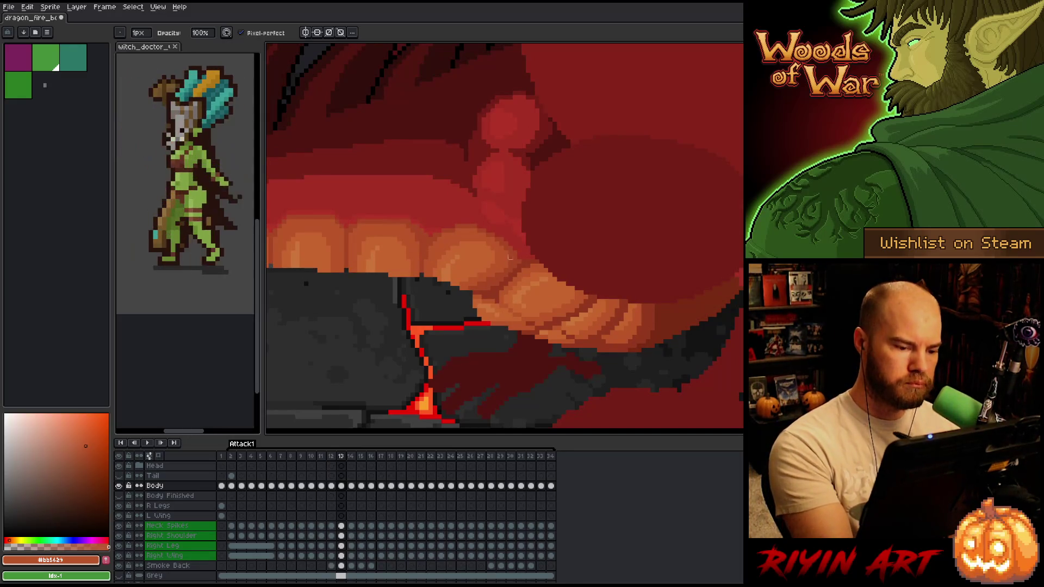
{"action": "key", "text": "e"}
{"action": "left_click", "coordinate": [501, 315], "text": "alt"}
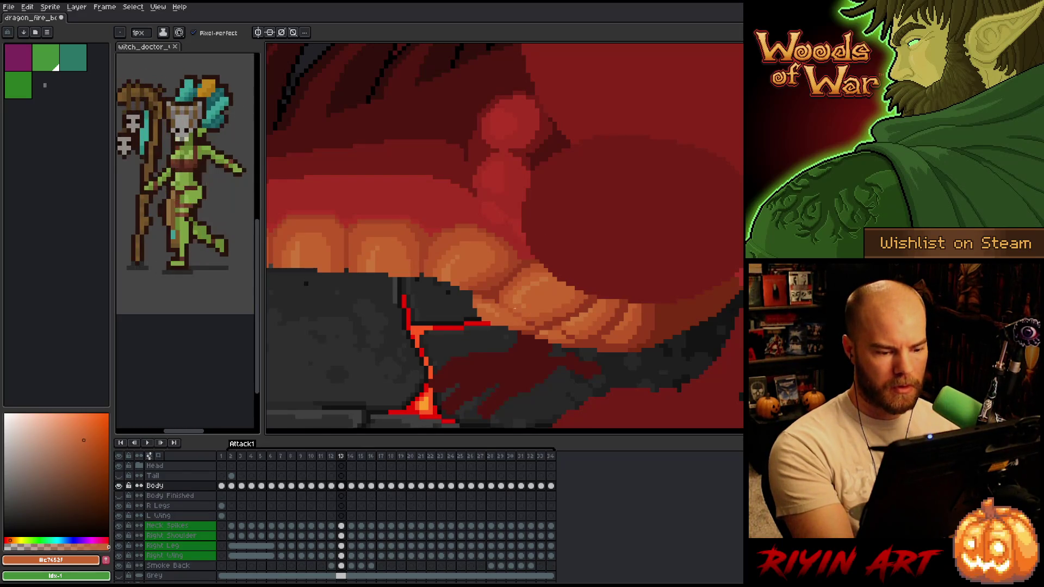
{"action": "key", "text": "Left"}
{"action": "key", "text": "Right"}
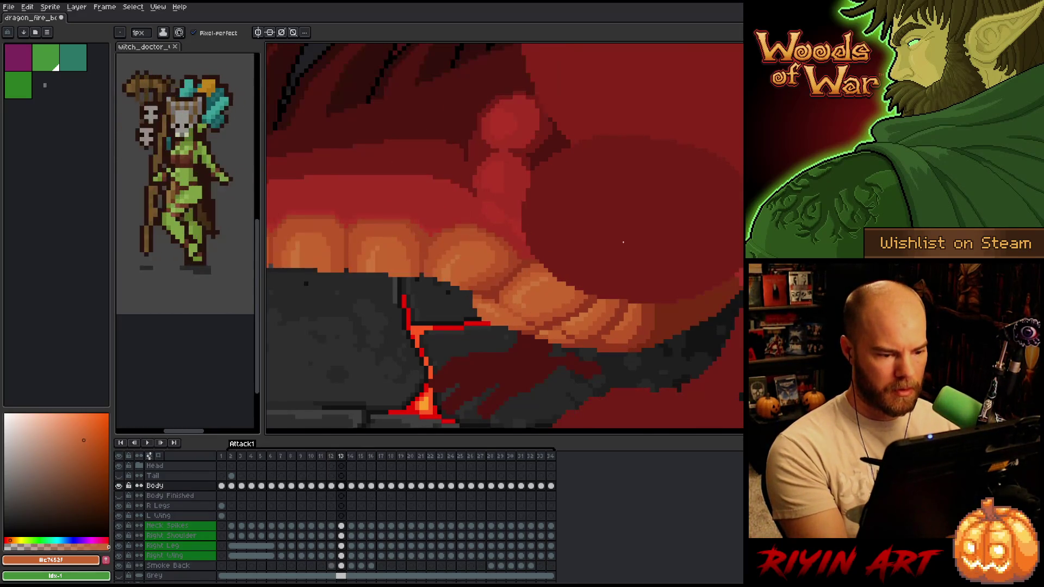
{"action": "left_click", "coordinate": [529, 317], "text": "alt"}
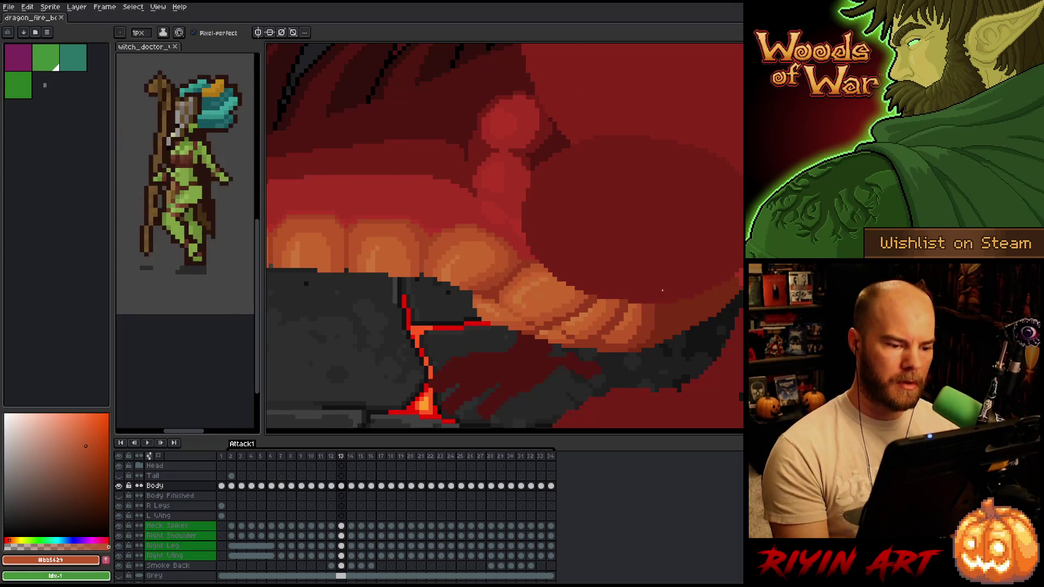
{"action": "key", "text": "comma"}
Flip back and forth between frames 12 and 13 to compare them, ending on frame 13.
{"action": "key", "text": "period"}
{"action": "key", "text": "comma"}
{"action": "key", "text": "period"}
{"action": "key", "text": "comma"}
{"action": "key", "text": "period"}
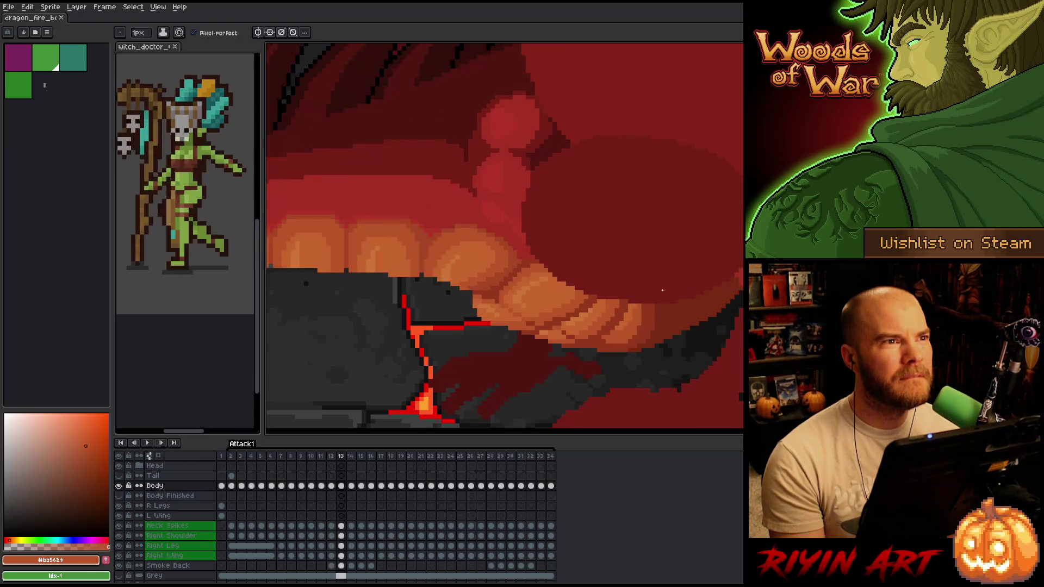
{"action": "key", "text": "comma"}
{"action": "key", "text": "period"}
{"action": "key", "text": "comma"}
{"action": "key", "text": "period"}
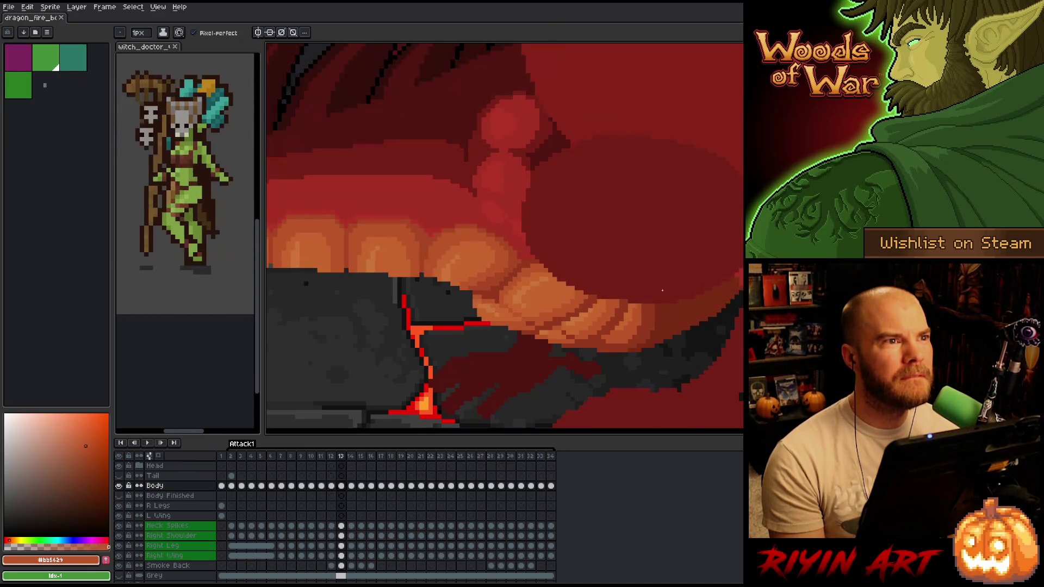
{"action": "key", "text": "comma"}
{"action": "key", "text": "period"}
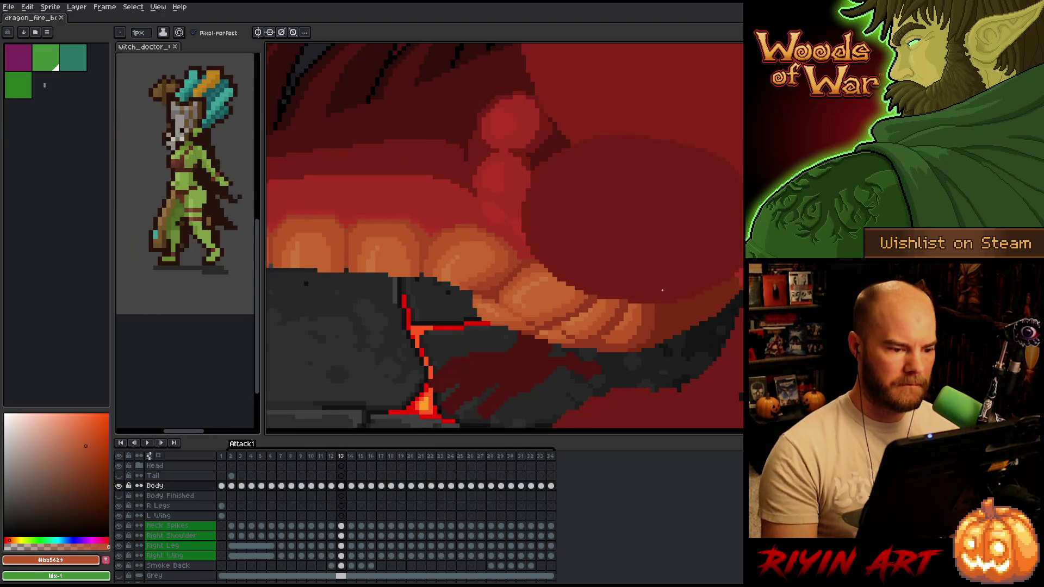
Sample the red-brown mouth and gum shades, then recompare the jaw across frames 12 and 13.
{"action": "left_click", "coordinate": [483, 227], "text": "alt"}
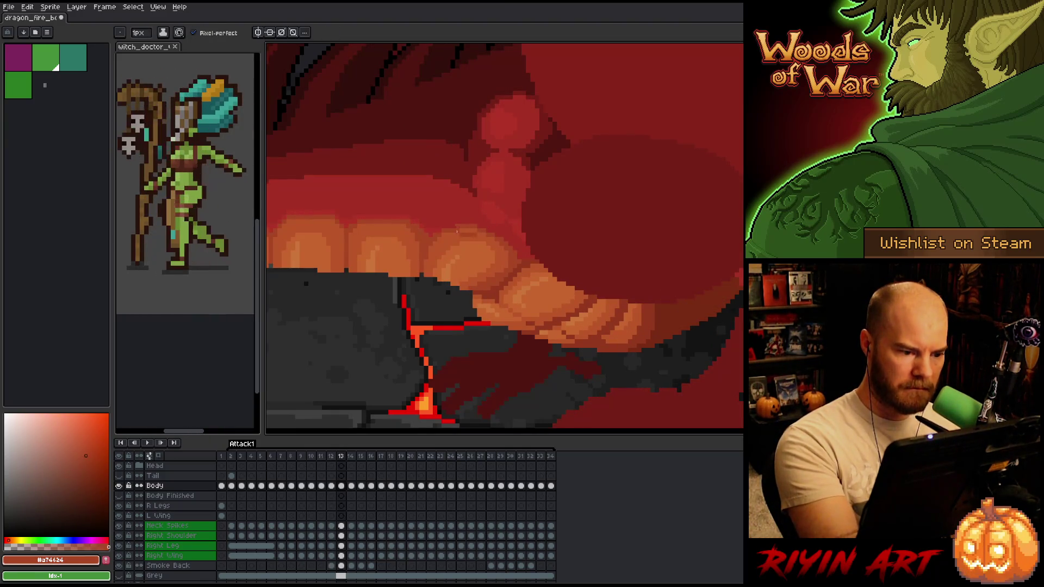
{"action": "left_click", "coordinate": [478, 218], "text": "alt"}
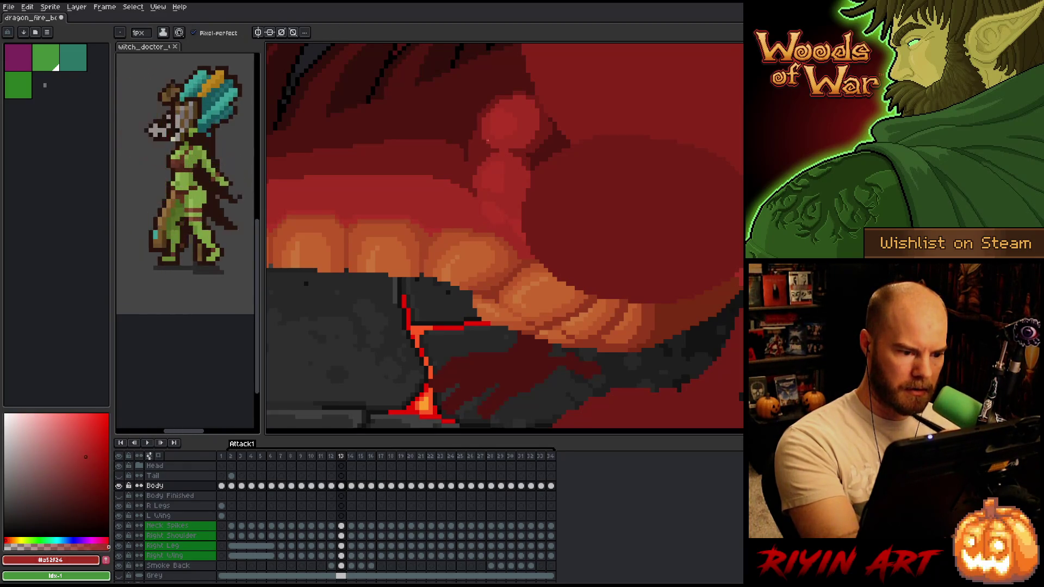
{"action": "left_click", "coordinate": [471, 226], "text": "alt"}
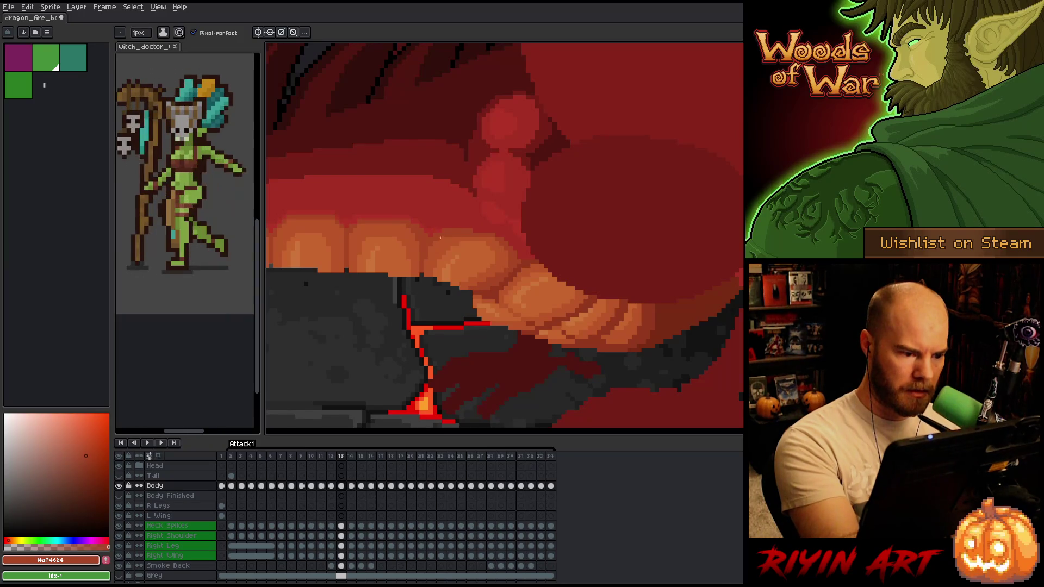
{"action": "key", "text": "Left"}
{"action": "key", "text": "Right"}
{"action": "key", "text": "Left"}
{"action": "key", "text": "Right"}
{"action": "key", "text": "Left"}
{"action": "key", "text": "Right"}
{"action": "key", "text": "Left"}
{"action": "key", "text": "Right"}
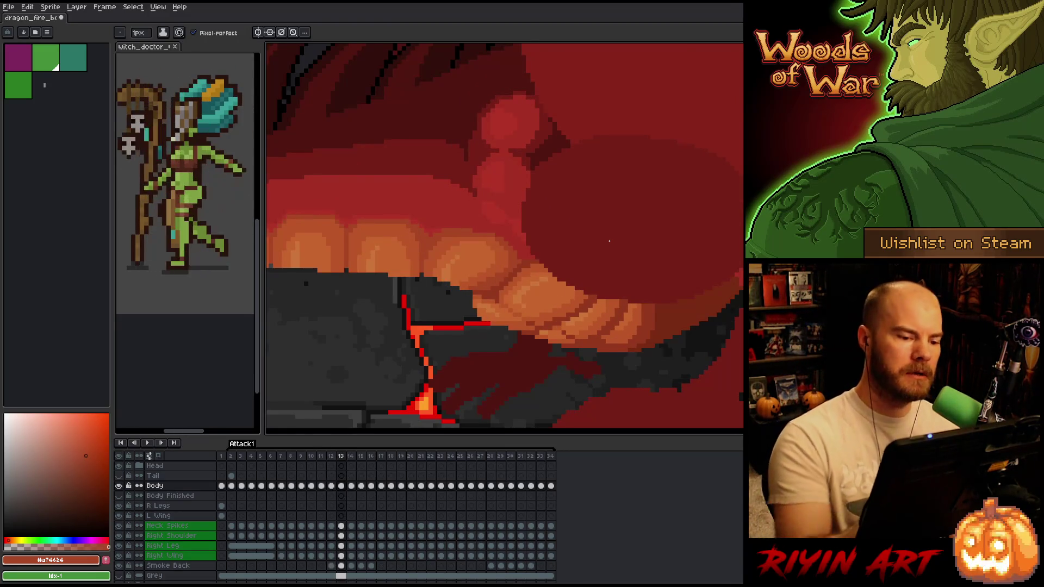
Sample the mid-orange and lighter orange tooth shades on frame 13, ending on the lighter orange.
{"action": "left_click", "coordinate": [505, 253], "text": "alt"}
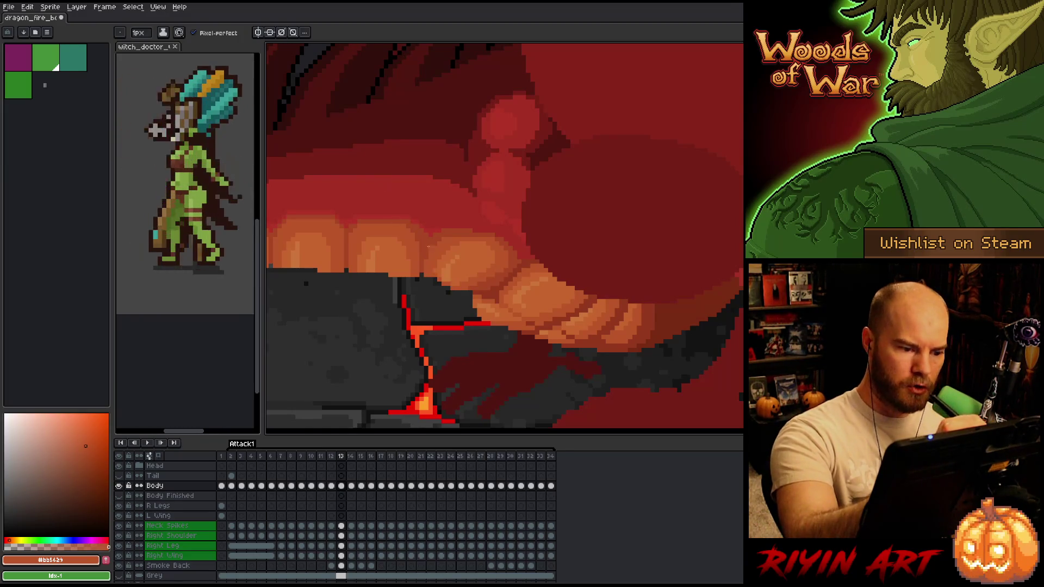
{"action": "key", "text": "Left"}
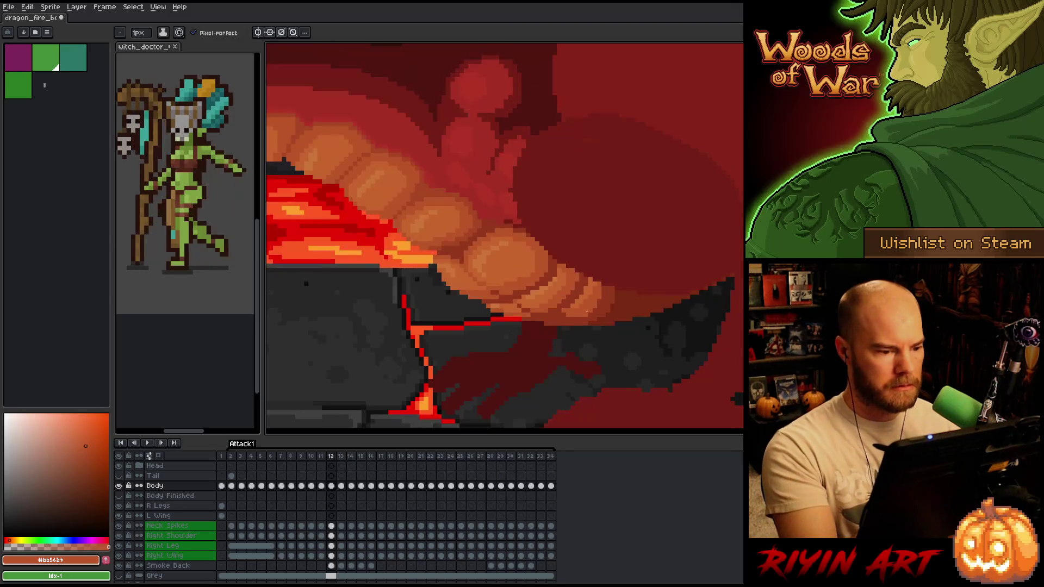
{"action": "key", "text": "Right"}
{"action": "left_click", "coordinate": [443, 253], "text": "alt"}
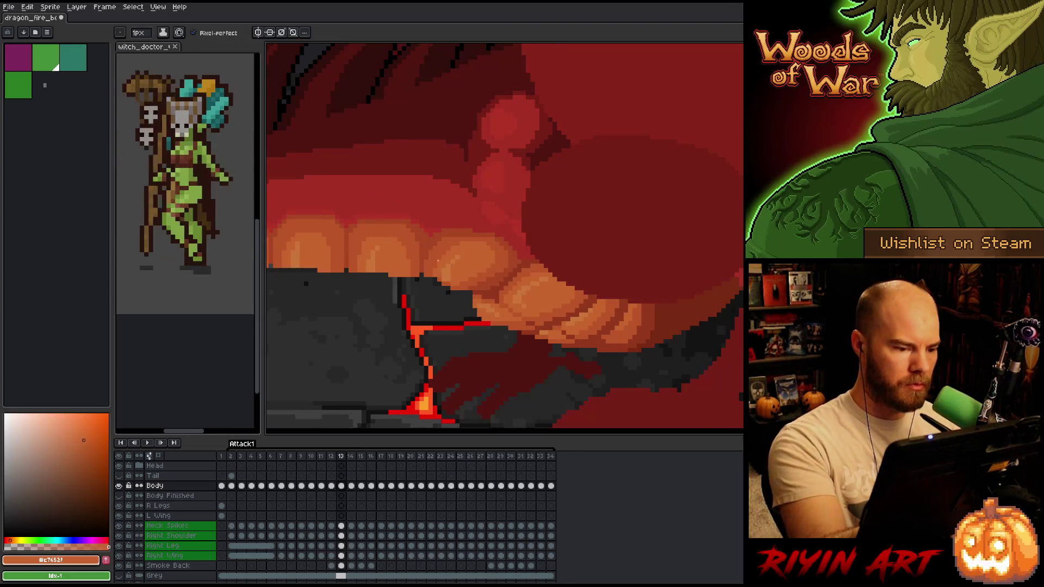
{"action": "left_click", "coordinate": [458, 276], "text": "alt"}
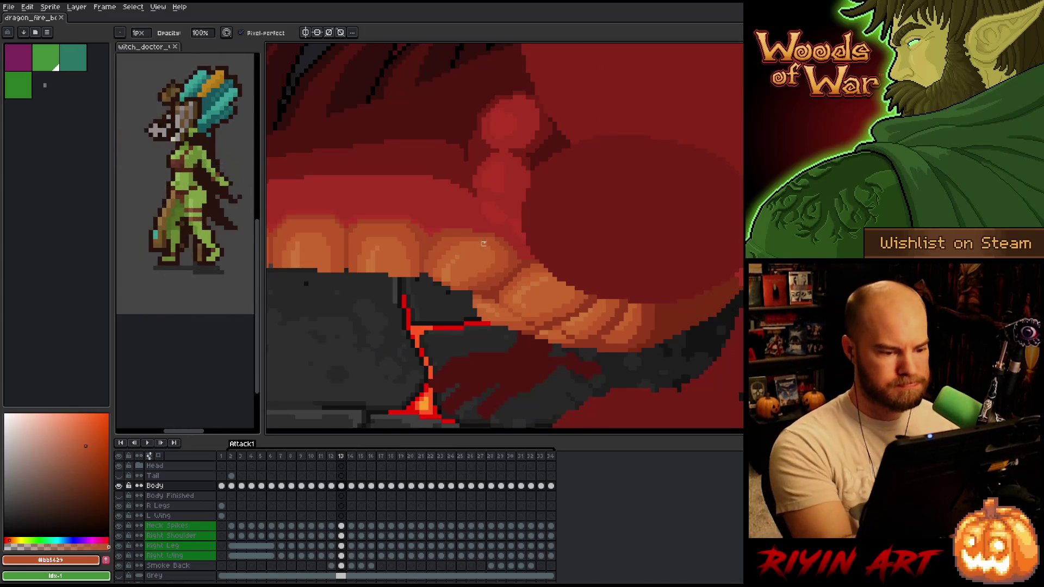
{"action": "key", "text": "alt"}
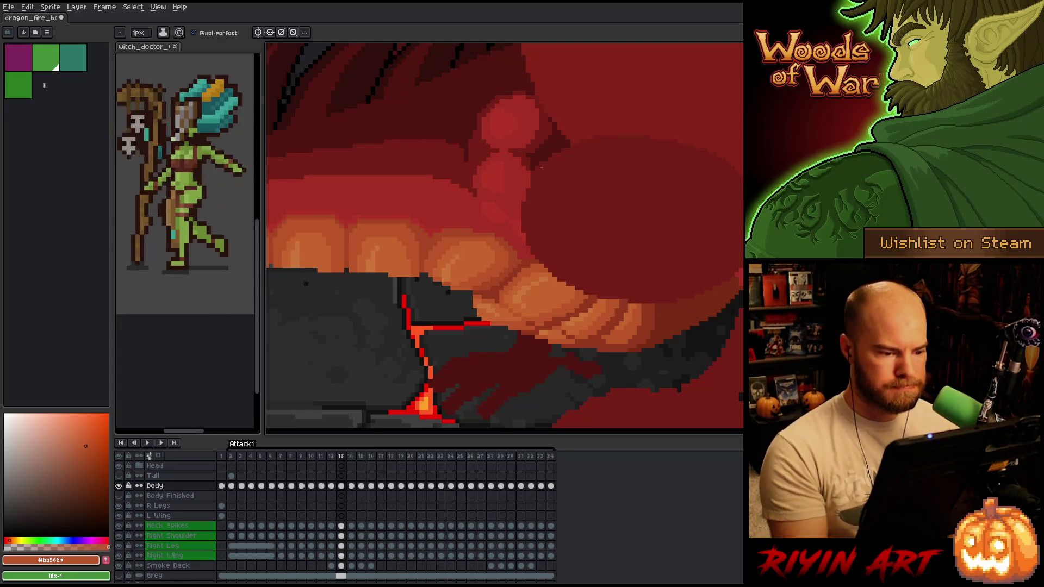
{"action": "left_click", "coordinate": [463, 280], "text": "alt"}
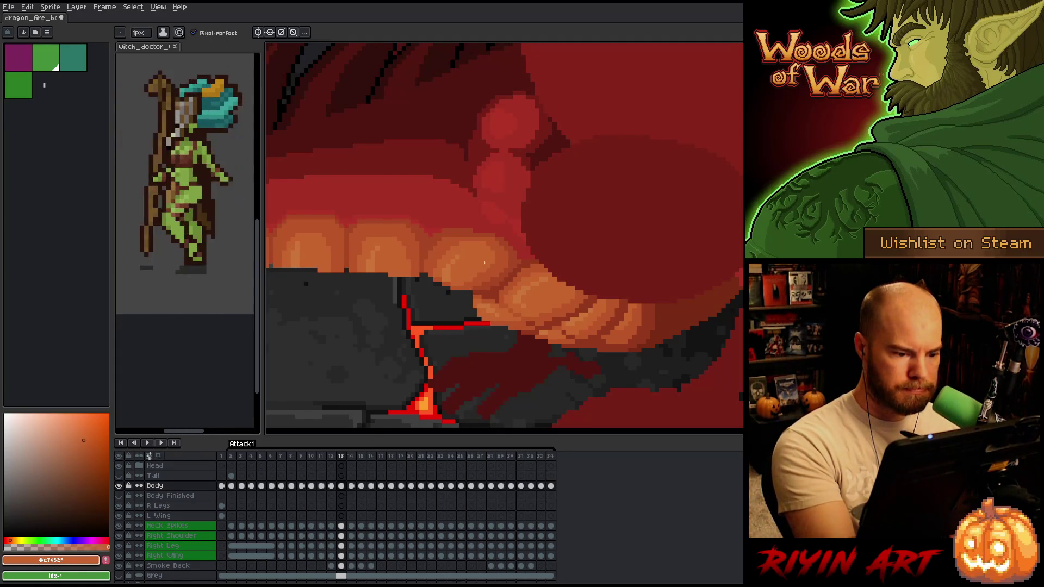
Save the dragon animation file and sample the mid-orange tooth shade.
{"action": "key", "text": "ctrl+s"}
{"action": "left_click", "coordinate": [498, 238], "text": "alt"}
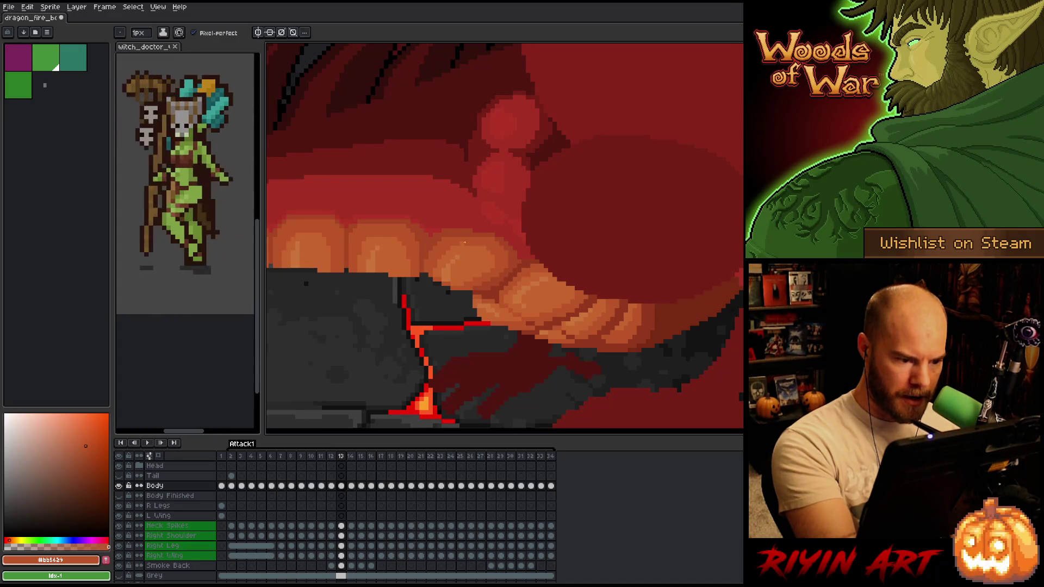
{"action": "key", "text": "ctrl+s"}
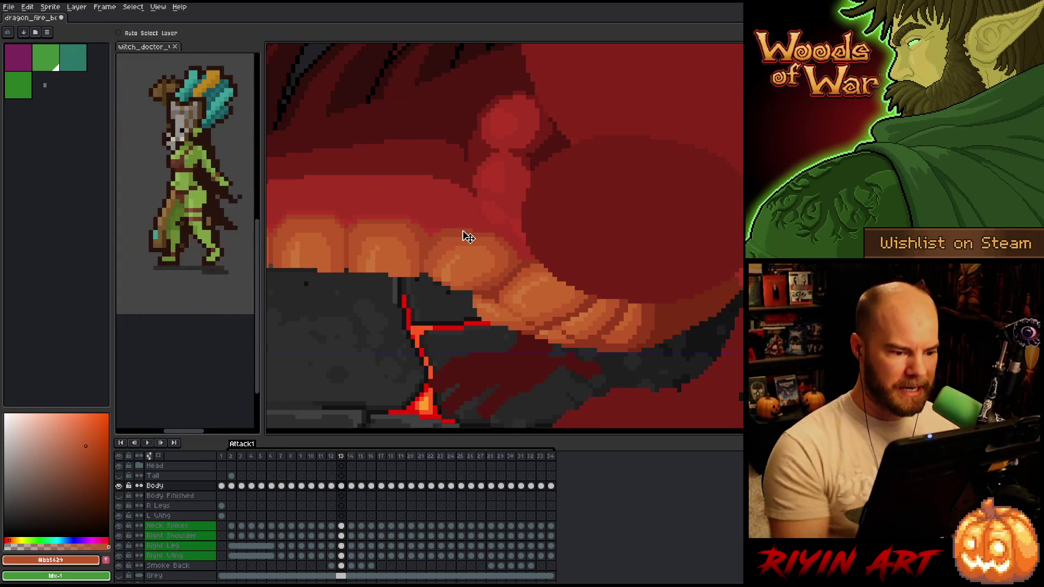
Compare frames 12 and 13 while sampling the lighter and pale highlight oranges from the teeth.
{"action": "key", "text": "Left"}
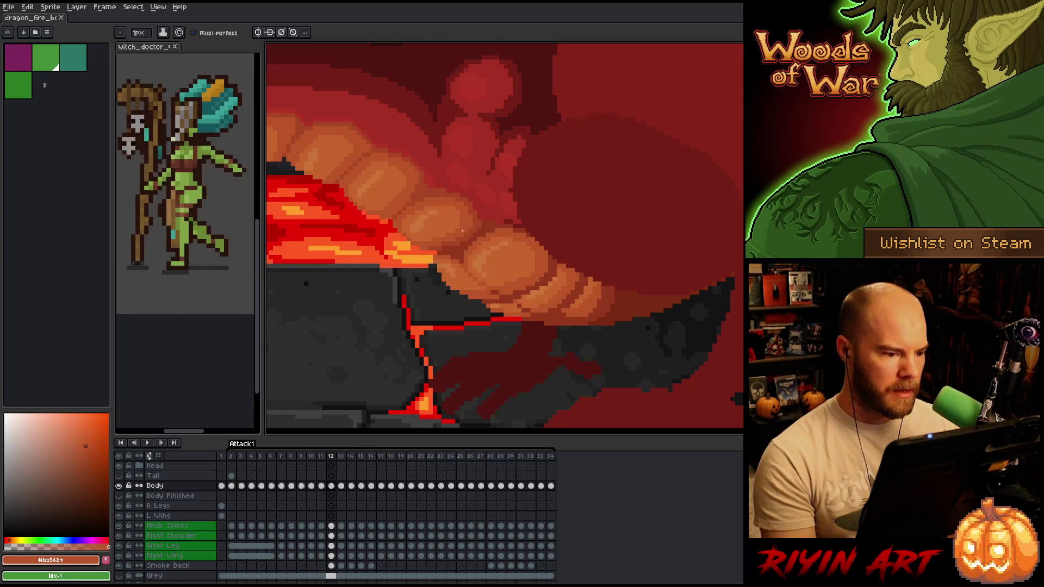
{"action": "key", "text": "Right"}
{"action": "key", "text": "Left"}
{"action": "key", "text": "Right"}
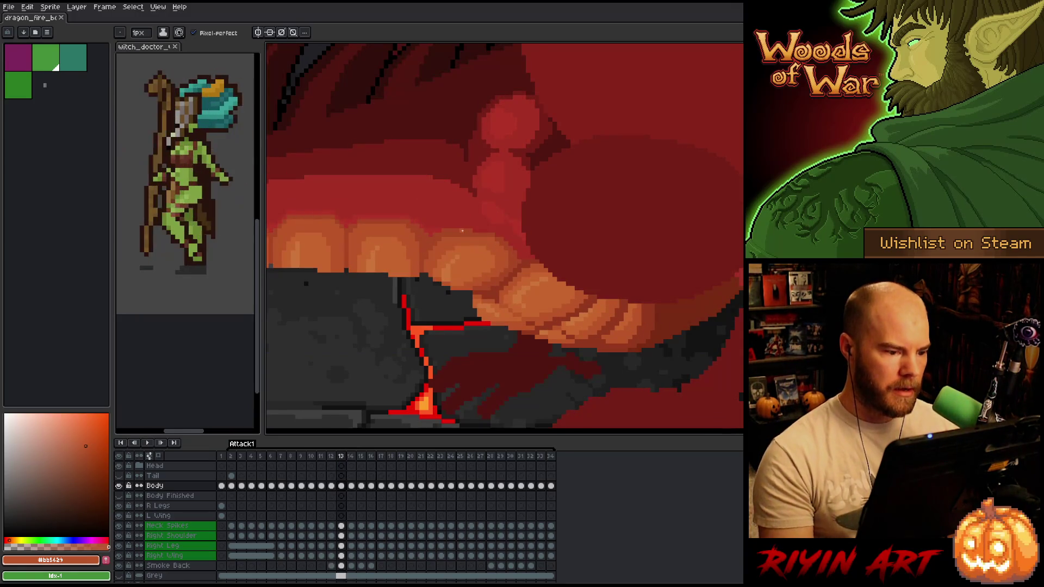
{"action": "left_click", "coordinate": [450, 277], "text": "alt"}
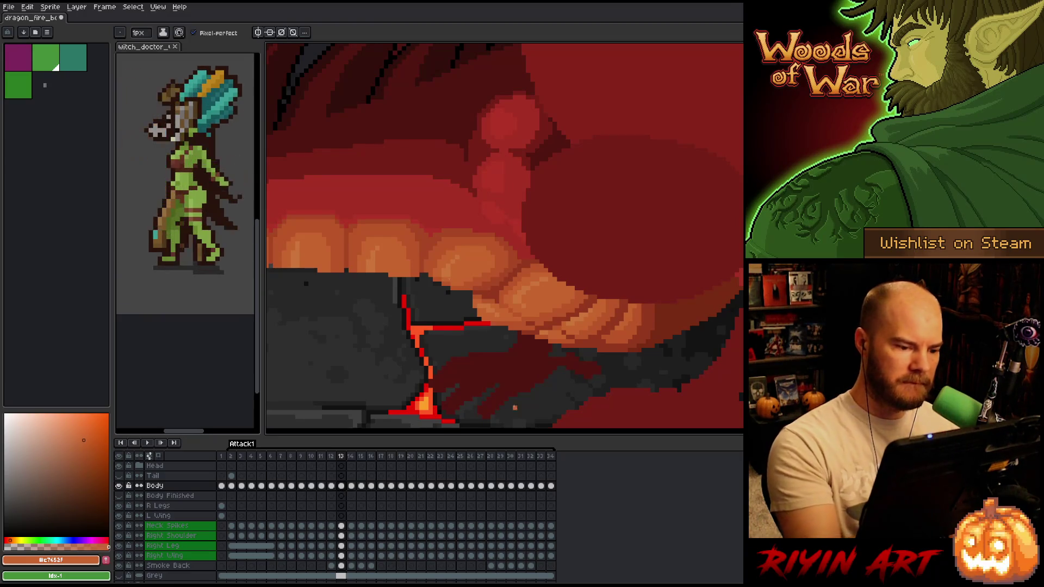
{"action": "key", "text": "Right"}
{"action": "key", "text": "Left"}
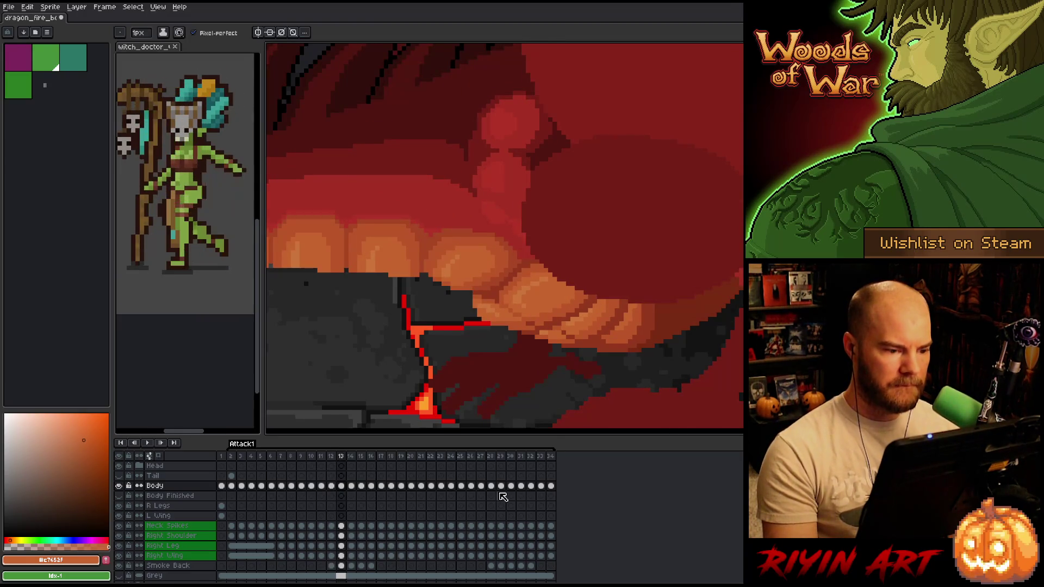
{"action": "key", "text": "Left"}
{"action": "key", "text": "Right"}
{"action": "left_click", "coordinate": [453, 265], "text": "alt"}
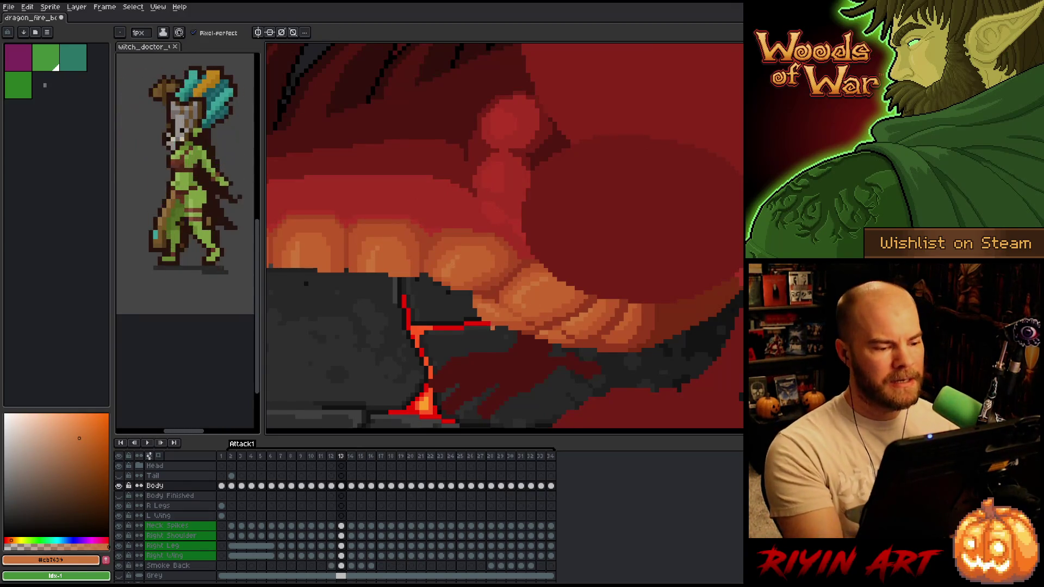
{"action": "left_click", "coordinate": [386, 261], "text": "alt"}
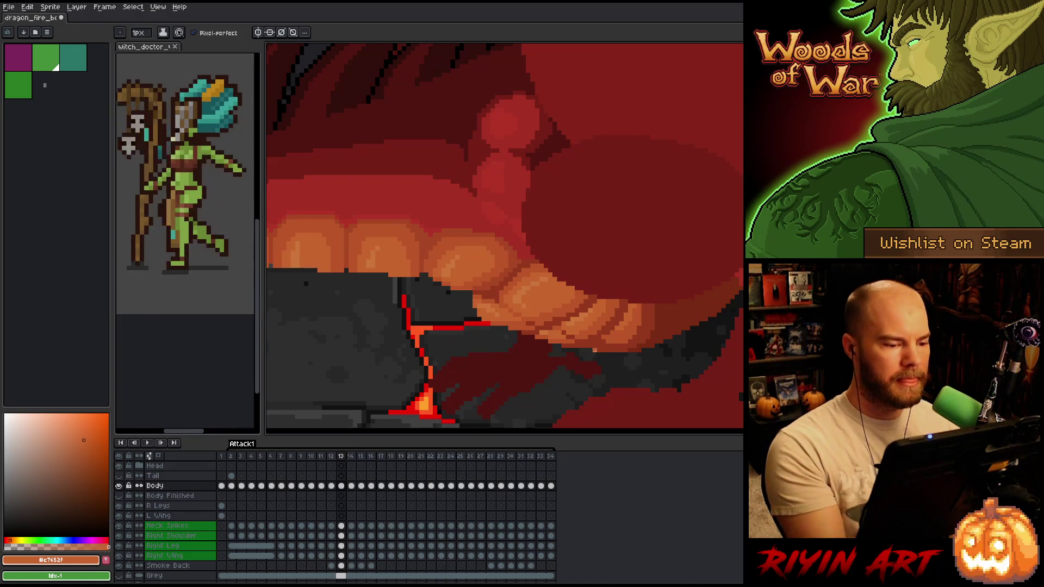
Check frame 12 again, then sample the mid-orange and lighter tooth shades on frame 13.
{"action": "key", "text": "Left"}
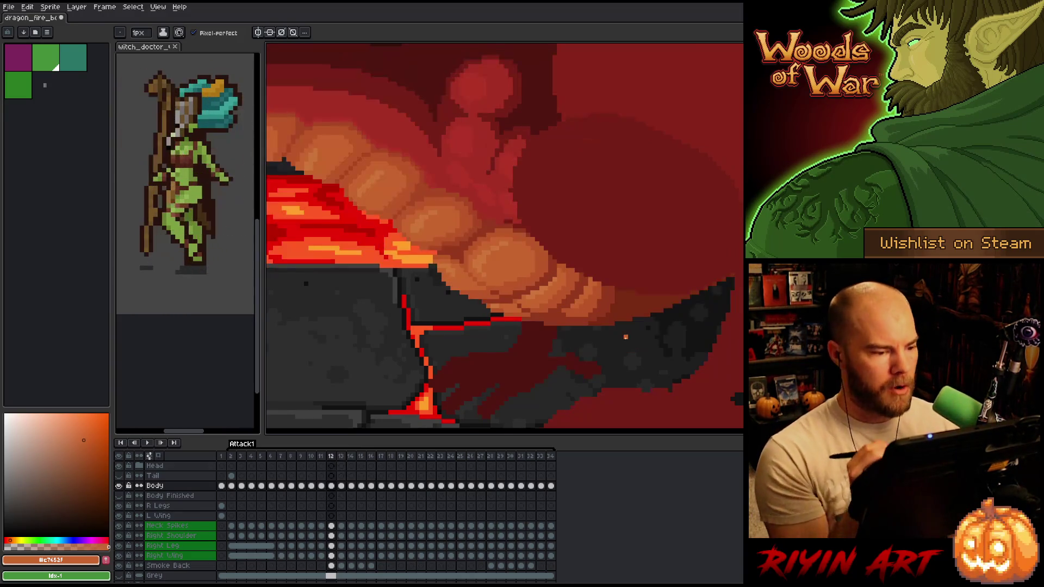
{"action": "key", "text": "Right"}
{"action": "left_click", "coordinate": [420, 250], "text": "alt"}
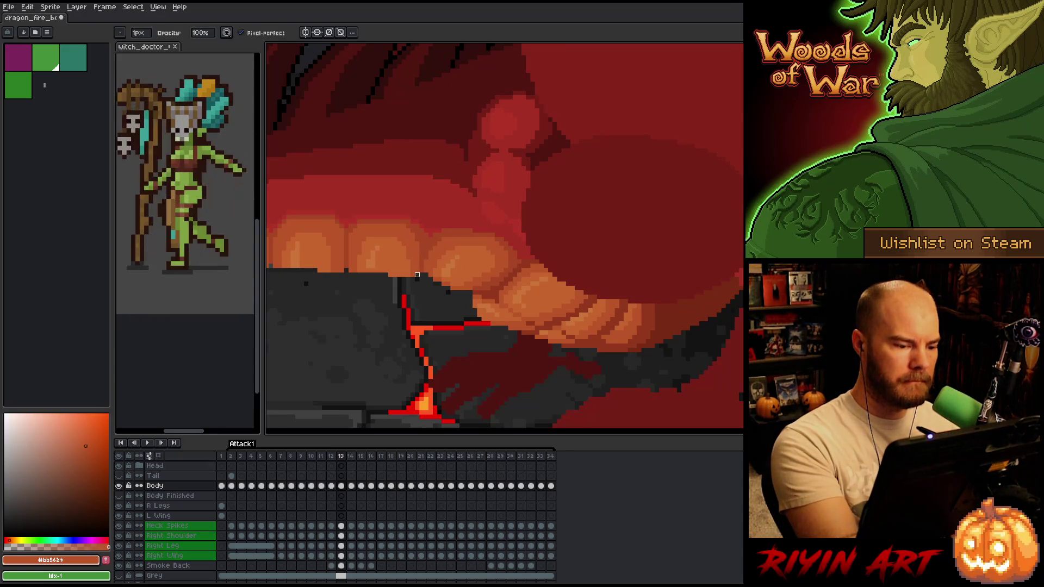
{"action": "left_click", "coordinate": [387, 235], "text": "alt"}
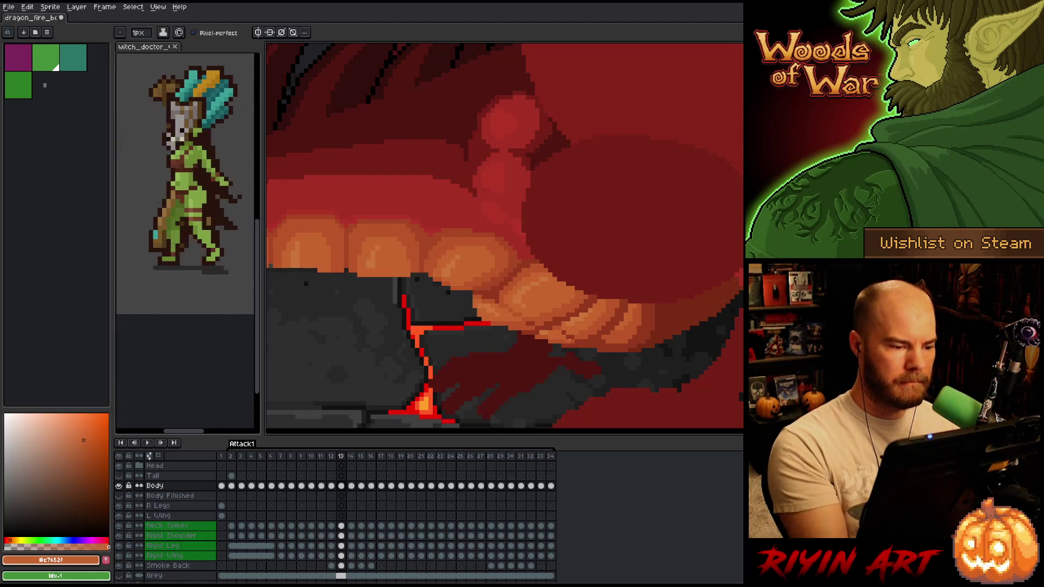
{"action": "key", "text": "alt"}
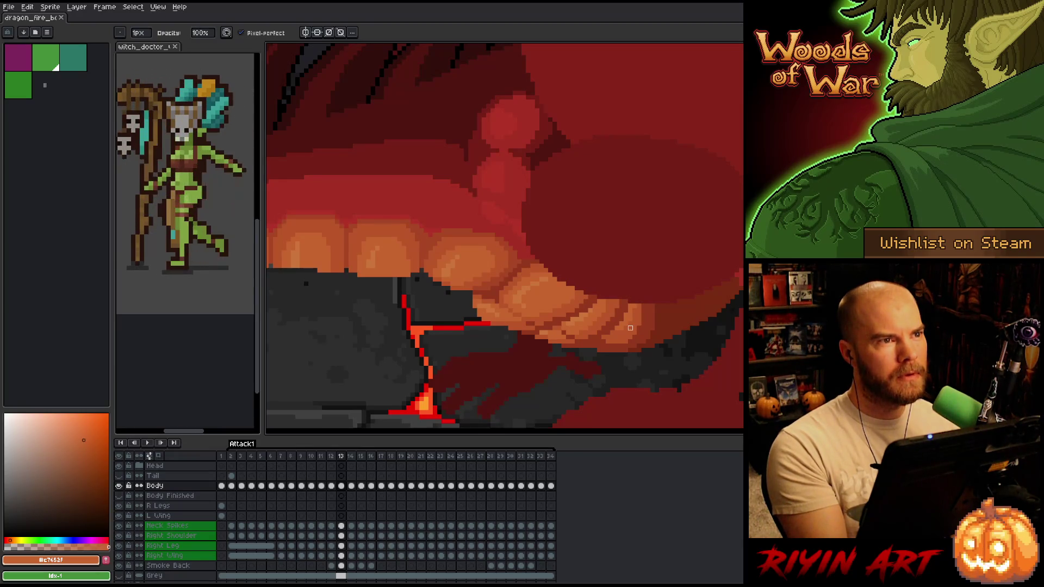
Flip between frames 12 and 13, then sample the darkest and mid-orange tooth shades.
{"action": "key", "text": "Left"}
{"action": "key", "text": "Right"}
{"action": "key", "text": "Left"}
{"action": "key", "text": "Right"}
{"action": "key", "text": "Left"}
{"action": "key", "text": "Right"}
{"action": "left_click", "coordinate": [462, 218], "text": "alt"}
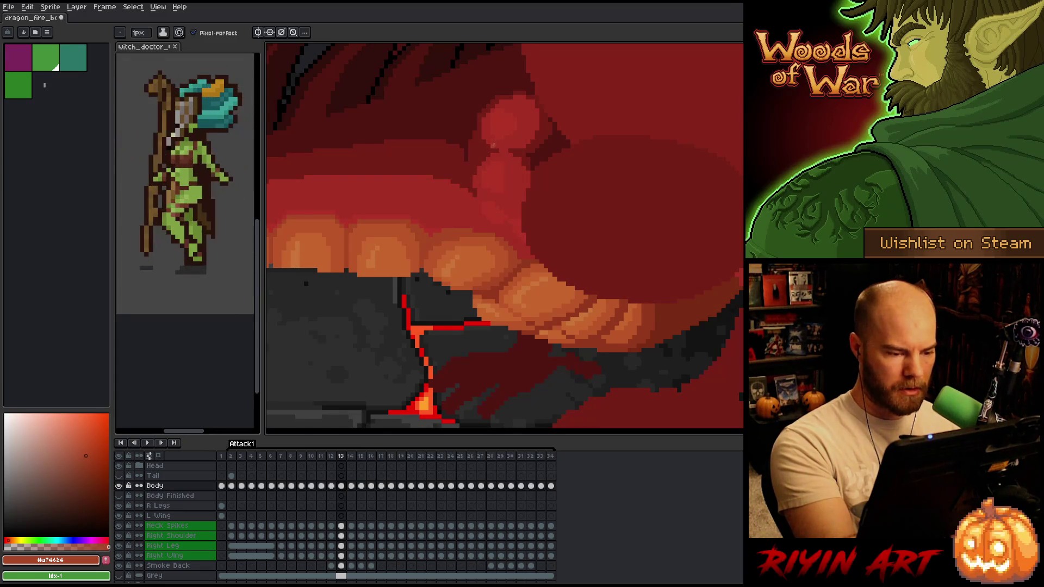
{"action": "left_click", "coordinate": [455, 249], "text": "alt"}
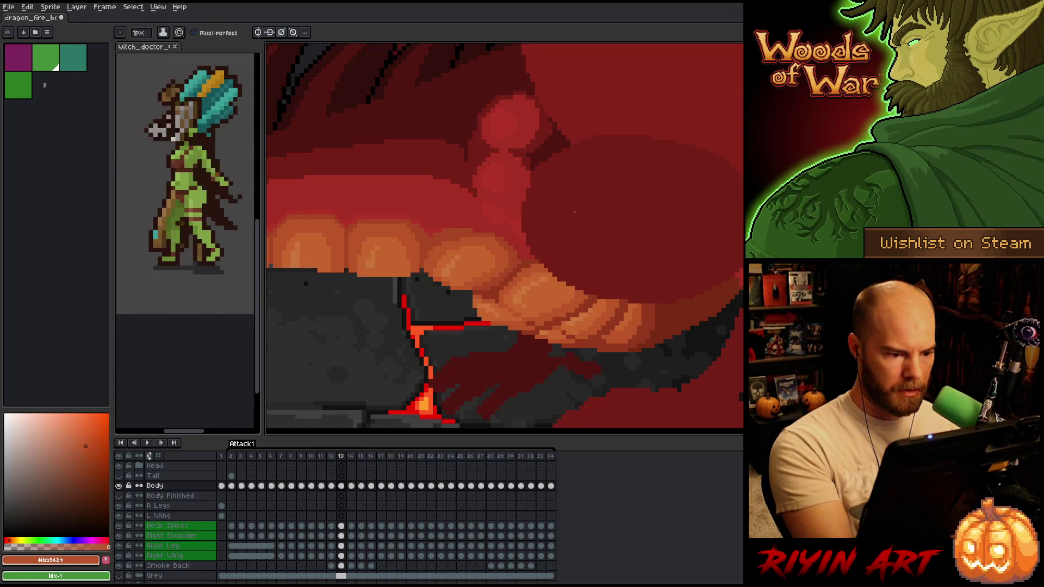
Flip repeatedly between fire frame 12 and frame 13, then return to the pencil tool.
{"action": "key", "text": "Left"}
{"action": "key", "text": "Right"}
{"action": "key", "text": "Left"}
{"action": "key", "text": "Right"}
{"action": "key", "text": "Left"}
{"action": "key", "text": "Right"}
{"action": "key", "text": "Left"}
{"action": "key", "text": "Right"}
{"action": "key", "text": "Left"}
{"action": "key", "text": "Right"}
{"action": "key", "text": "Left"}
{"action": "key", "text": "Right"}
{"action": "key", "text": "Left"}
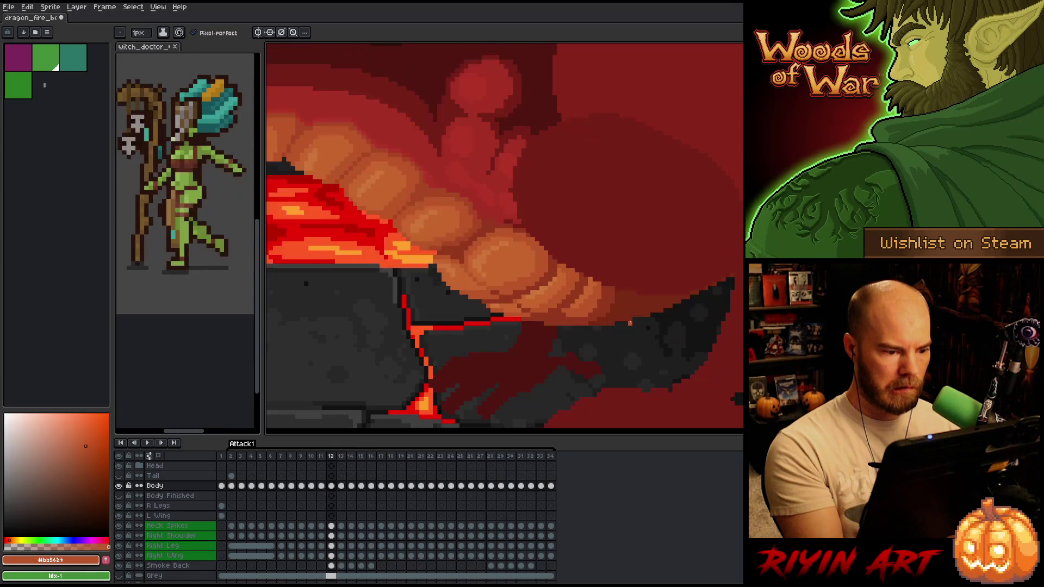
{"action": "key", "text": "Right"}
{"action": "key", "text": "e"}
{"action": "key", "text": "b"}
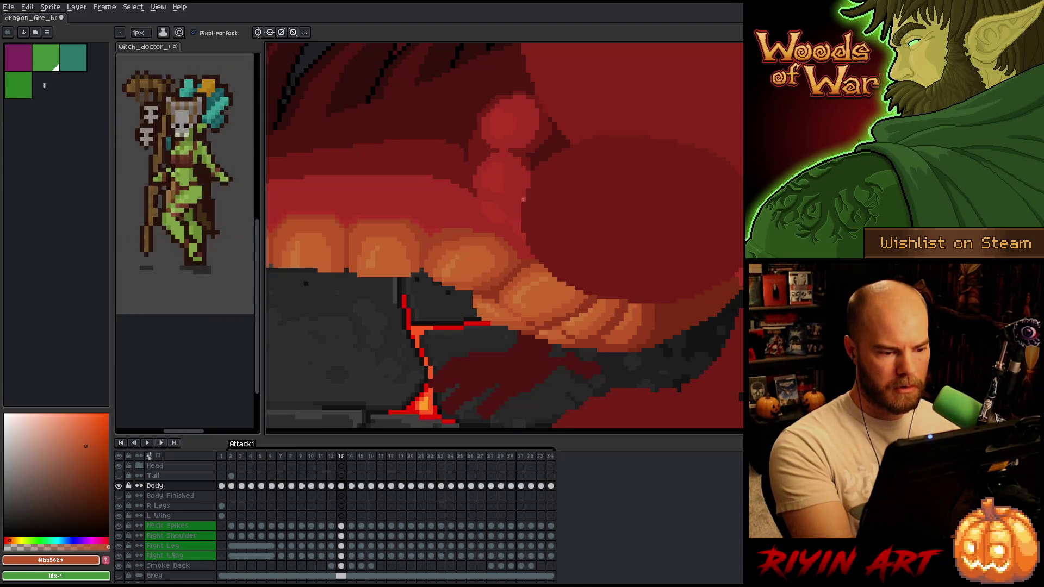
Compare the frames and touch up the teeth shading on frame 12.
{"action": "key", "text": "Left"}
{"action": "key", "text": "Right"}
{"action": "key", "text": "Left"}
{"action": "key", "text": "Right"}
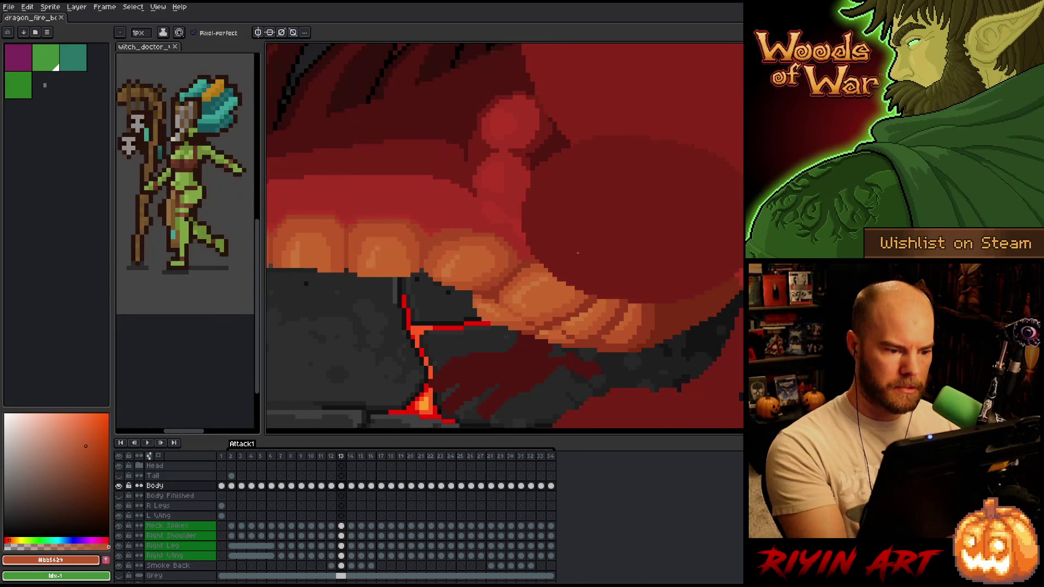
{"action": "key", "text": "Left"}
{"action": "key", "text": "Right"}
{"action": "key", "text": "Left"}
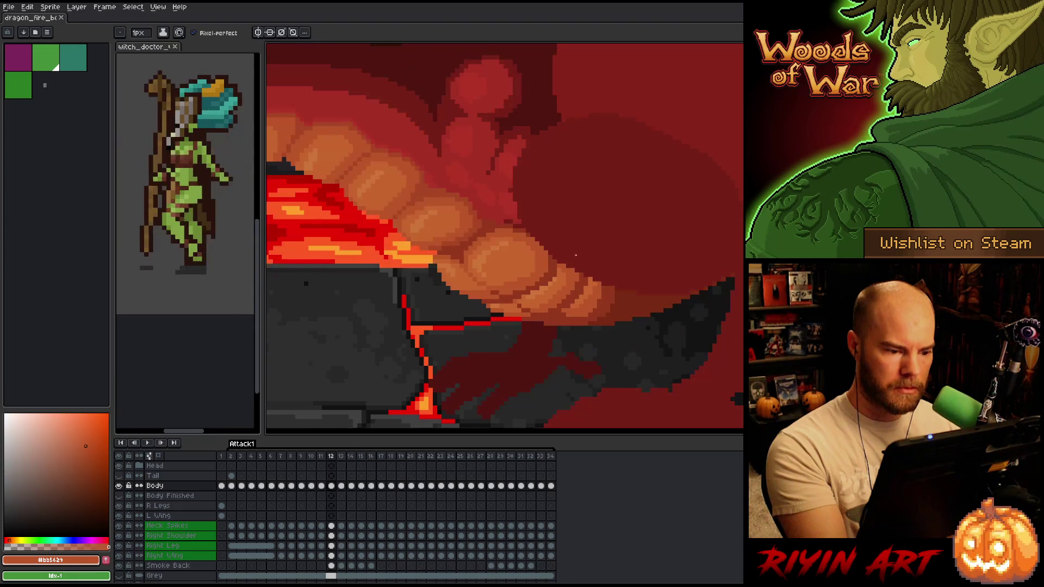
{"action": "left_click", "coordinate": [446, 249], "text": "alt"}
{"action": "left_click", "coordinate": [446, 248]}
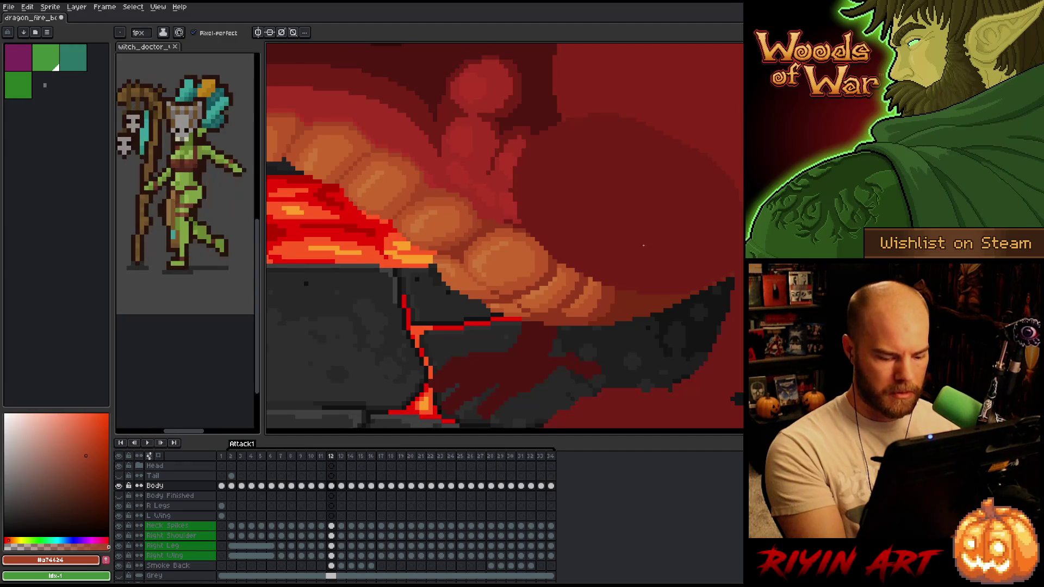
Recheck frame 12 against its neighbour and sample the deep red #92341c from the mouth.
{"action": "key", "text": "Right"}
{"action": "key", "text": "Left"}
{"action": "key", "text": "Right"}
{"action": "key", "text": "Left"}
{"action": "left_click", "coordinate": [448, 249], "text": "alt"}
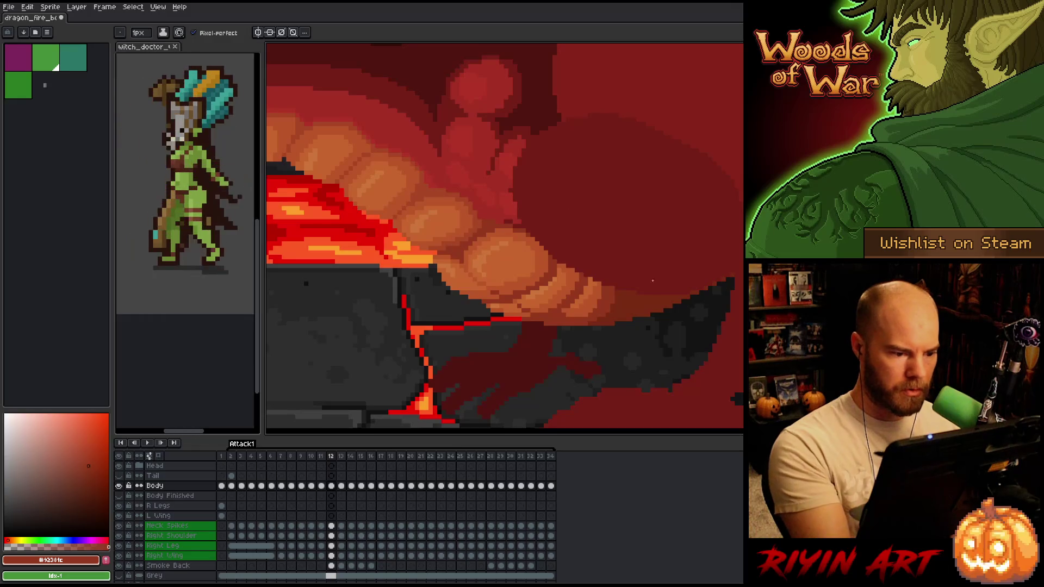
Flip between lava frame 12 and frame 13 to review the teeth, ending on frame 13.
{"action": "key", "text": "Right"}
{"action": "key", "text": "Left"}
{"action": "key", "text": "Right"}
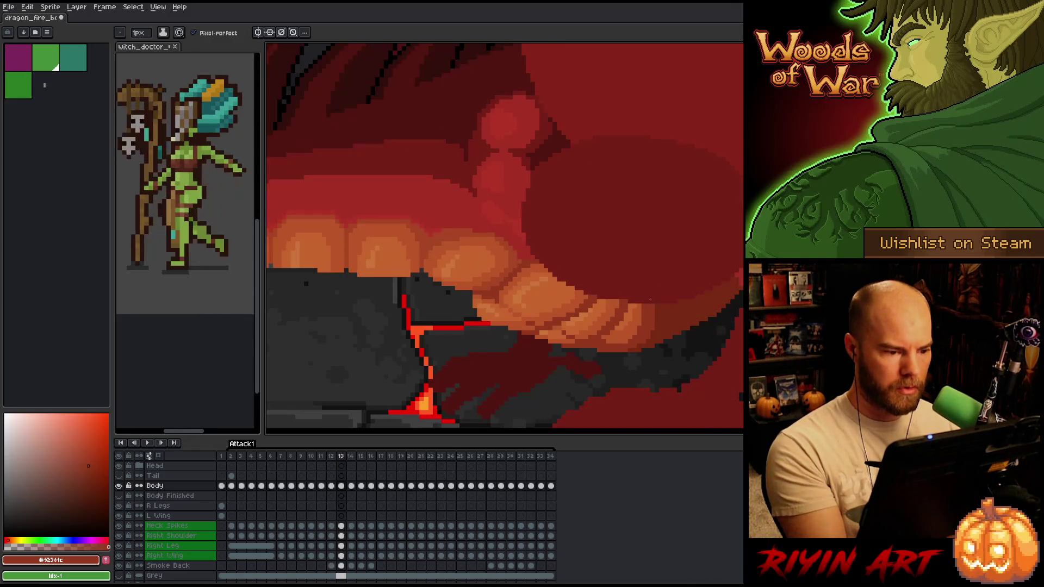
{"action": "key", "text": "Left"}
{"action": "key", "text": "Right"}
{"action": "key", "text": "Left"}
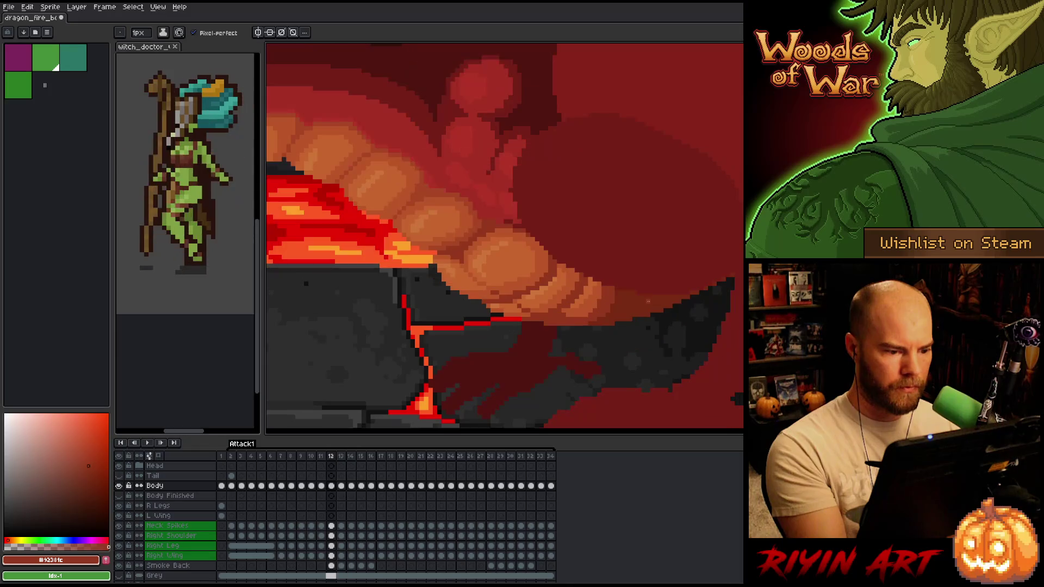
{"action": "key", "text": "Right"}
{"action": "key", "text": "Left"}
{"action": "key", "text": "Right"}
{"action": "key", "text": "Left"}
{"action": "key", "text": "Right"}
{"action": "key", "text": "Left"}
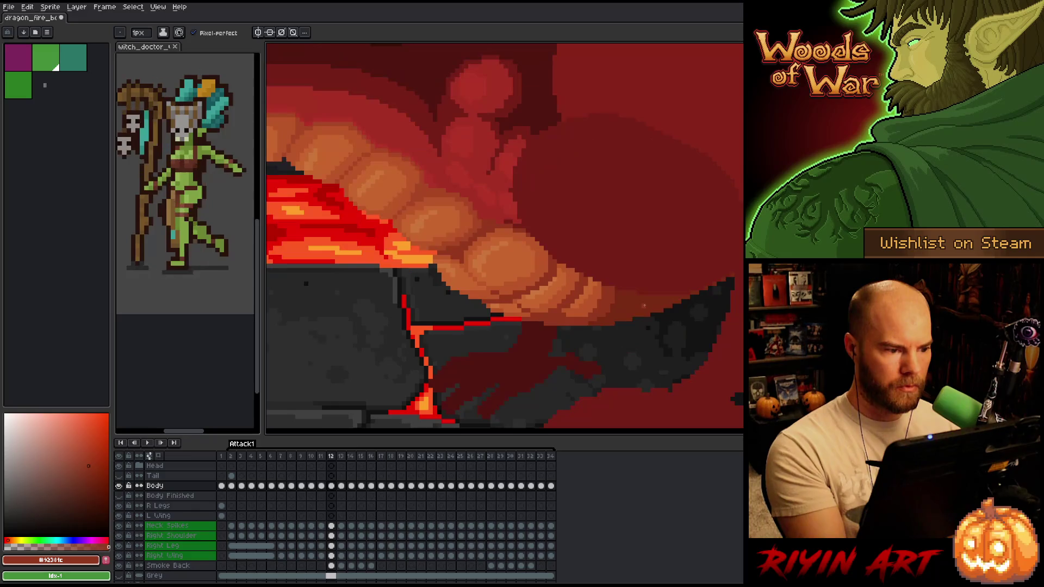
{"action": "key", "text": "Right"}
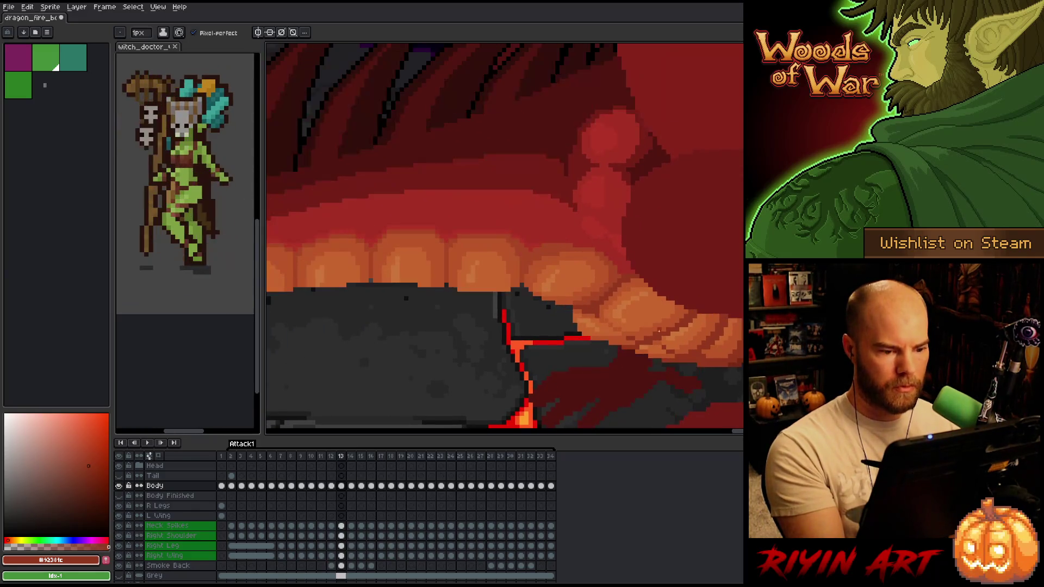
Compare the mouth between lava frame 12 and frame 13, ending on frame 13.
{"action": "key", "text": "Left"}
{"action": "key", "text": "Right"}
{"action": "key", "text": "Left"}
{"action": "key", "text": "Right"}
{"action": "key", "text": "Left"}
{"action": "key", "text": "Left"}
{"action": "key", "text": "Right"}
{"action": "key", "text": "Left"}
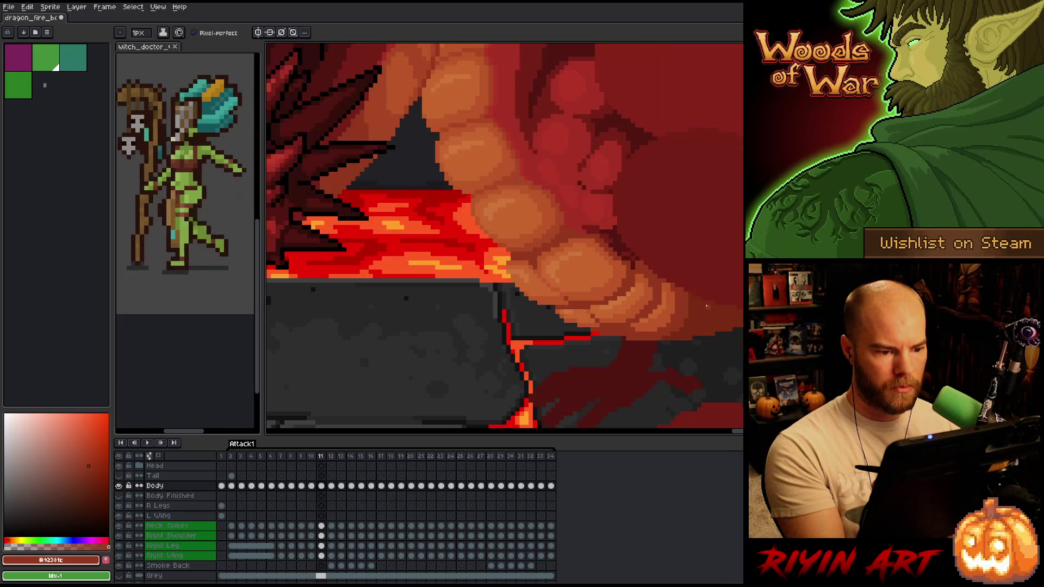
{"action": "key", "text": "Right"}
{"action": "key", "text": "Right"}
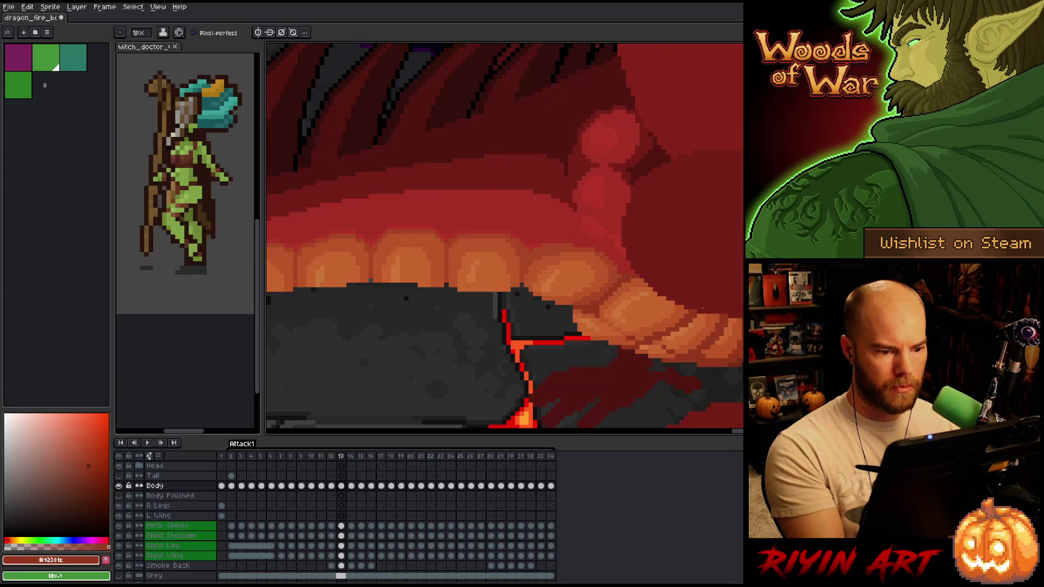
{"action": "key", "text": "Right"}
{"action": "key", "text": "Left"}
{"action": "key", "text": "Left"}
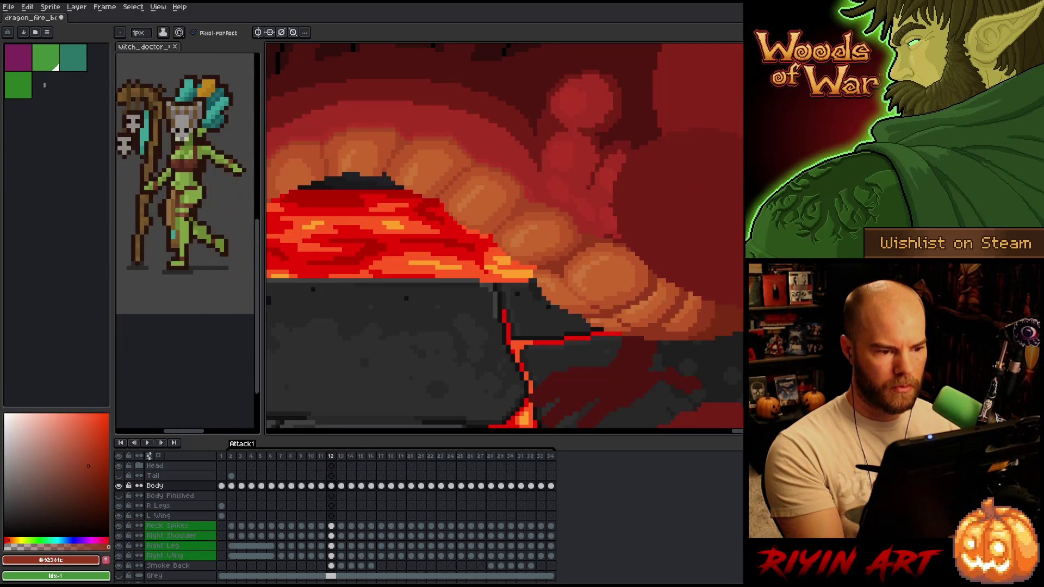
{"action": "key", "text": "Right"}
{"action": "key", "text": "Left"}
{"action": "key", "text": "Right"}
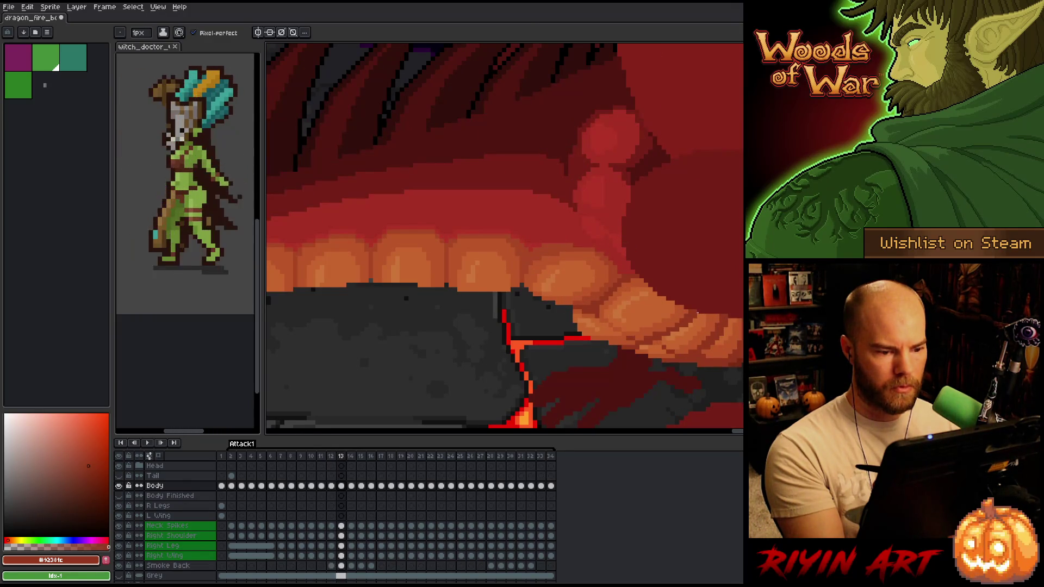
Eyedrop the red gum, dark orange and light orange tooth colours from frame 13.
{"action": "left_click", "coordinate": [551, 226], "text": "alt"}
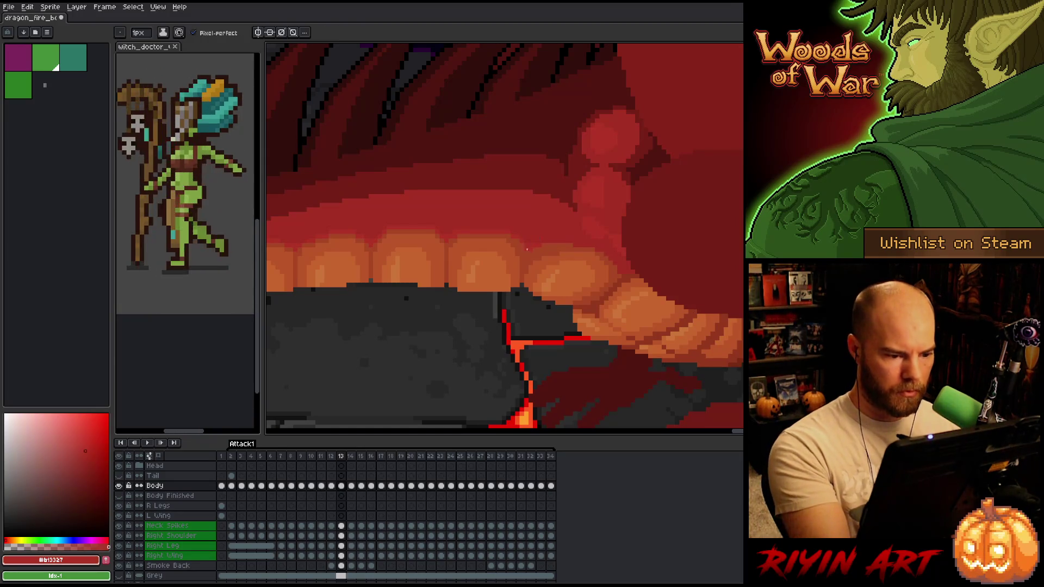
{"action": "left_click", "coordinate": [533, 249], "text": "alt"}
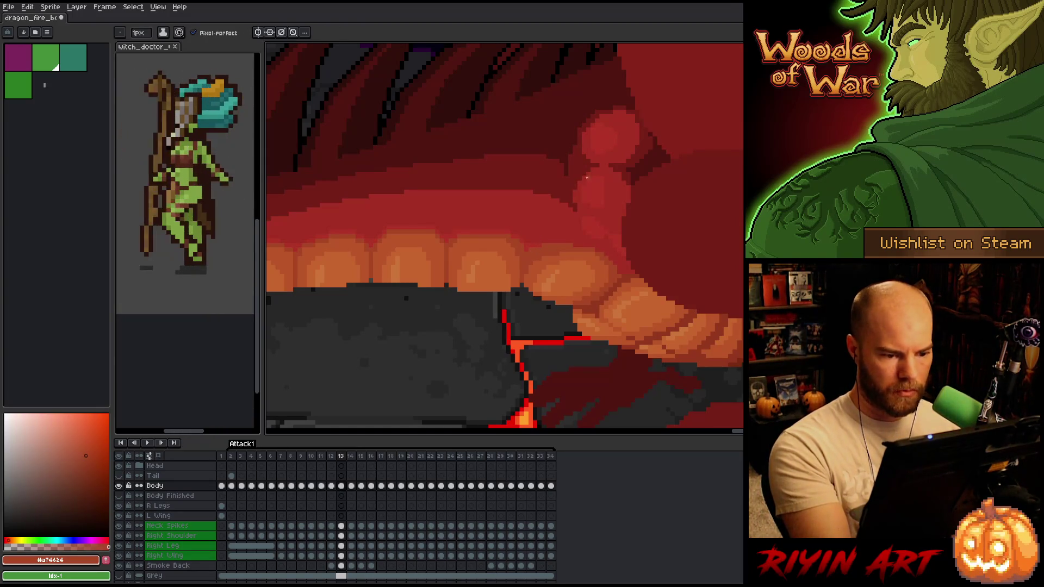
{"action": "left_click", "coordinate": [544, 255], "text": "alt"}
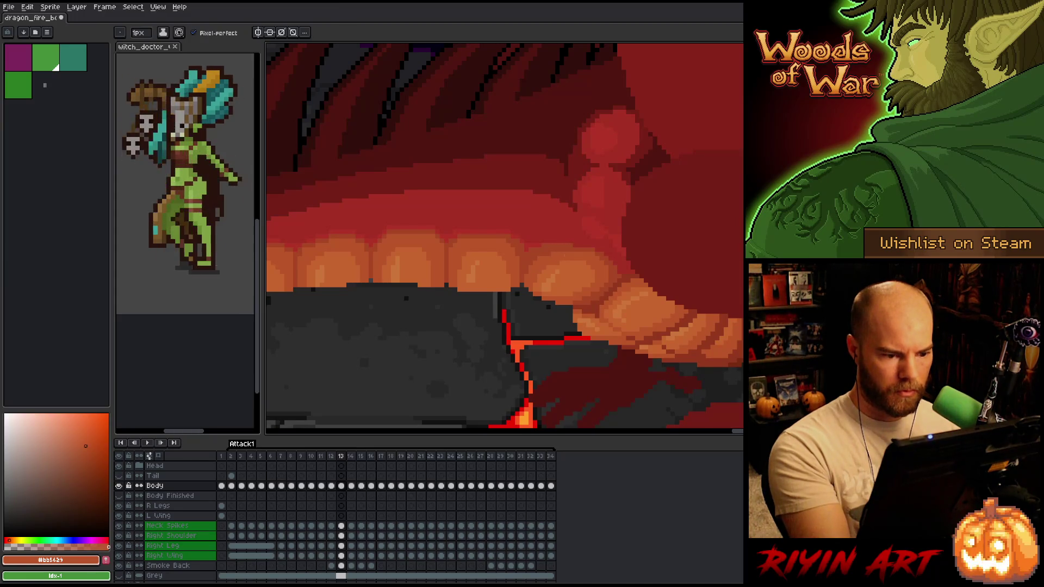
{"action": "left_click", "coordinate": [595, 251], "text": "alt"}
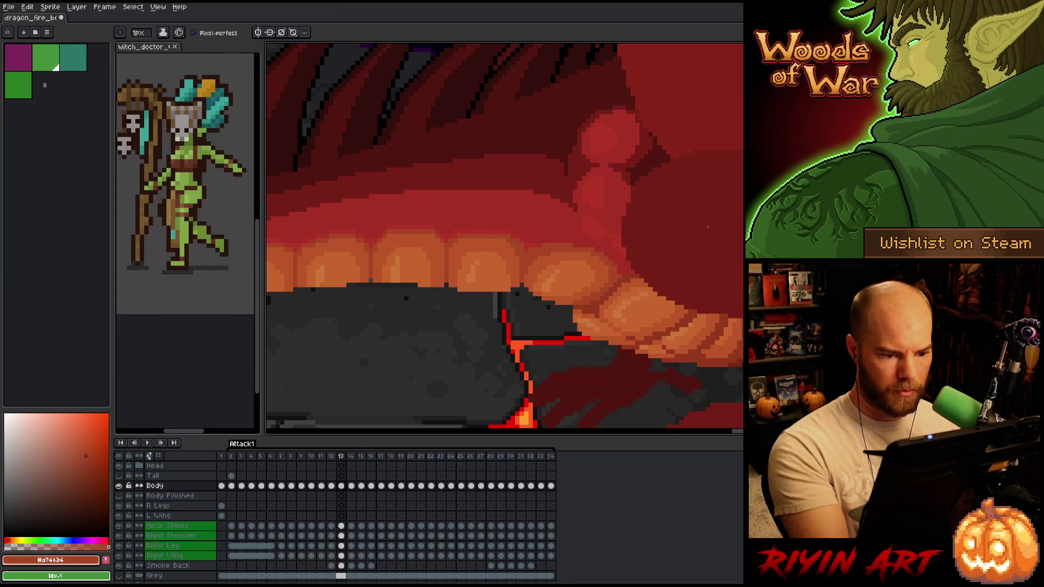
{"action": "key", "text": "Left"}
{"action": "key", "text": "Right"}
{"action": "key", "text": "Left"}
{"action": "key", "text": "Right"}
{"action": "left_click", "coordinate": [607, 245], "text": "alt"}
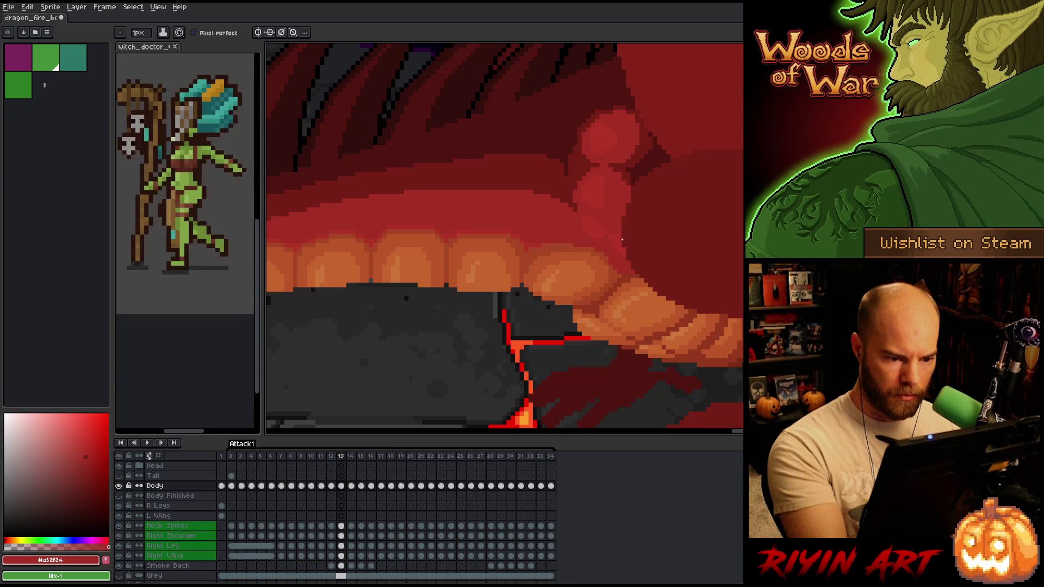
Recheck fire frame 12 against frame 13, then save the animation file.
{"action": "key", "text": "Left"}
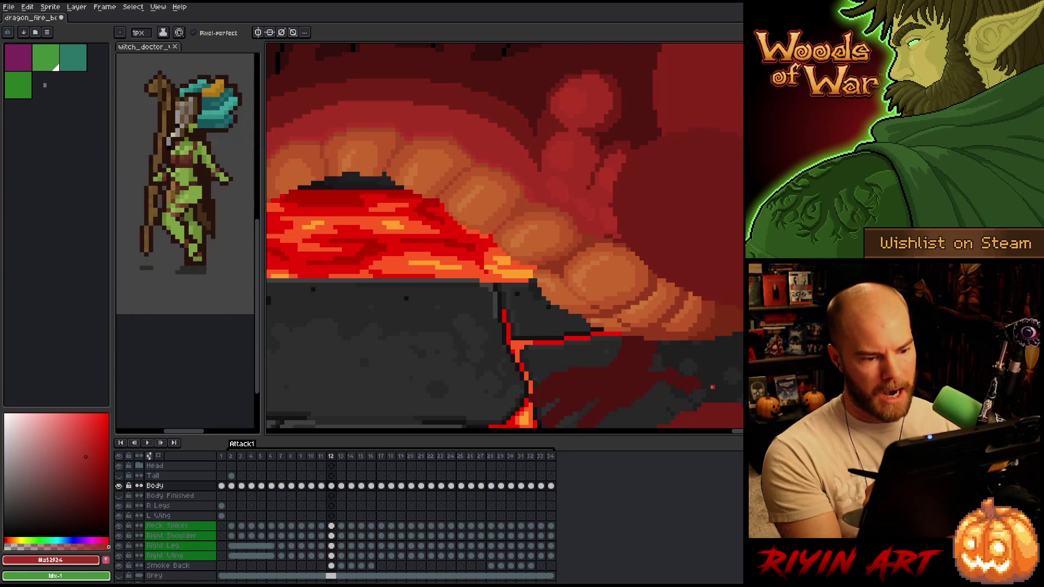
{"action": "key", "text": "Right"}
{"action": "key", "text": "Left"}
{"action": "key", "text": "Right"}
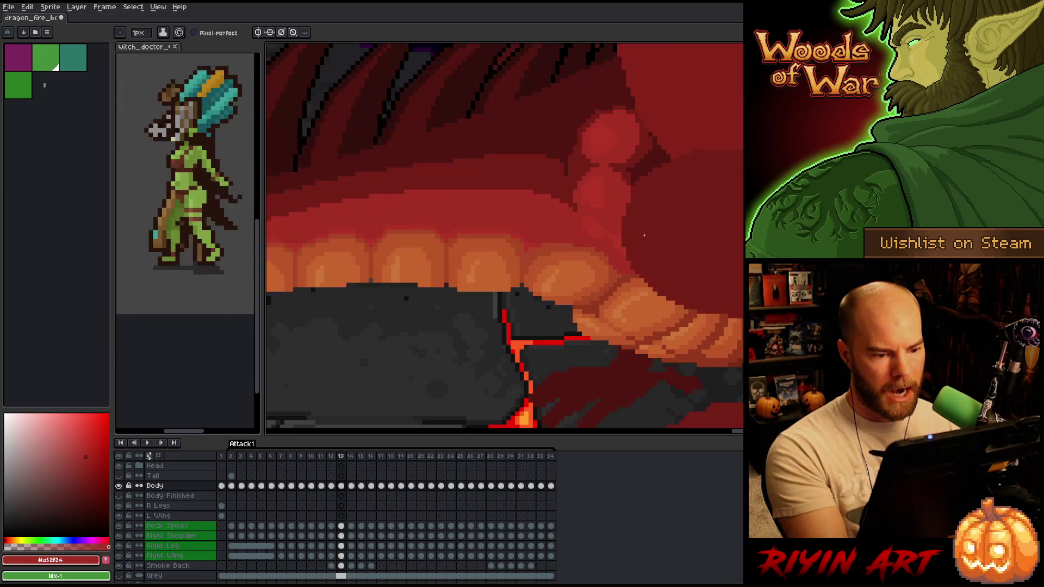
{"action": "key", "text": "Left"}
{"action": "key", "text": "Right"}
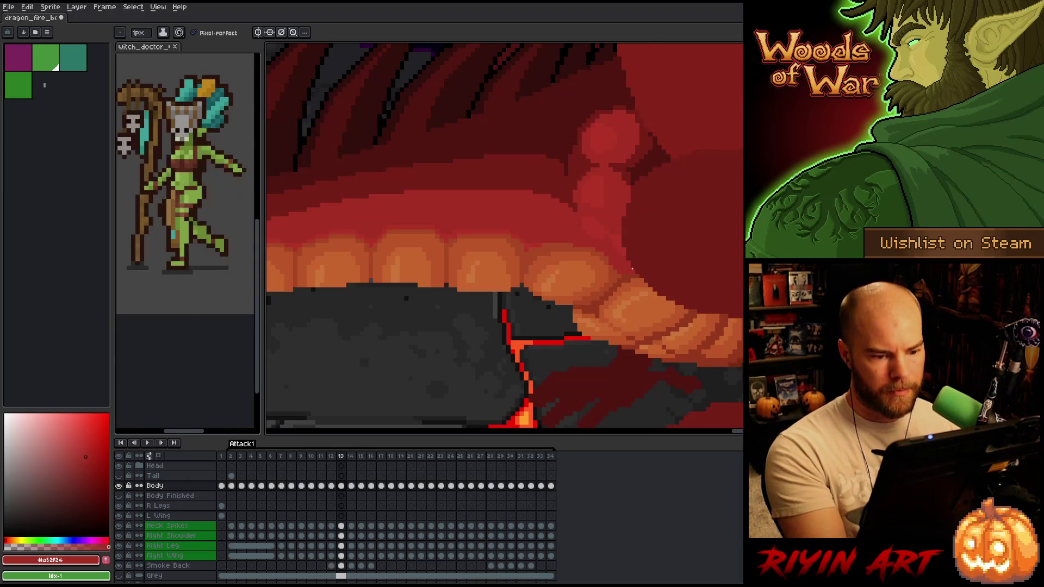
{"action": "key", "text": "ctrl+s"}
Toggle frames 12 and 13 again and sample the red gum colour beside the teeth.
{"action": "key", "text": "Left"}
{"action": "key", "text": "Right"}
{"action": "key", "text": "Left"}
{"action": "key", "text": "Right"}
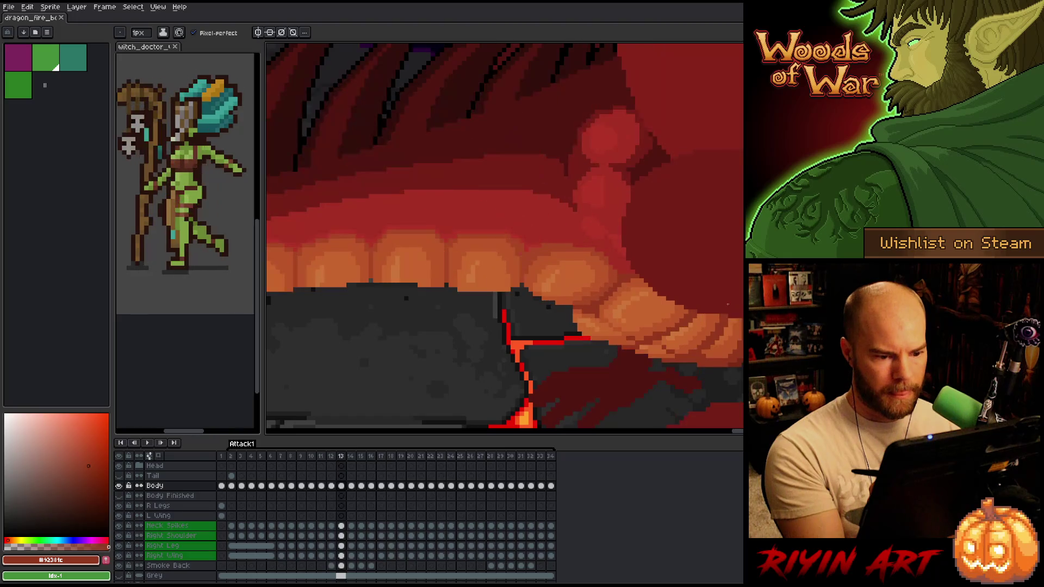
{"action": "key", "text": "Left"}
{"action": "key", "text": "Right"}
{"action": "key", "text": "Left"}
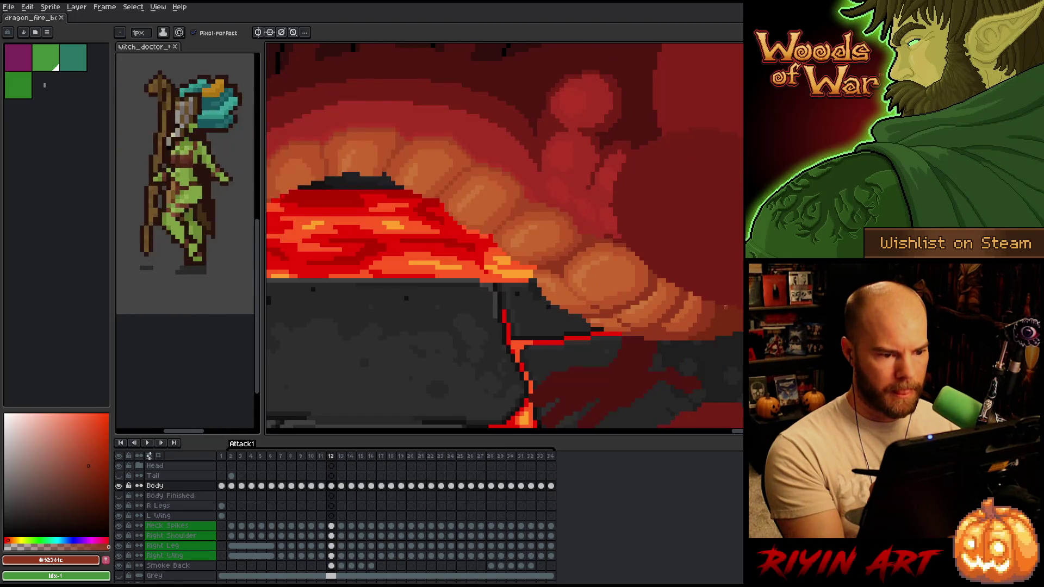
{"action": "key", "text": "Right"}
{"action": "left_click", "coordinate": [535, 238], "text": "alt"}
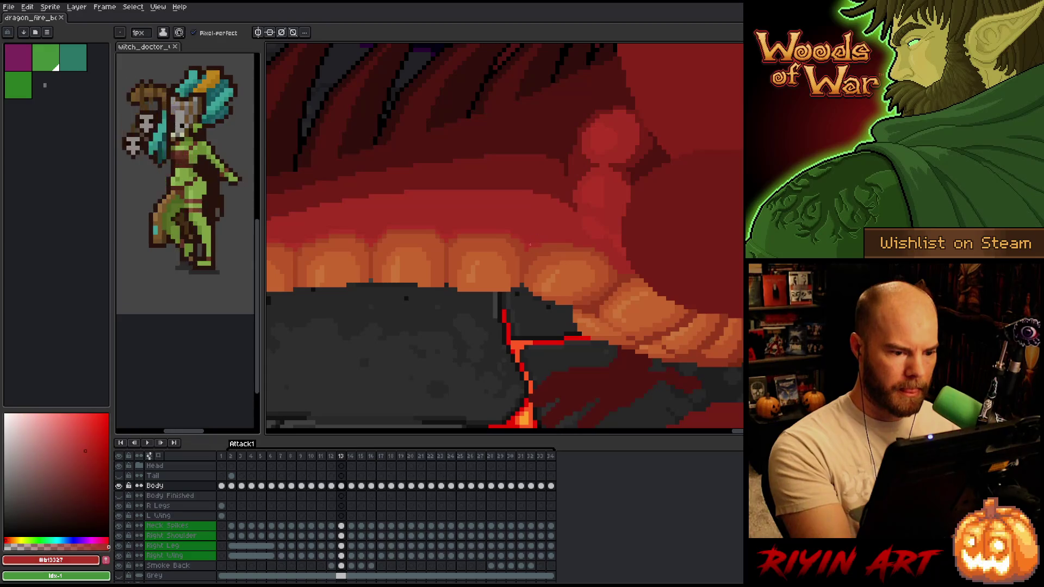
Keep flipping between lava frame 12 and frame 13 to judge the teeth, ending on frame 13.
{"action": "key", "text": "Left"}
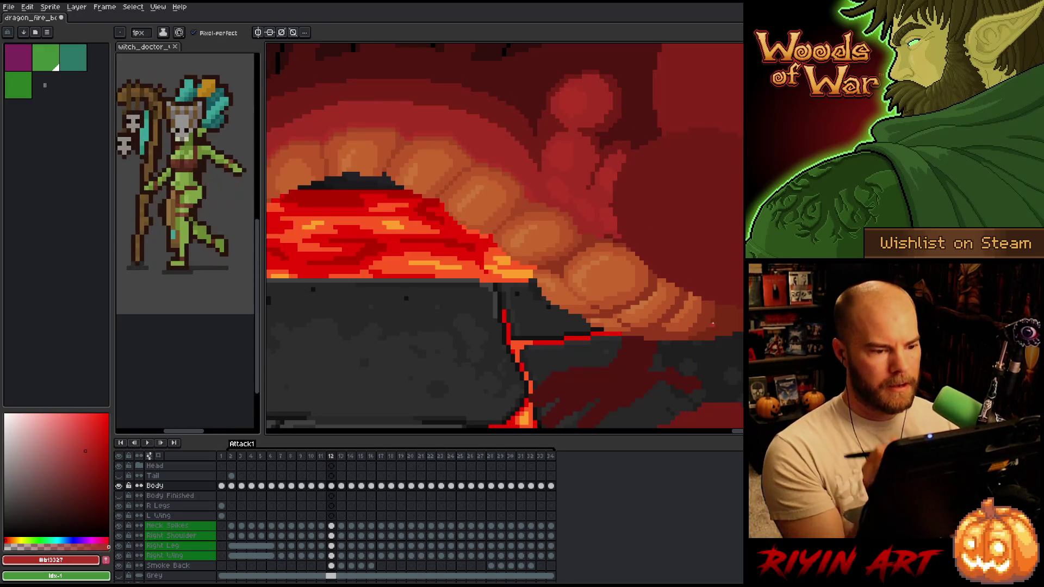
{"action": "key", "text": "Right"}
{"action": "key", "text": "Left"}
{"action": "key", "text": "Right"}
{"action": "key", "text": "Left"}
{"action": "key", "text": "Right"}
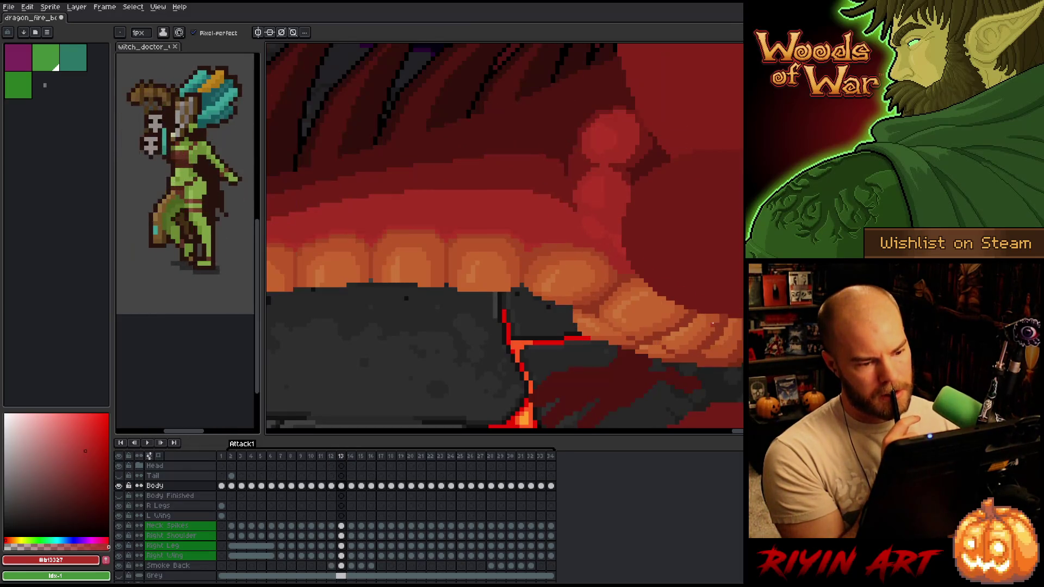
{"action": "key", "text": "Left"}
{"action": "key", "text": "Right"}
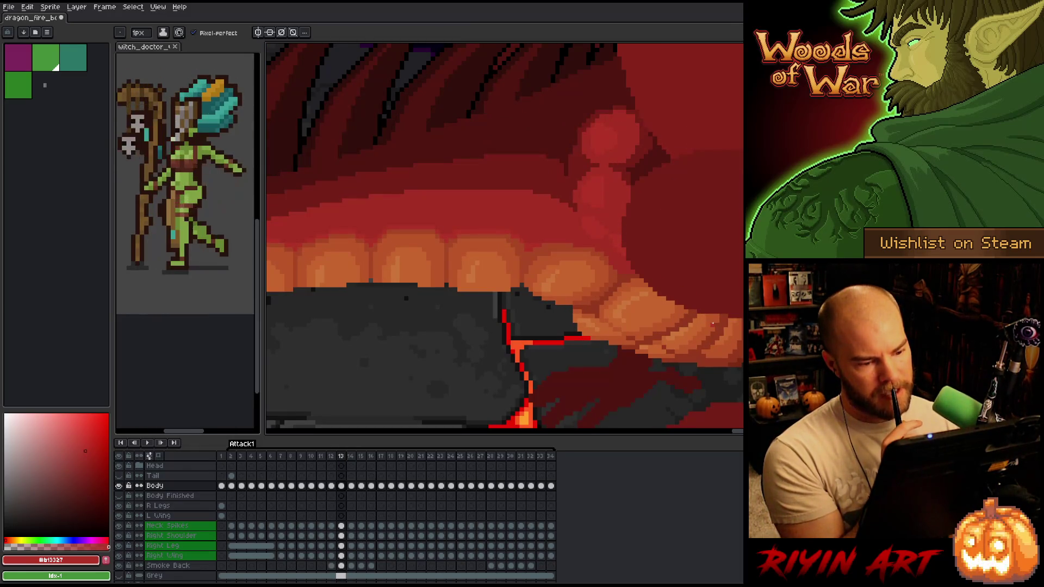
{"action": "key", "text": "Left"}
{"action": "key", "text": "Left"}
{"action": "key", "text": "Right"}
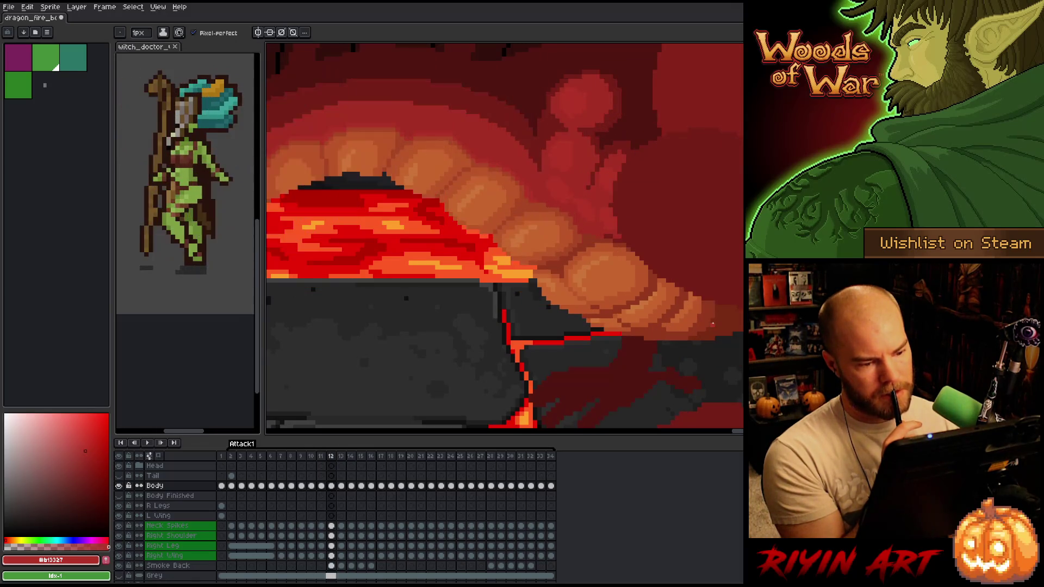
{"action": "key", "text": "Left"}
{"action": "key", "text": "Right"}
{"action": "key", "text": "Left"}
{"action": "key", "text": "Right"}
{"action": "key", "text": "Right"}
{"action": "key", "text": "Left"}
{"action": "key", "text": "Right"}
{"action": "key", "text": "Left"}
{"action": "key", "text": "Right"}
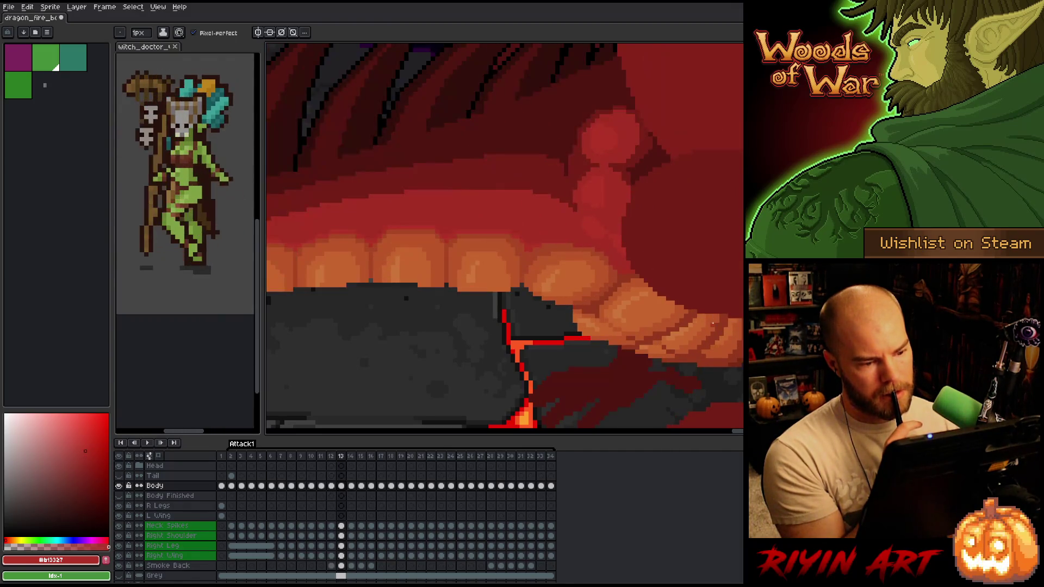
{"action": "key", "text": "Left"}
{"action": "key", "text": "Right"}
{"action": "key", "text": "Left"}
{"action": "key", "text": "Right"}
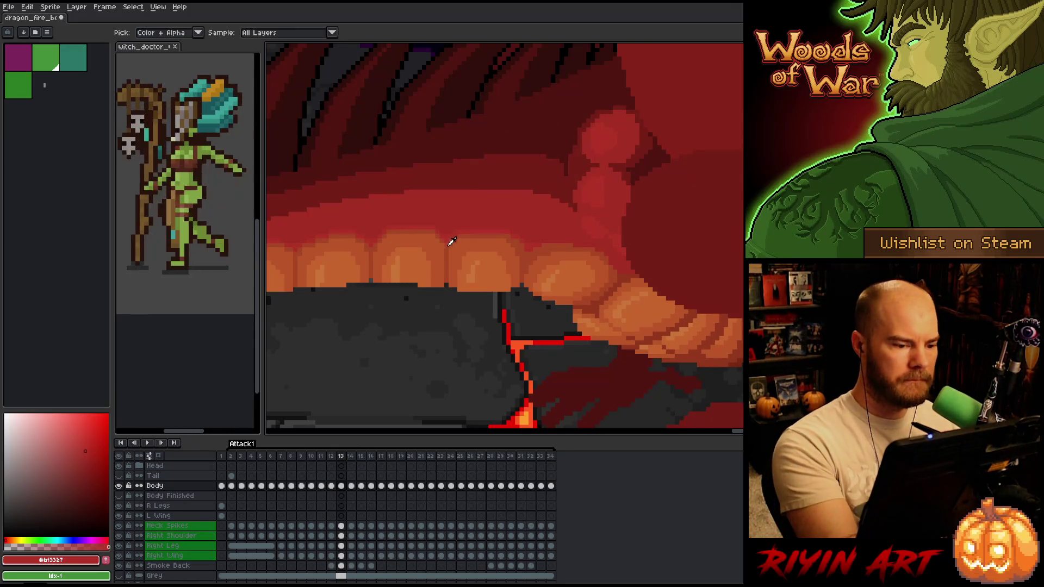
Sample the dark and bright orange shades from frame 13's teeth.
{"action": "left_click", "coordinate": [451, 241], "text": "alt"}
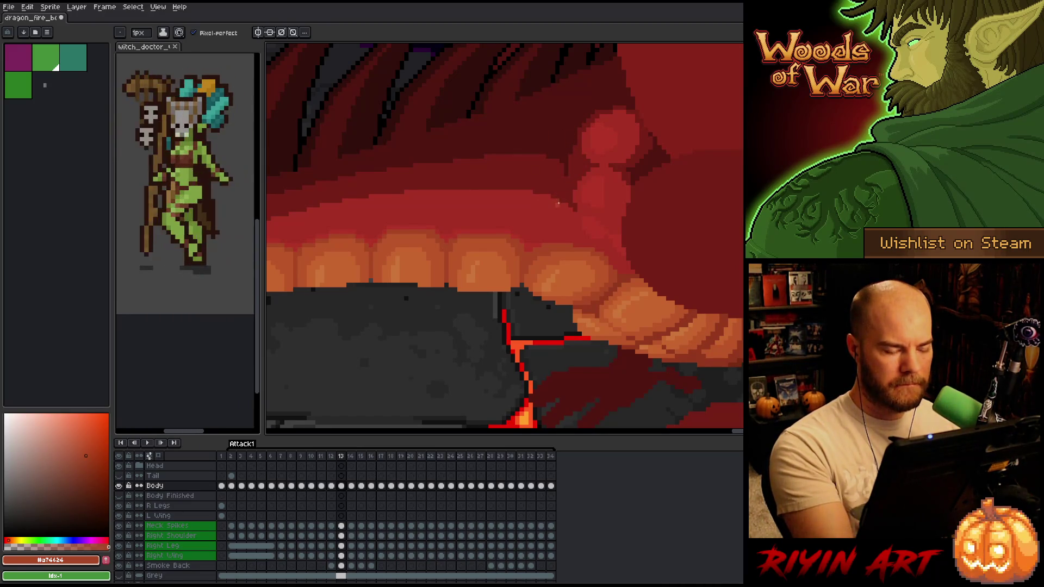
{"action": "left_click", "coordinate": [492, 248], "text": "alt"}
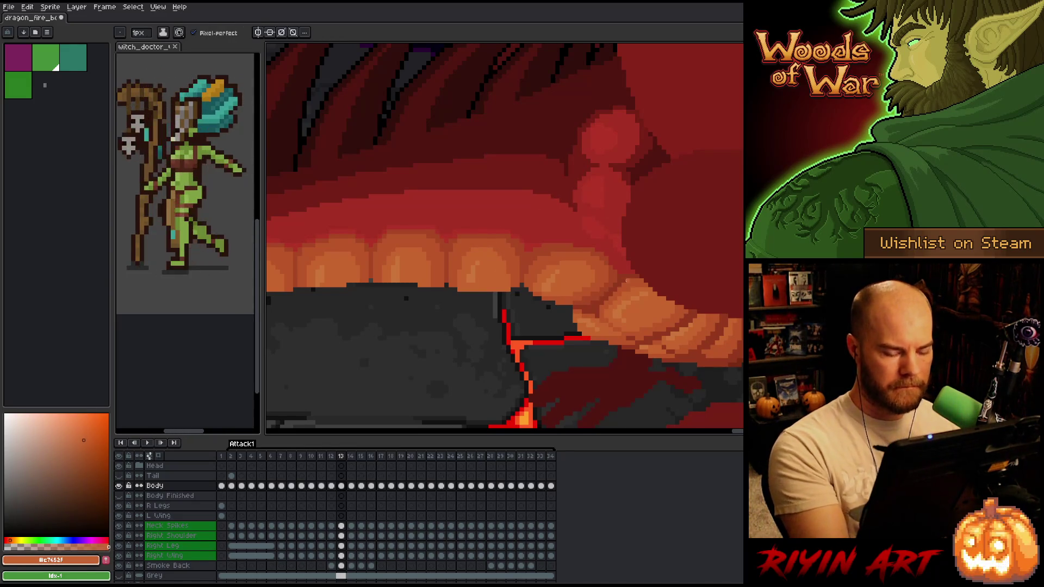
{"action": "key", "text": "comma"}
{"action": "key", "text": "period"}
Compare against fire frame 12, then pick the mid-orange tooth colour on frame 13.
{"action": "key", "text": "comma"}
{"action": "key", "text": "period"}
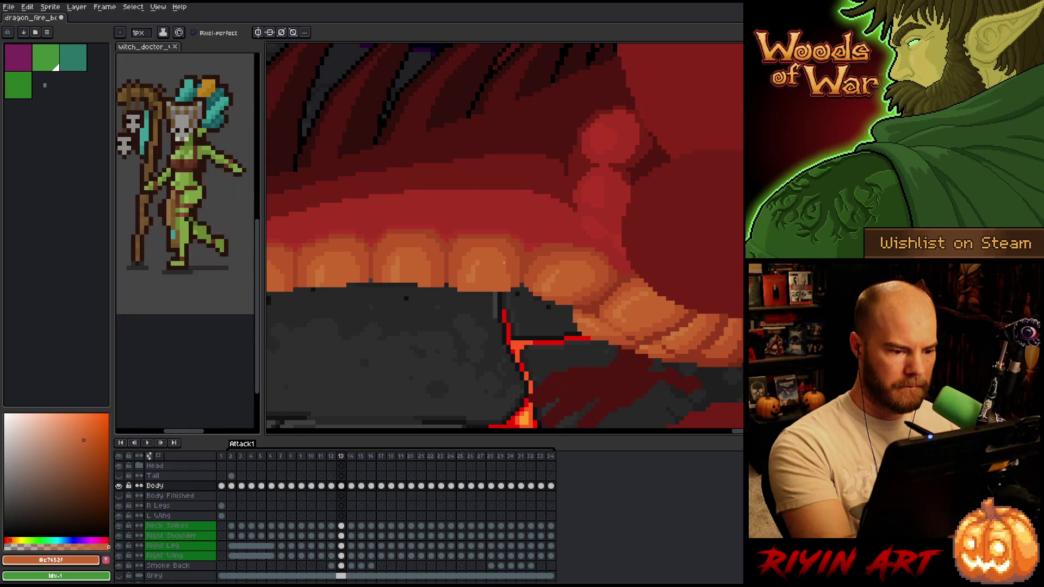
{"action": "key", "text": "comma"}
{"action": "key", "text": "period"}
{"action": "key", "text": "comma"}
{"action": "key", "text": "period"}
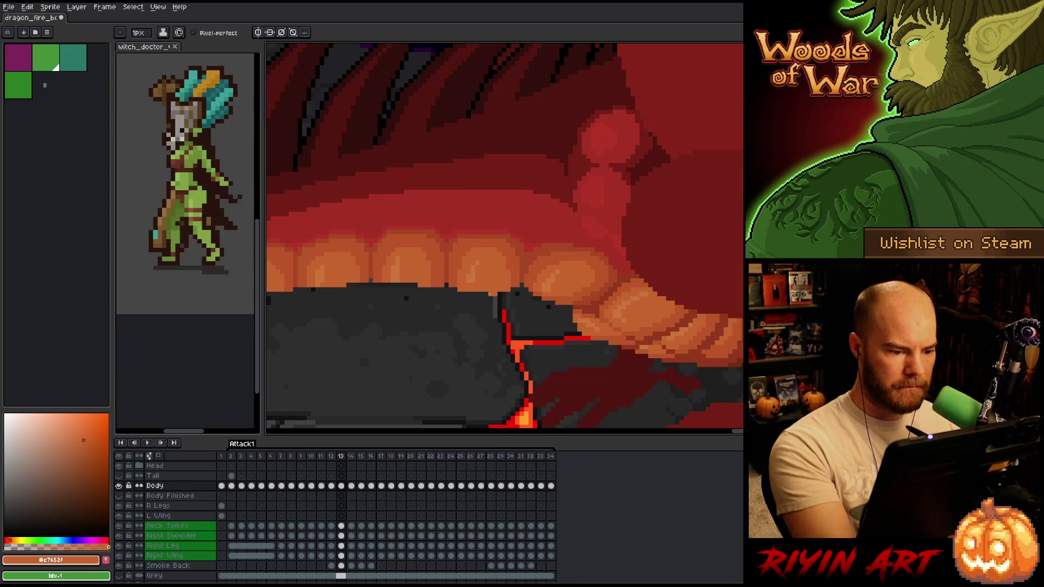
{"action": "key", "text": "comma"}
{"action": "key", "text": "period"}
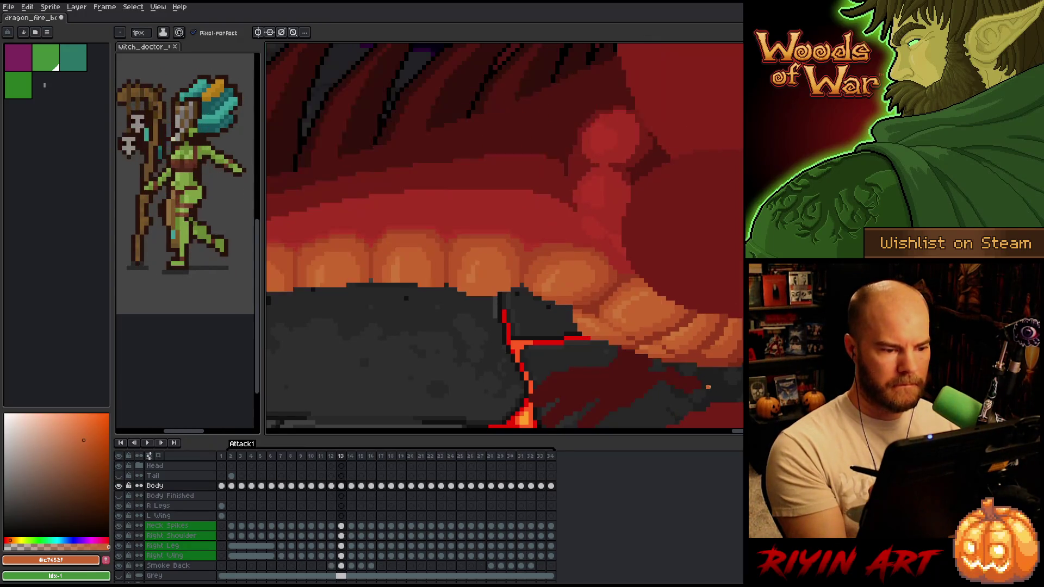
{"action": "key", "text": "comma"}
{"action": "key", "text": "period"}
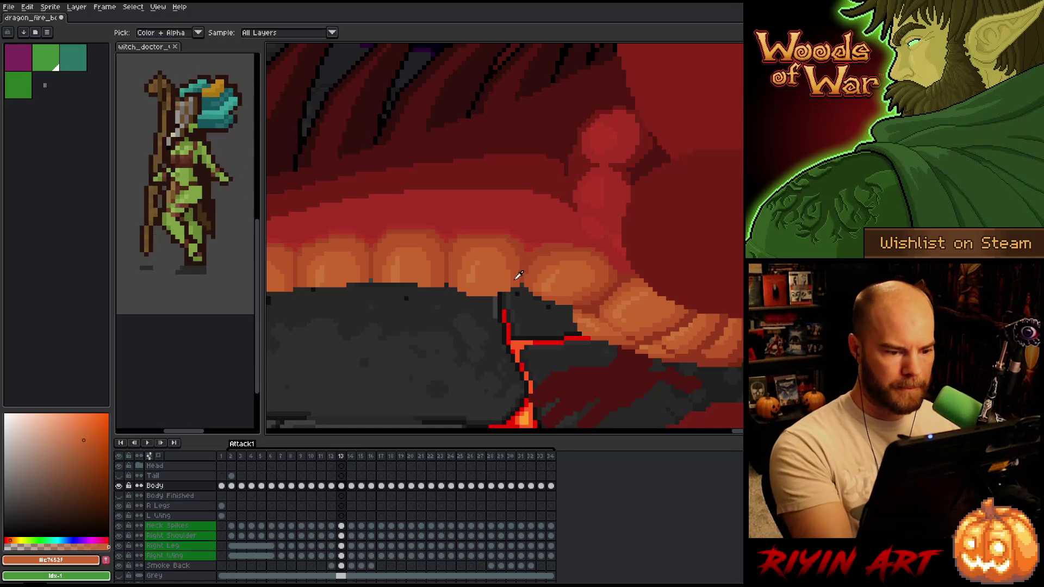
{"action": "left_click", "coordinate": [508, 287], "text": "alt"}
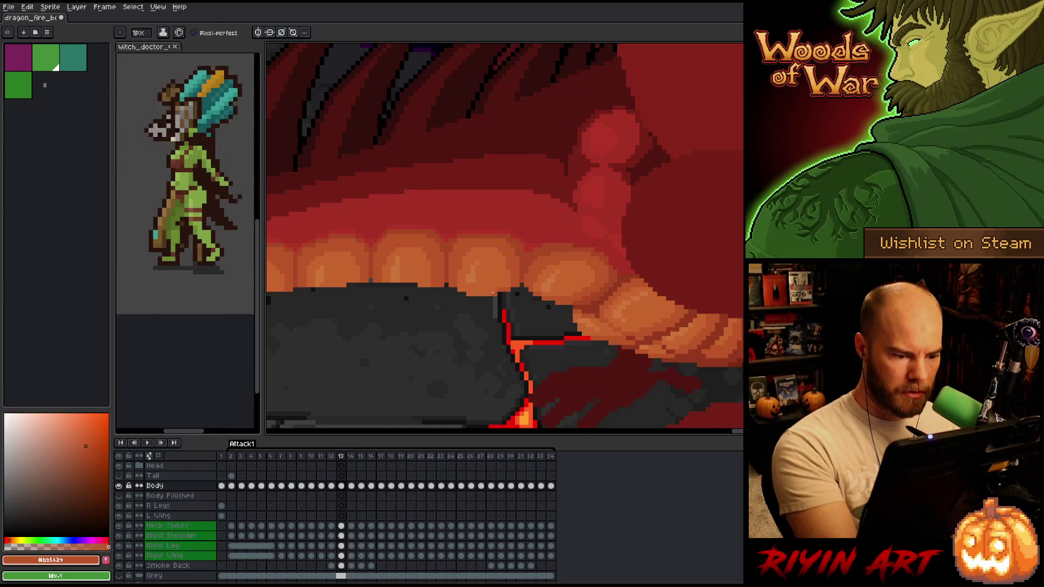